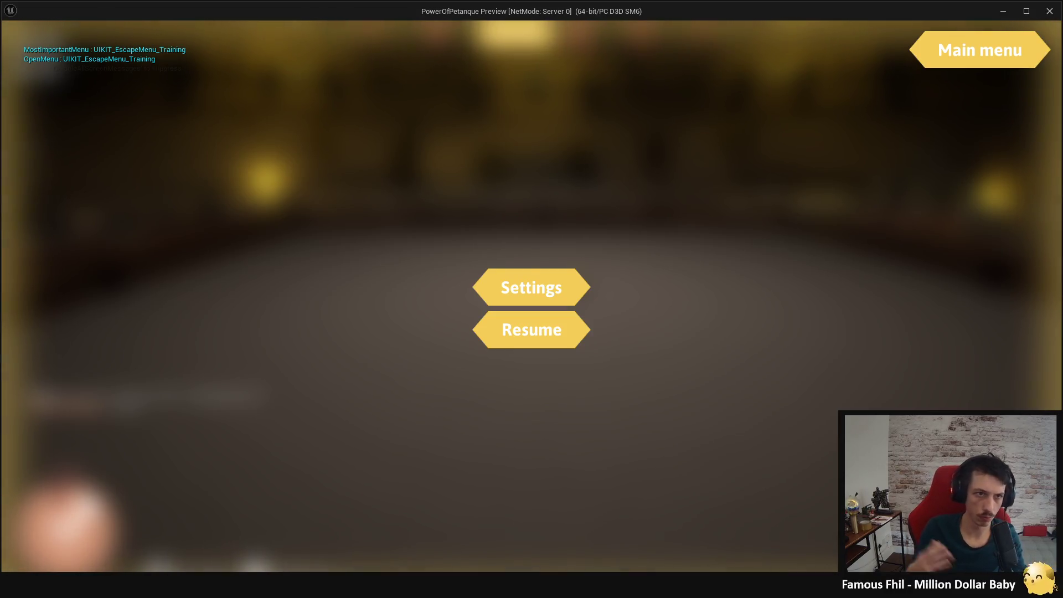
# Toggle the escape menu open and closed repeatedly, pressing Enter while it is open, ending closed.
pyautogui.press('Escape')
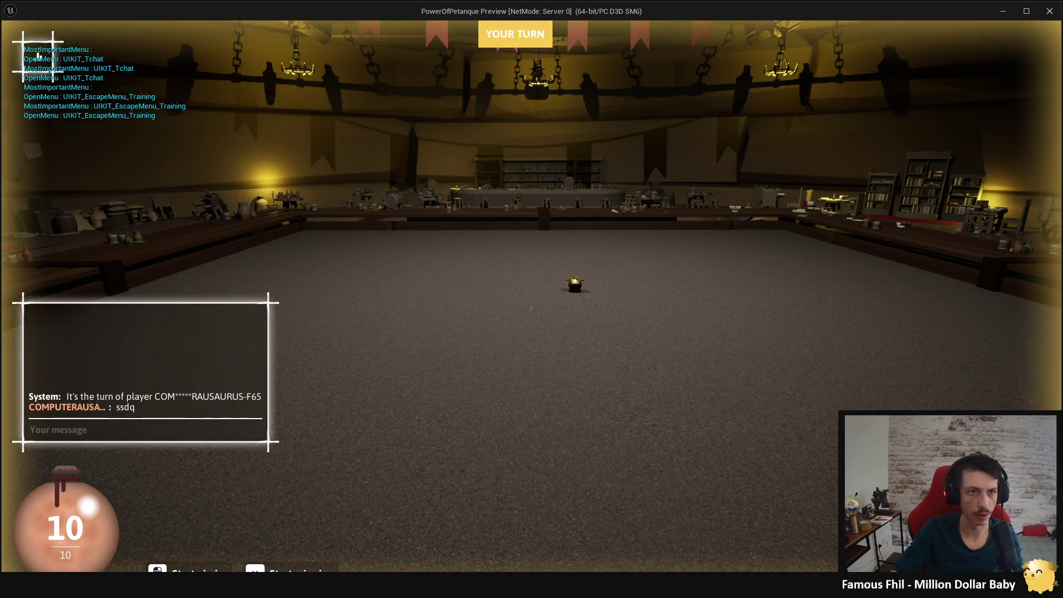
pyautogui.press('Escape')
pyautogui.press('Escape')
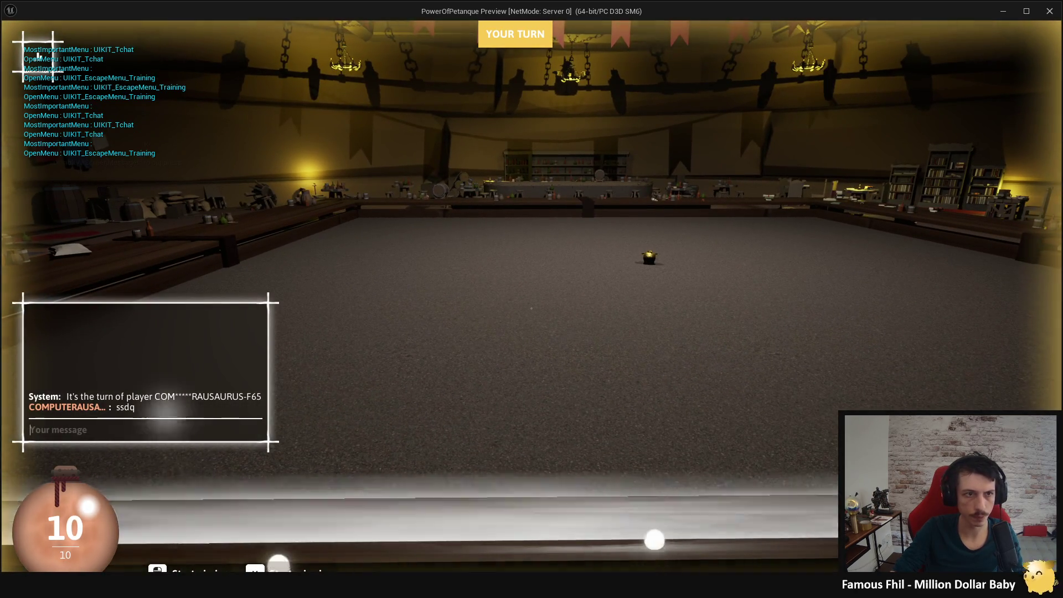
pyautogui.press('Escape')
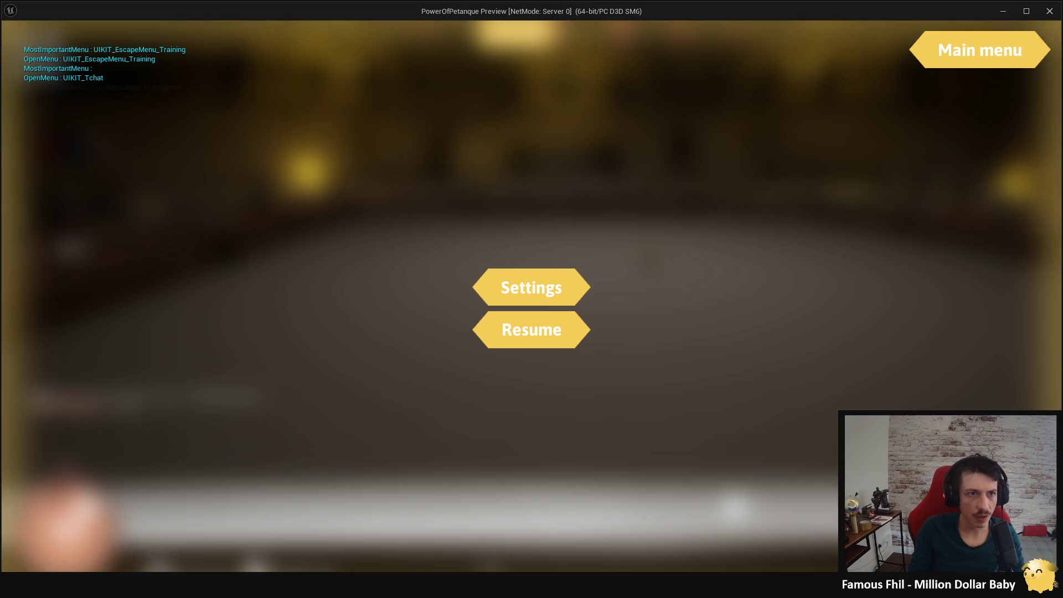
pyautogui.press('Return')
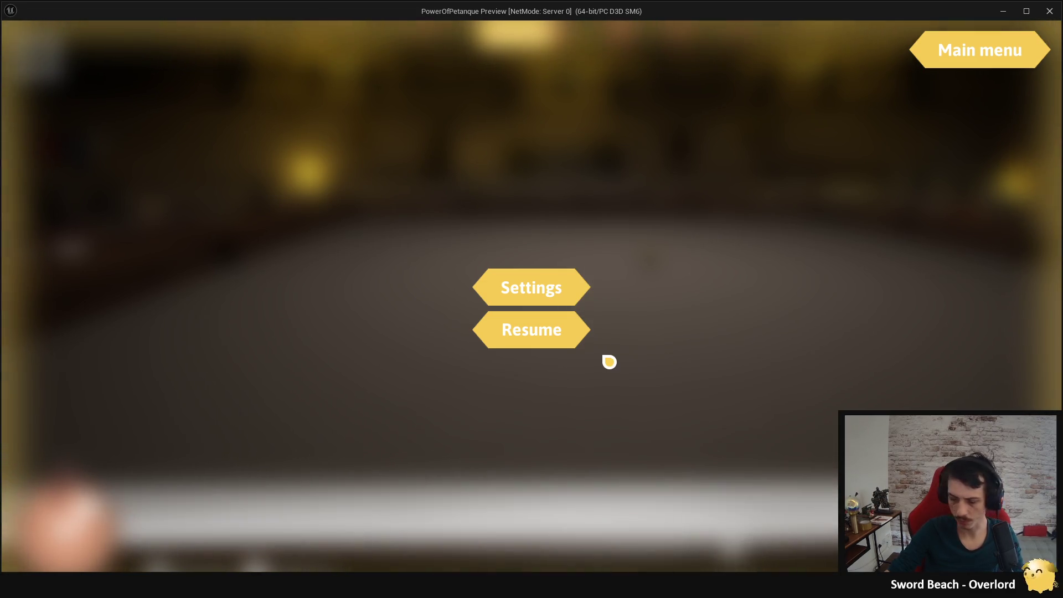
pyautogui.press('Escape')
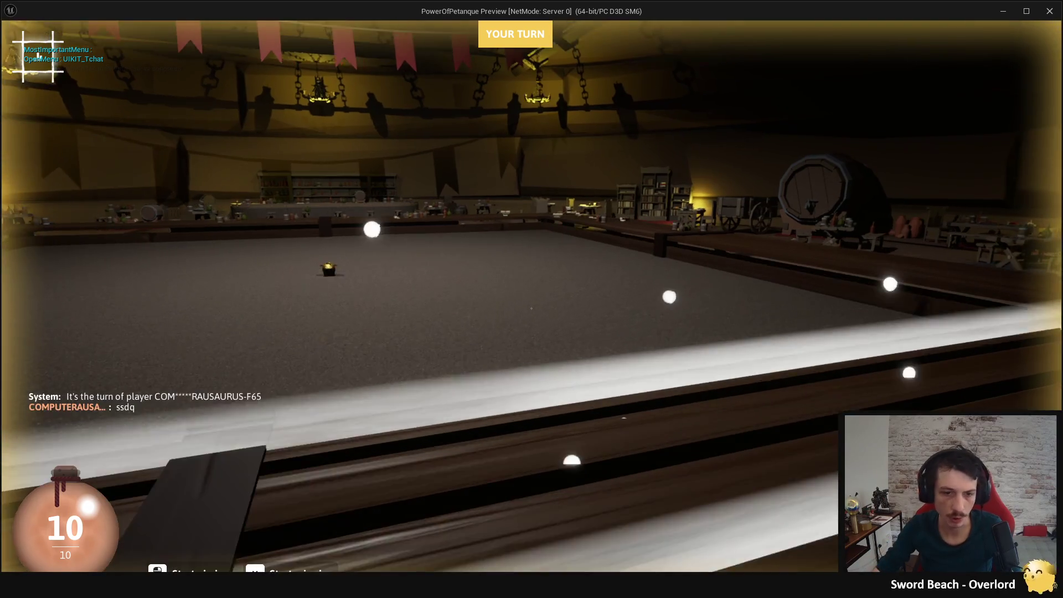
# Open the escape menu over the emote wheel twice, resuming once, then stop the preview.
pyautogui.press('Tab')
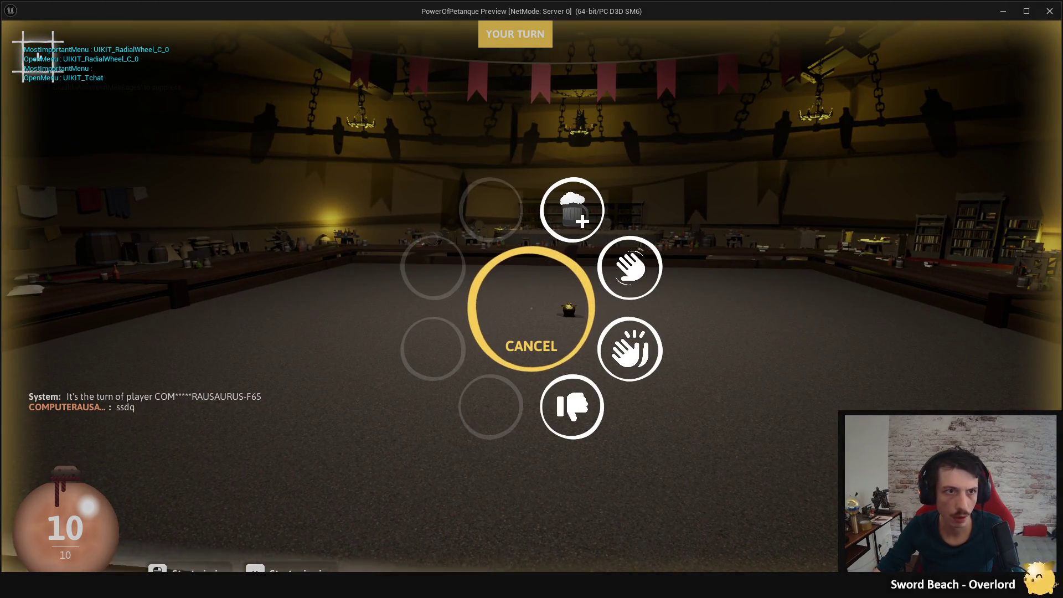
pyautogui.press('Escape')
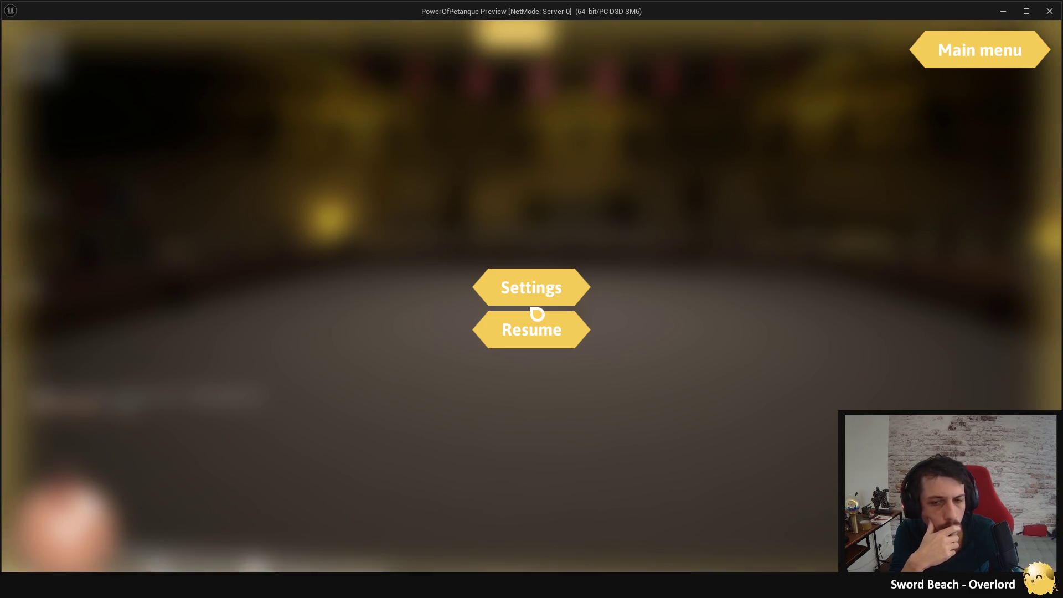
pyautogui.click(537, 314)
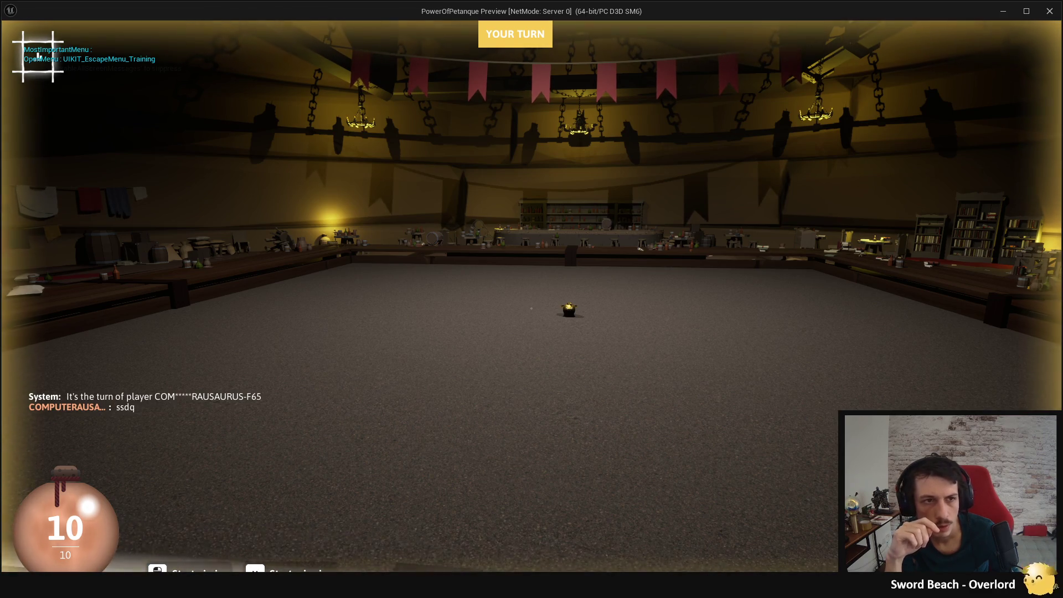
pyautogui.press('Tab')
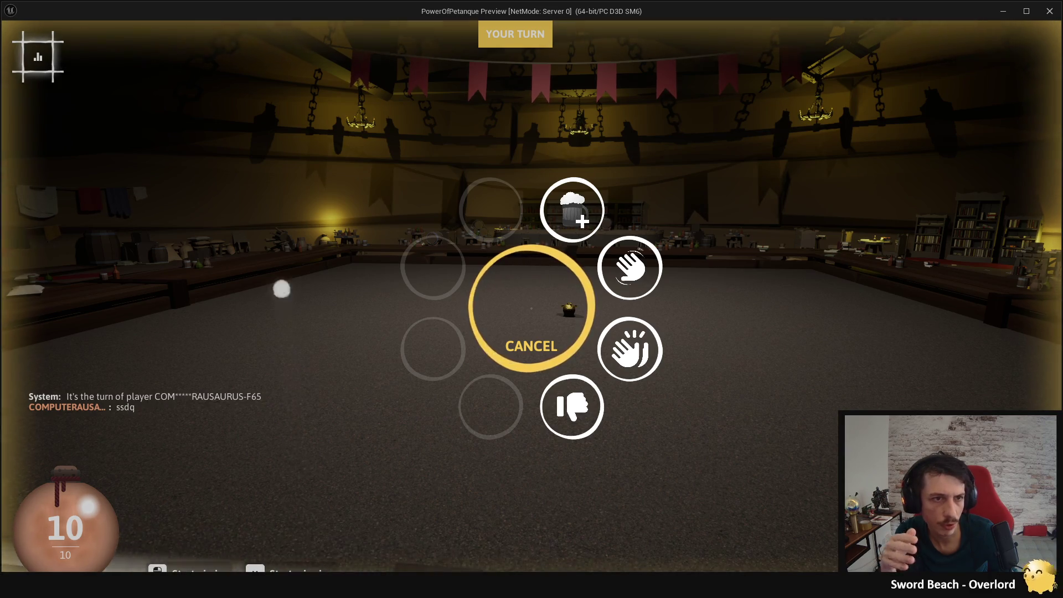
pyautogui.press('Escape')
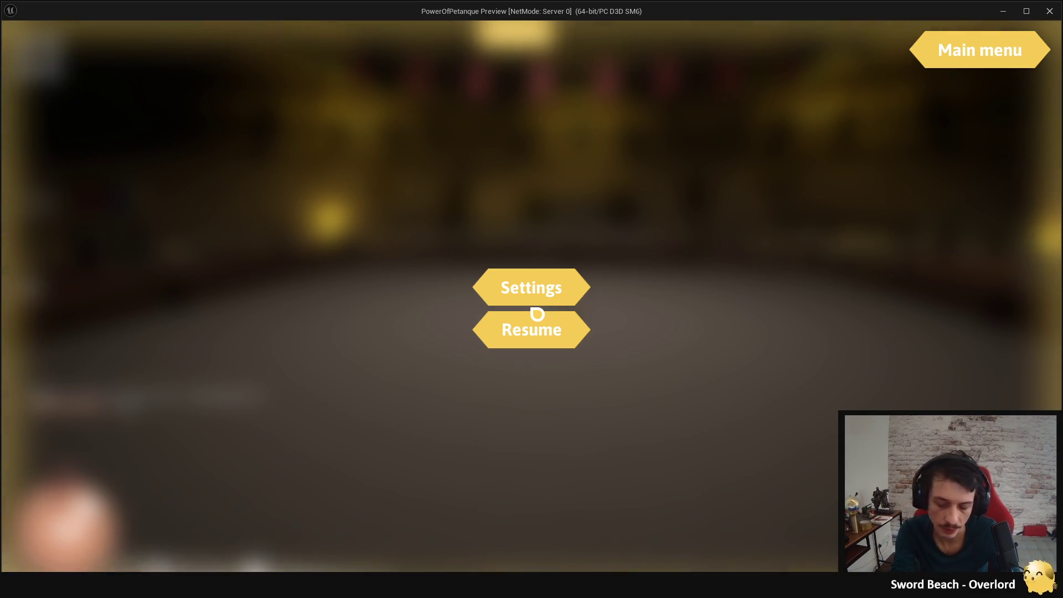
pyautogui.press('Escape')
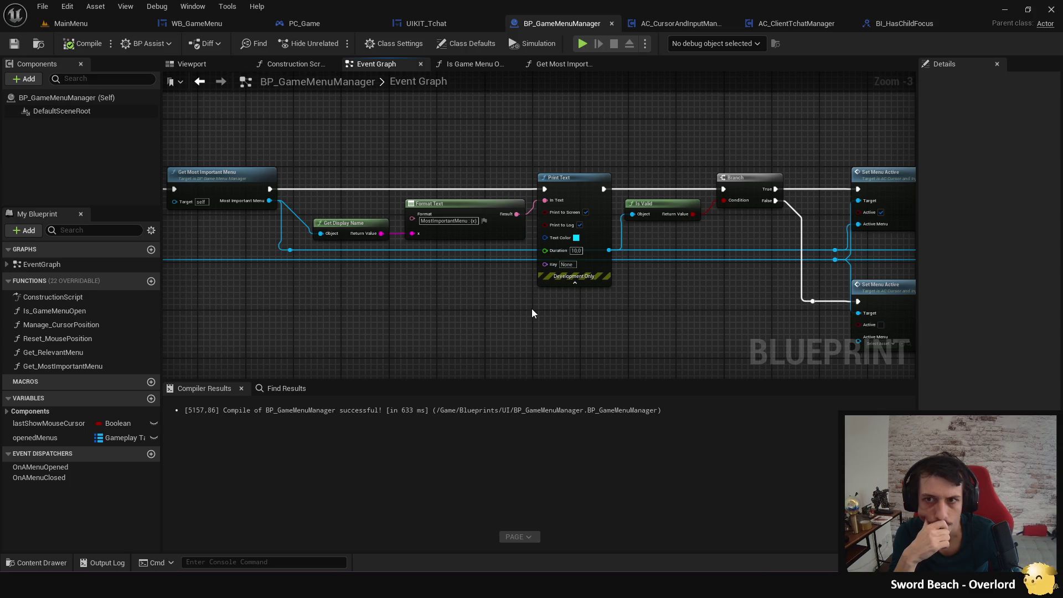
pyautogui.moveTo(531, 313)
pyautogui.mouseDown()
pyautogui.moveTo(626, 301)
pyautogui.moveTo(574, 307)
pyautogui.moveTo(696, 314)
pyautogui.mouseUp()
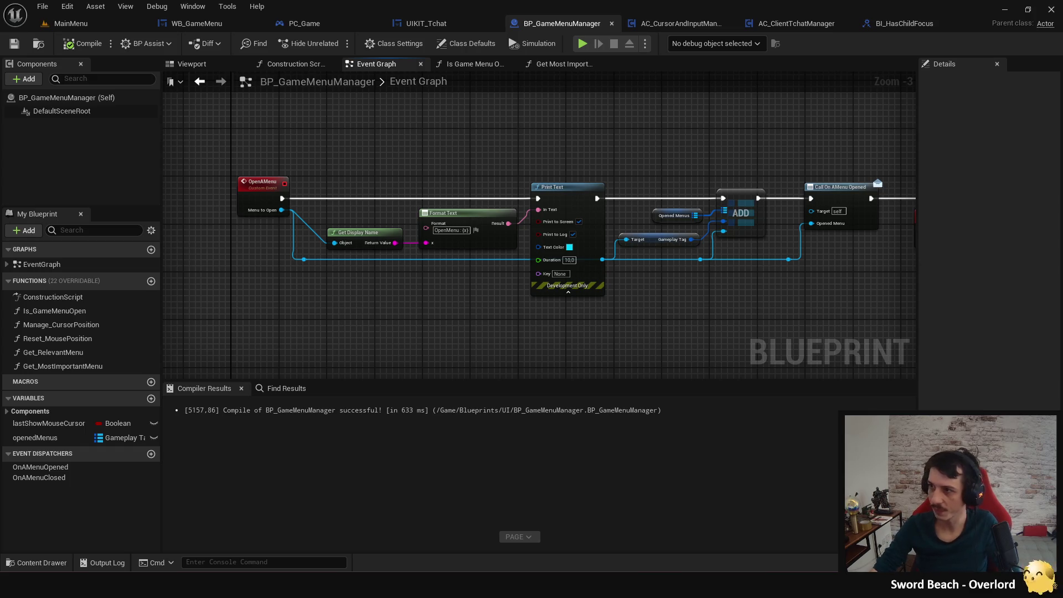
pyautogui.moveTo(674, 308); pyautogui.dragTo(627, 307)
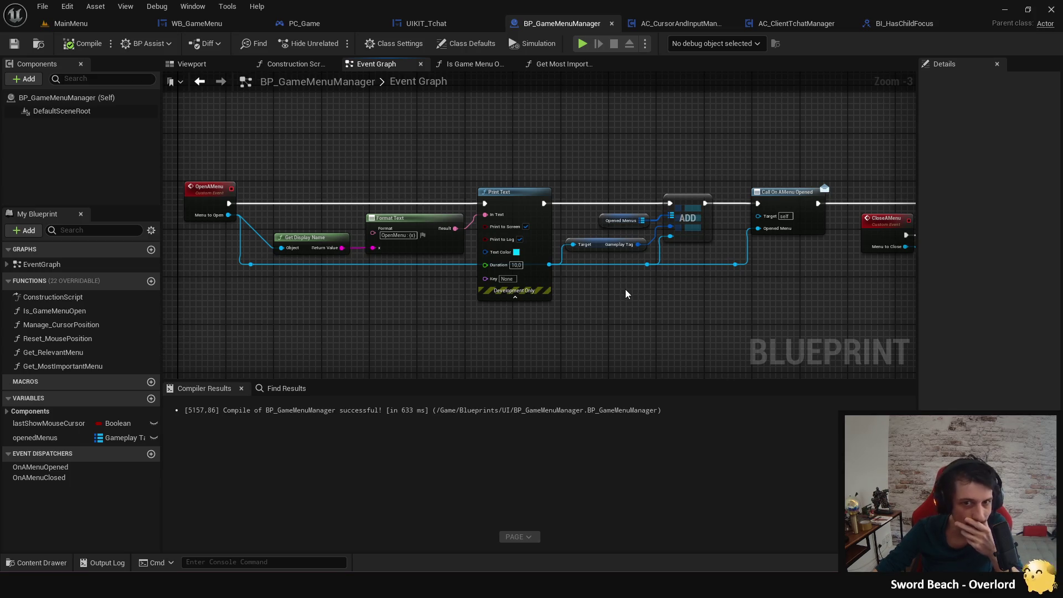
pyautogui.moveTo(628, 301); pyautogui.dragTo(609, 293)
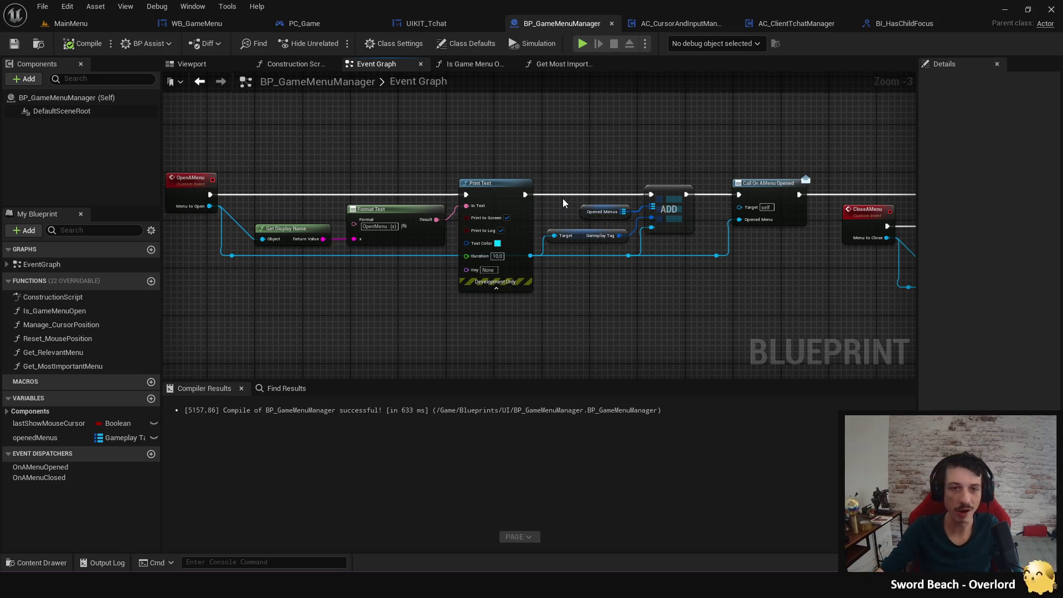
pyautogui.moveTo(438, 140)
pyautogui.mouseDown()
pyautogui.moveTo(700, 314)
pyautogui.moveTo(598, 299)
pyautogui.moveTo(579, 284)
pyautogui.moveTo(474, 293)
pyautogui.moveTo(418, 327)
pyautogui.moveTo(669, 355)
pyautogui.moveTo(499, 313)
pyautogui.moveTo(516, 316)
pyautogui.mouseUp()
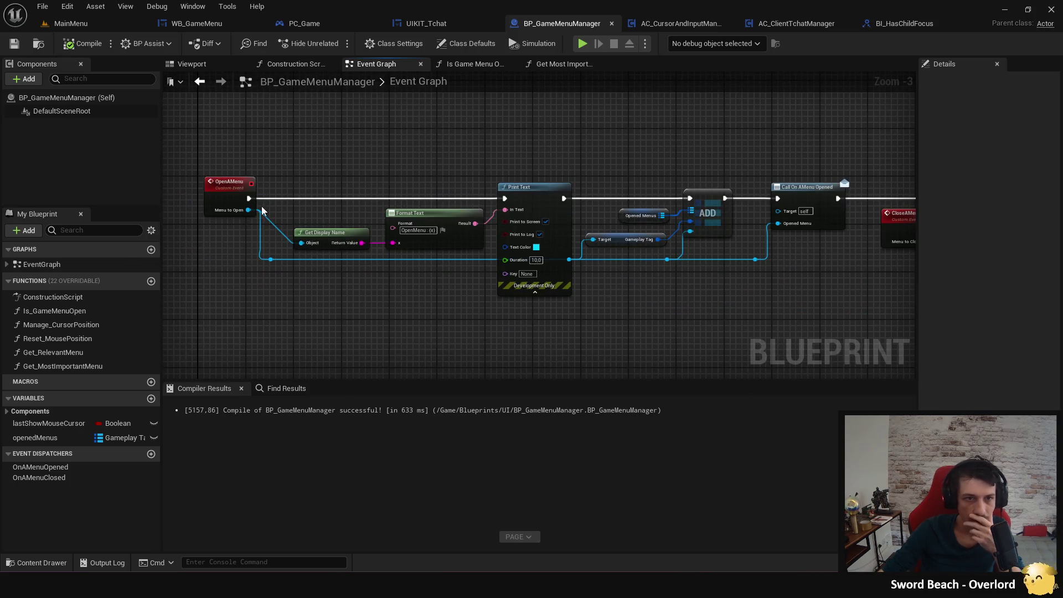
pyautogui.rightClick(239, 191)
# Search all blueprints for OpenAMenu references, close the results, and switch to WB_GameMenu.
pyautogui.click(284, 297)
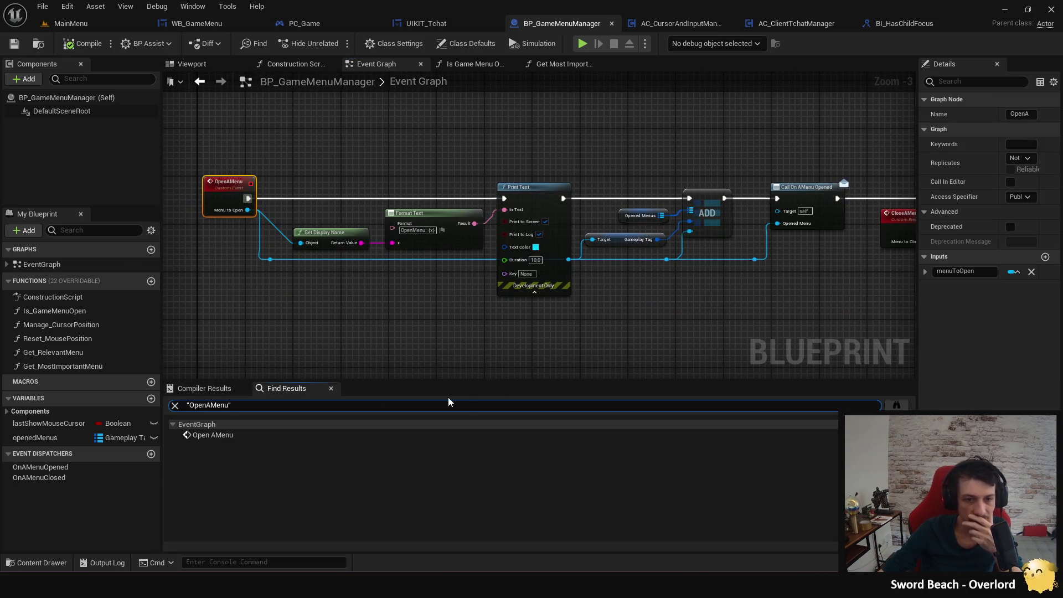
pyautogui.click(897, 405)
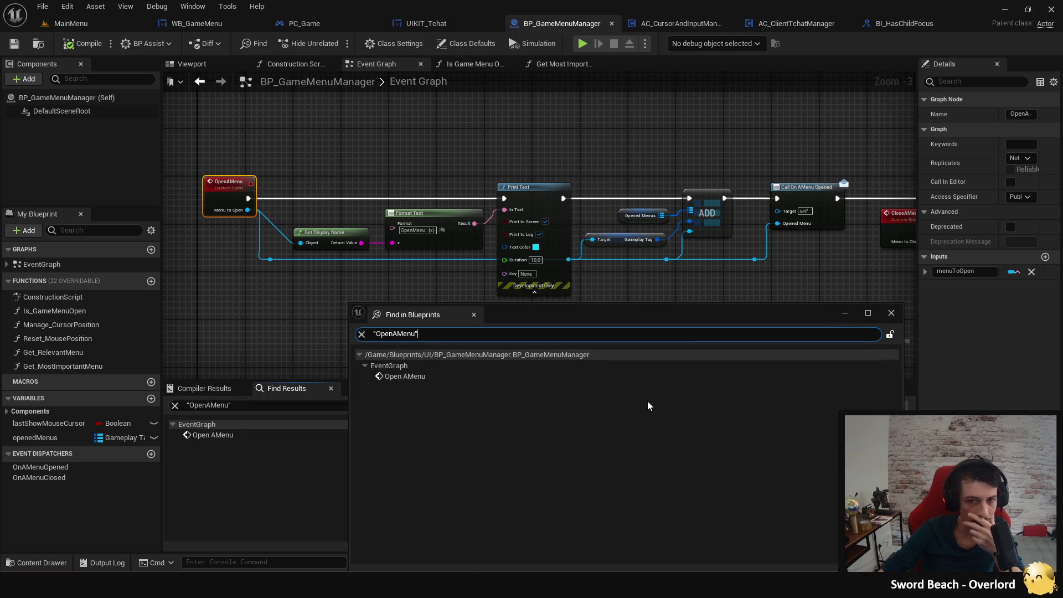
pyautogui.moveTo(597, 313); pyautogui.dragTo(585, 241)
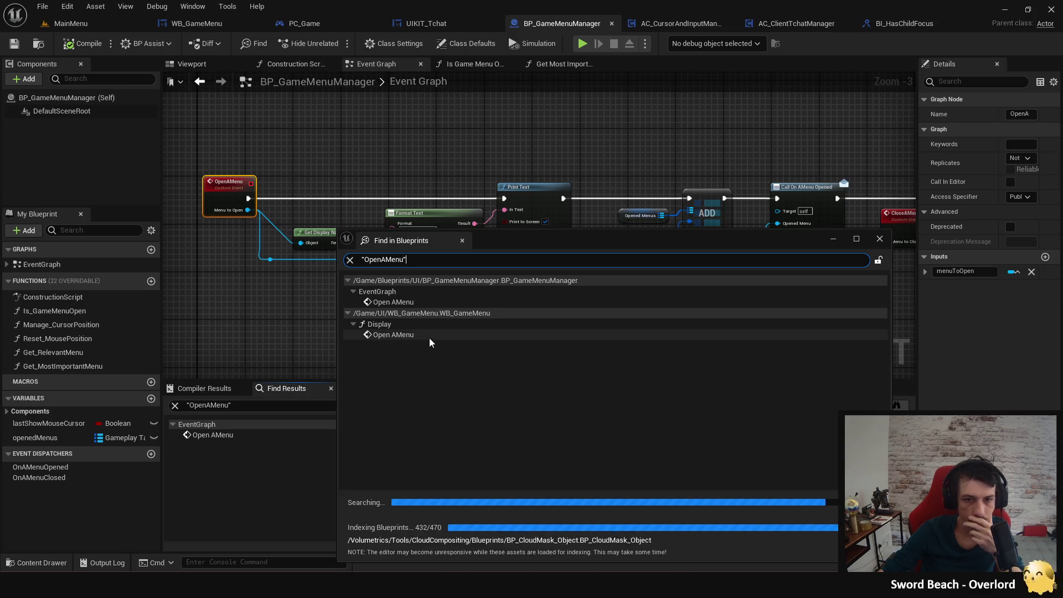
pyautogui.click(880, 239)
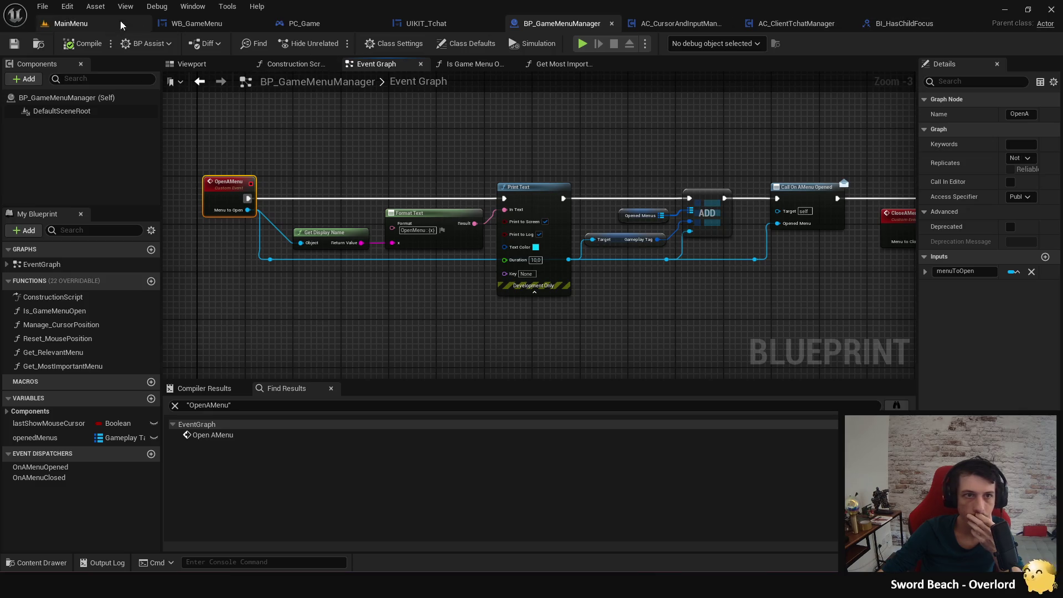
pyautogui.click(198, 24)
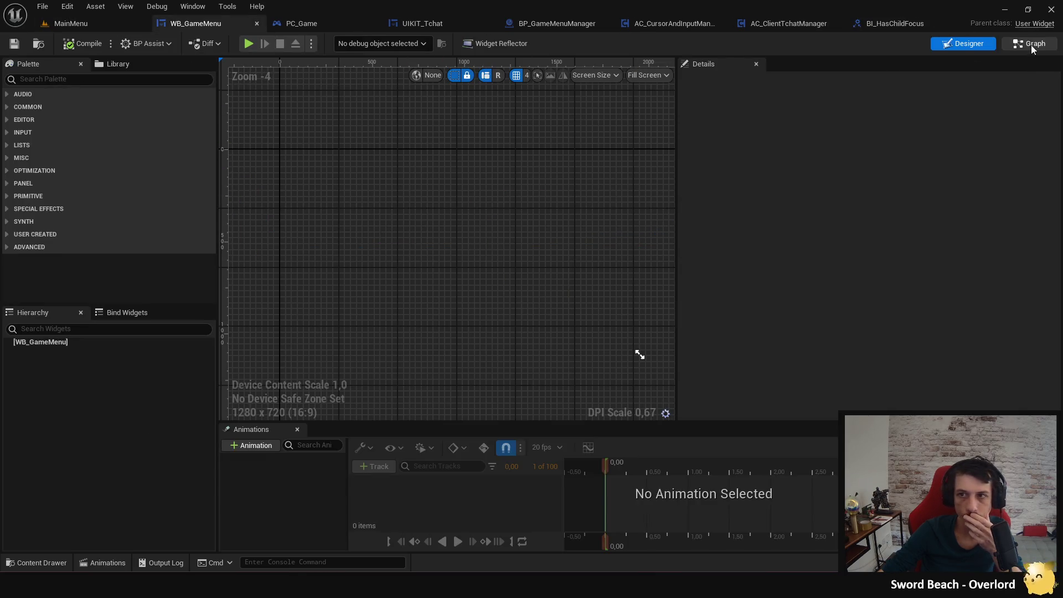
pyautogui.click(1032, 47)
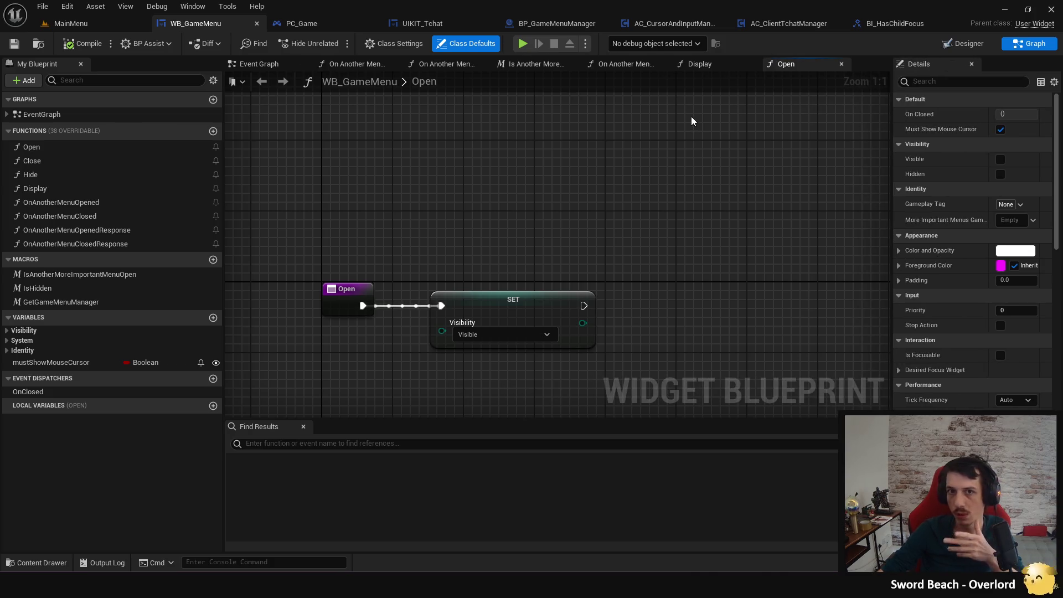
pyautogui.click(700, 64)
pyautogui.scroll(3, 775, 288)
pyautogui.moveTo(504, 272); pyautogui.dragTo(388, 264)
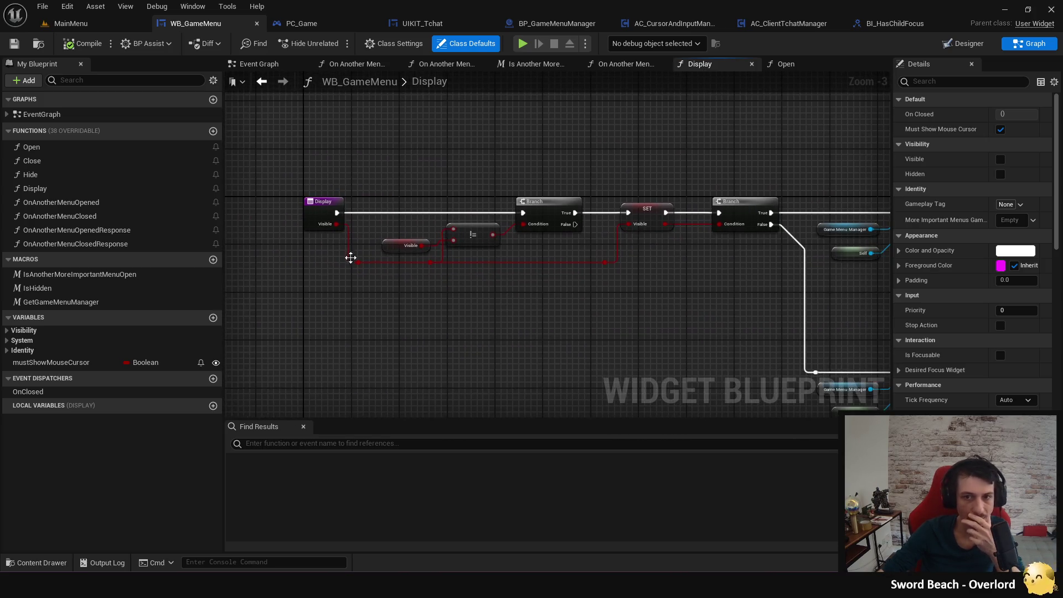
pyautogui.moveTo(487, 334)
pyautogui.mouseDown()
pyautogui.moveTo(410, 282)
pyautogui.moveTo(424, 324)
pyautogui.moveTo(407, 324)
pyautogui.mouseUp()
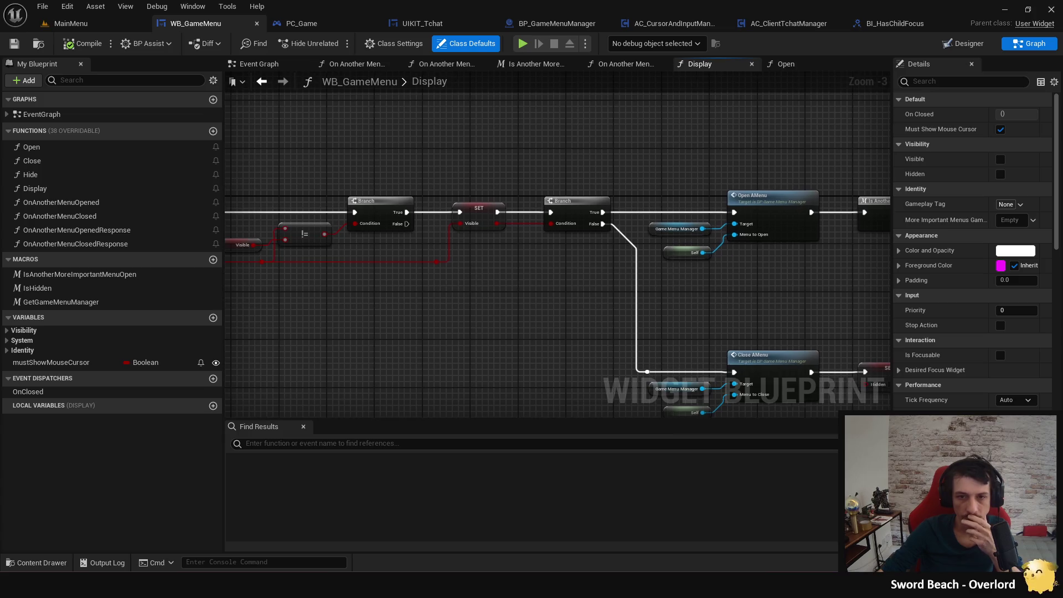
pyautogui.moveTo(557, 331); pyautogui.dragTo(479, 329)
pyautogui.moveTo(557, 288); pyautogui.dragTo(415, 297)
pyautogui.moveTo(522, 310); pyautogui.dragTo(462, 262)
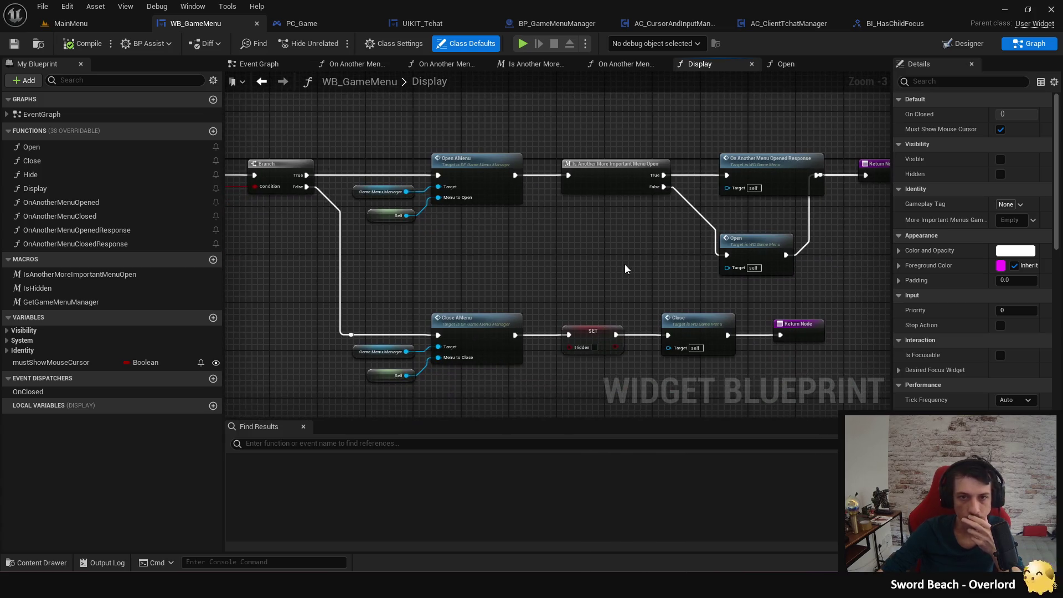
pyautogui.moveTo(622, 268)
pyautogui.mouseDown()
pyautogui.moveTo(527, 287)
pyautogui.moveTo(533, 259)
pyautogui.mouseUp()
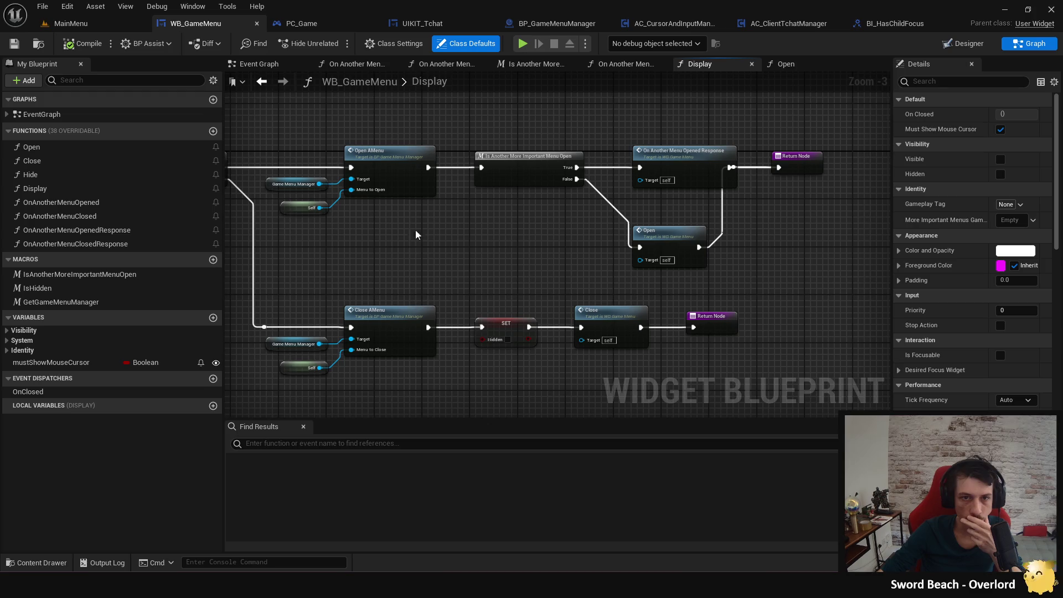
pyautogui.moveTo(457, 273); pyautogui.dragTo(699, 266)
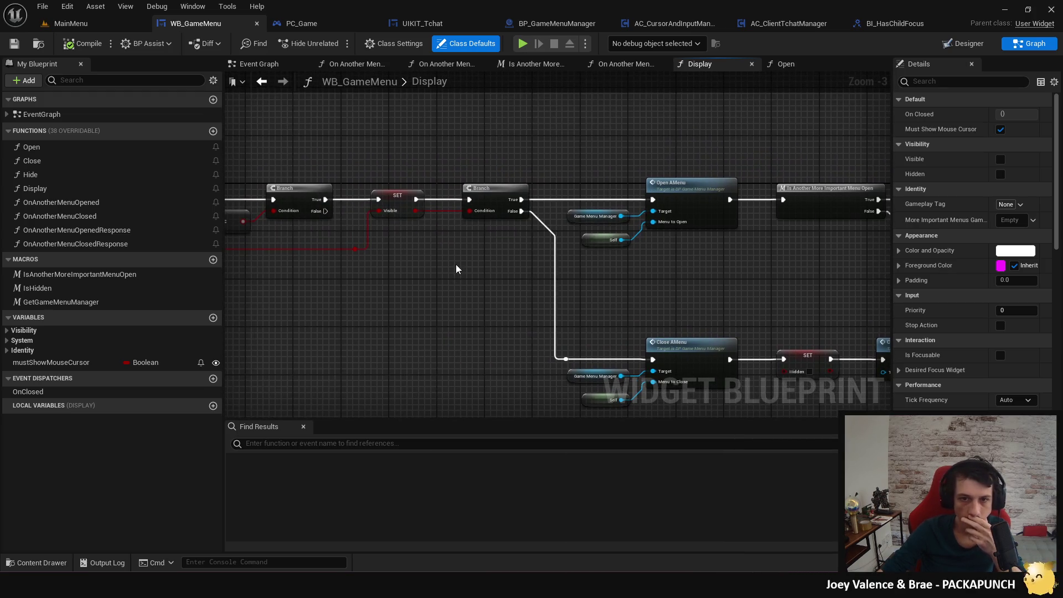
pyautogui.moveTo(455, 266); pyautogui.dragTo(323, 261)
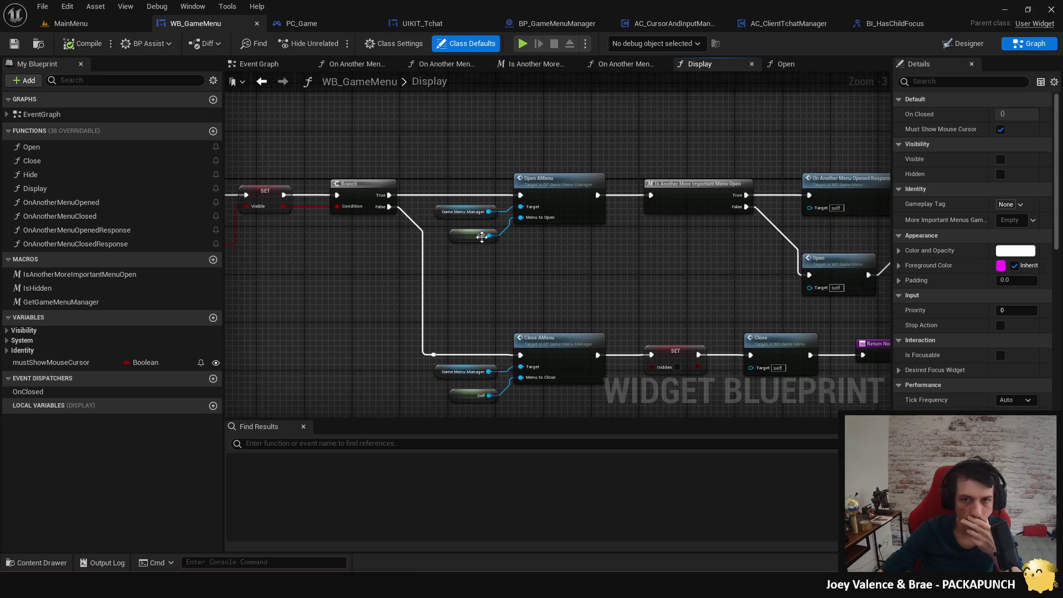
pyautogui.click(555, 186)
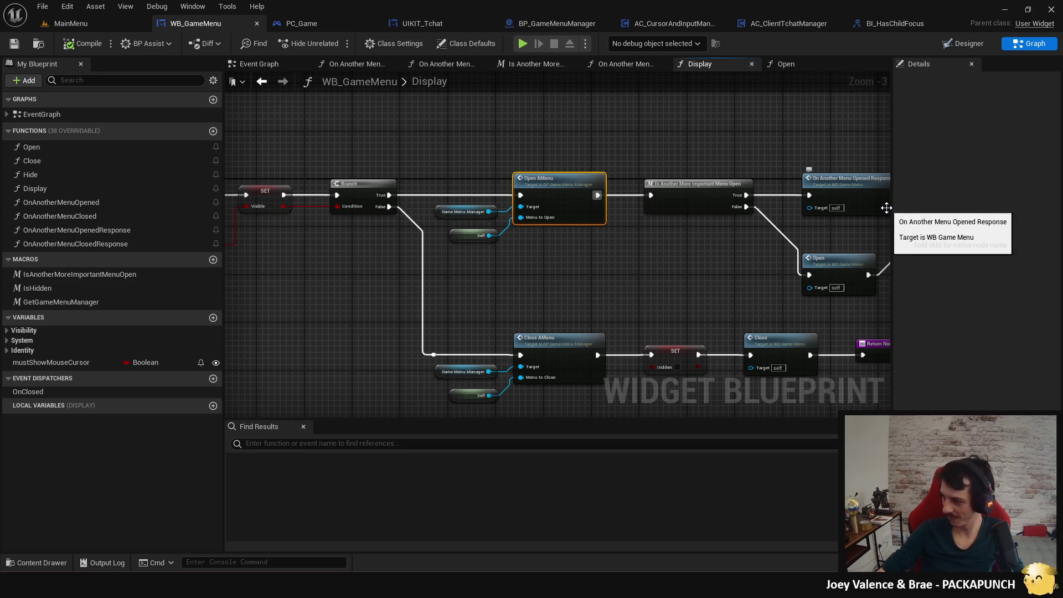
pyautogui.moveTo(663, 266)
pyautogui.mouseDown()
pyautogui.moveTo(505, 277)
pyautogui.moveTo(582, 304)
pyautogui.moveTo(689, 279)
pyautogui.moveTo(870, 305)
pyautogui.mouseUp()
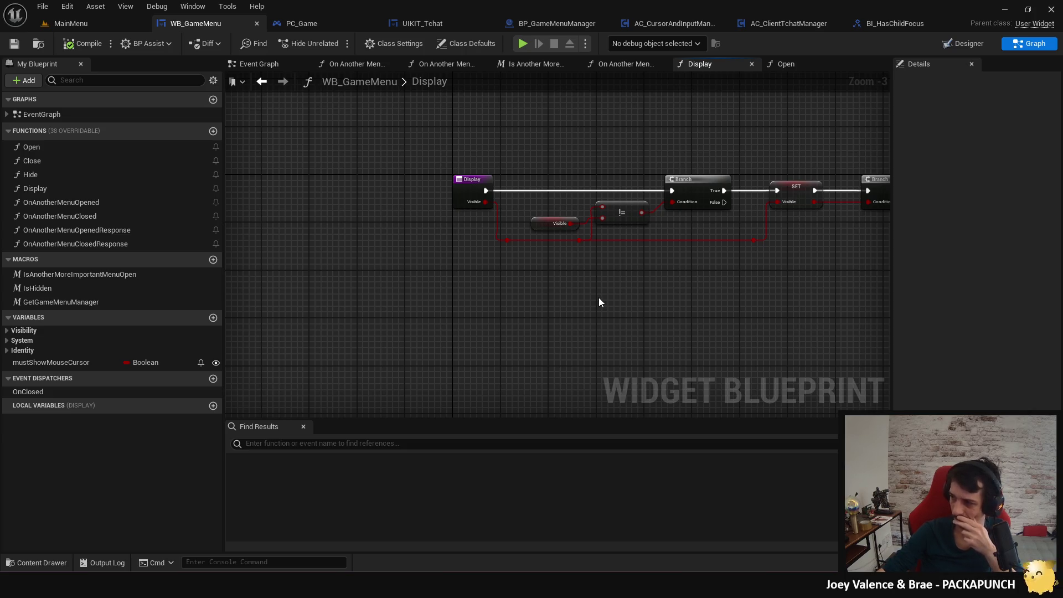
pyautogui.moveTo(659, 258)
pyautogui.mouseDown()
pyautogui.moveTo(549, 305)
pyautogui.moveTo(433, 284)
pyautogui.mouseUp()
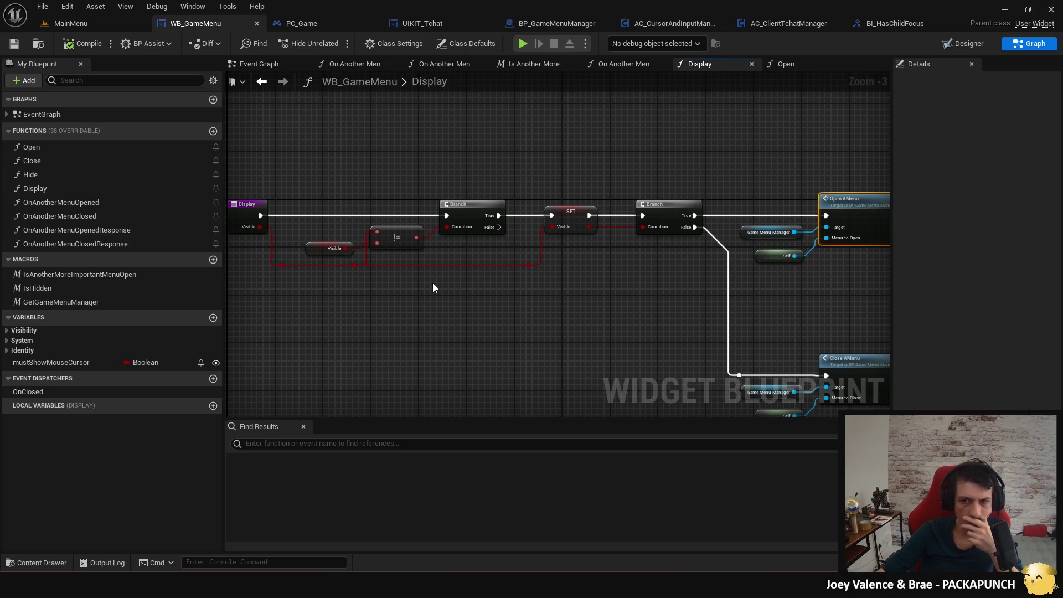
pyautogui.moveTo(433, 284); pyautogui.dragTo(525, 307)
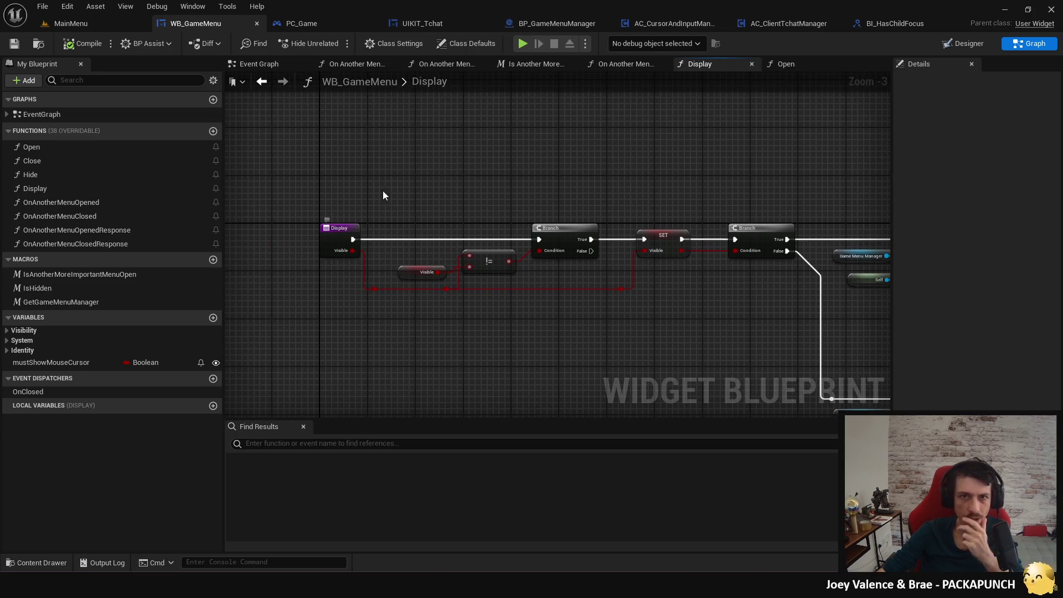
# Find 'radialwheel' in the asset finder, open UIKIT_RadialWheel, and view its Event Graph in graph mode.
pyautogui.hotkey('ctrl', 'p')
pyautogui.write('radi')
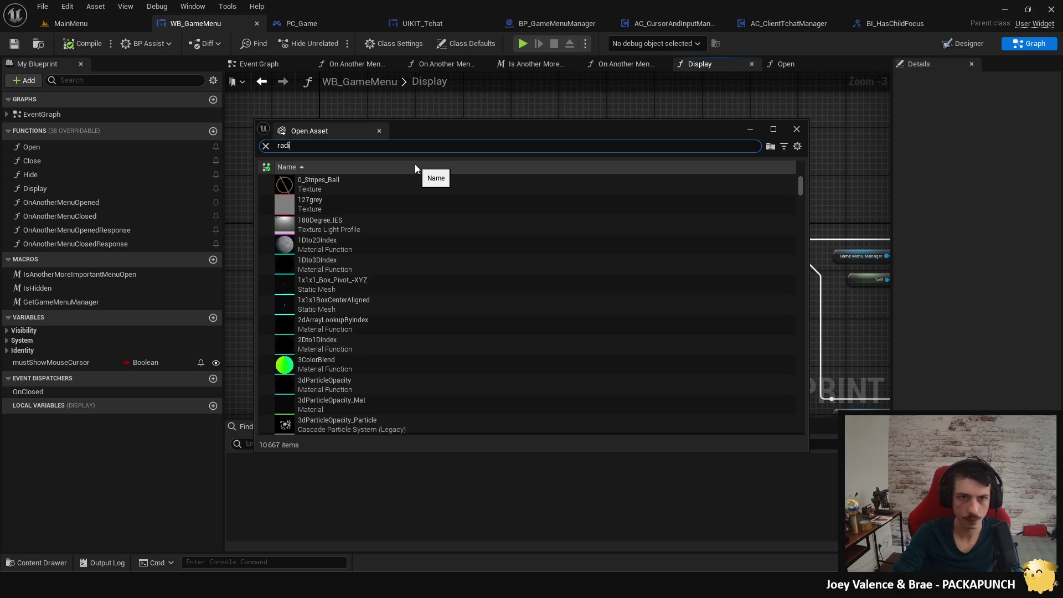
pyautogui.write('alwheel')
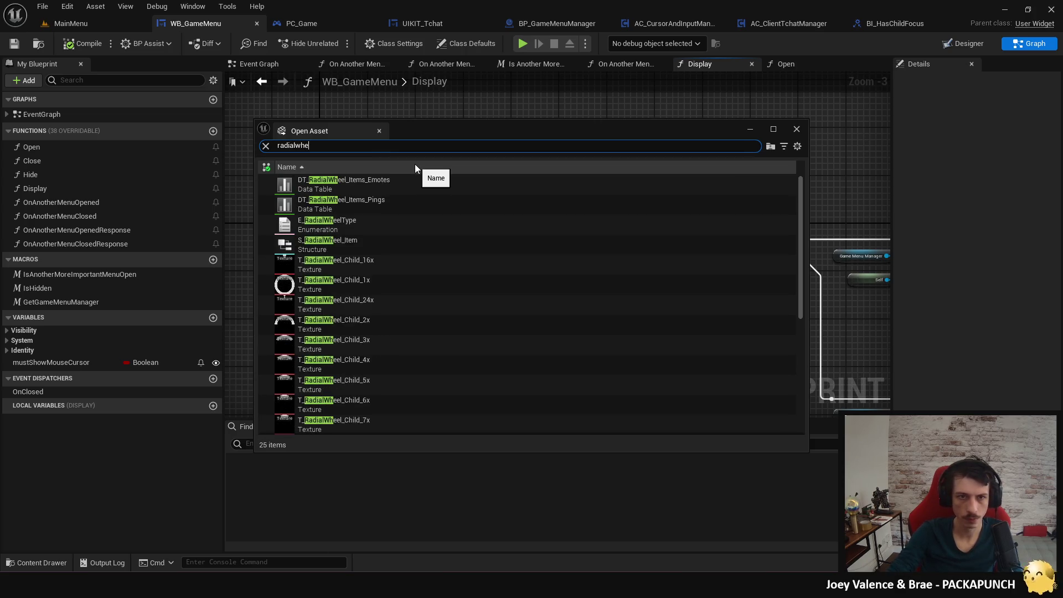
pyautogui.scroll(-5, 510, 264)
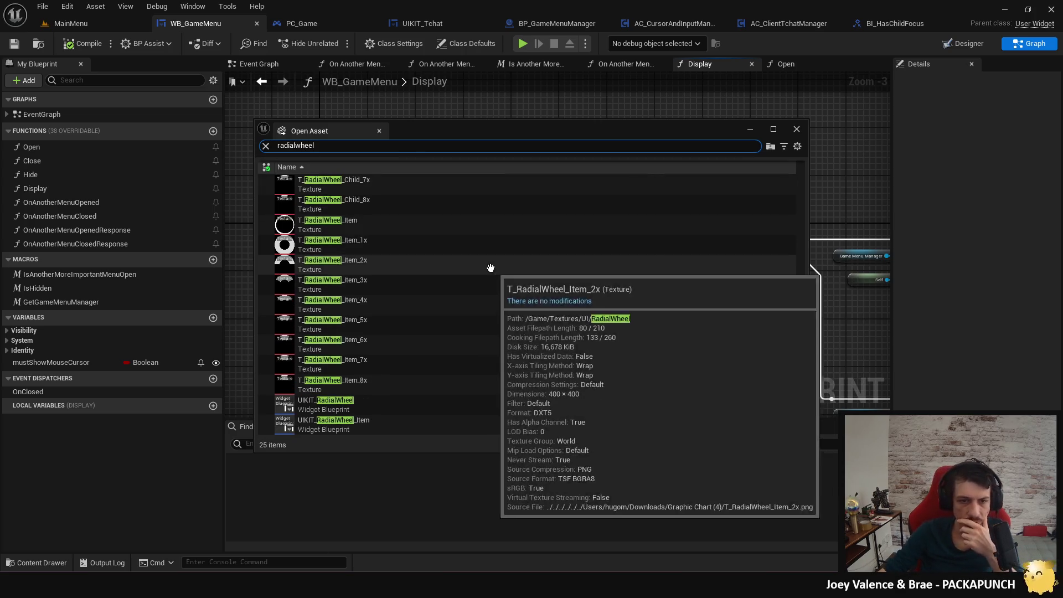
pyautogui.doubleClick(413, 409)
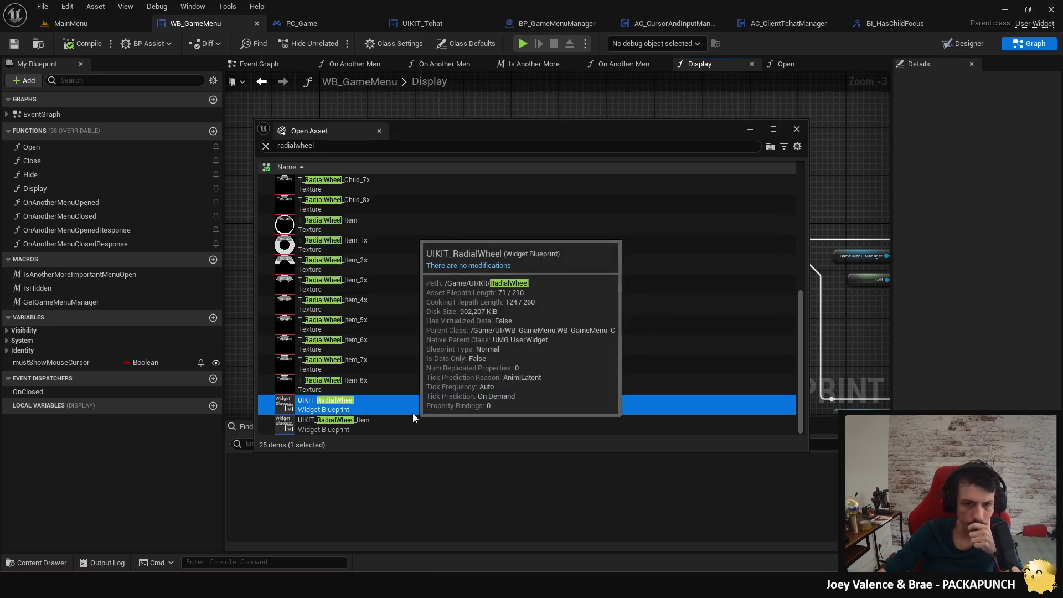
pyautogui.click(1030, 43)
pyautogui.scroll(-2, 702, 301)
pyautogui.scroll(4, 613, 309)
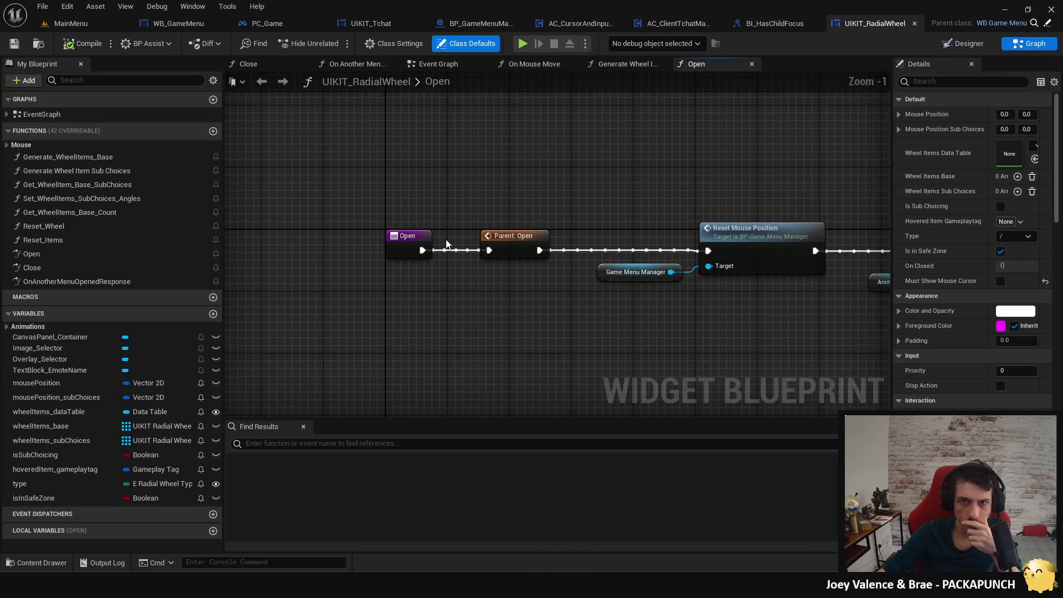
pyautogui.click(424, 64)
pyautogui.moveTo(408, 226); pyautogui.dragTo(413, 289)
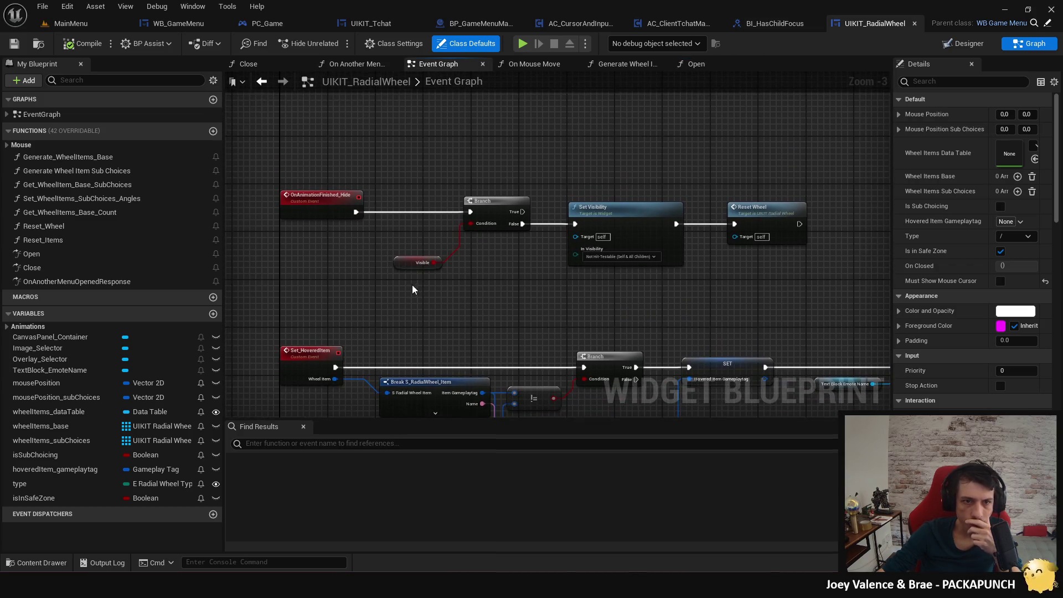
pyautogui.scroll(-3, 421, 171)
pyautogui.moveTo(420, 171); pyautogui.dragTo(432, 251)
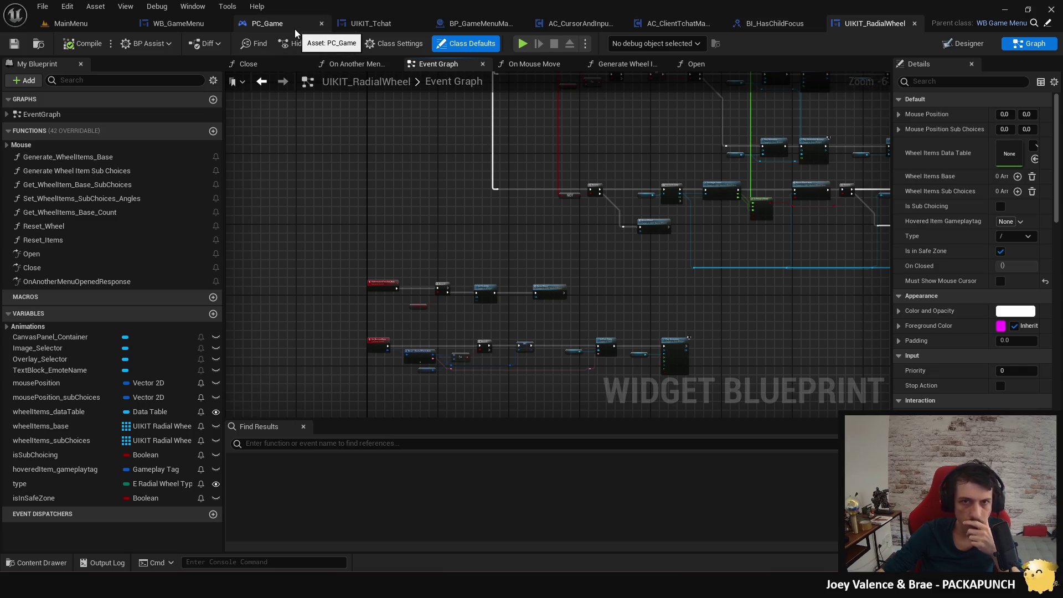
# Close UIKIT_RadialWheel and browse PC_Game's Controls Graph to the Emotes input section.
pyautogui.click(914, 24)
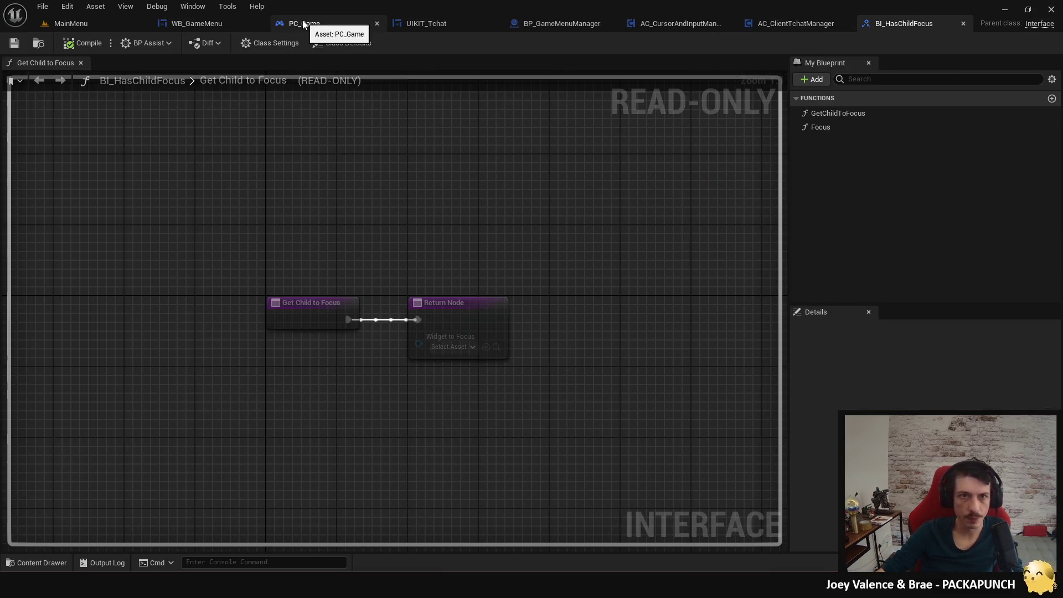
pyautogui.click(321, 19)
pyautogui.click(556, 65)
pyautogui.scroll(8, 451, 250)
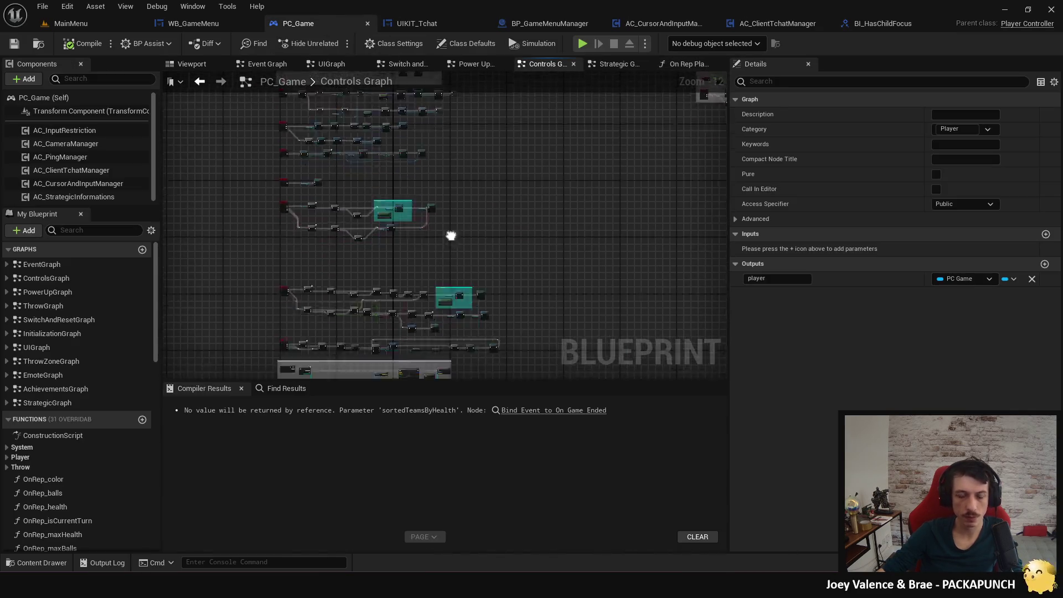
pyautogui.moveTo(641, 245); pyautogui.dragTo(423, 290)
pyautogui.moveTo(338, 208)
pyautogui.mouseDown()
pyautogui.moveTo(300, 240)
pyautogui.moveTo(366, 259)
pyautogui.moveTo(349, 373)
pyautogui.moveTo(345, 237)
pyautogui.moveTo(425, 232)
pyautogui.mouseUp()
pyautogui.scroll(2, 425, 232)
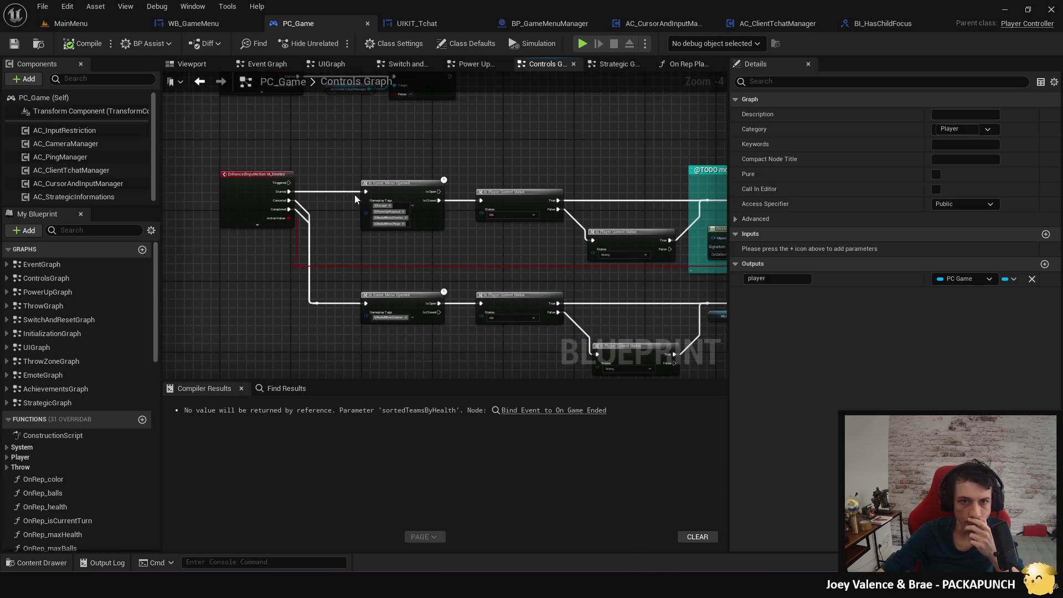
pyautogui.moveTo(550, 275)
pyautogui.mouseDown()
pyautogui.moveTo(427, 288)
pyautogui.moveTo(81, 291)
pyautogui.mouseUp()
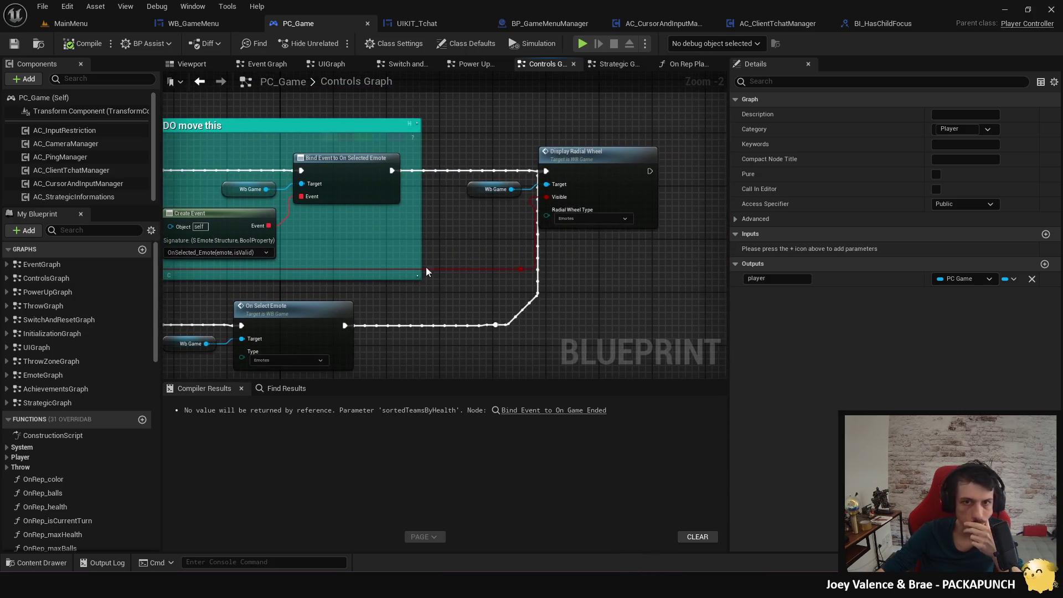
pyautogui.moveTo(586, 267)
pyautogui.mouseDown()
pyautogui.moveTo(574, 288)
pyautogui.moveTo(543, 277)
pyautogui.mouseUp()
# Jump from the Display Radial Wheel call into WB_Game and inspect the Display_RadialWheel logic.
pyautogui.click(534, 239)
pyautogui.doubleClick(534, 241)
pyautogui.moveTo(603, 250)
pyautogui.mouseDown()
pyautogui.moveTo(440, 138)
pyautogui.moveTo(542, 171)
pyautogui.moveTo(431, 143)
pyautogui.moveTo(492, 172)
pyautogui.mouseUp()
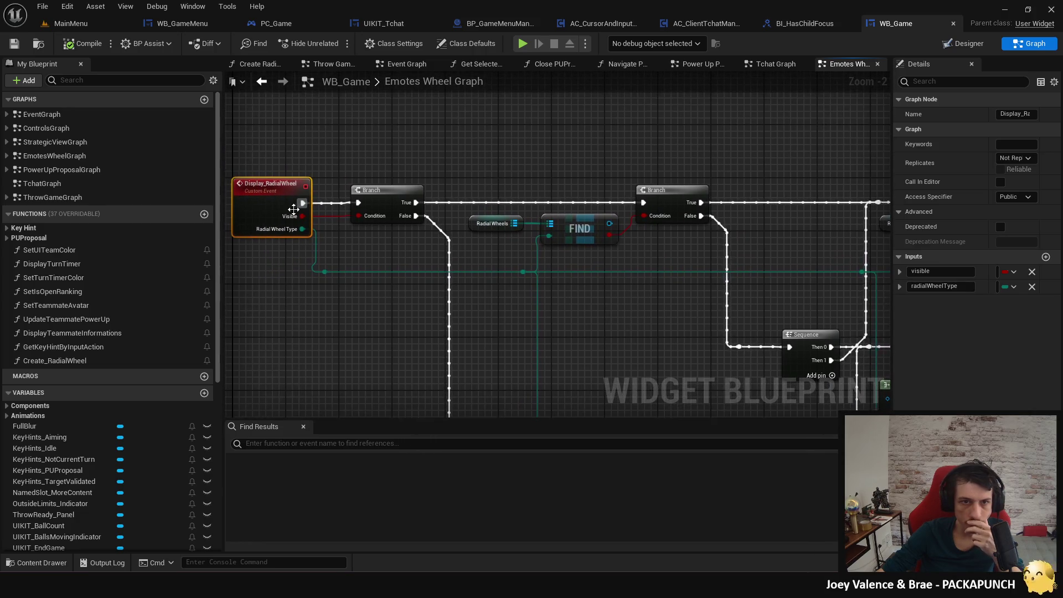
pyautogui.scroll(-2, 447, 265)
pyautogui.moveTo(447, 265)
pyautogui.mouseDown()
pyautogui.moveTo(423, 221)
pyautogui.moveTo(287, 237)
pyautogui.moveTo(327, 250)
pyautogui.mouseUp()
pyautogui.scroll(3, 641, 340)
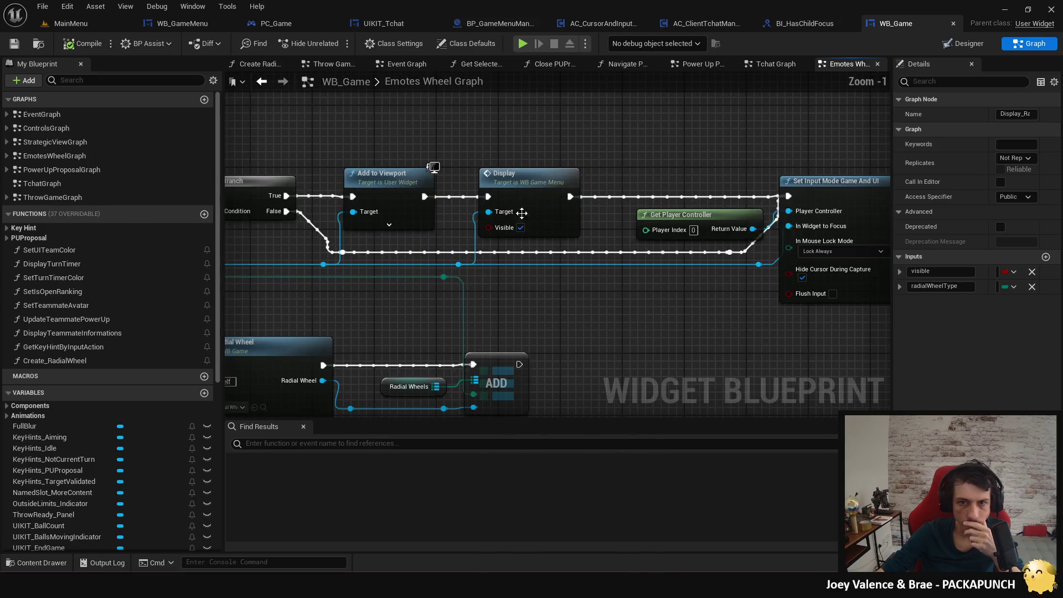
pyautogui.click(532, 218)
pyautogui.scroll(-2, 587, 318)
pyautogui.moveTo(517, 304)
pyautogui.mouseDown()
pyautogui.moveTo(623, 305)
pyautogui.moveTo(730, 238)
pyautogui.moveTo(633, 298)
pyautogui.moveTo(719, 264)
pyautogui.mouseUp()
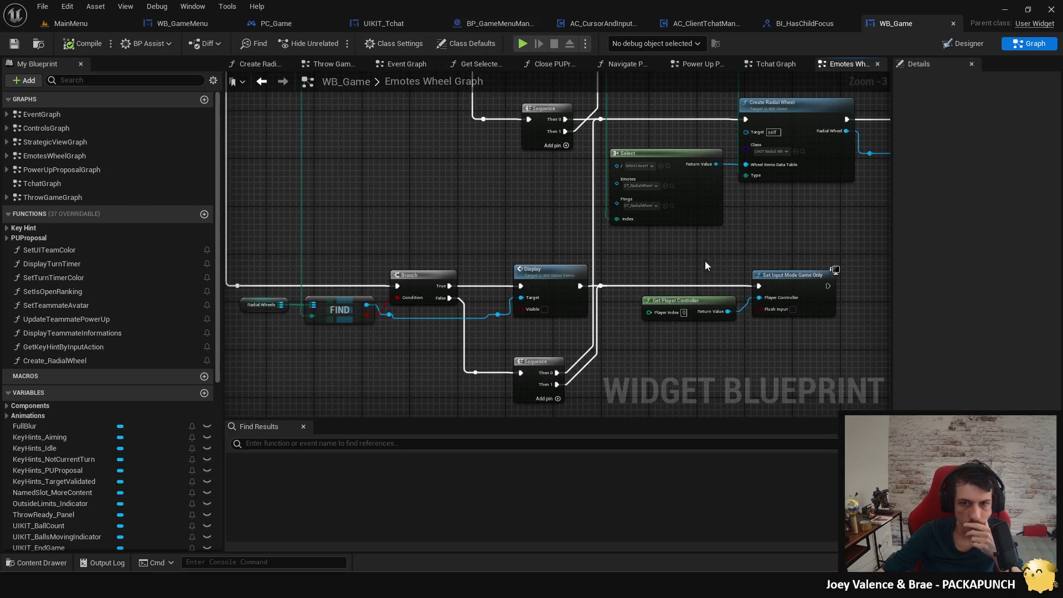
pyautogui.moveTo(498, 243)
pyautogui.mouseDown()
pyautogui.moveTo(557, 248)
pyautogui.moveTo(513, 334)
pyautogui.mouseUp()
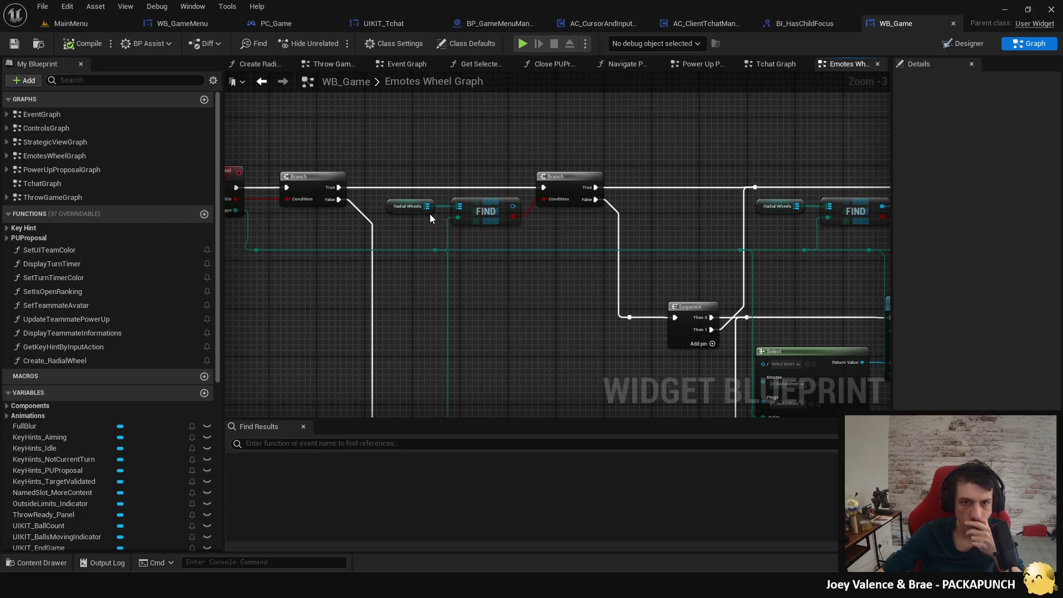
pyautogui.moveTo(430, 214)
pyautogui.mouseDown()
pyautogui.moveTo(471, 215)
pyautogui.moveTo(498, 265)
pyautogui.moveTo(477, 214)
pyautogui.moveTo(450, 207)
pyautogui.mouseUp()
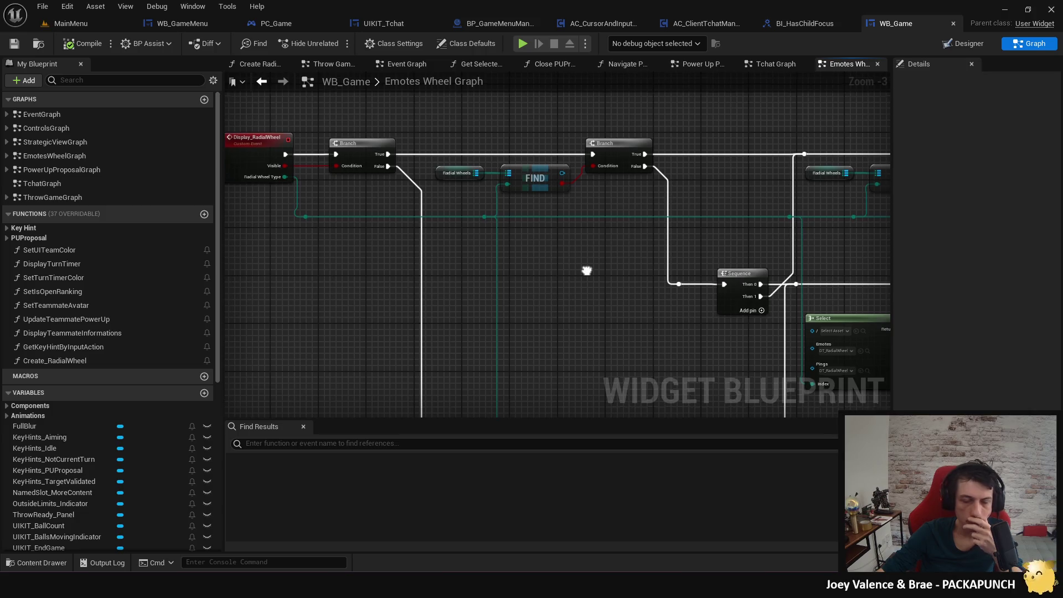
pyautogui.moveTo(586, 270); pyautogui.dragTo(525, 151)
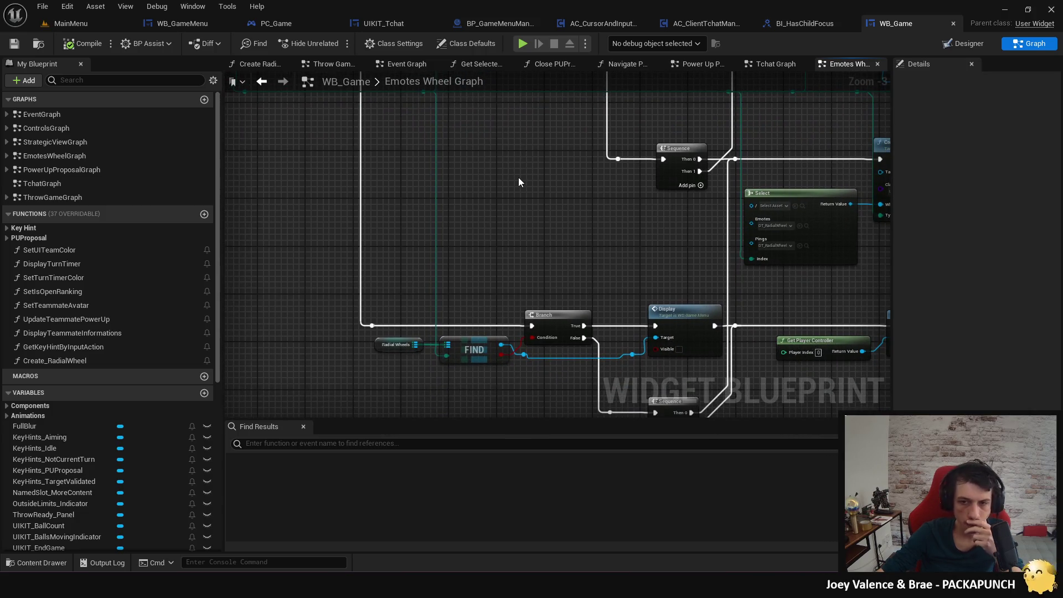
pyautogui.moveTo(494, 254)
pyautogui.mouseDown()
pyautogui.moveTo(442, 183)
pyautogui.moveTo(460, 178)
pyautogui.moveTo(471, 215)
pyautogui.moveTo(441, 257)
pyautogui.moveTo(477, 238)
pyautogui.moveTo(408, 231)
pyautogui.moveTo(399, 202)
pyautogui.moveTo(543, 259)
pyautogui.moveTo(303, 231)
pyautogui.moveTo(592, 317)
pyautogui.mouseUp()
pyautogui.moveTo(361, 253)
pyautogui.mouseDown()
pyautogui.moveTo(586, 261)
pyautogui.moveTo(550, 278)
pyautogui.moveTo(562, 279)
pyautogui.mouseUp()
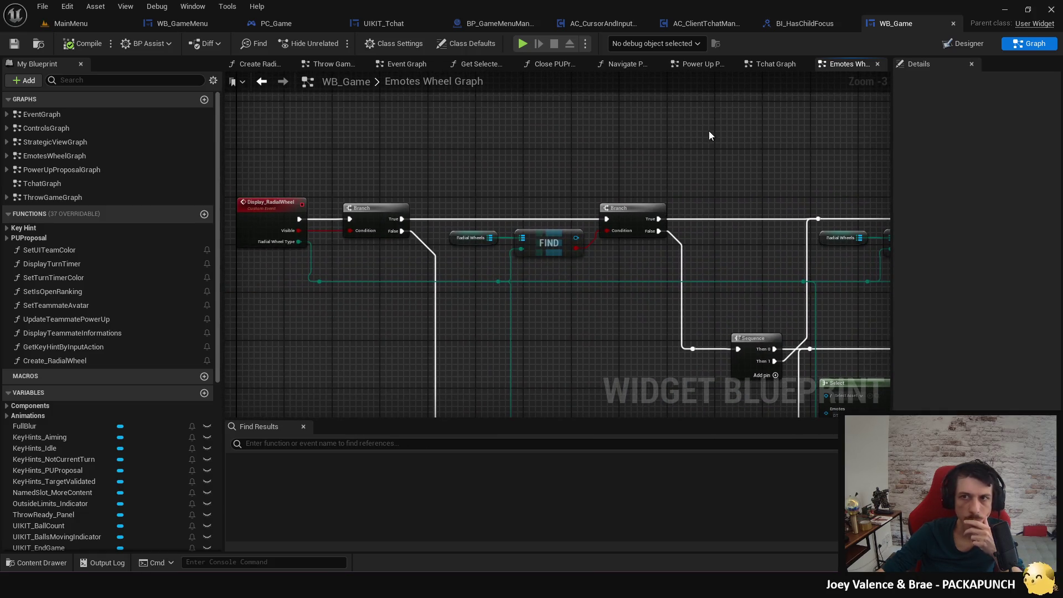
# Return to PC_Game's Controls Graph showing the IA_Emotes menu checks.
pyautogui.click(271, 24)
pyautogui.moveTo(426, 270)
pyautogui.mouseDown()
pyautogui.moveTo(615, 271)
pyautogui.moveTo(648, 290)
pyautogui.mouseUp()
pyautogui.scroll(-1, 648, 290)
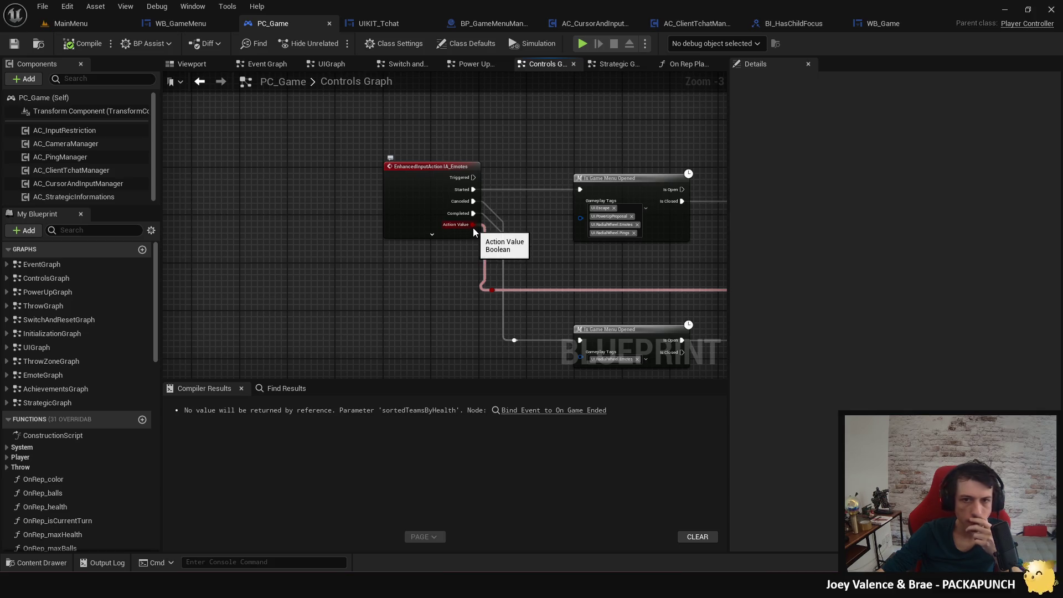
# Duplicate Display Radial Wheel with its Wb Game getter and route On Select Emote to the copy.
pyautogui.moveTo(473, 229)
pyautogui.mouseDown()
pyautogui.moveTo(428, 231)
pyautogui.moveTo(455, 234)
pyautogui.moveTo(284, 190)
pyautogui.moveTo(265, 201)
pyautogui.mouseUp()
pyautogui.moveTo(509, 266); pyautogui.dragTo(390, 271)
pyautogui.moveTo(692, 299); pyautogui.dragTo(485, 302)
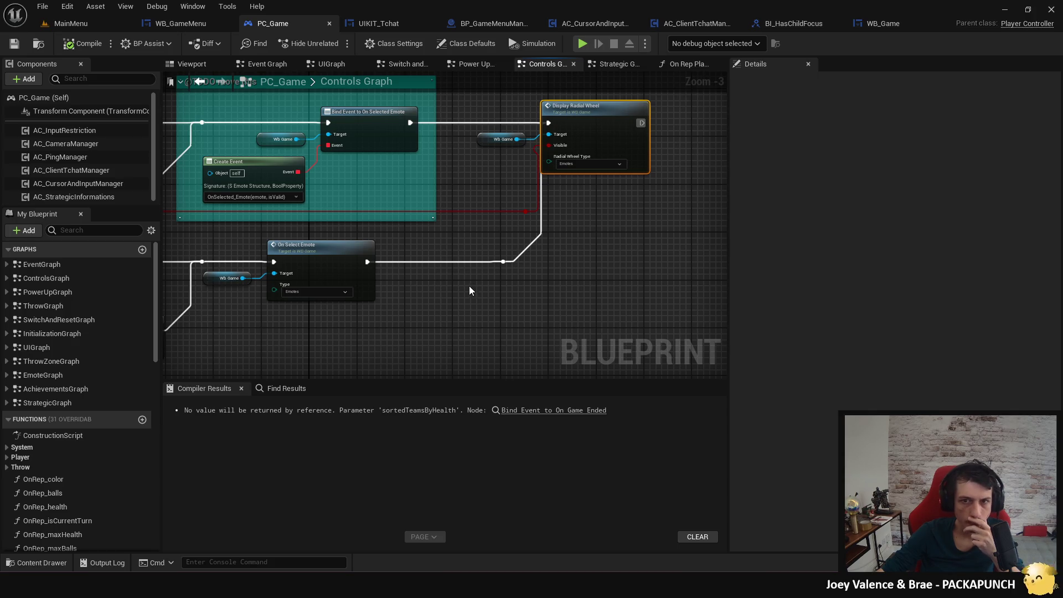
pyautogui.moveTo(606, 118)
pyautogui.mouseDown()
pyautogui.moveTo(563, 128)
pyautogui.moveTo(592, 195)
pyautogui.mouseUp()
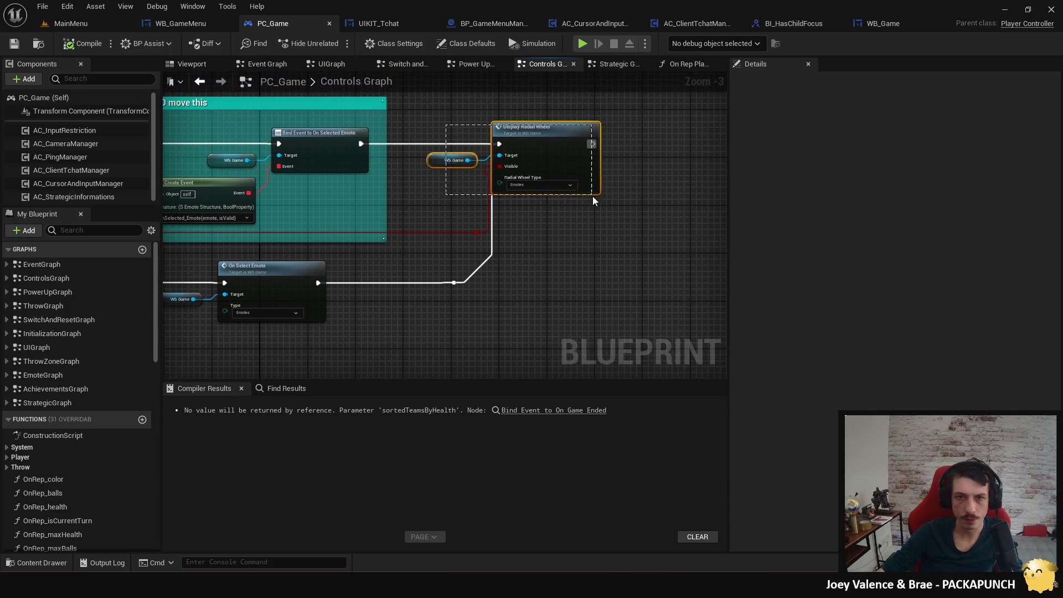
pyautogui.hotkey('ctrl', 'v')
pyautogui.doubleClick(454, 283)
pyautogui.moveTo(459, 284); pyautogui.dragTo(547, 295)
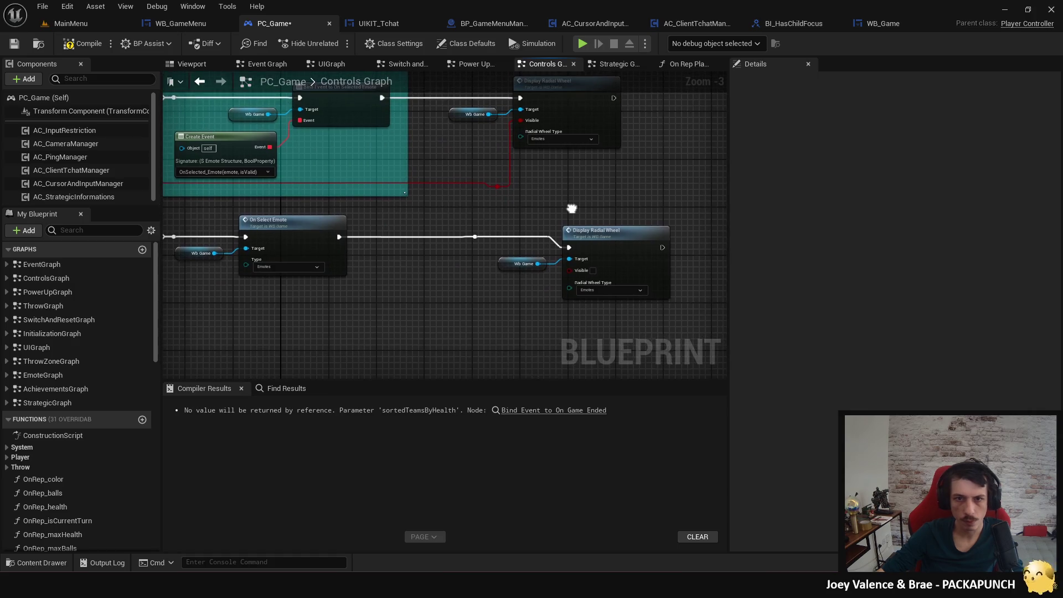
# Start a play-in-editor test and load the tavern level from the main menu.
pyautogui.moveTo(570, 209); pyautogui.dragTo(570, 190)
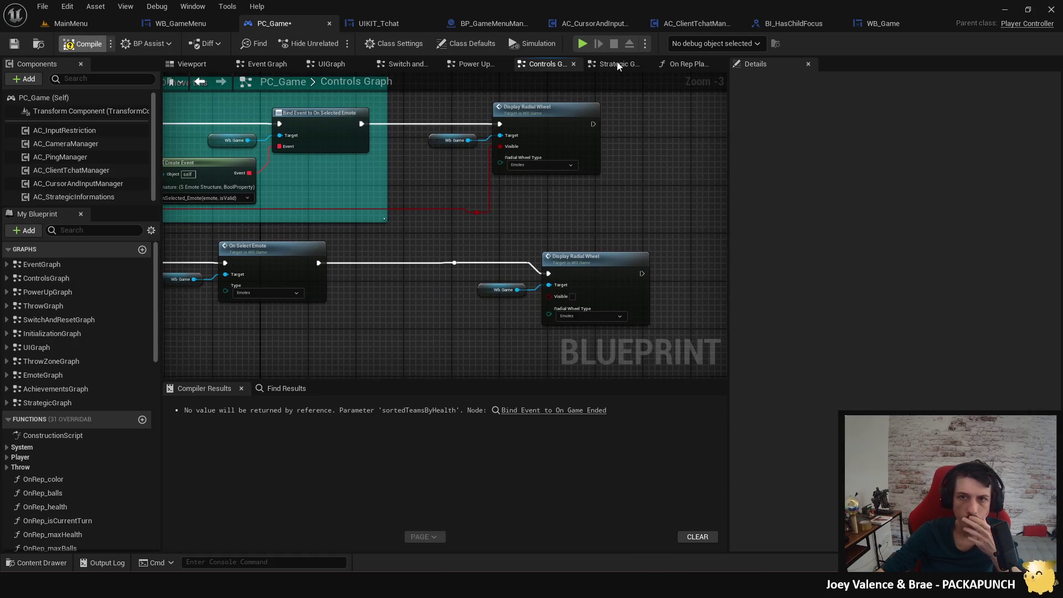
pyautogui.click(583, 46)
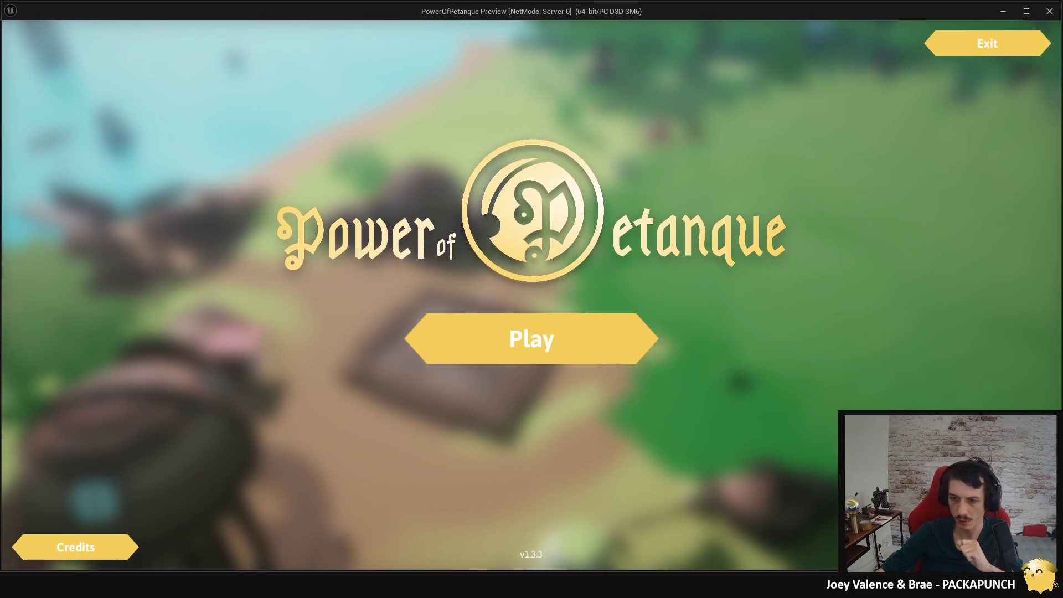
pyautogui.click(532, 337)
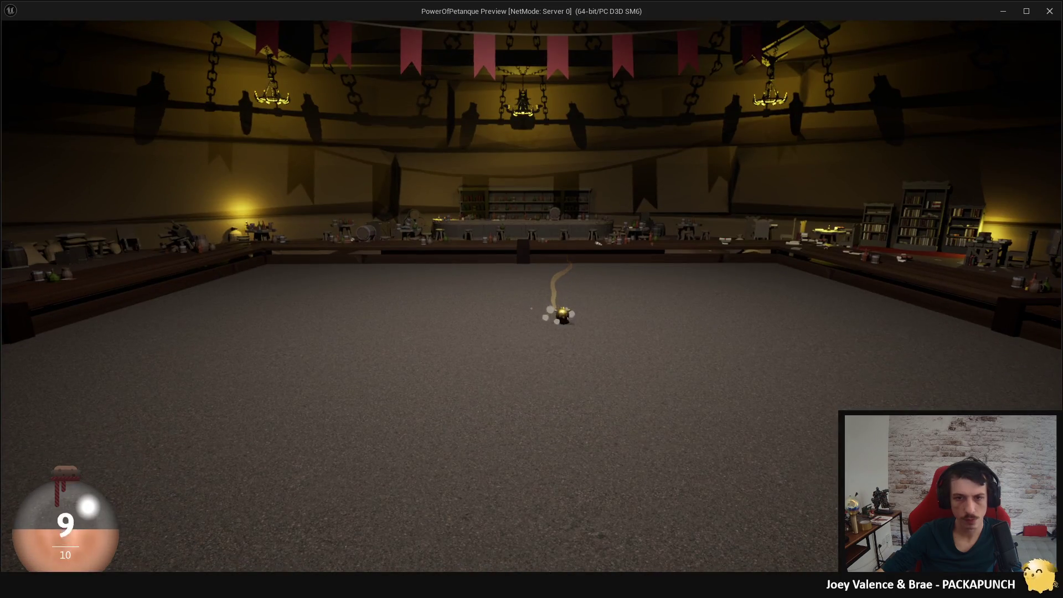
# Open the escape menu in the tavern level, then stop the preview.
pyautogui.press('Escape')
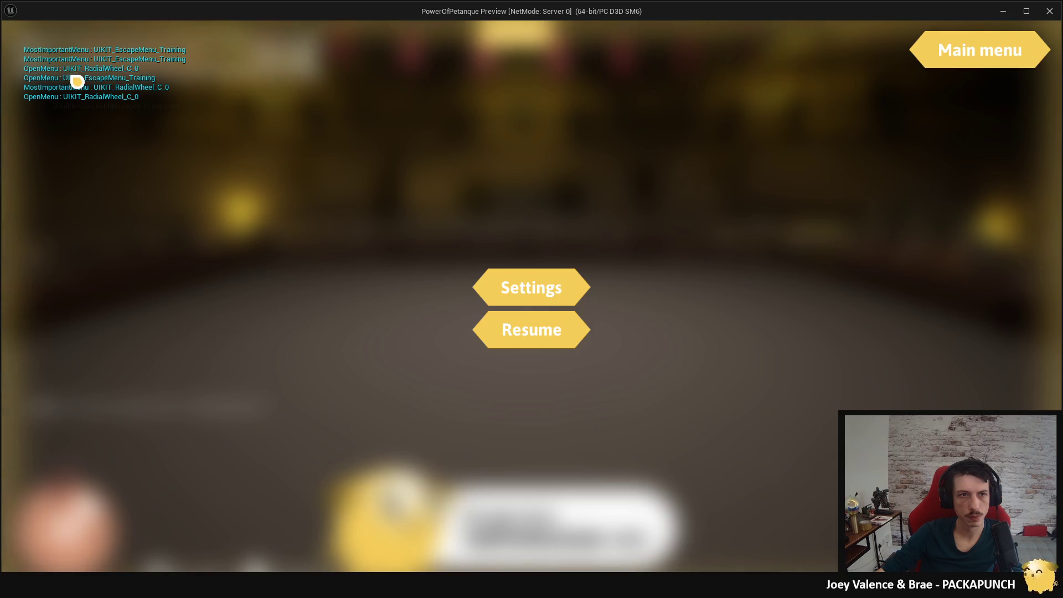
pyautogui.press('Escape')
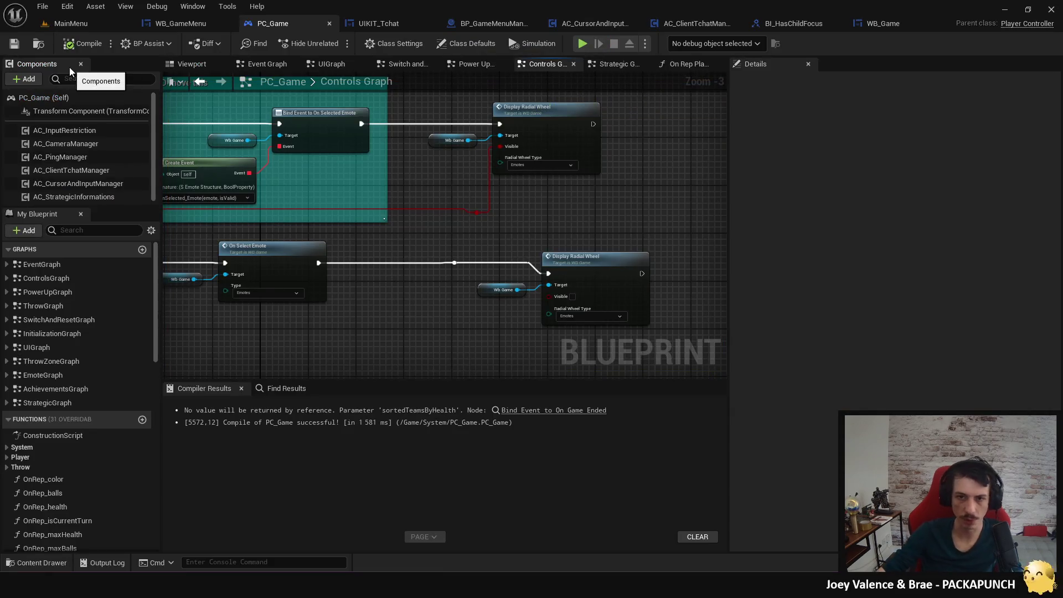
# Reconnect the reroute to the original Display Radial Wheel, delete the duplicate, and compile PC_Game.
pyautogui.moveTo(455, 264)
pyautogui.mouseDown()
pyautogui.moveTo(528, 122)
pyautogui.moveTo(501, 124)
pyautogui.mouseUp()
pyautogui.moveTo(545, 239); pyautogui.dragTo(635, 336)
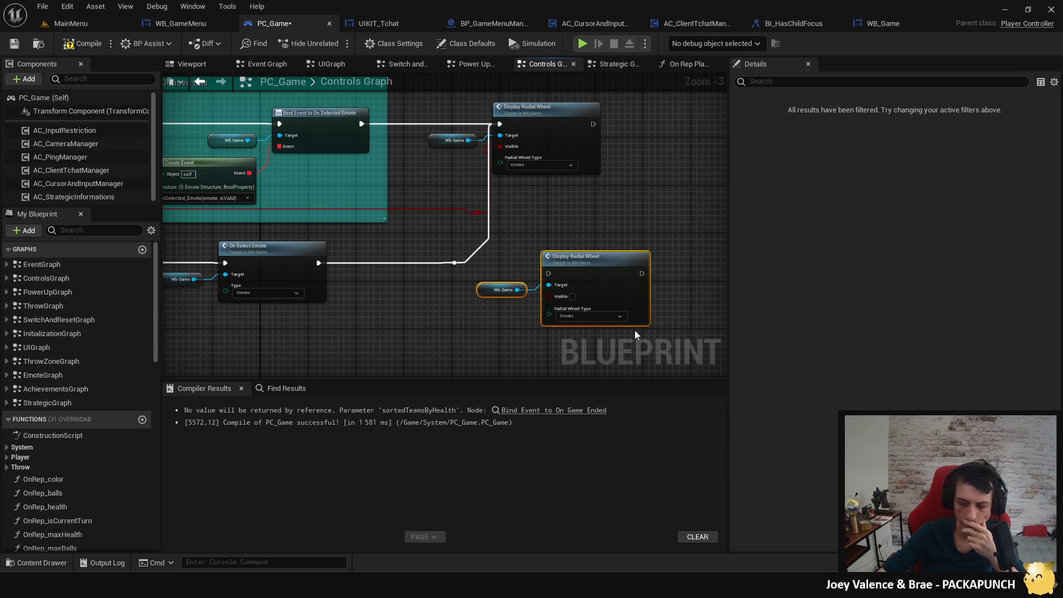
pyautogui.press('Delete')
pyautogui.moveTo(336, 251)
pyautogui.mouseDown()
pyautogui.moveTo(360, 260)
pyautogui.moveTo(402, 318)
pyautogui.moveTo(407, 264)
pyautogui.moveTo(329, 310)
pyautogui.moveTo(266, 301)
pyautogui.moveTo(512, 233)
pyautogui.moveTo(471, 257)
pyautogui.moveTo(550, 267)
pyautogui.moveTo(444, 270)
pyautogui.mouseUp()
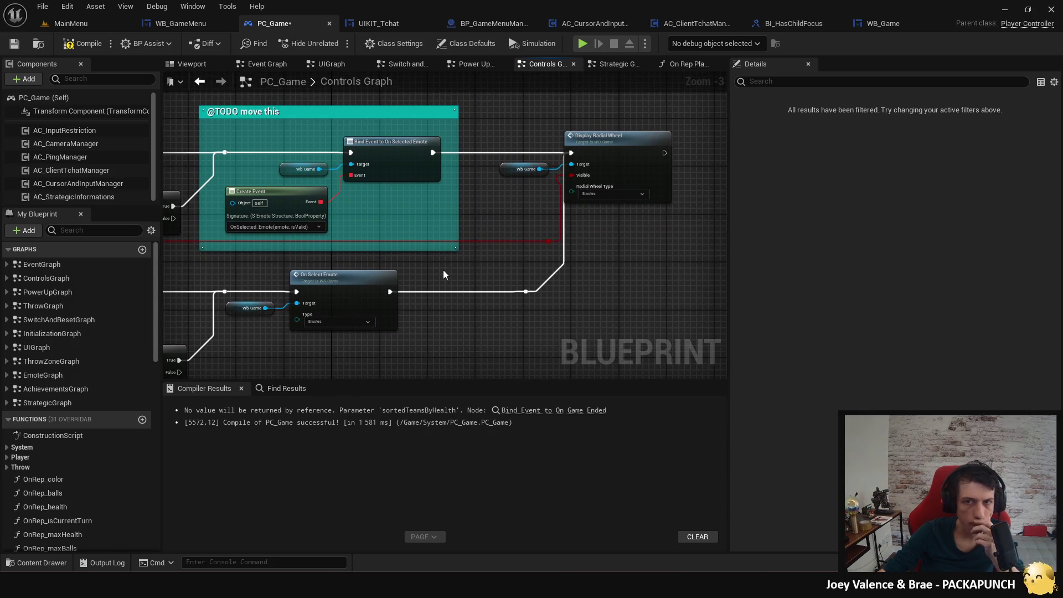
pyautogui.moveTo(505, 262)
pyautogui.mouseDown()
pyautogui.moveTo(506, 338)
pyautogui.moveTo(489, 299)
pyautogui.mouseUp()
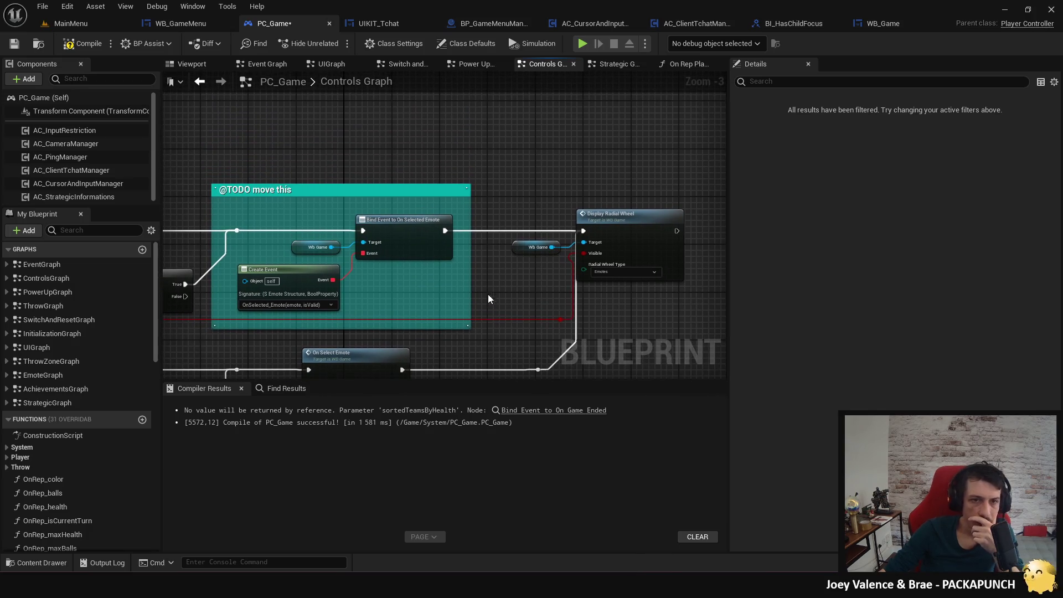
pyautogui.click(93, 47)
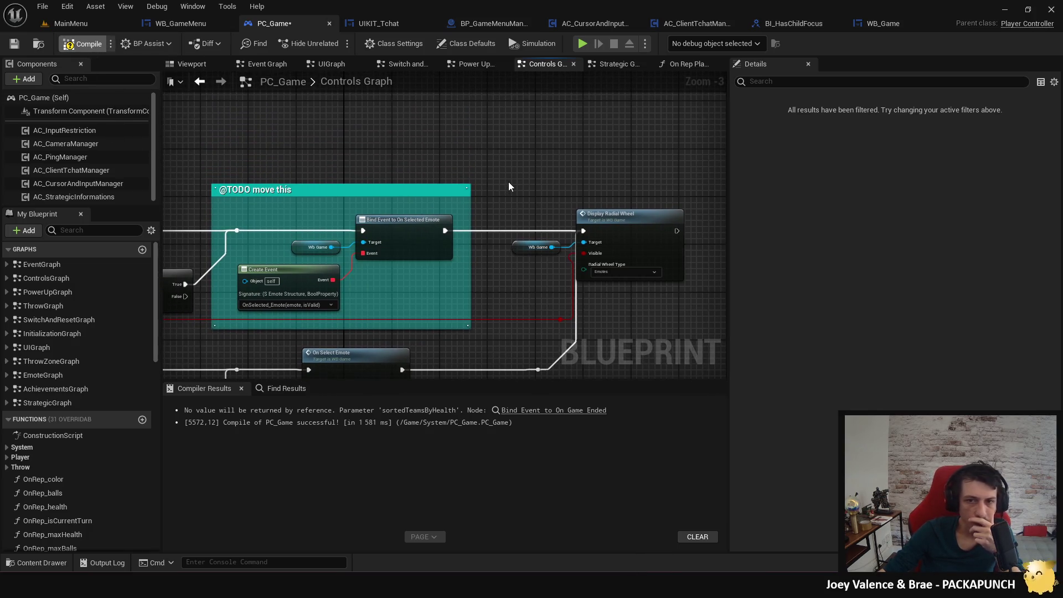
pyautogui.moveTo(522, 181); pyautogui.dragTo(506, 143)
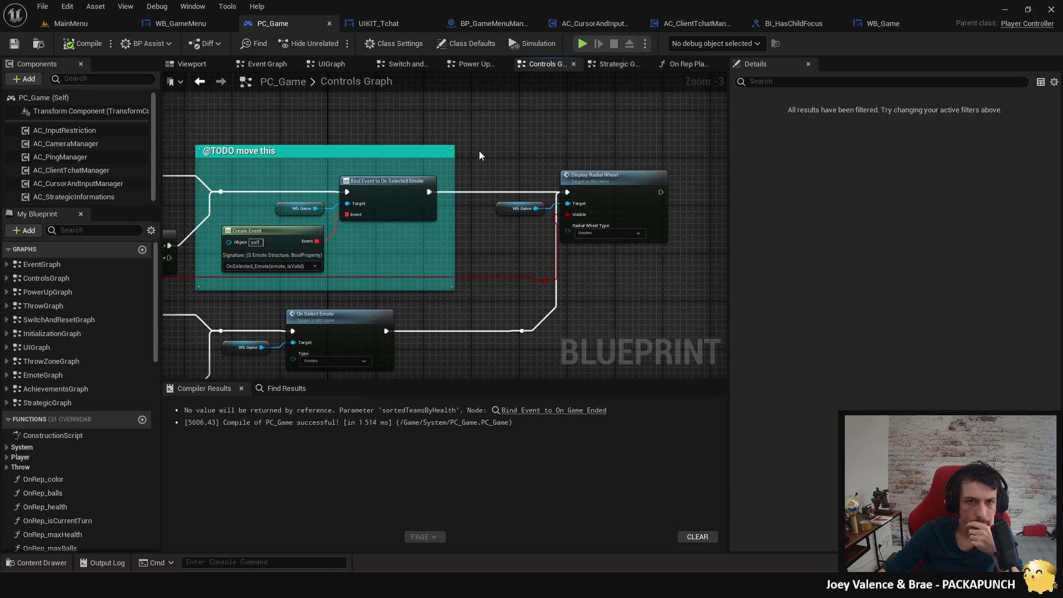
pyautogui.moveTo(468, 295)
pyautogui.mouseDown()
pyautogui.moveTo(503, 276)
pyautogui.moveTo(435, 298)
pyautogui.mouseUp()
# Add a red-text Print String after Display Radial Wheel, save, and start a playtest.
pyautogui.moveTo(628, 197)
pyautogui.mouseDown()
pyautogui.moveTo(687, 200)
pyautogui.moveTo(480, 271)
pyautogui.mouseUp()
pyautogui.write('print')
pyautogui.press('Return')
pyautogui.click(483, 273)
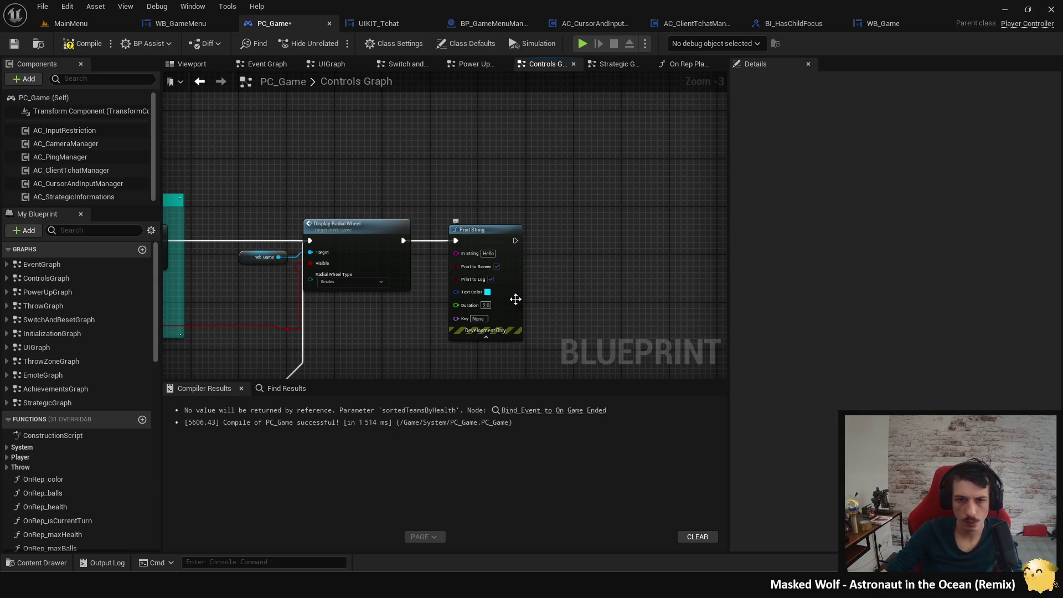
pyautogui.click(487, 293)
pyautogui.click(594, 347)
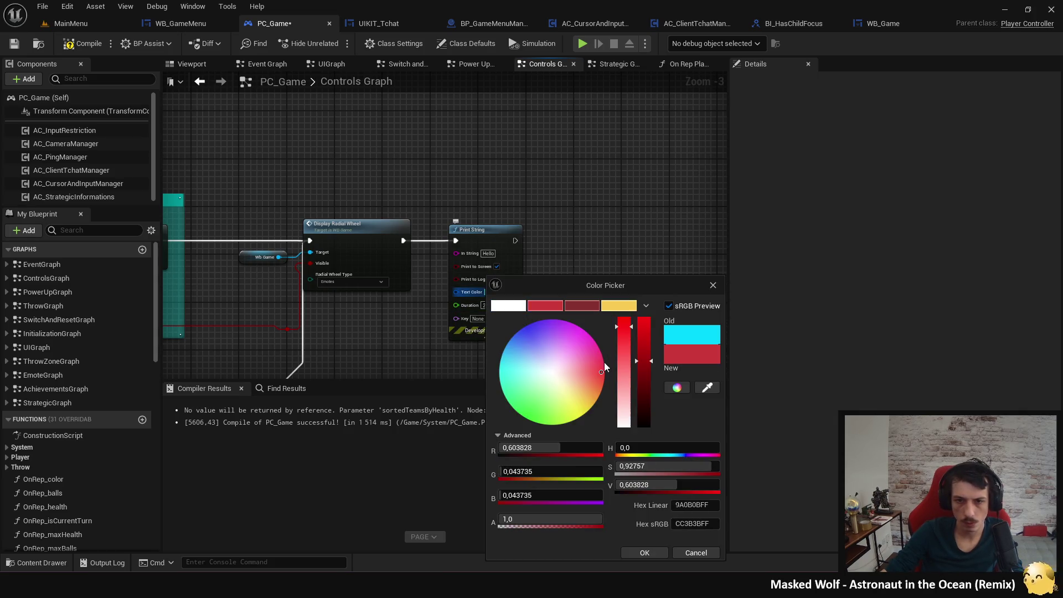
pyautogui.click(642, 551)
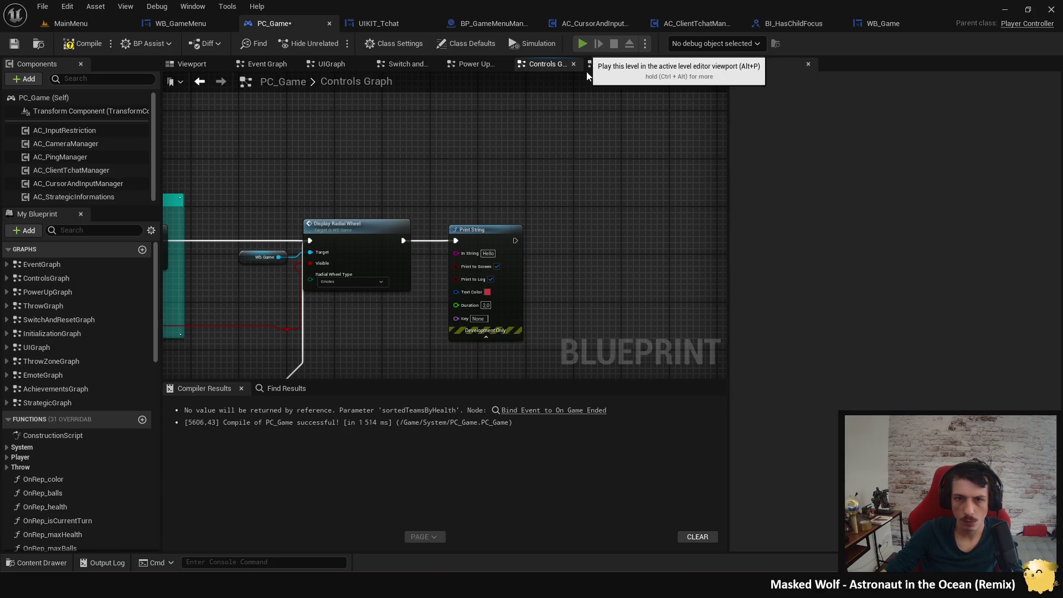
pyautogui.hotkey('ctrl', 's')
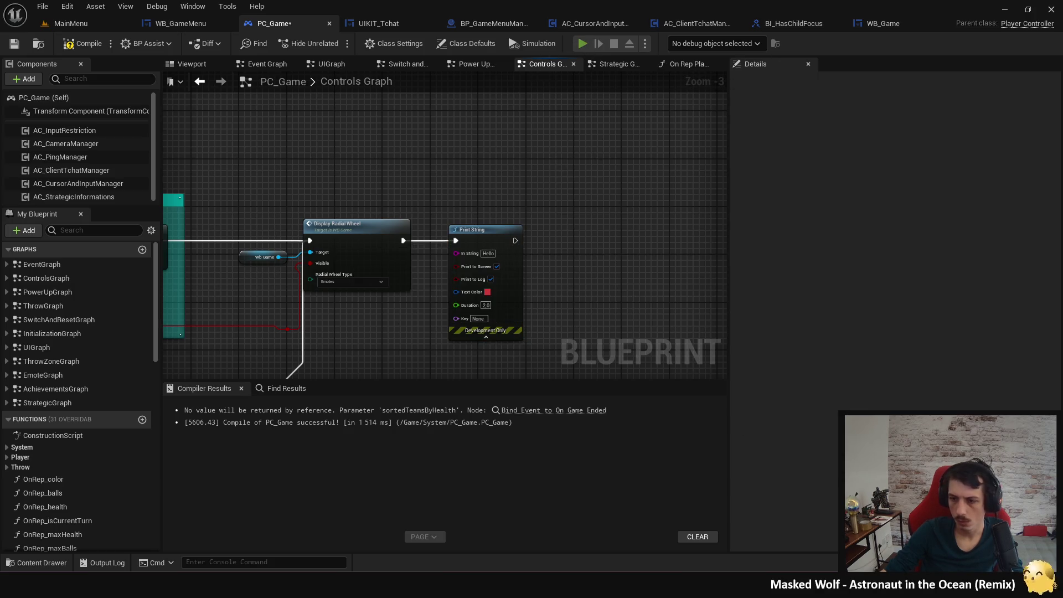
pyautogui.hotkey('alt', 'p')
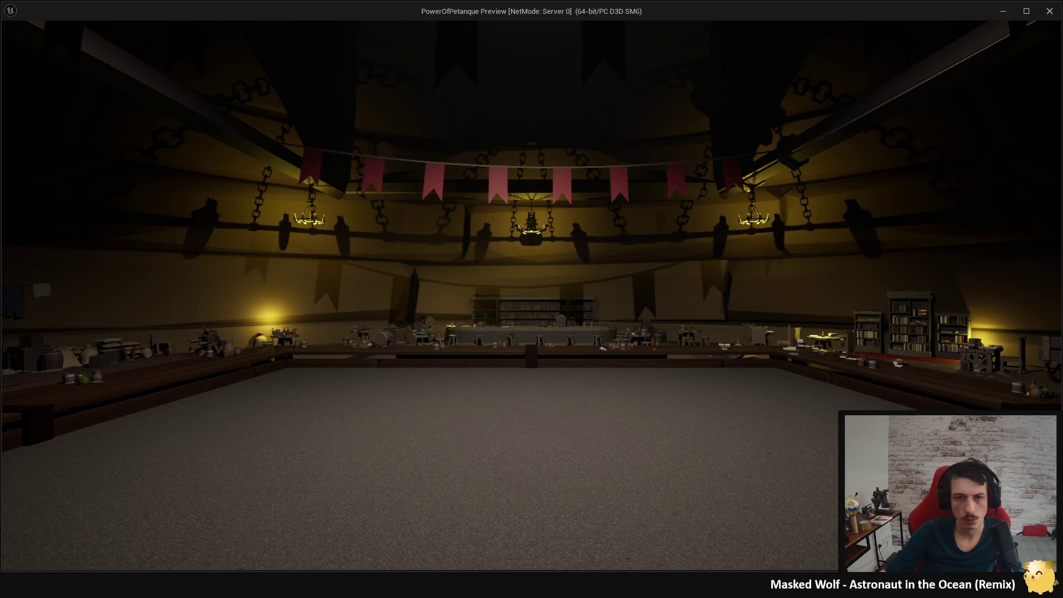
# Open the emote wheel, then the escape menu, and stop the playtest.
pyautogui.press('Tab')
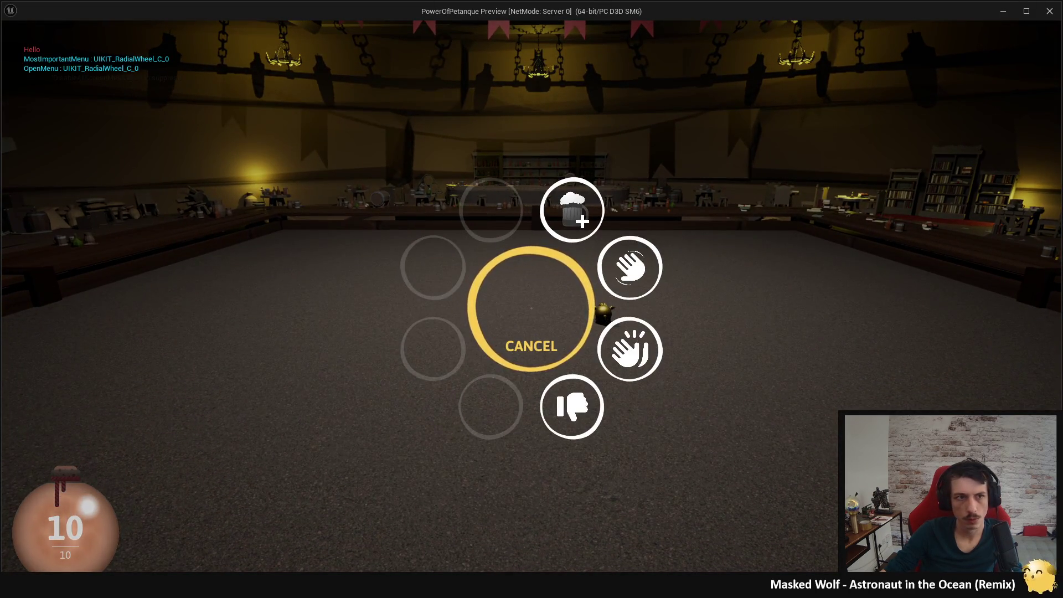
pyautogui.press('Escape')
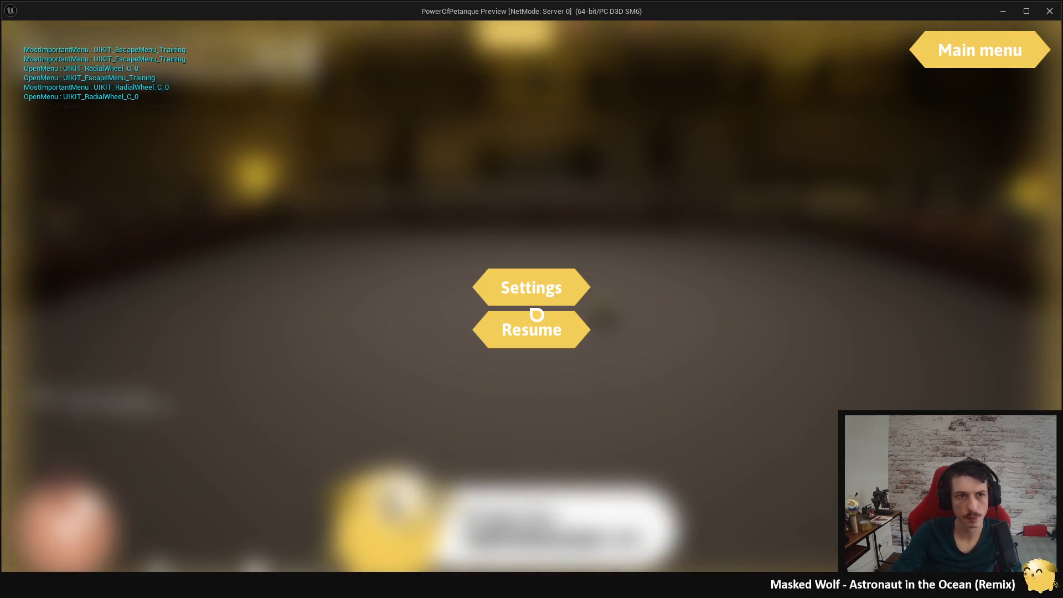
pyautogui.press('Escape')
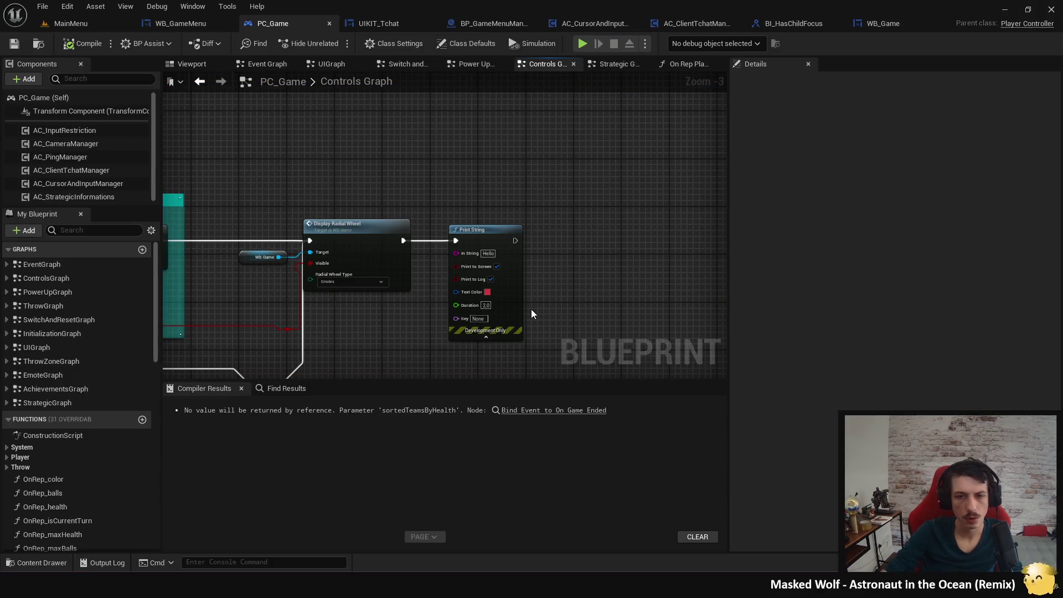
# Delete the debug Print String and step through the three Display Radial Wheel references.
pyautogui.click(491, 251)
pyautogui.press('Delete')
pyautogui.rightClick(354, 248)
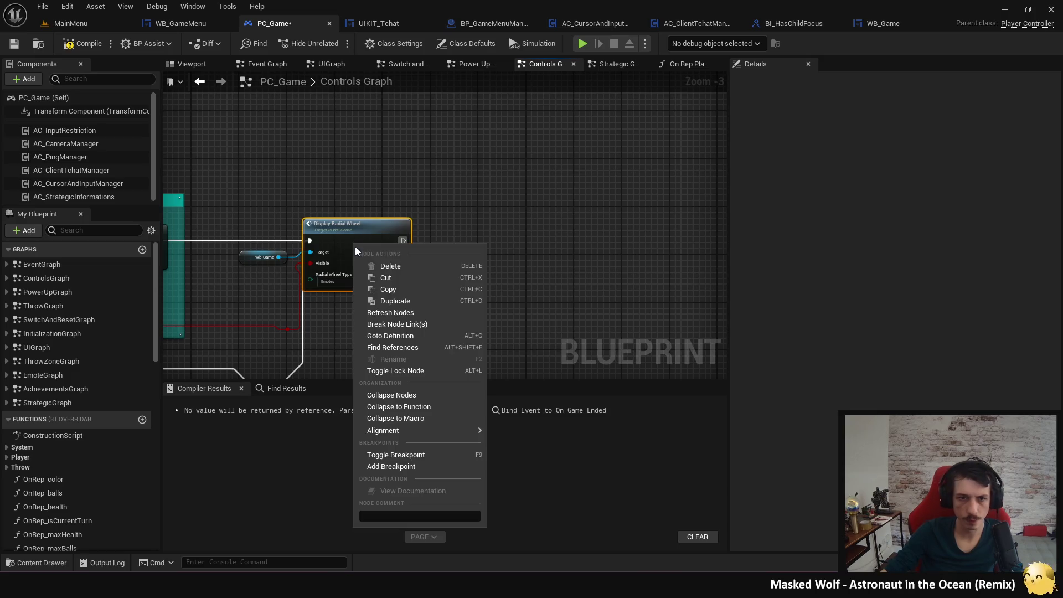
pyautogui.click(411, 349)
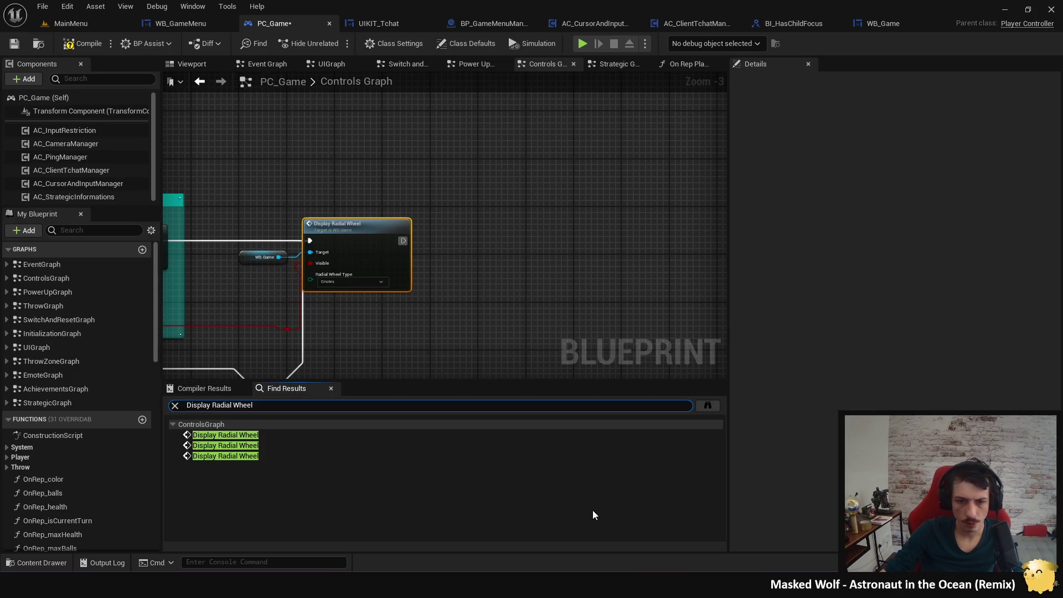
pyautogui.click(255, 435)
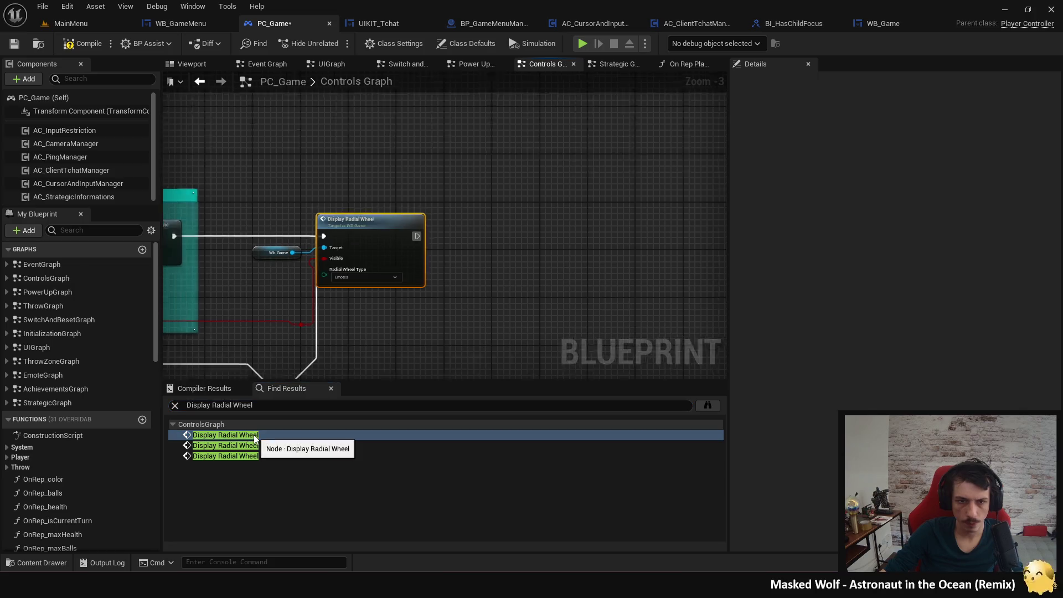
pyautogui.click(257, 447)
pyautogui.scroll(-3, 628, 206)
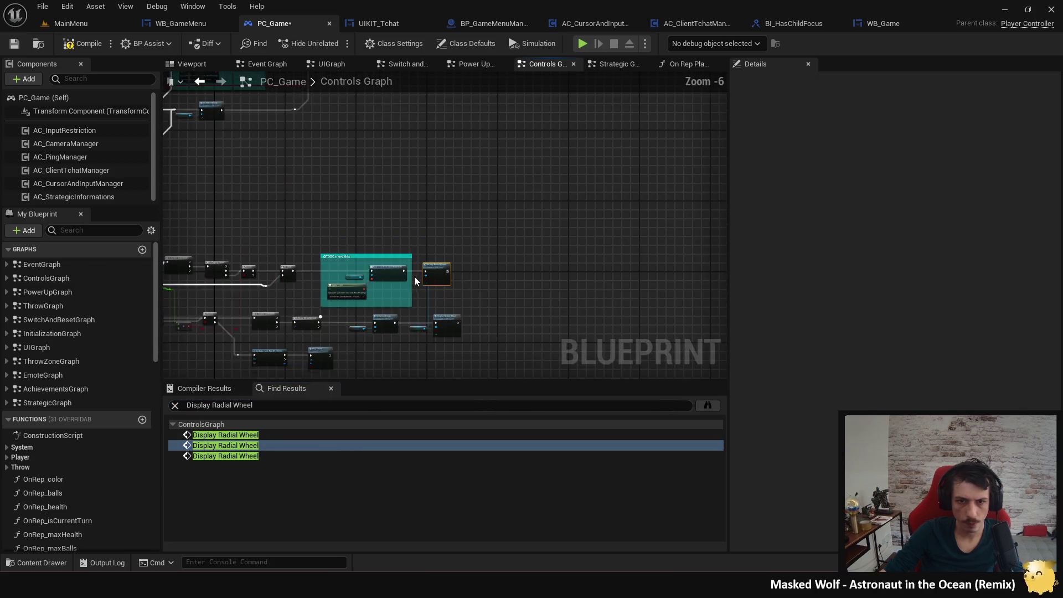
pyautogui.scroll(6, 287, 257)
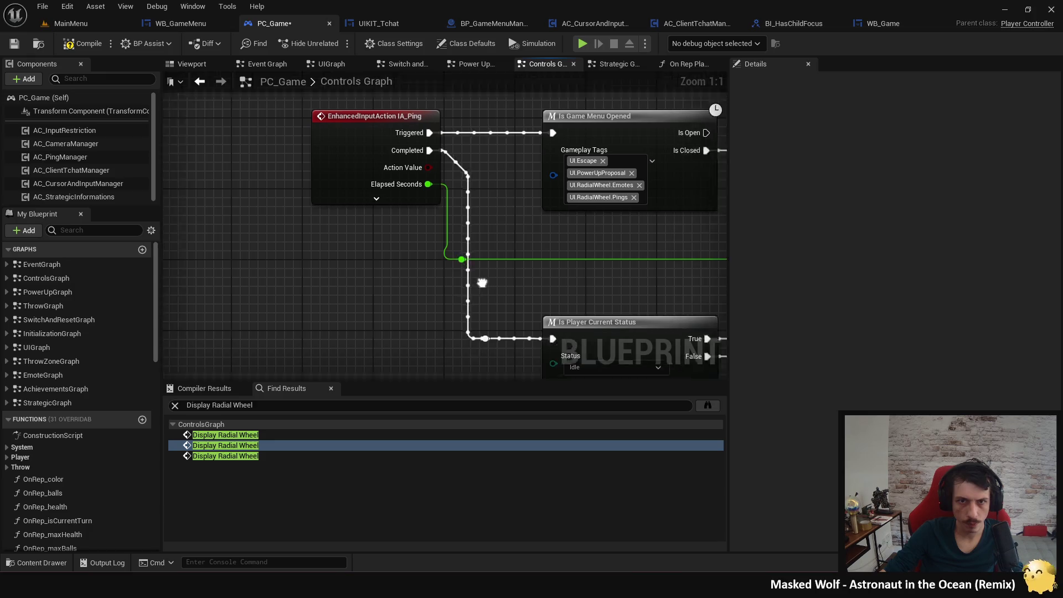
pyautogui.scroll(-4, 356, 166)
pyautogui.click(268, 453)
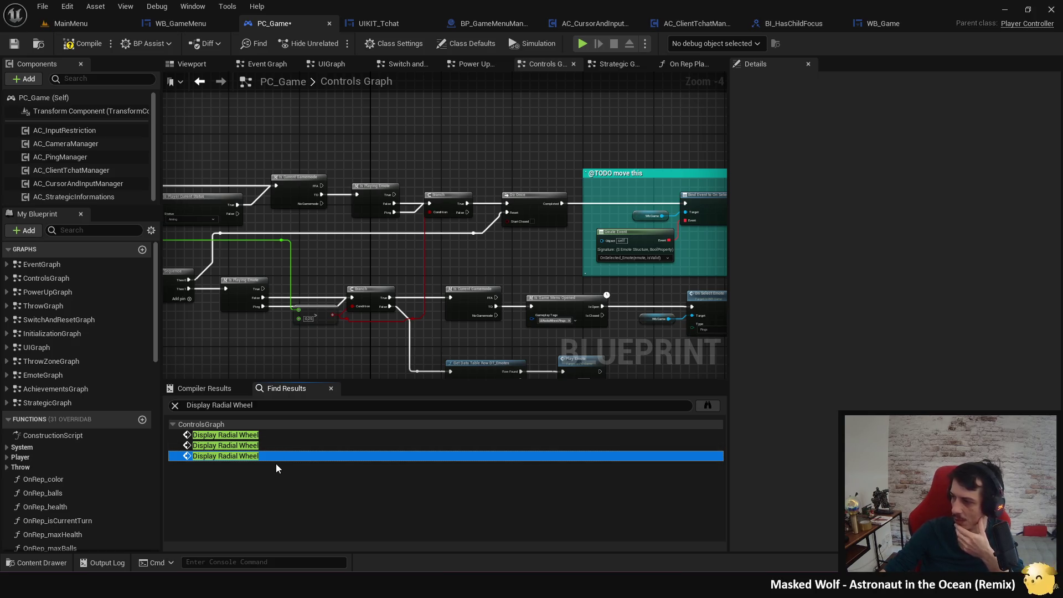
pyautogui.doubleClick(267, 458)
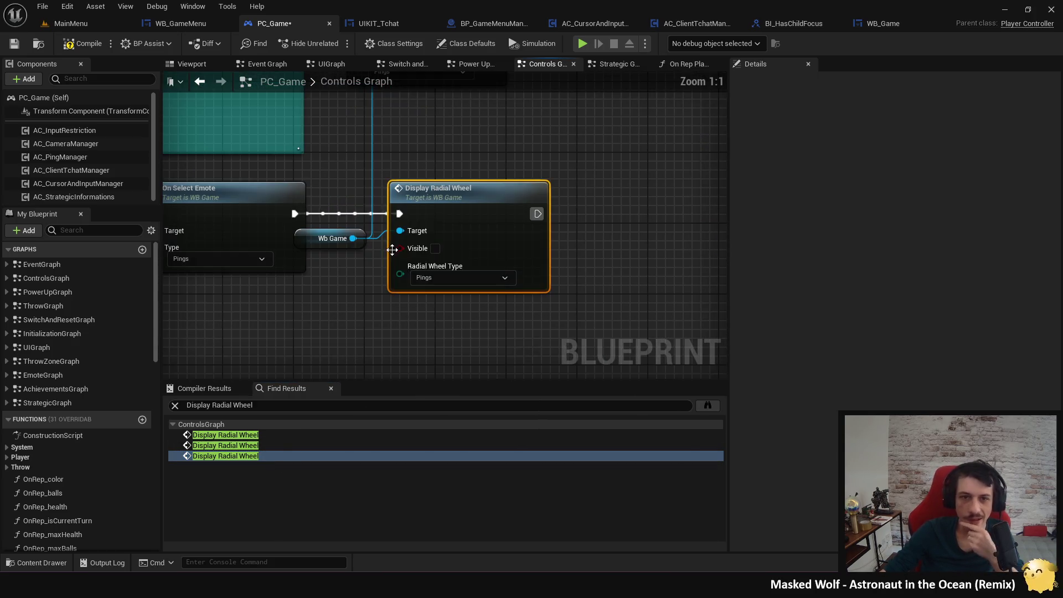
pyautogui.scroll(-4, 343, 320)
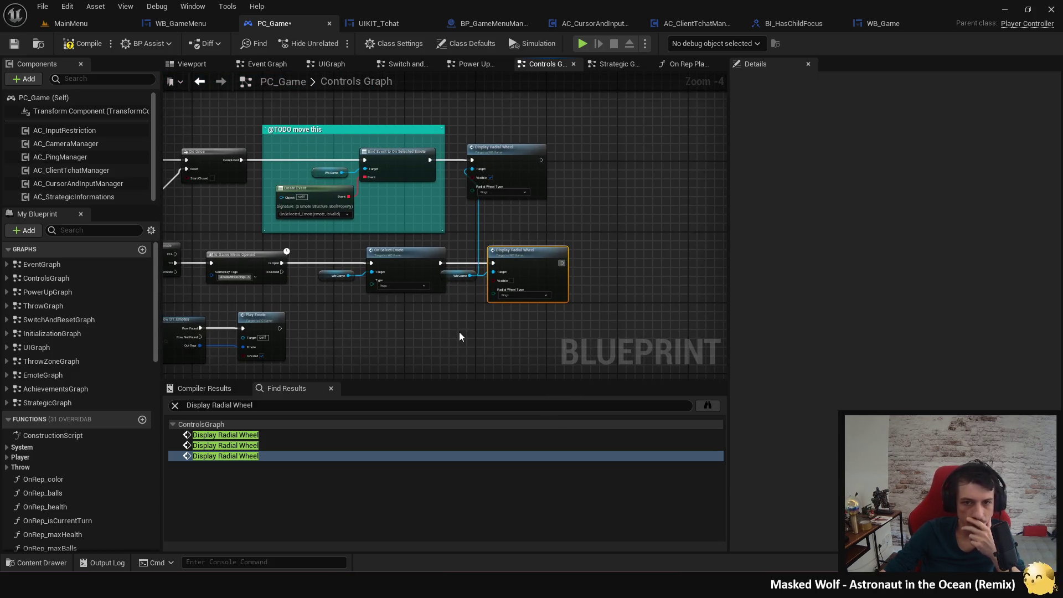
# Search all blueprints for Display Radial Wheel, close the results, and compile PC_Game.
pyautogui.click(707, 405)
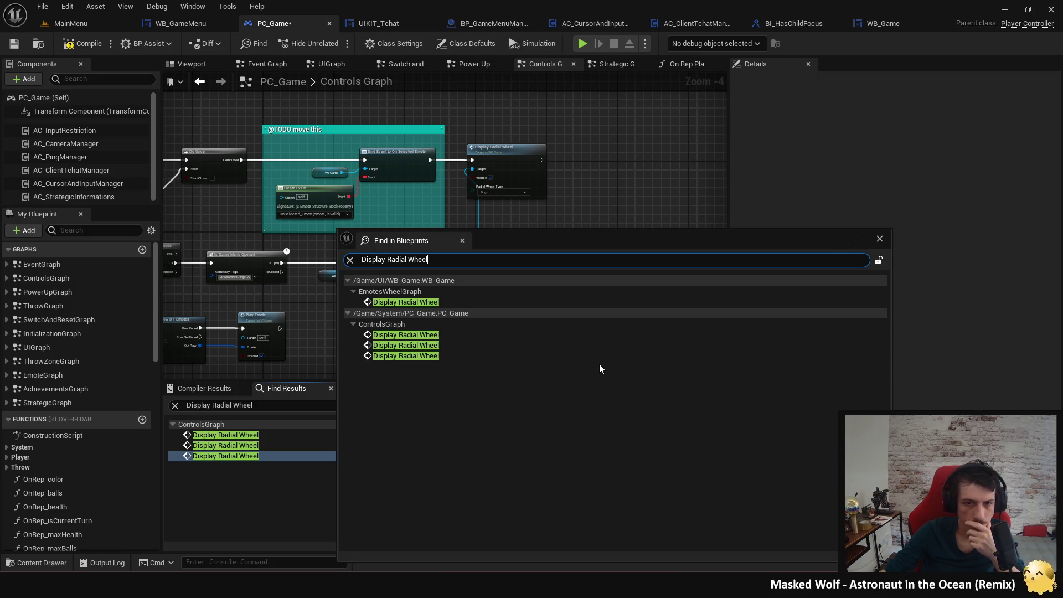
pyautogui.click(880, 240)
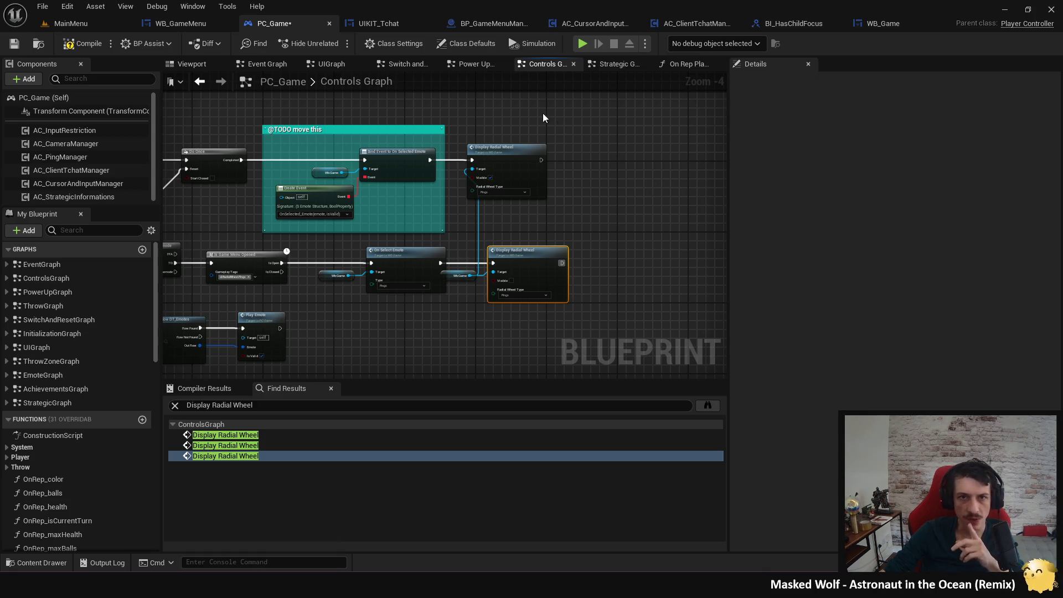
pyautogui.click(77, 48)
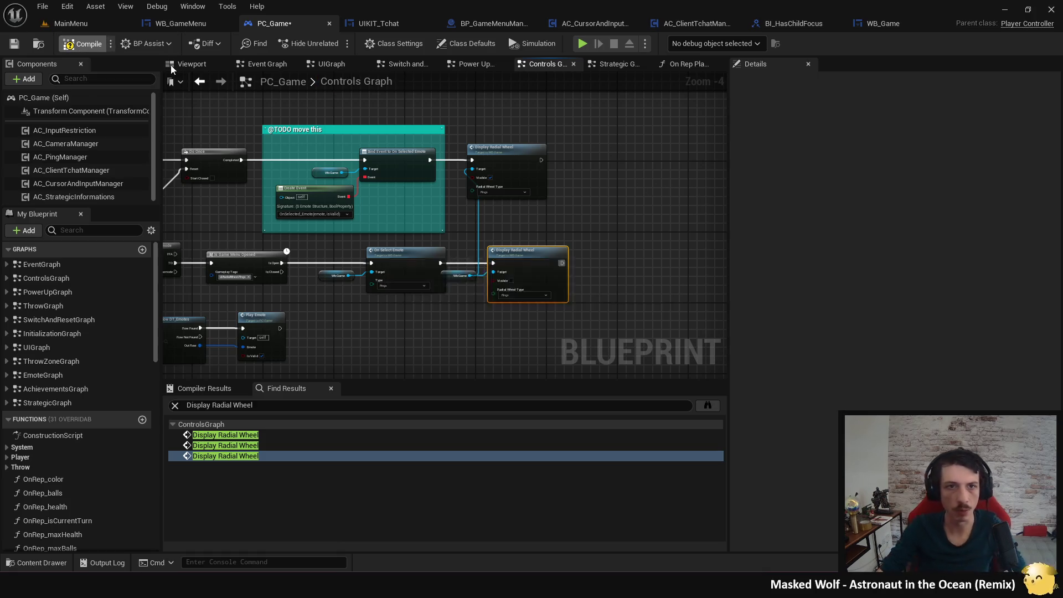
# Find references to the OpenAMenu event and open its call in WB_GameMenu's Display function.
pyautogui.click(492, 25)
pyautogui.rightClick(228, 192)
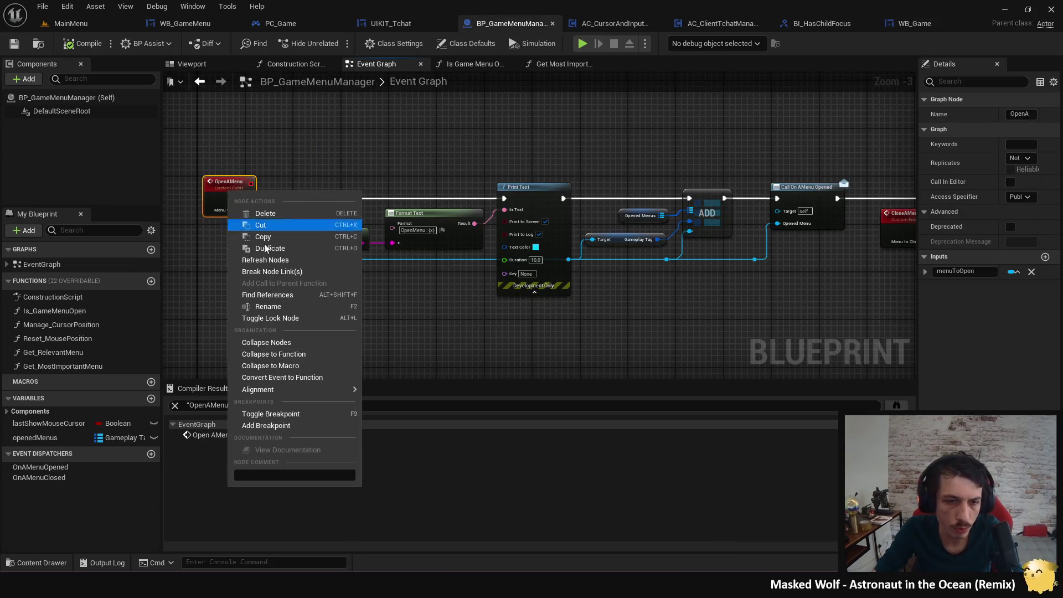
pyautogui.click(281, 298)
pyautogui.click(897, 407)
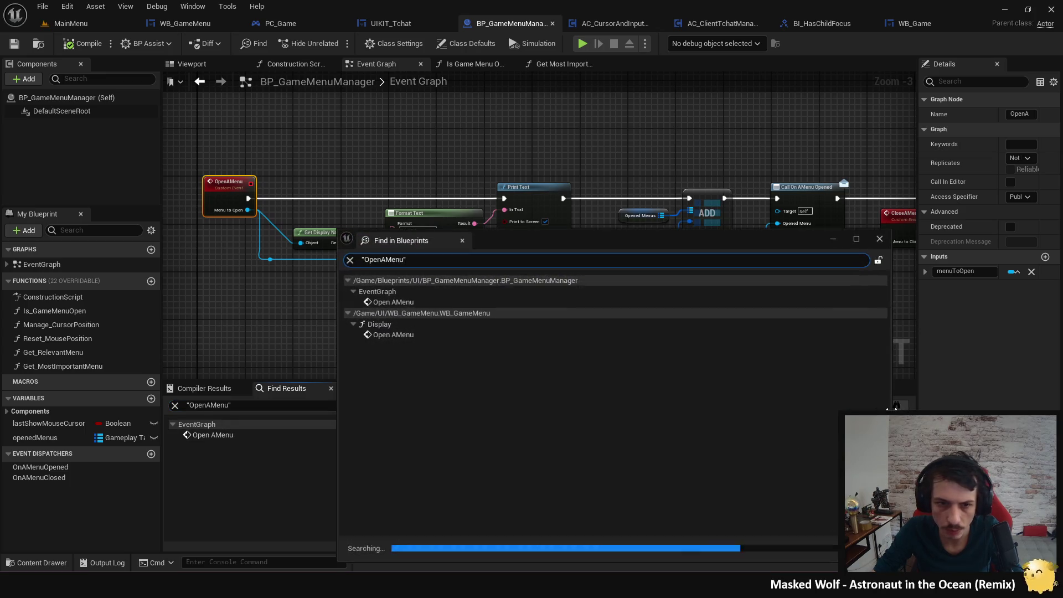
pyautogui.doubleClick(444, 333)
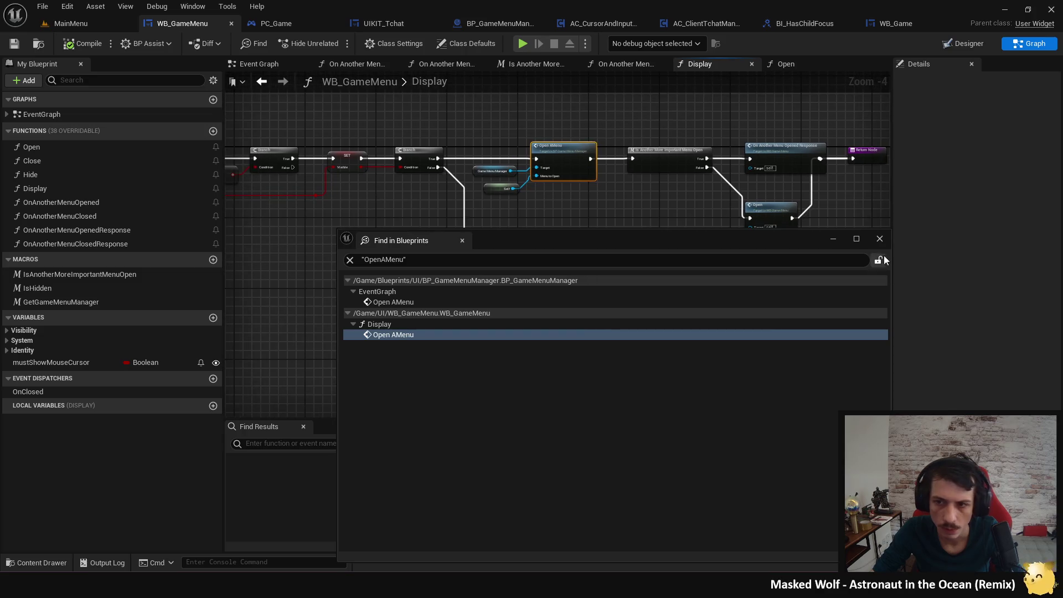
# Add a Print String with red text after the Branch's True output.
pyautogui.moveTo(356, 218); pyautogui.dragTo(411, 212)
pyautogui.write('rint')
pyautogui.press('Return')
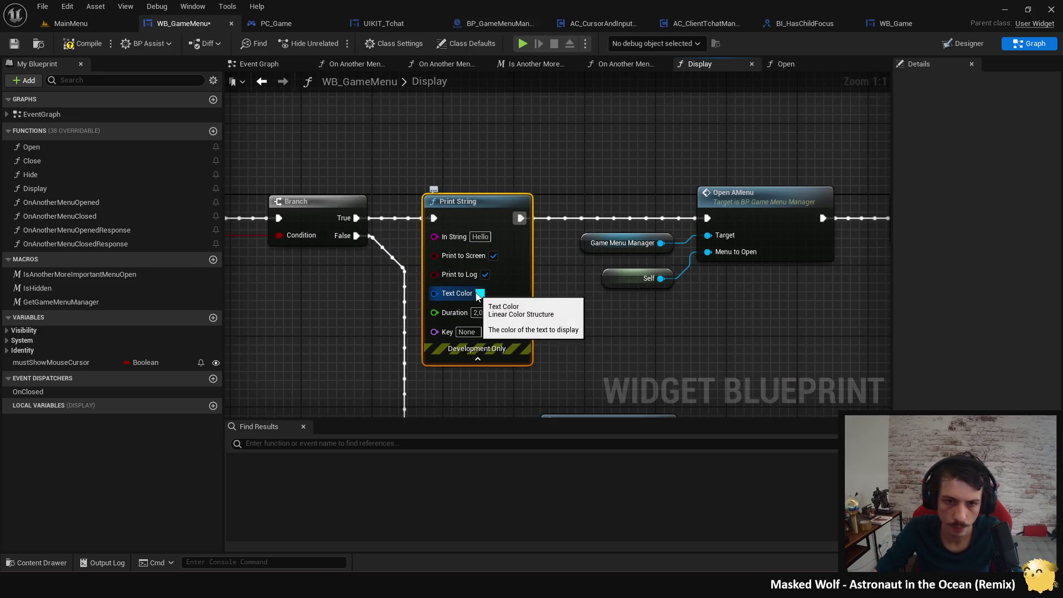
pyautogui.click(480, 293)
pyautogui.click(541, 305)
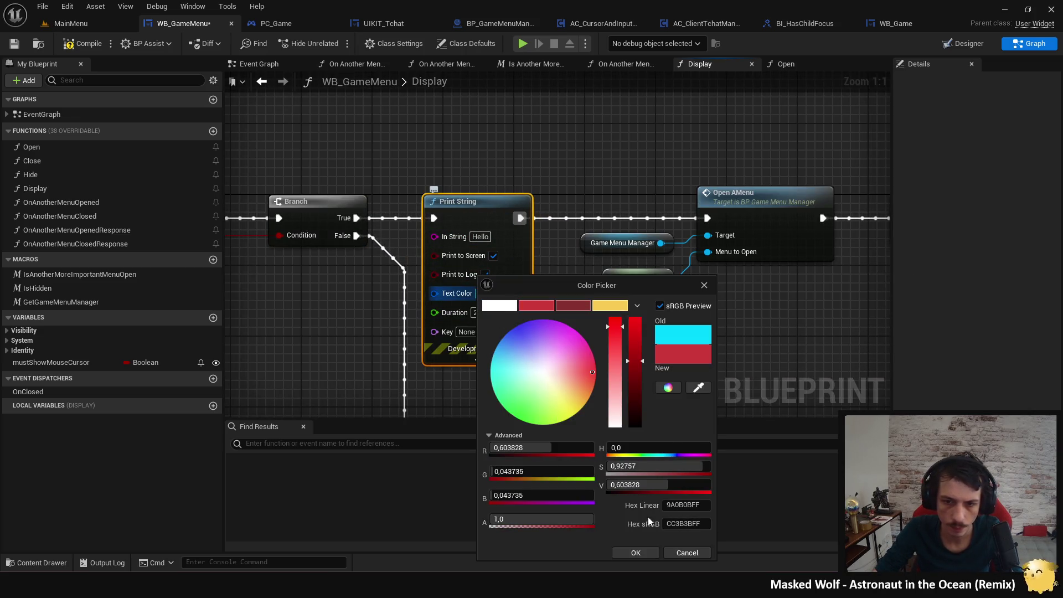
pyautogui.click(636, 550)
# Wire Self into Print String's In String so it prints the menu's display name.
pyautogui.moveTo(361, 303); pyautogui.dragTo(384, 284)
pyautogui.scroll(-4, 384, 284)
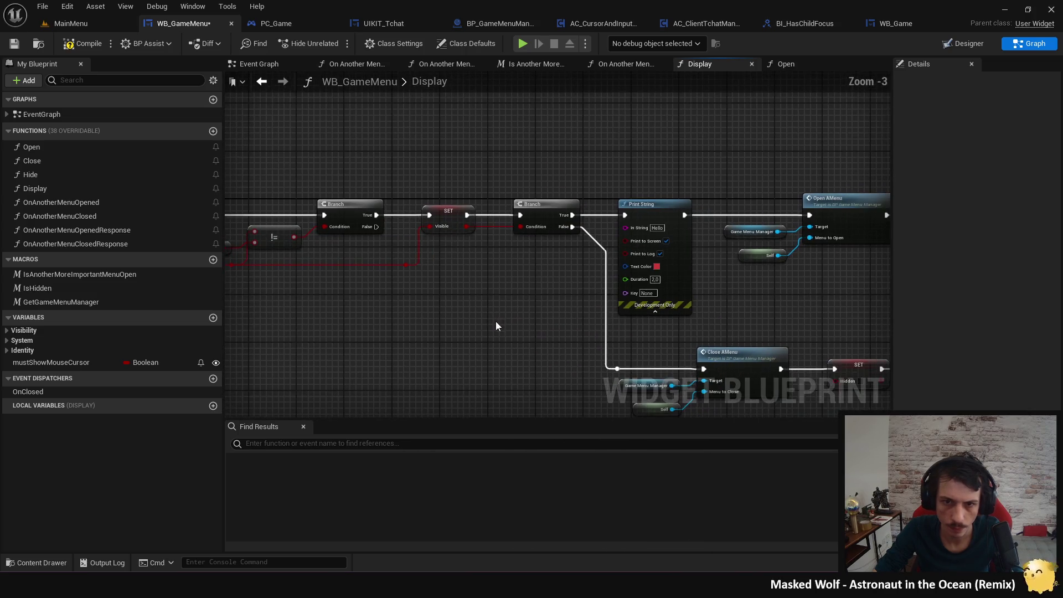
pyautogui.moveTo(531, 315)
pyautogui.mouseDown()
pyautogui.moveTo(843, 318)
pyautogui.moveTo(600, 311)
pyautogui.moveTo(408, 333)
pyautogui.mouseUp()
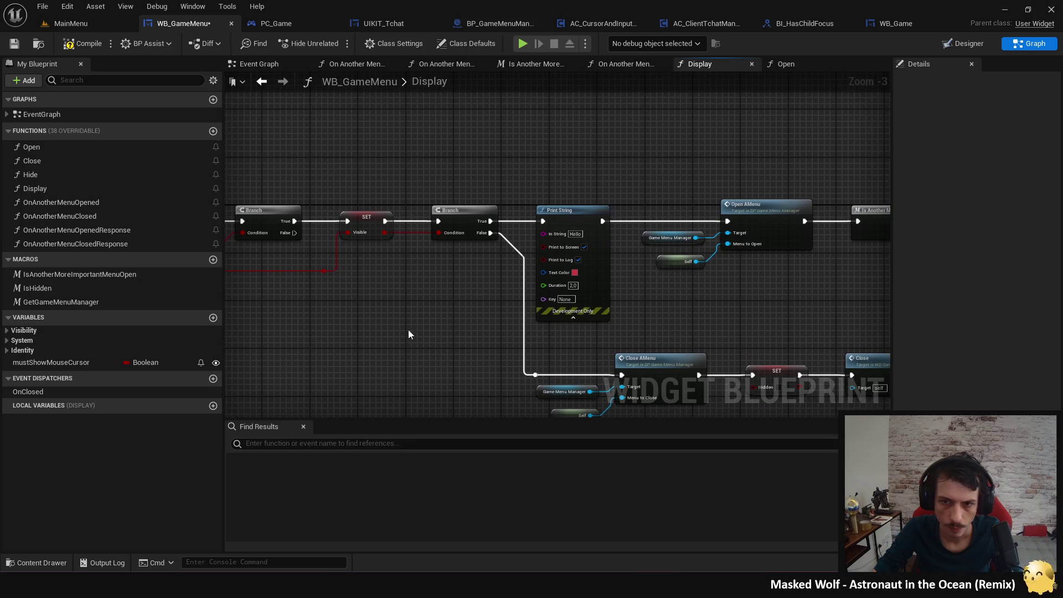
pyautogui.scroll(1, 624, 299)
pyautogui.scroll(1, 587, 259)
pyautogui.moveTo(632, 322); pyautogui.dragTo(553, 324)
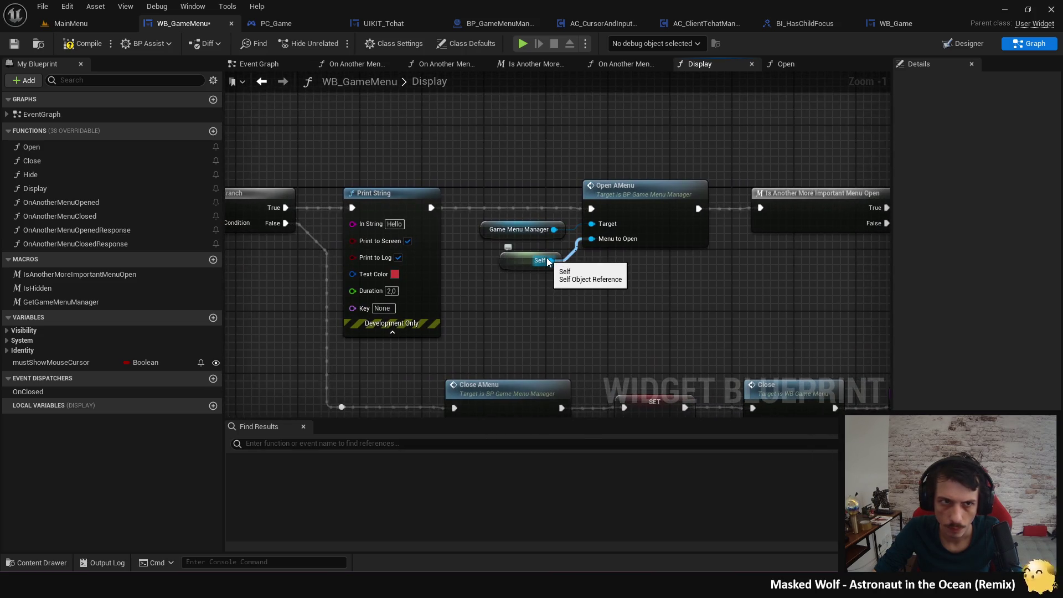
pyautogui.moveTo(553, 265); pyautogui.dragTo(352, 226)
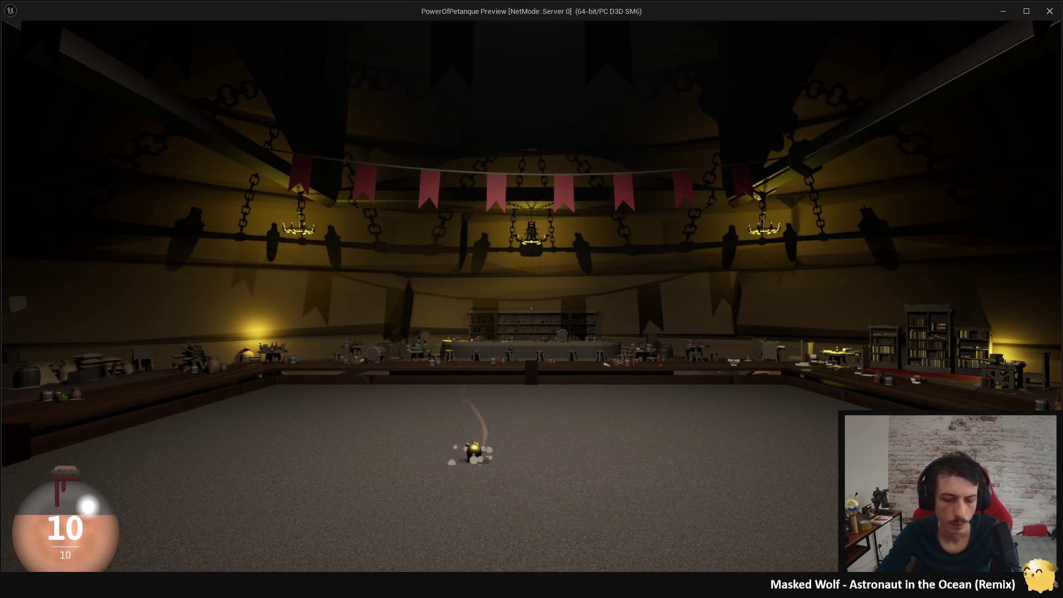
# Open the emote wheel with Tab and the escape menu in-game, then stop the preview.
pyautogui.press('Tab')
pyautogui.press('Escape')
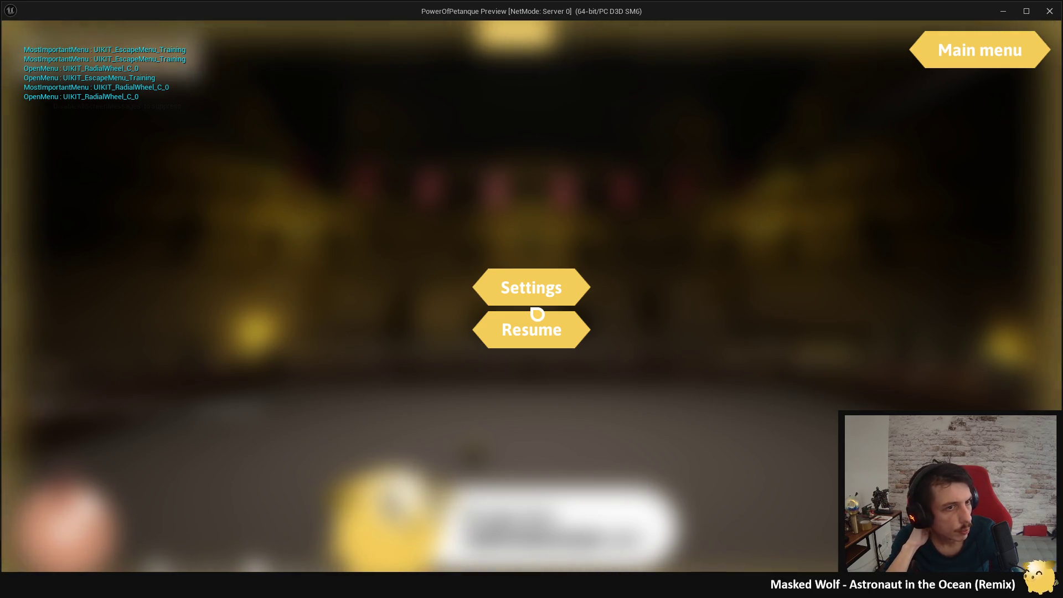
pyautogui.press('Escape')
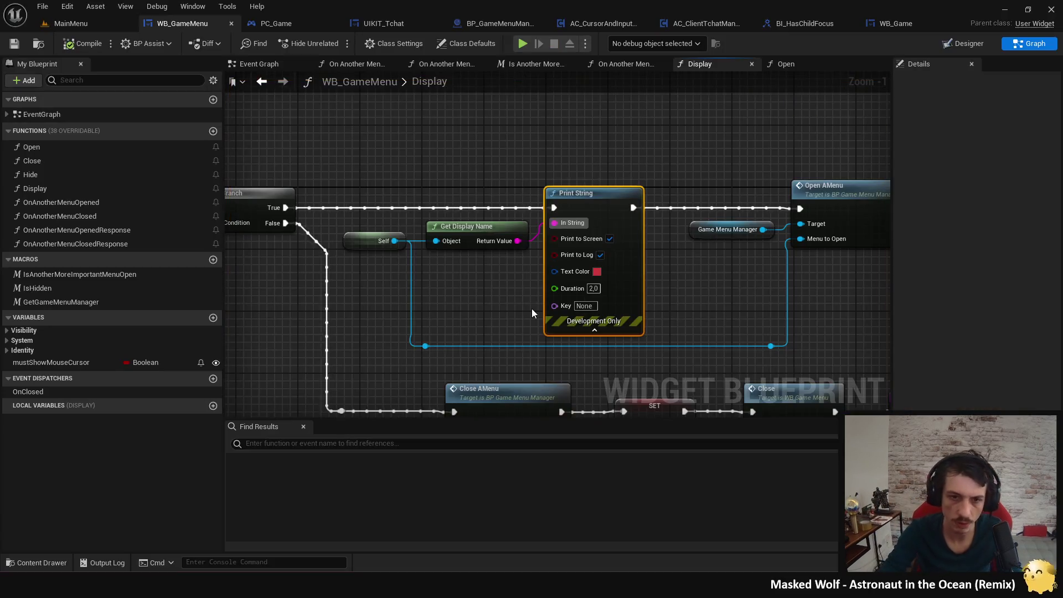
# Connect Branch True straight to Open AMenu and delete the Print String and Get Display Name nodes.
pyautogui.scroll(-5, 471, 308)
pyautogui.scroll(3, 478, 291)
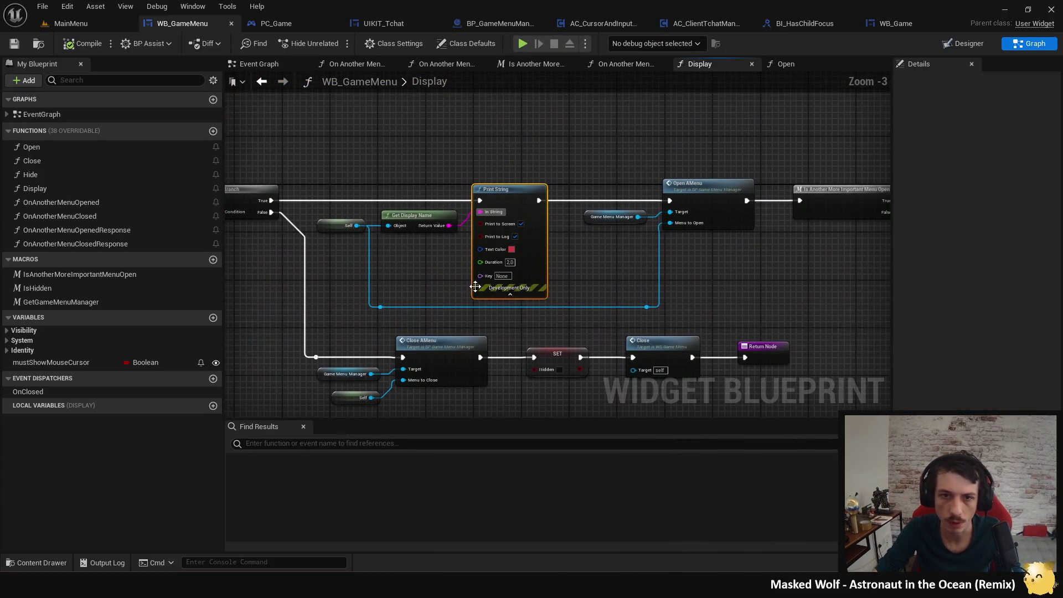
pyautogui.moveTo(272, 201); pyautogui.dragTo(665, 203)
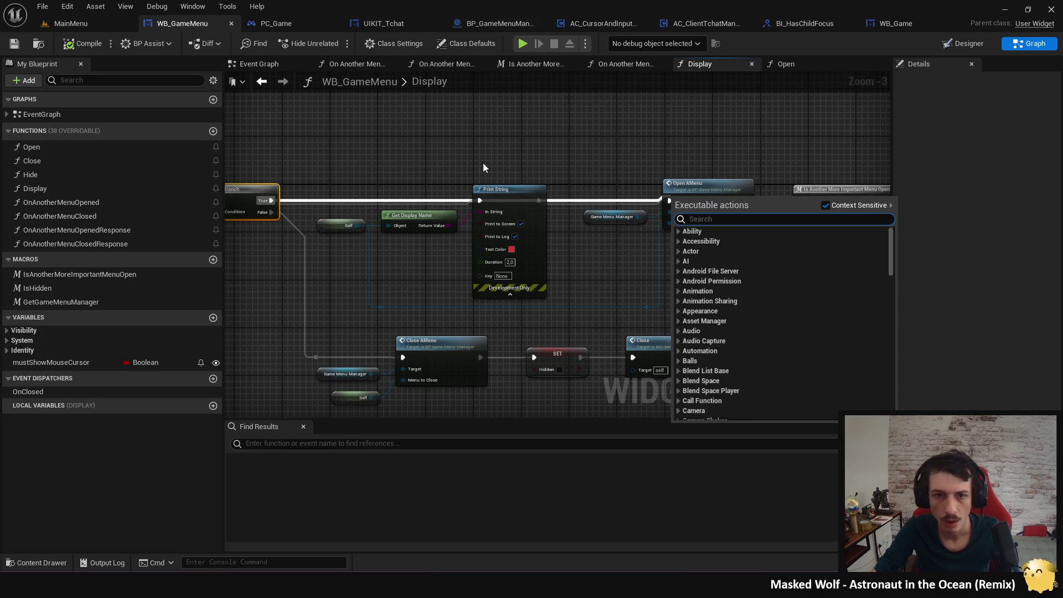
pyautogui.click(479, 157)
pyautogui.moveTo(271, 200); pyautogui.dragTo(670, 201)
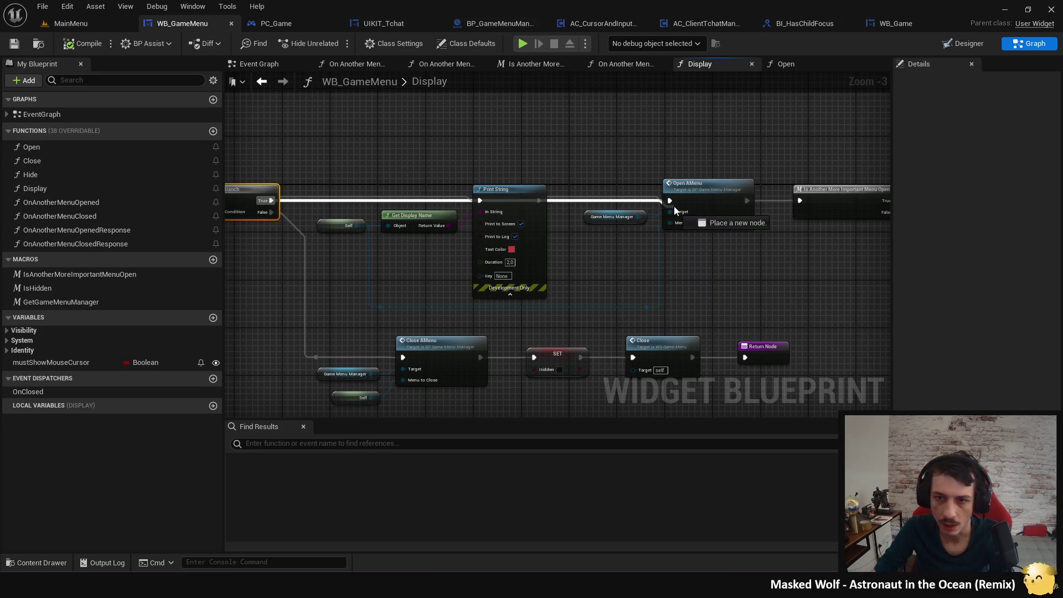
pyautogui.click(495, 193)
pyautogui.press('Delete')
pyautogui.click(421, 220)
pyautogui.press('Delete')
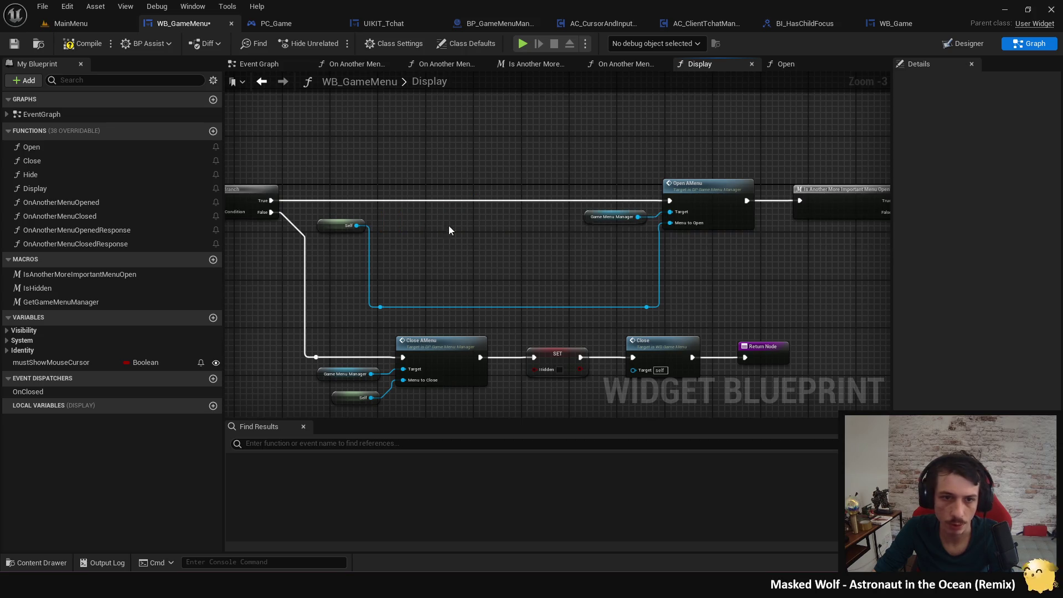
# Tidy the chain after Open AMenu, compile WB_GameMenu, and return to BP_GameMenuManager's graph.
pyautogui.click(686, 202)
pyautogui.press('f')
pyautogui.click(83, 43)
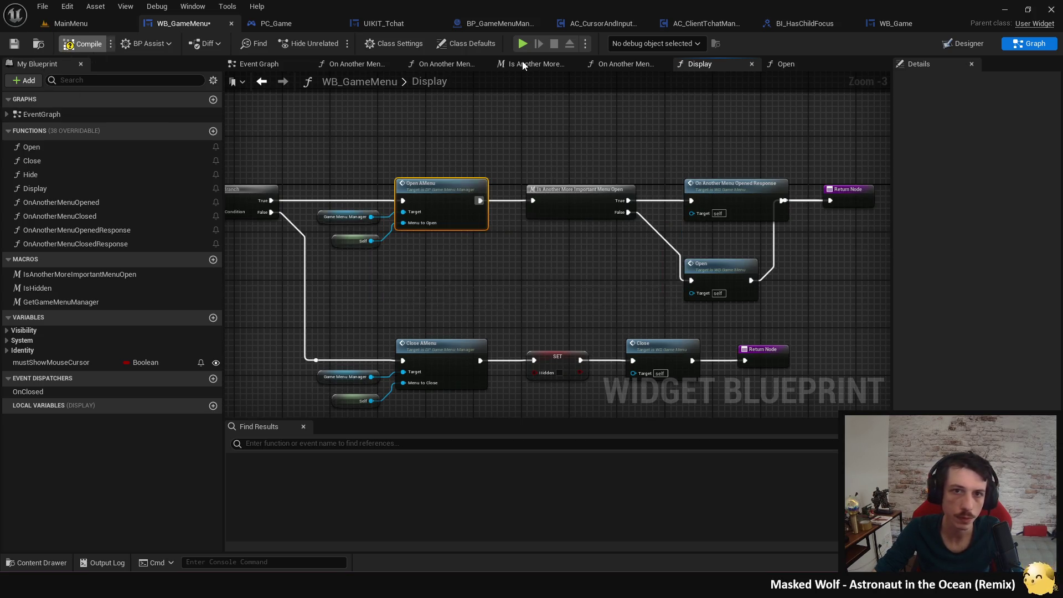
pyautogui.click(485, 22)
pyautogui.scroll(4, 411, 240)
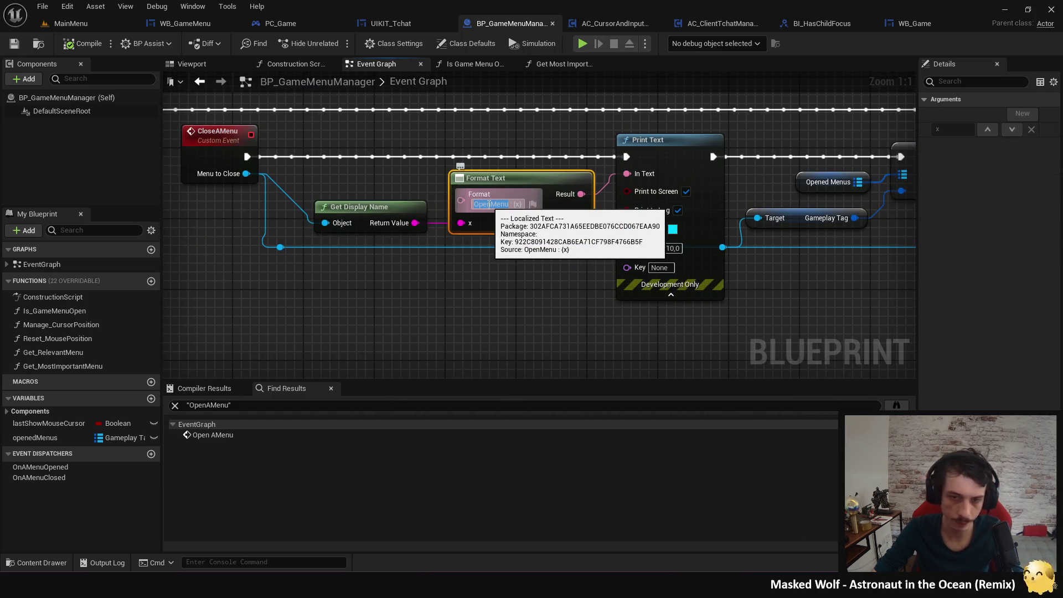
# Label the close-menu Format Text 'CloseMenu' and compile the menu manager.
pyautogui.doubleClick(488, 204)
pyautogui.write('CloseMenu')
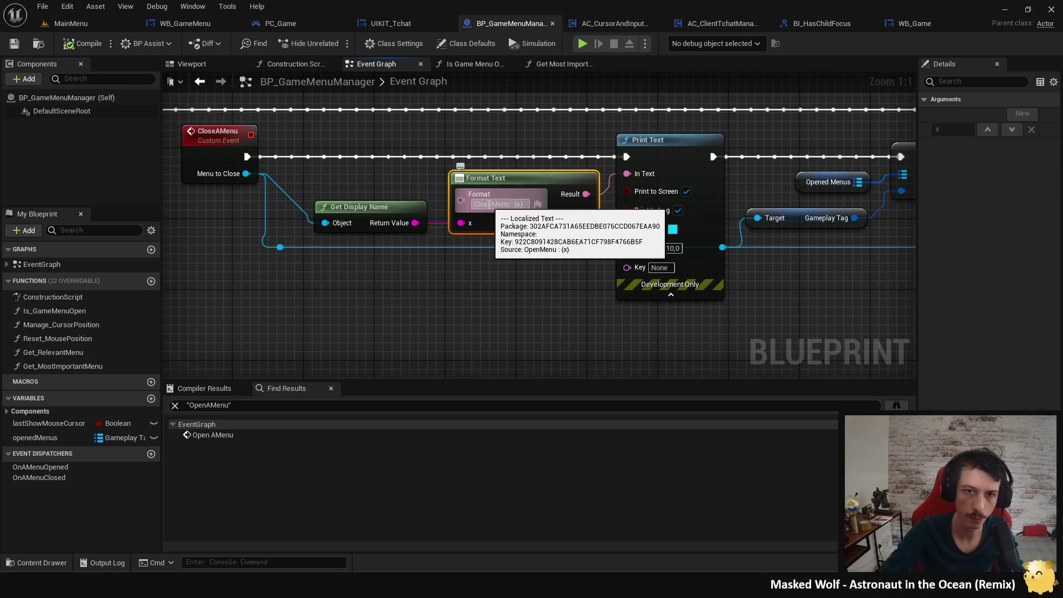
pyautogui.click(463, 242)
pyautogui.click(83, 43)
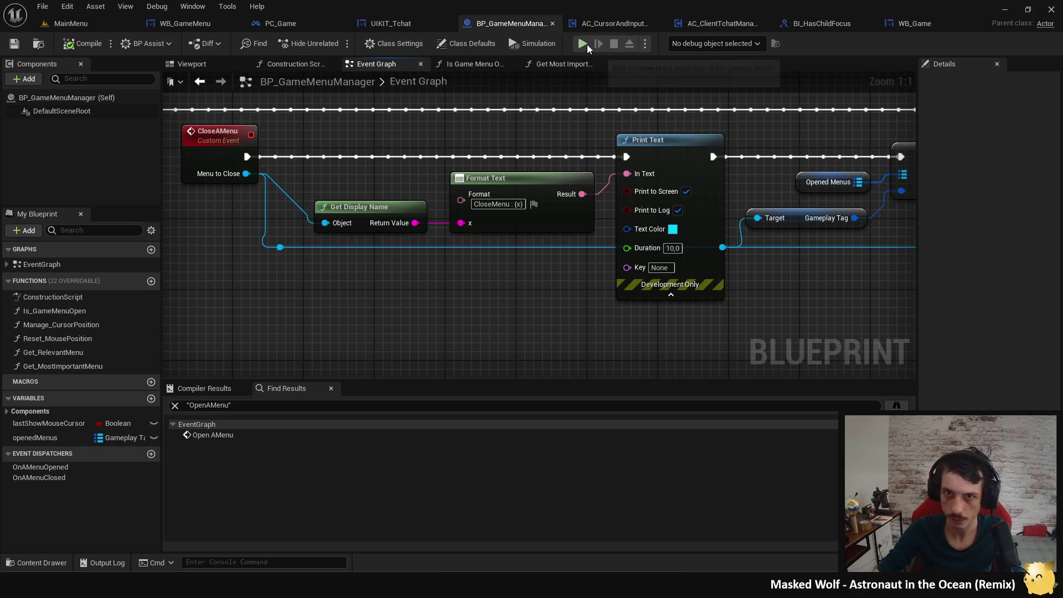
# Make the CloseMenu print red and the MostImportantMenu print purple, then play the level.
pyautogui.click(673, 229)
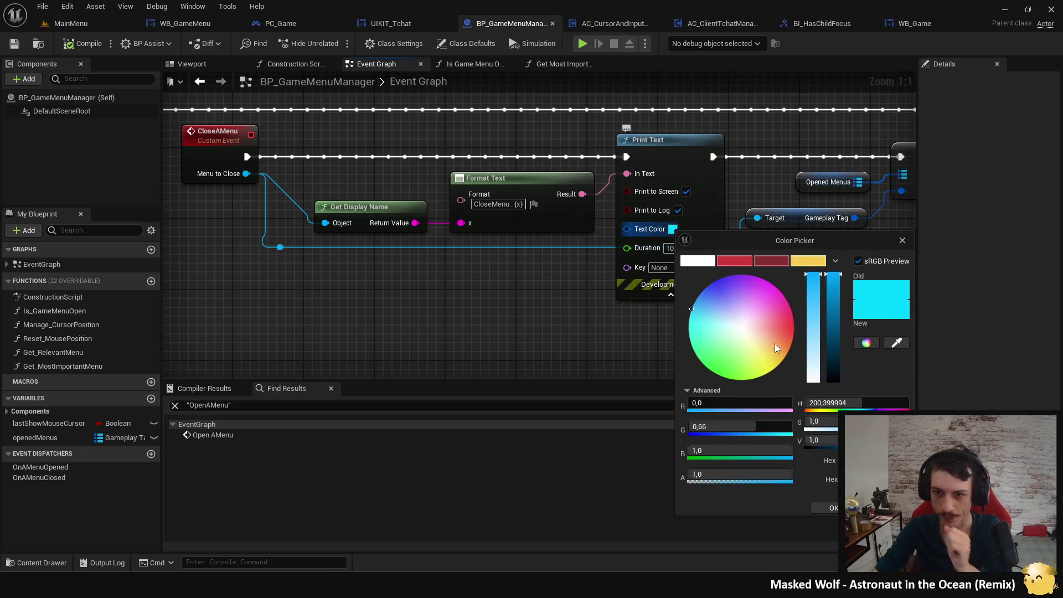
pyautogui.click(742, 261)
pyautogui.click(834, 508)
pyautogui.scroll(-1, 593, 281)
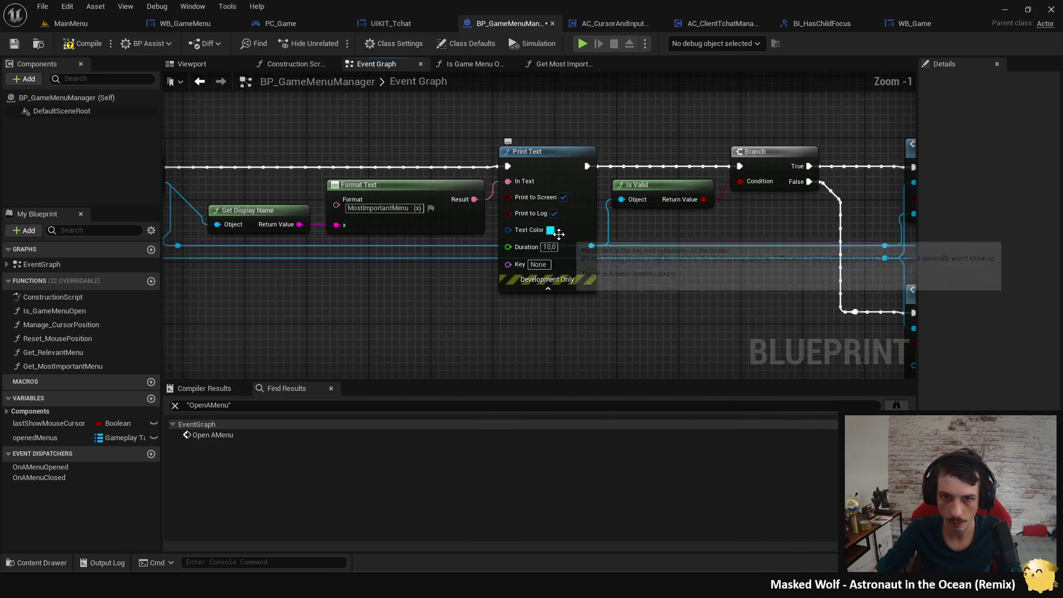
pyautogui.click(551, 229)
pyautogui.moveTo(638, 311); pyautogui.dragTo(607, 206)
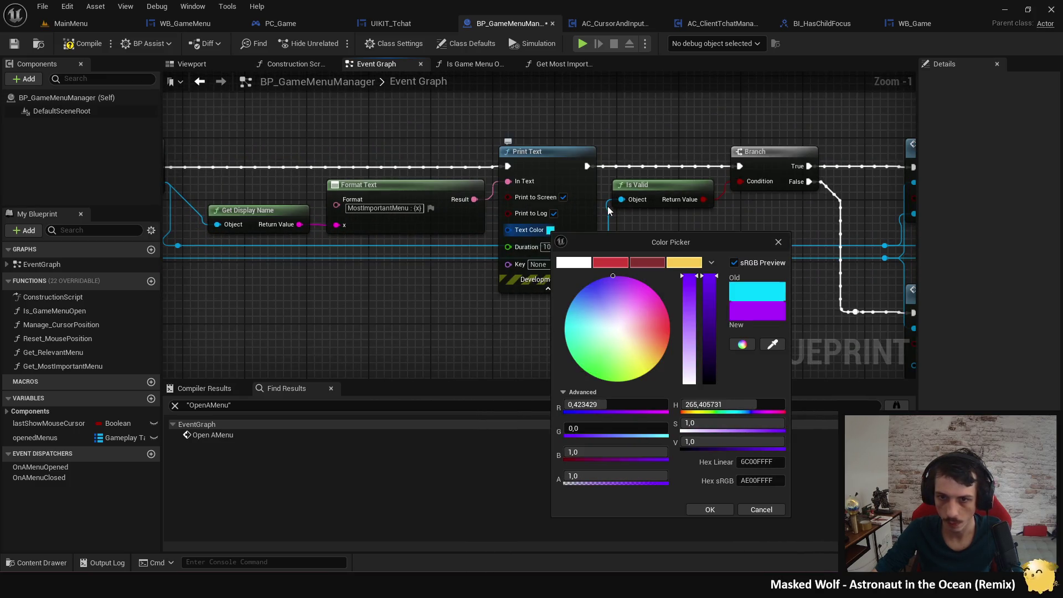
pyautogui.click(711, 509)
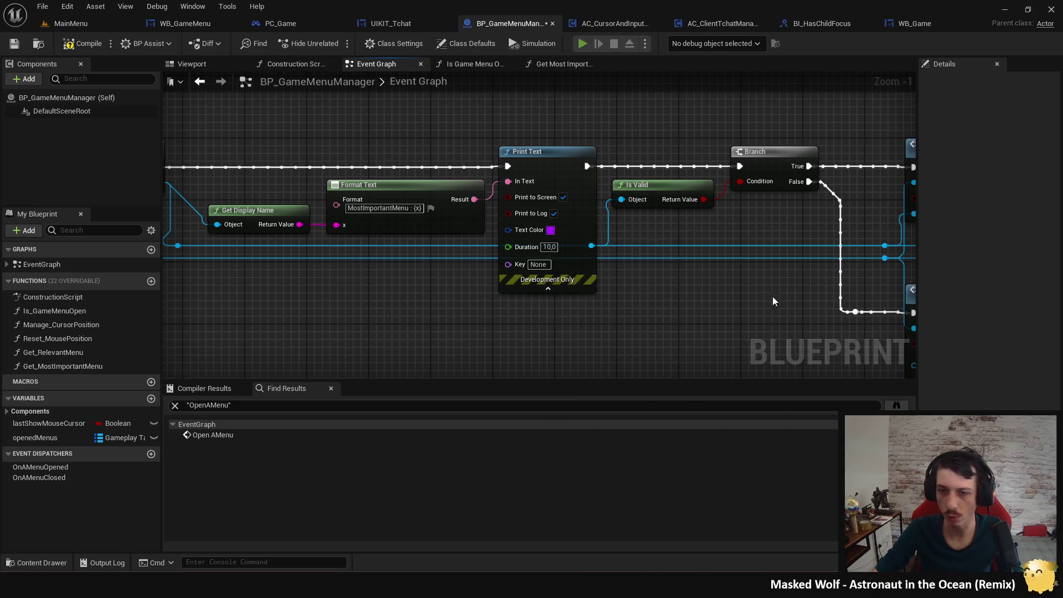
pyautogui.hotkey('alt', 'p')
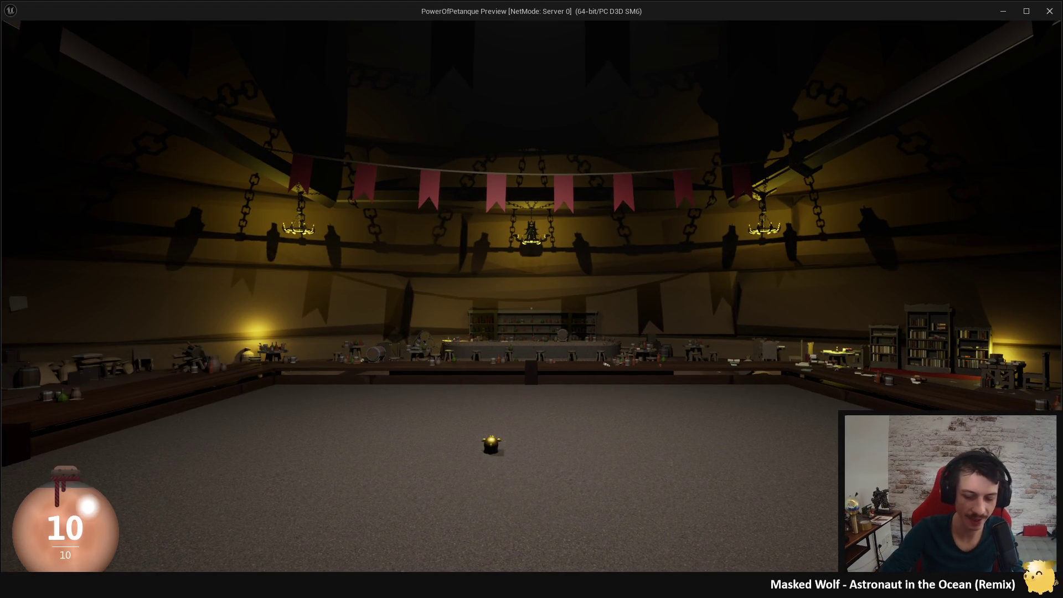
# Open the emote wheel with Tab and the escape menu to check the coloured logs, then stop play.
pyautogui.press('Tab')
pyautogui.press('Escape')
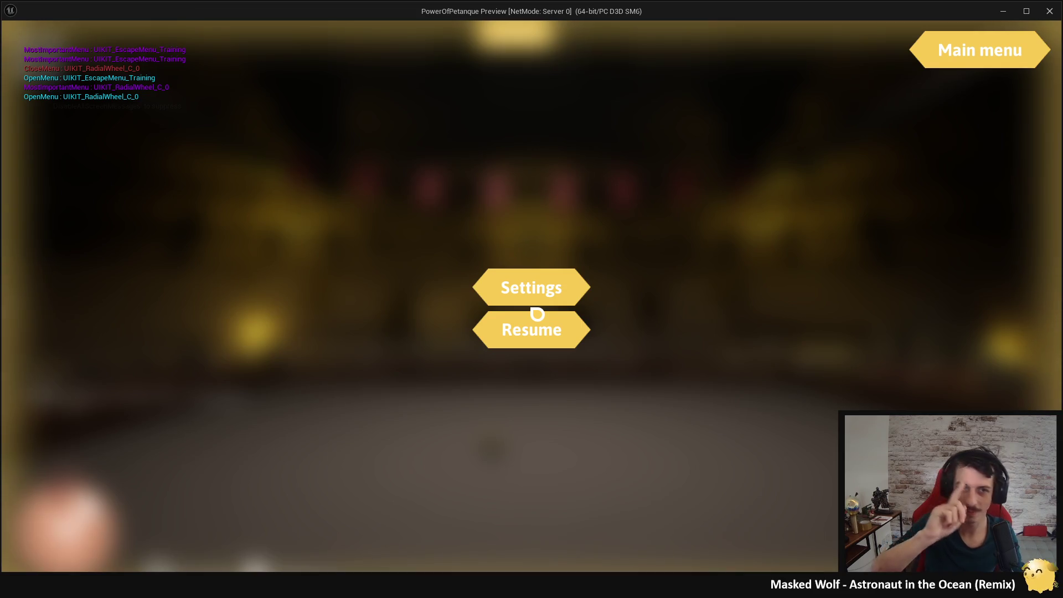
pyautogui.press('Escape')
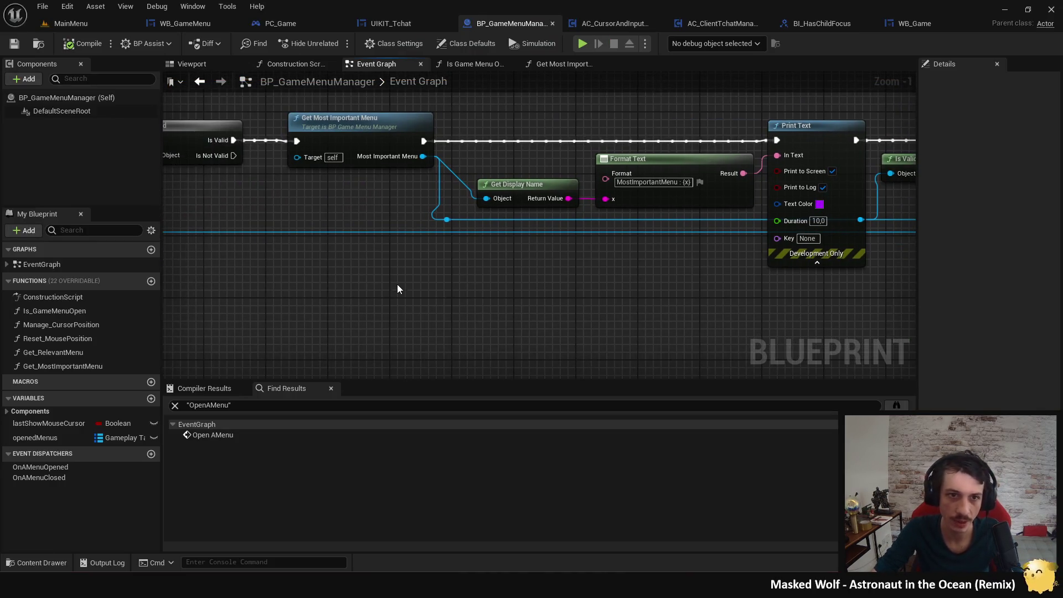
pyautogui.scroll(-3, 510, 268)
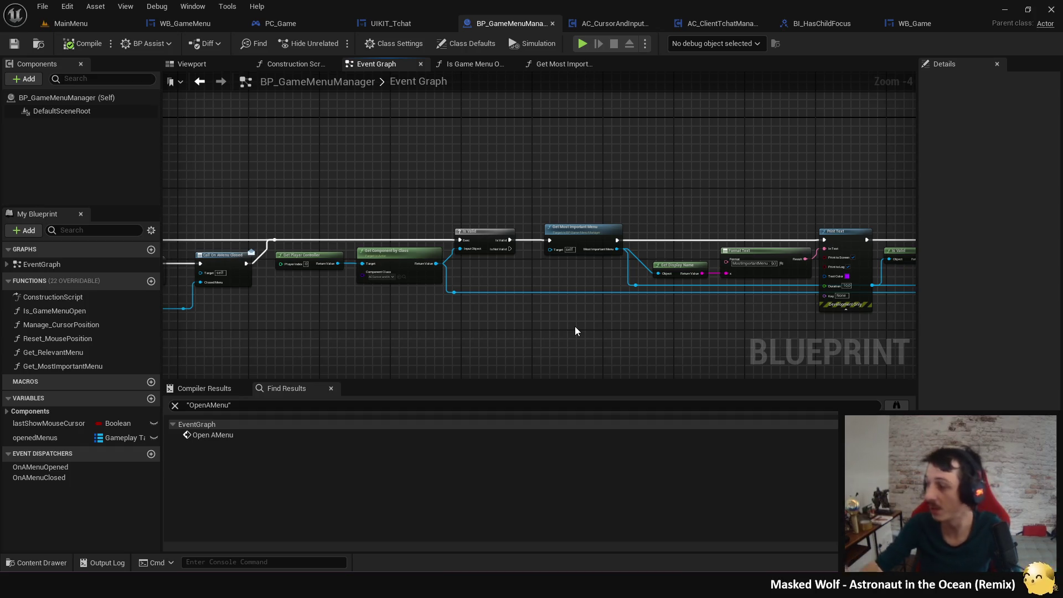
pyautogui.moveTo(598, 316)
pyautogui.mouseDown()
pyautogui.moveTo(542, 281)
pyautogui.moveTo(604, 315)
pyautogui.moveTo(508, 279)
pyautogui.moveTo(909, 344)
pyautogui.moveTo(837, 294)
pyautogui.moveTo(456, 287)
pyautogui.moveTo(632, 297)
pyautogui.moveTo(638, 279)
pyautogui.moveTo(459, 157)
pyautogui.moveTo(357, 321)
pyautogui.moveTo(311, 302)
pyautogui.moveTo(443, 284)
pyautogui.moveTo(490, 308)
pyautogui.mouseUp()
pyautogui.moveTo(350, 297)
pyautogui.mouseDown()
pyautogui.moveTo(328, 280)
pyautogui.moveTo(391, 291)
pyautogui.moveTo(484, 243)
pyautogui.mouseUp()
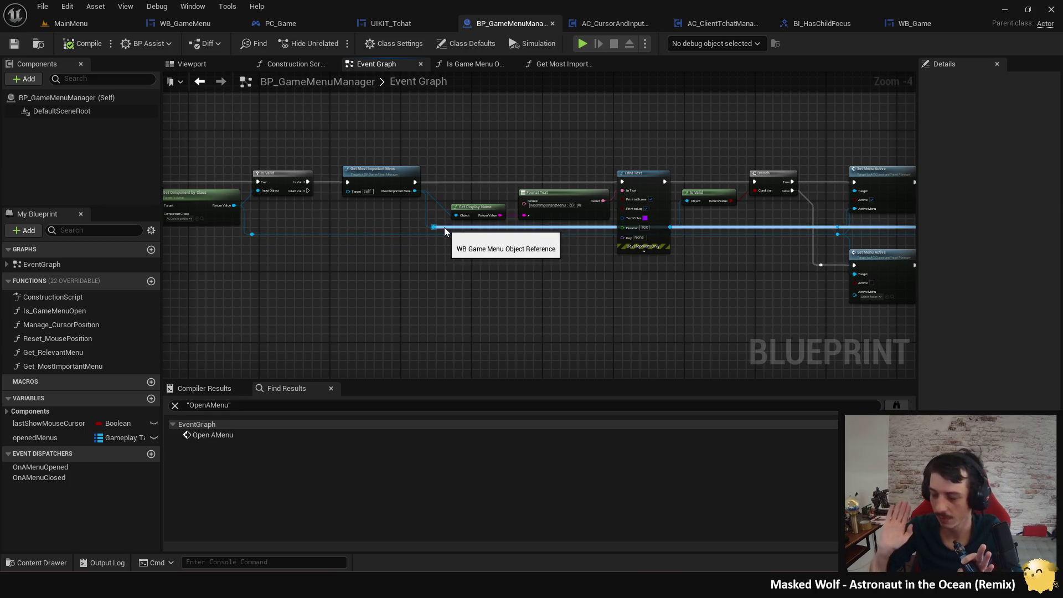
pyautogui.moveTo(427, 215); pyautogui.dragTo(364, 333)
pyautogui.click(282, 206)
pyautogui.moveTo(279, 261)
pyautogui.mouseDown()
pyautogui.moveTo(510, 284)
pyautogui.moveTo(536, 301)
pyautogui.moveTo(661, 289)
pyautogui.mouseUp()
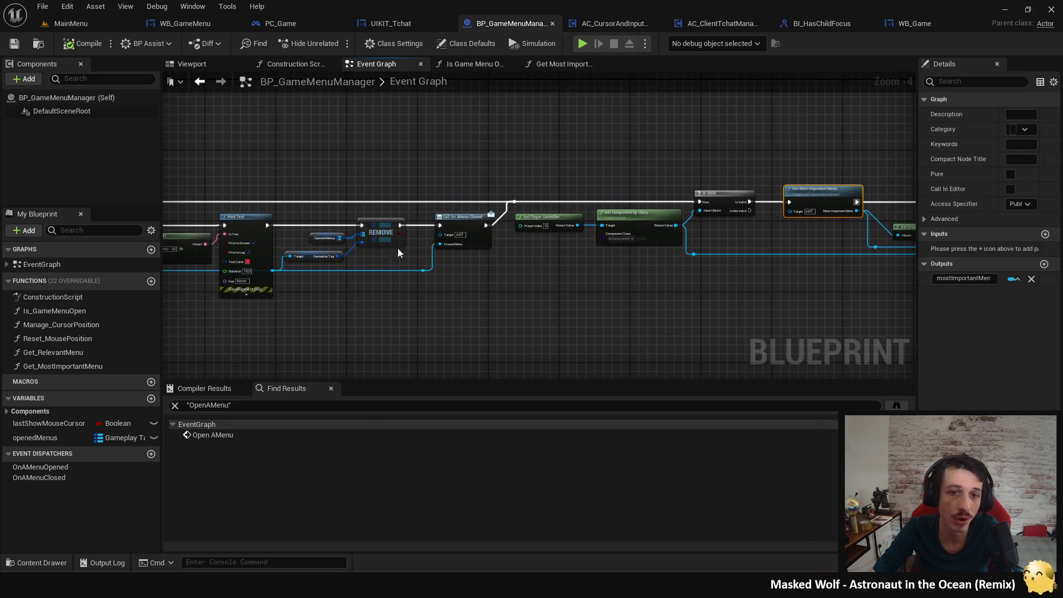
pyautogui.click(453, 229)
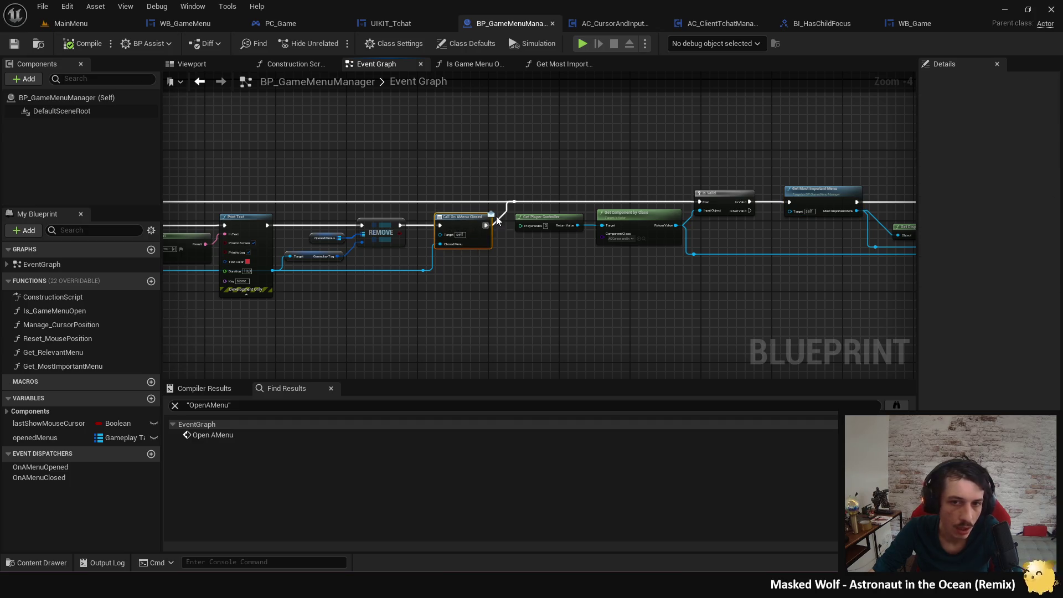
pyautogui.moveTo(388, 250); pyautogui.dragTo(693, 252)
pyautogui.moveTo(263, 261); pyautogui.dragTo(560, 250)
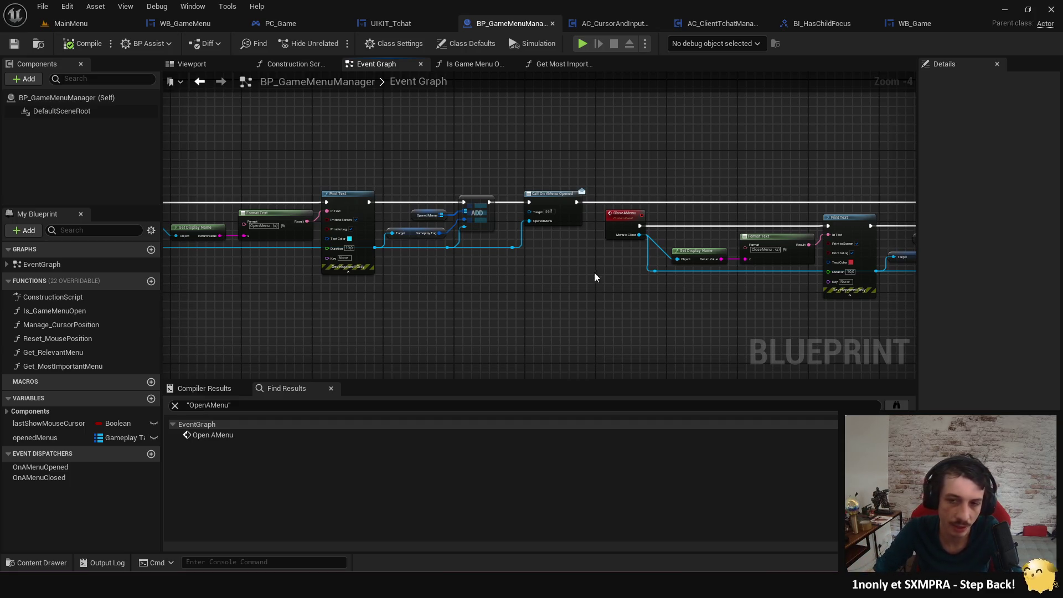
# Review the close-menu, Is Valid, Branch and Set Menu Active nodes, then save BP_GameMenuManager.
pyautogui.moveTo(594, 271); pyautogui.dragTo(324, 256)
pyautogui.moveTo(694, 259)
pyautogui.mouseDown()
pyautogui.moveTo(571, 286)
pyautogui.moveTo(455, 268)
pyautogui.mouseUp()
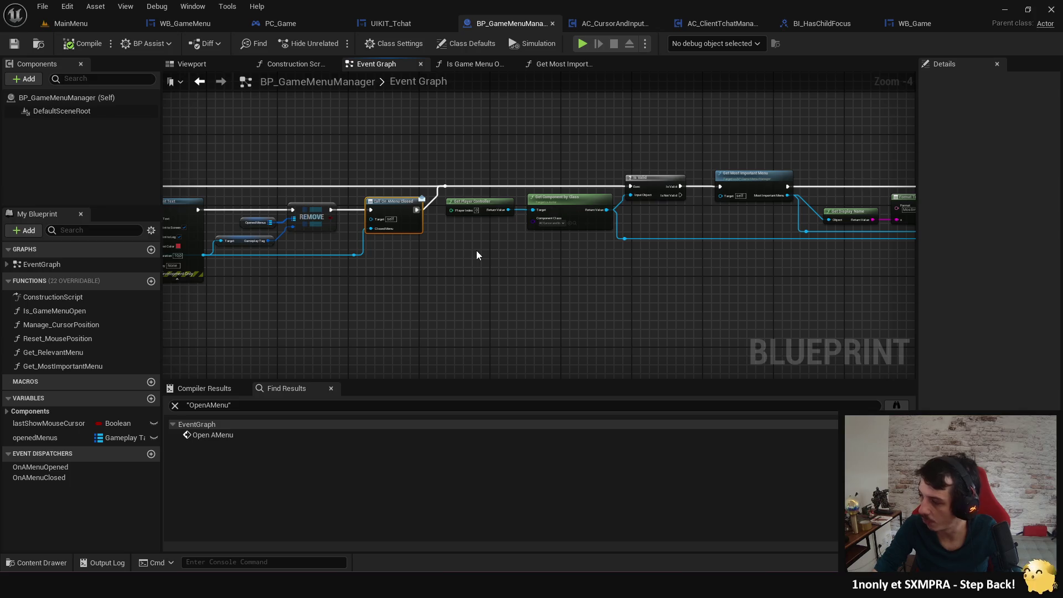
pyautogui.moveTo(480, 256)
pyautogui.mouseDown()
pyautogui.moveTo(430, 258)
pyautogui.moveTo(454, 318)
pyautogui.moveTo(442, 324)
pyautogui.moveTo(490, 325)
pyautogui.moveTo(428, 308)
pyautogui.mouseUp()
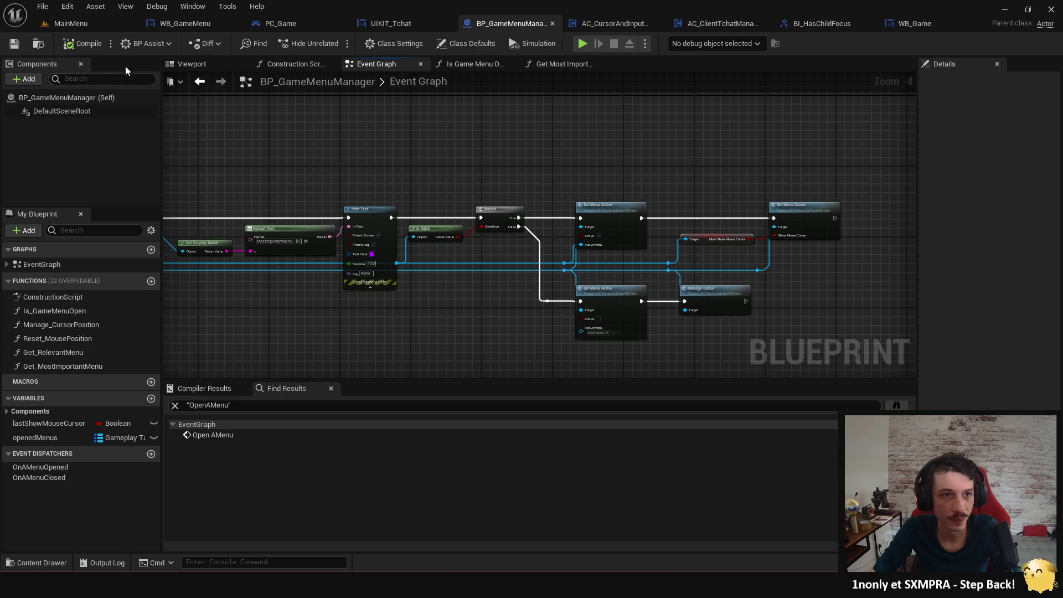
pyautogui.click(15, 46)
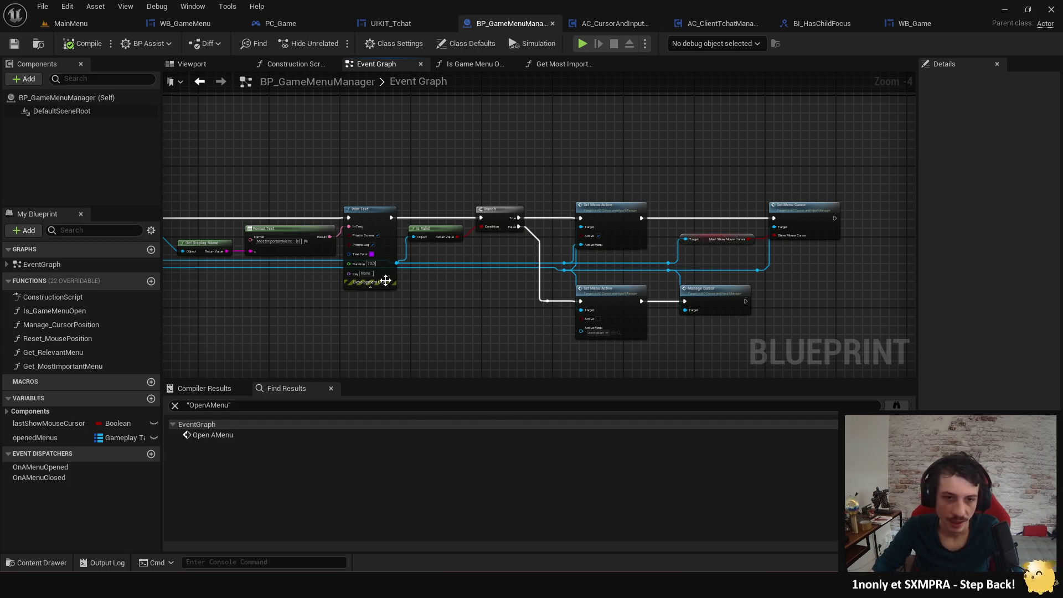
pyautogui.scroll(2, 496, 288)
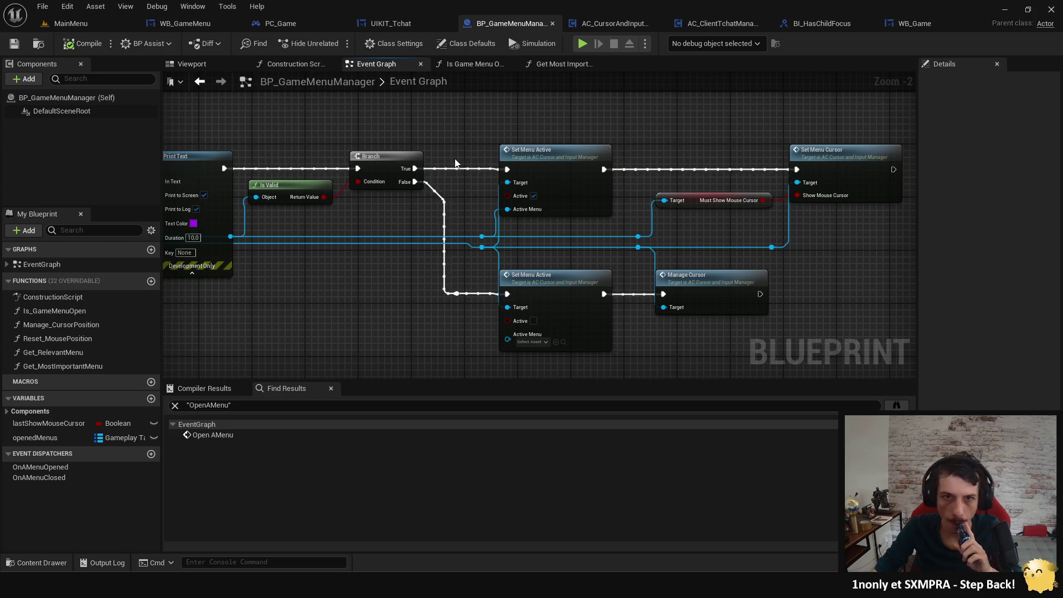
pyautogui.moveTo(442, 169)
pyautogui.mouseDown()
pyautogui.moveTo(495, 190)
pyautogui.moveTo(640, 204)
pyautogui.mouseUp()
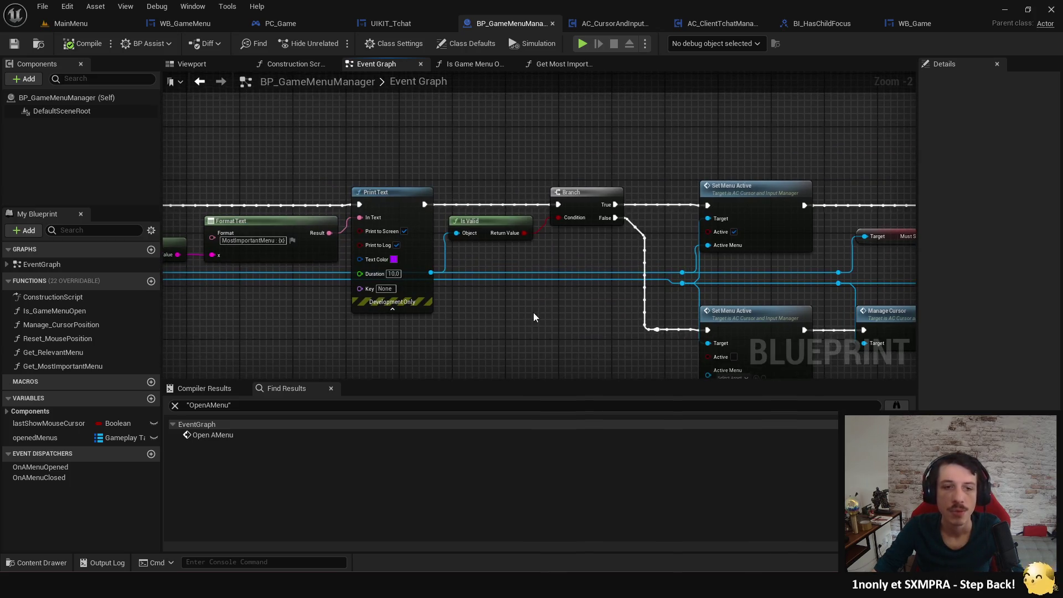
# Play the level, toggle the escape menu open and closed with Escape, then stop the preview.
pyautogui.click(590, 45)
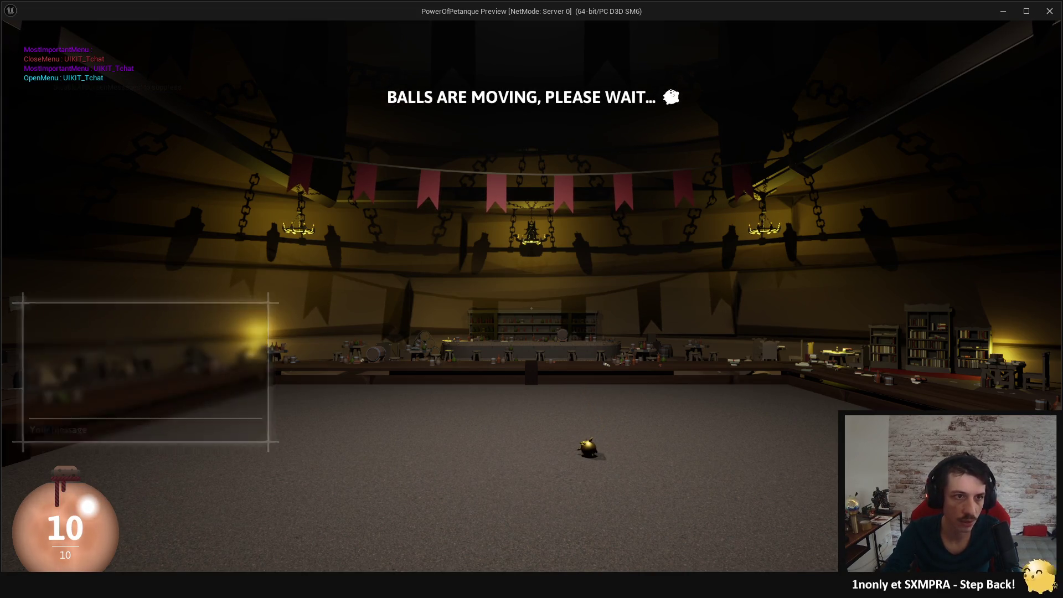
pyautogui.press('Escape')
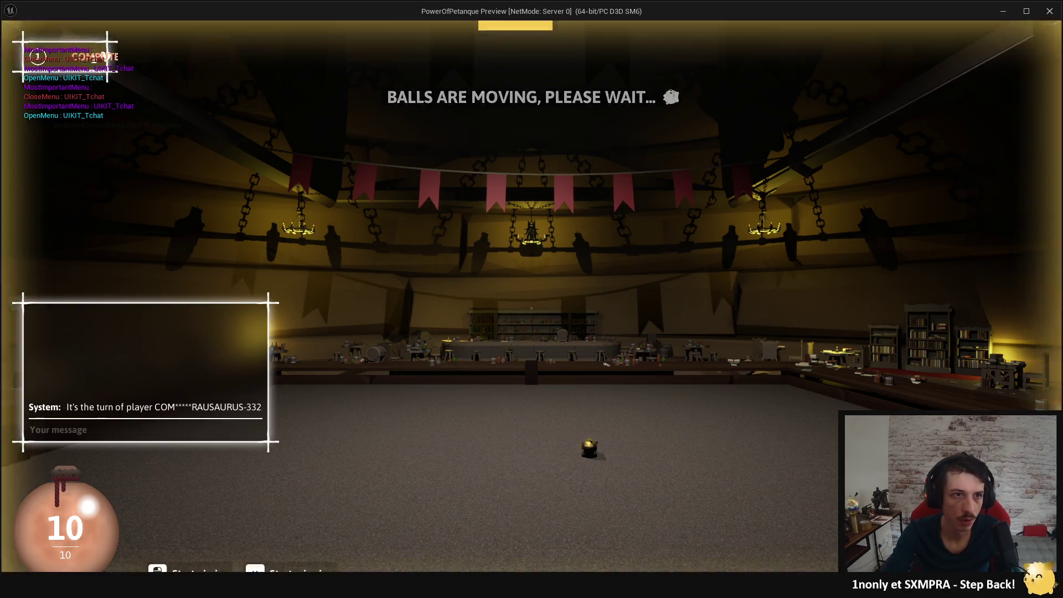
pyautogui.press('Escape')
pyautogui.press('Escape')
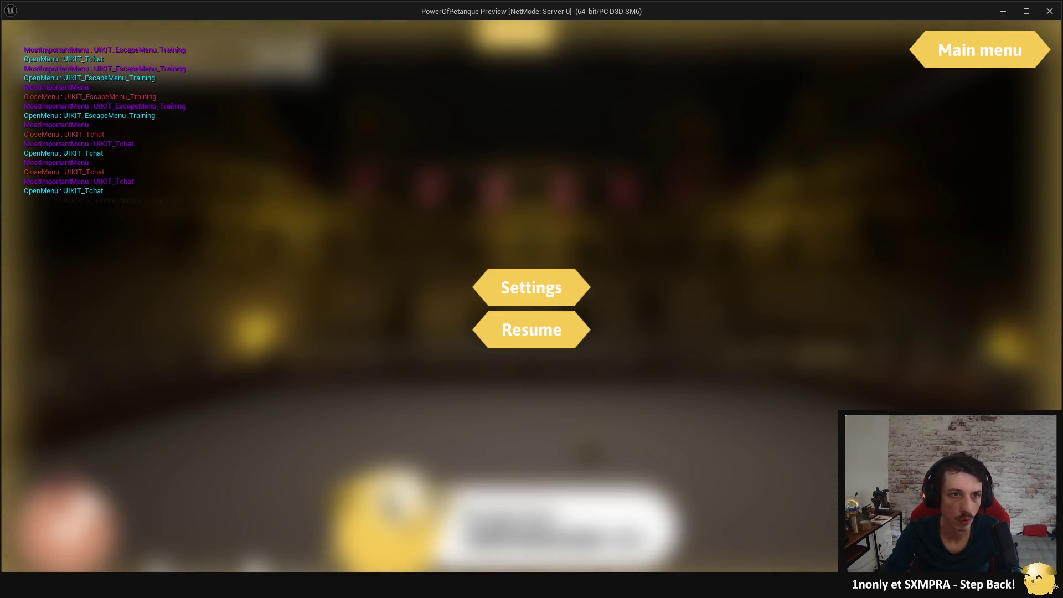
pyautogui.press('Escape')
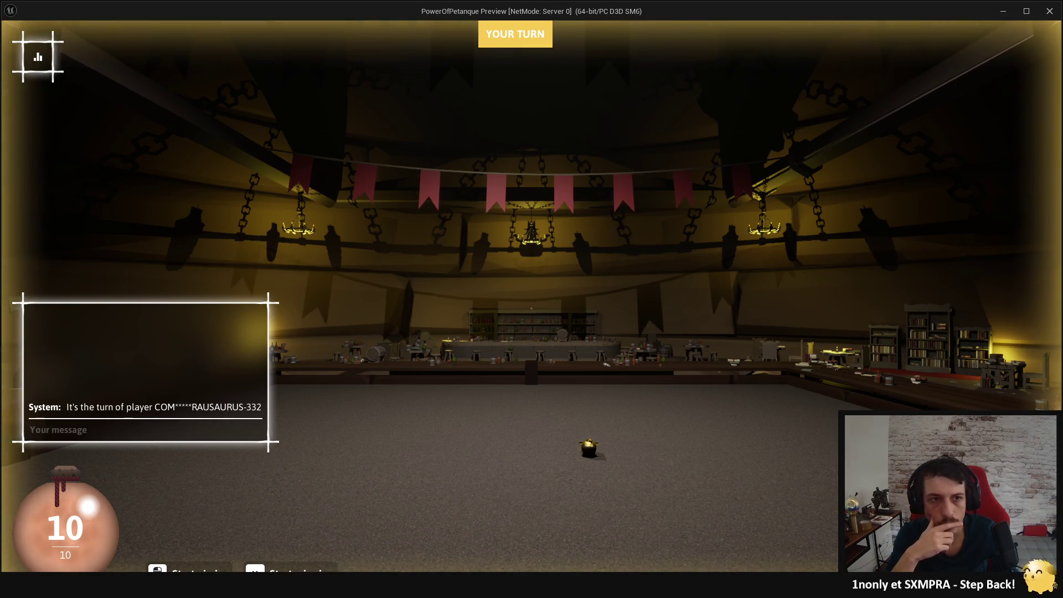
pyautogui.press('Escape')
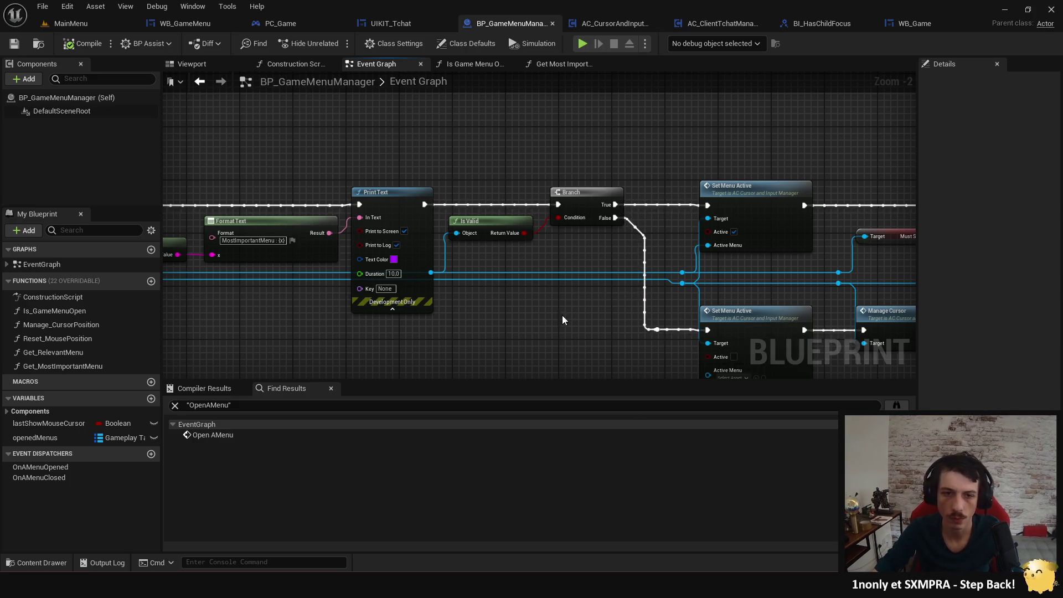
# Open the Set Menu Cursor function and jump to the ManageCursor event definition.
pyautogui.moveTo(563, 315); pyautogui.dragTo(533, 311)
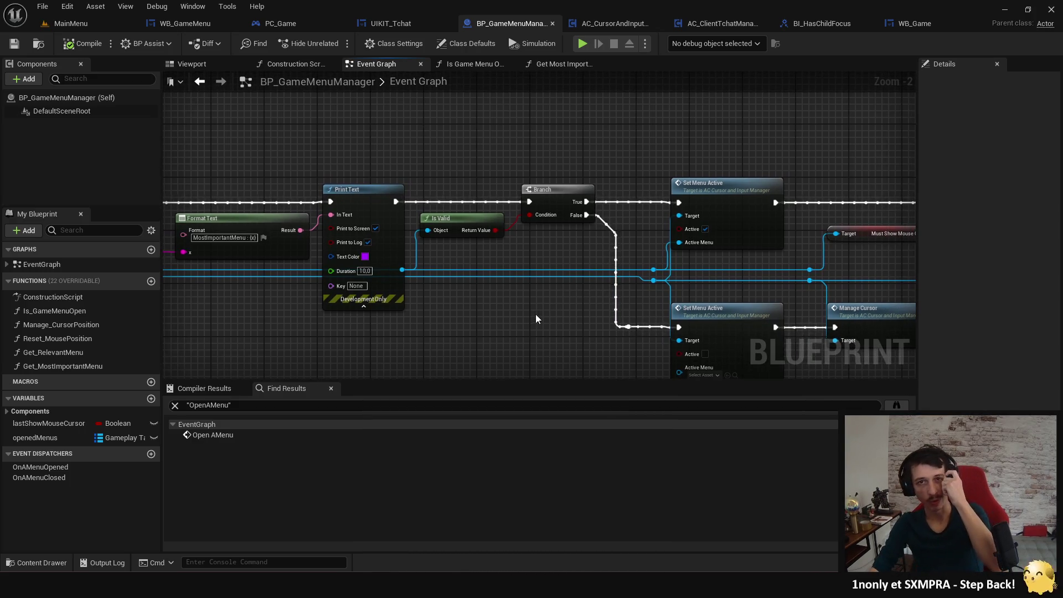
pyautogui.moveTo(499, 332)
pyautogui.mouseDown()
pyautogui.moveTo(422, 223)
pyautogui.moveTo(452, 247)
pyautogui.moveTo(381, 268)
pyautogui.moveTo(522, 273)
pyautogui.moveTo(604, 295)
pyautogui.moveTo(531, 295)
pyautogui.mouseUp()
pyautogui.scroll(-1, 527, 273)
pyautogui.click(607, 23)
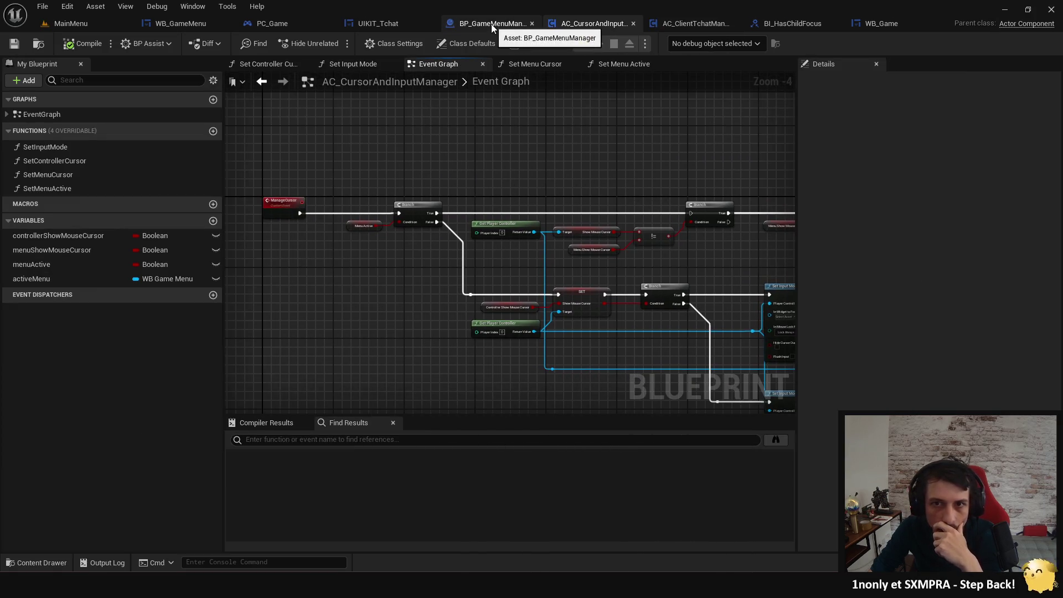
pyautogui.click(488, 24)
pyautogui.moveTo(775, 260); pyautogui.dragTo(680, 255)
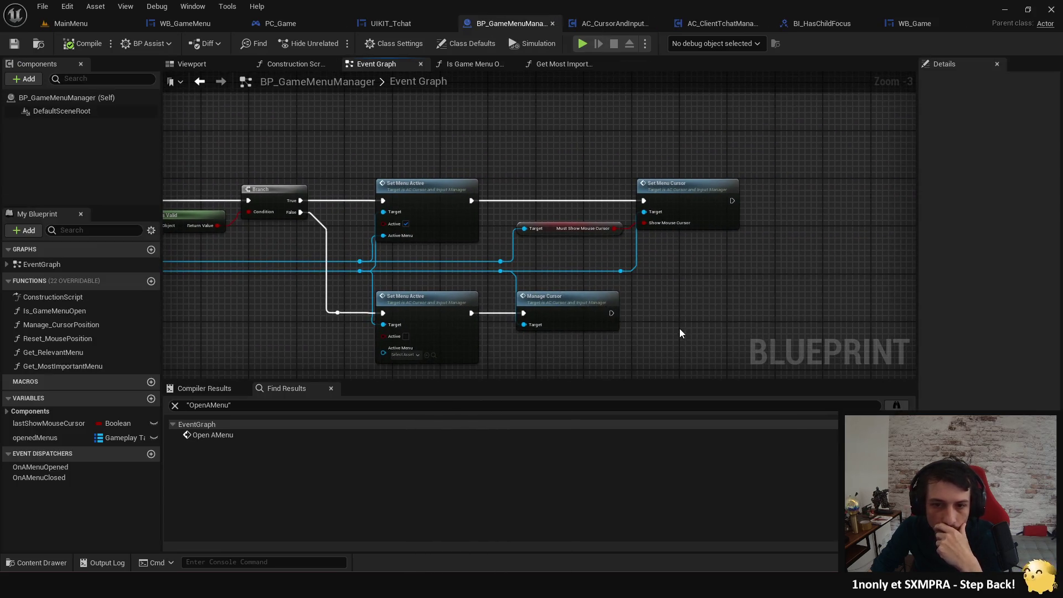
pyautogui.doubleClick(687, 201)
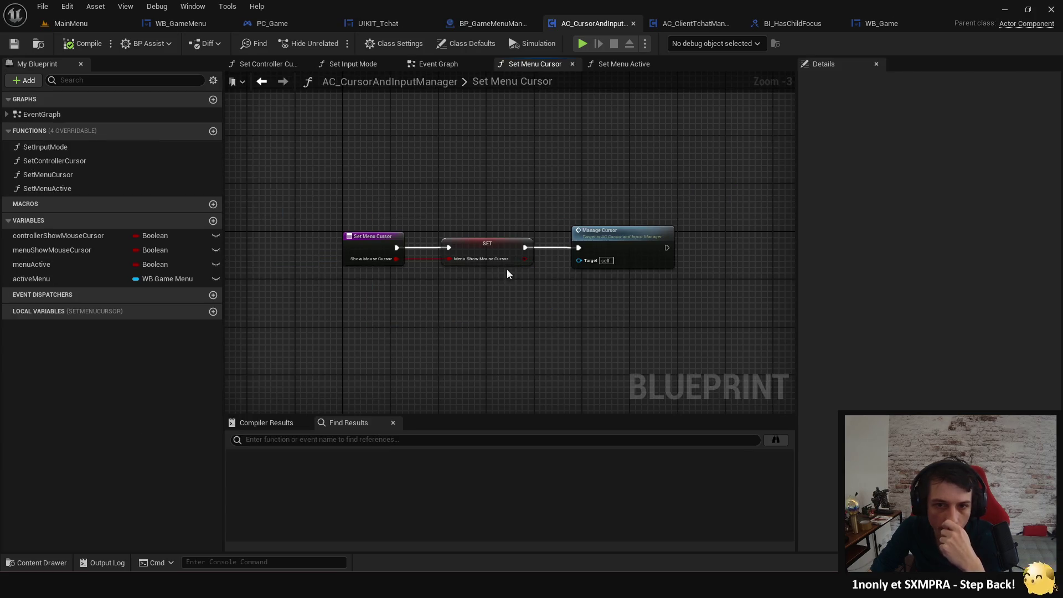
pyautogui.scroll(2, 473, 267)
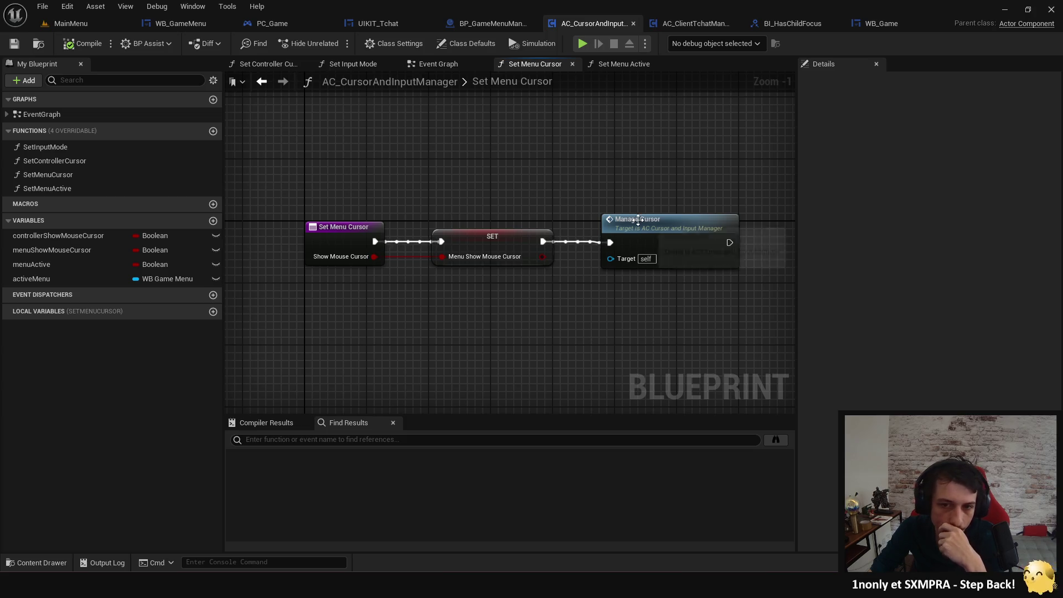
pyautogui.doubleClick(662, 242)
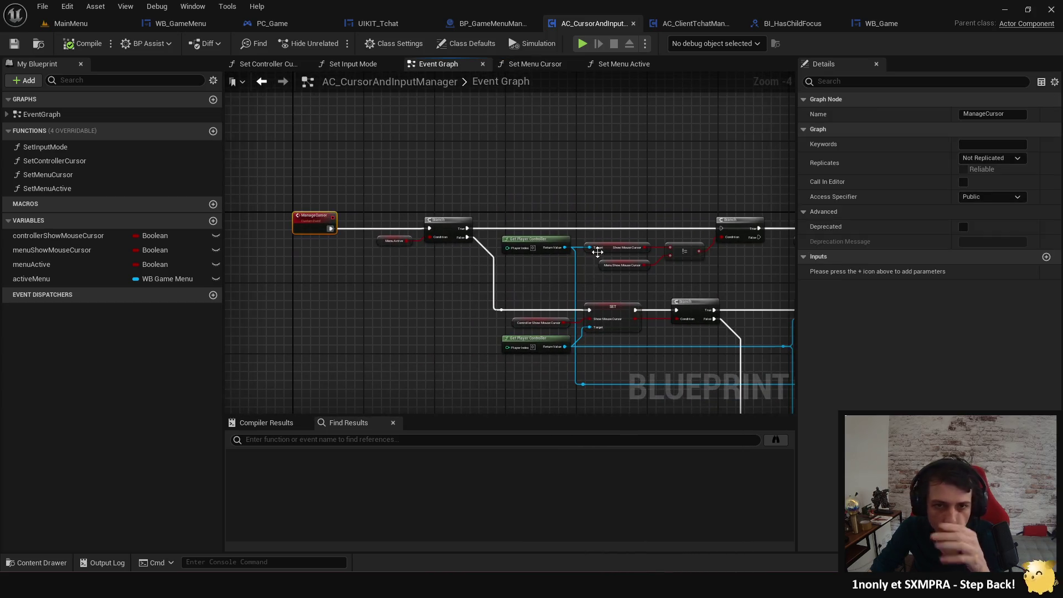
pyautogui.hotkey('alt', 'Left')
pyautogui.hotkey('alt', 'Right')
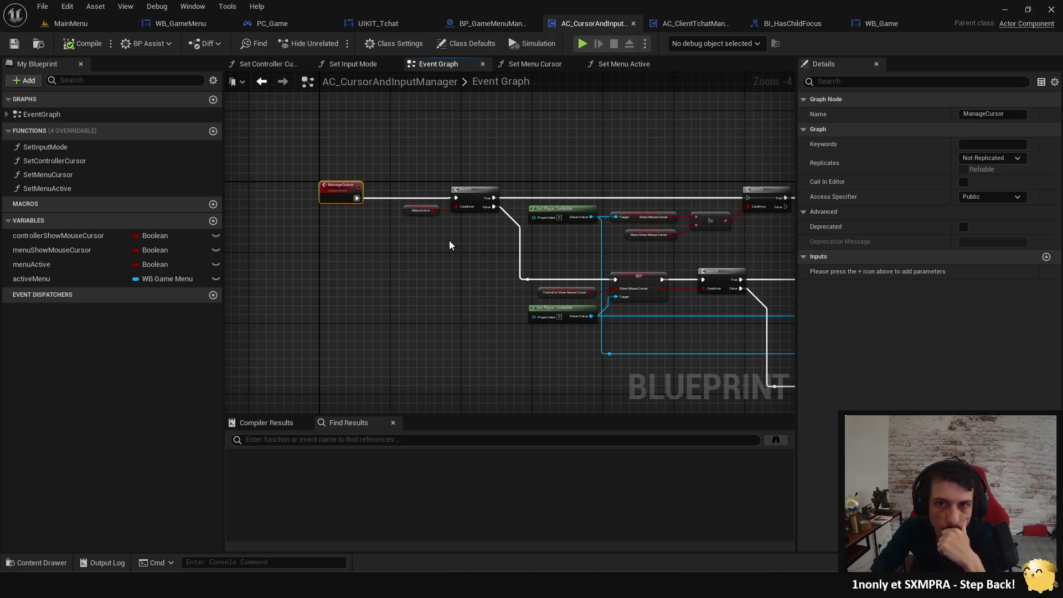
# Jump from the Manage Cursor call into its event and select the show-mouse-cursor and input mode nodes.
pyautogui.click(479, 23)
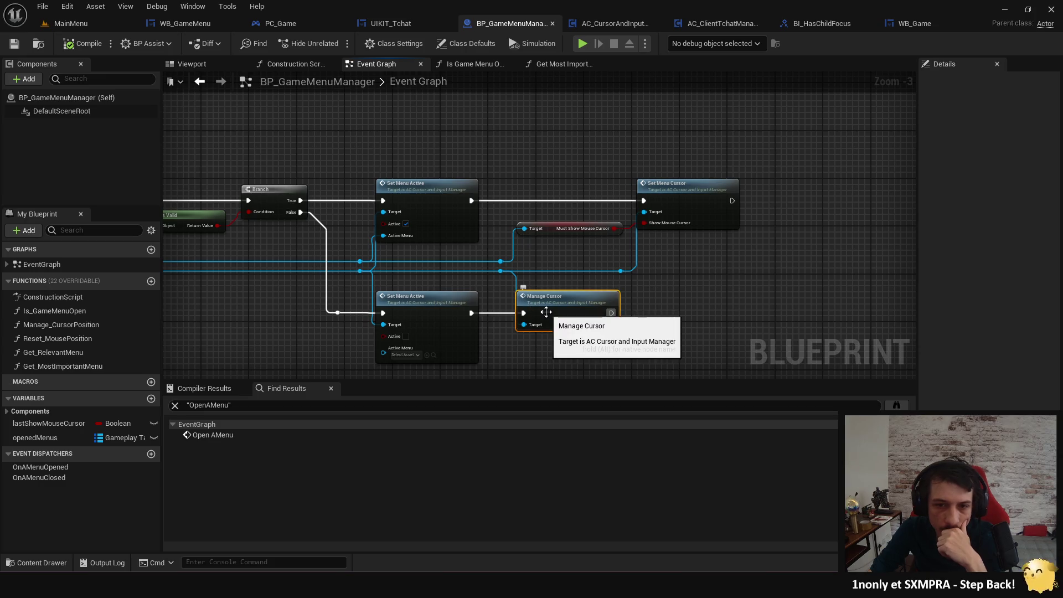
pyautogui.click(577, 340)
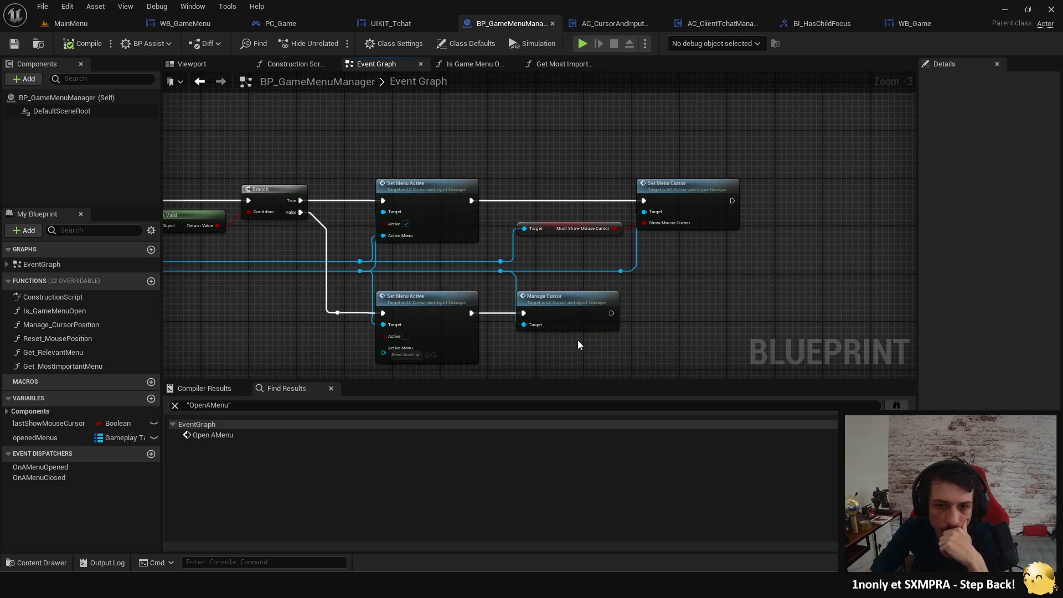
pyautogui.click(554, 298)
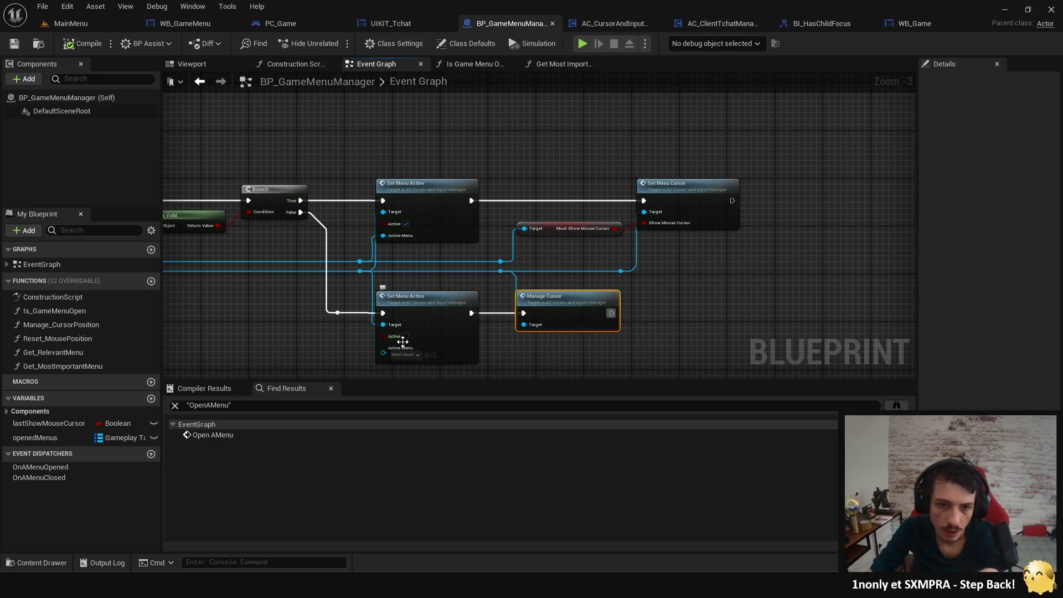
pyautogui.doubleClick(554, 310)
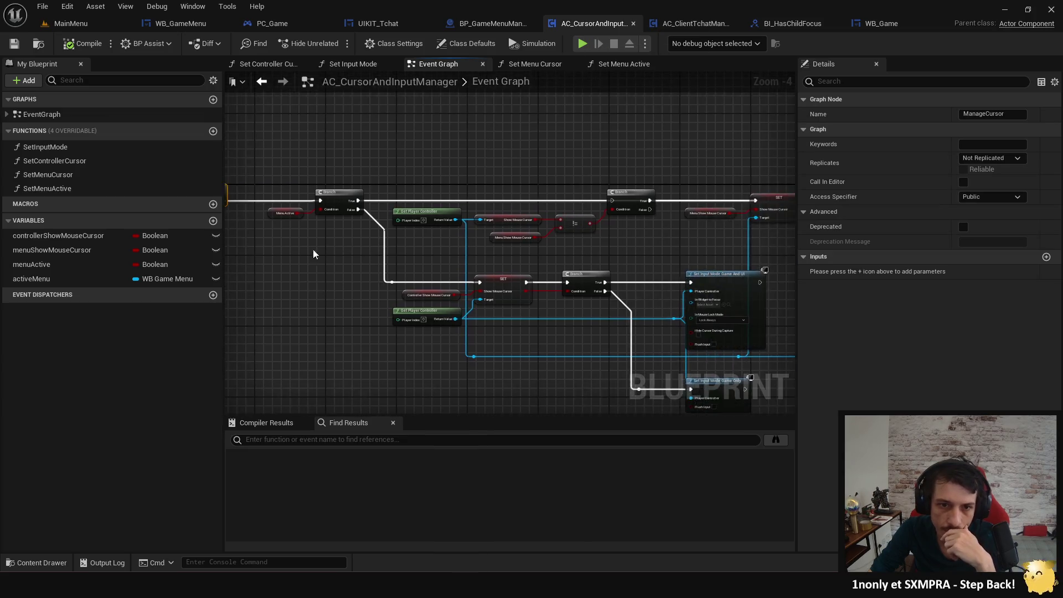
pyautogui.scroll(-3, 392, 221)
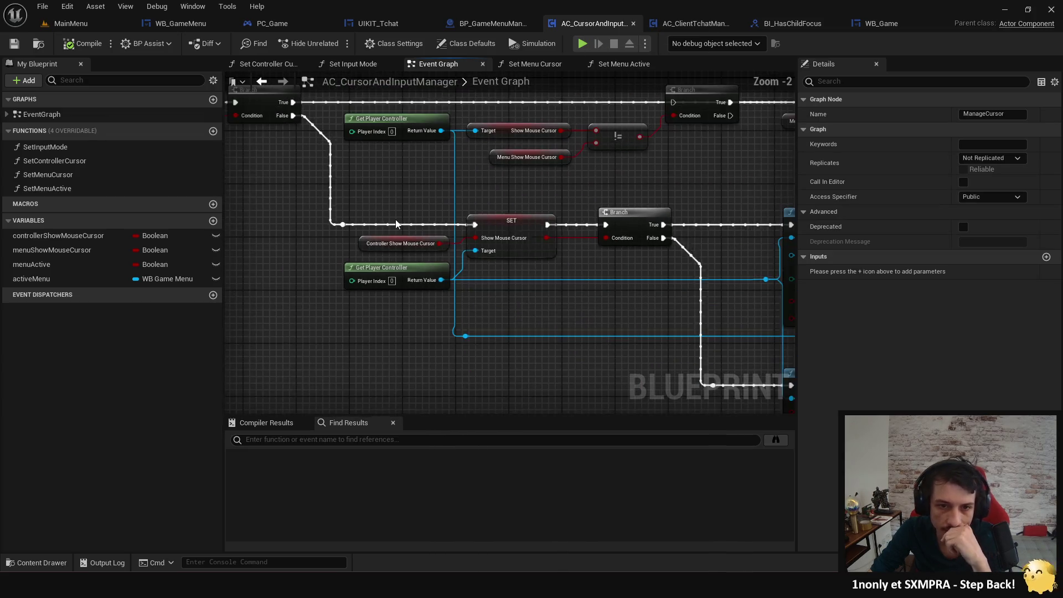
pyautogui.moveTo(392, 221); pyautogui.dragTo(645, 331)
pyautogui.scroll(-2, 364, 181)
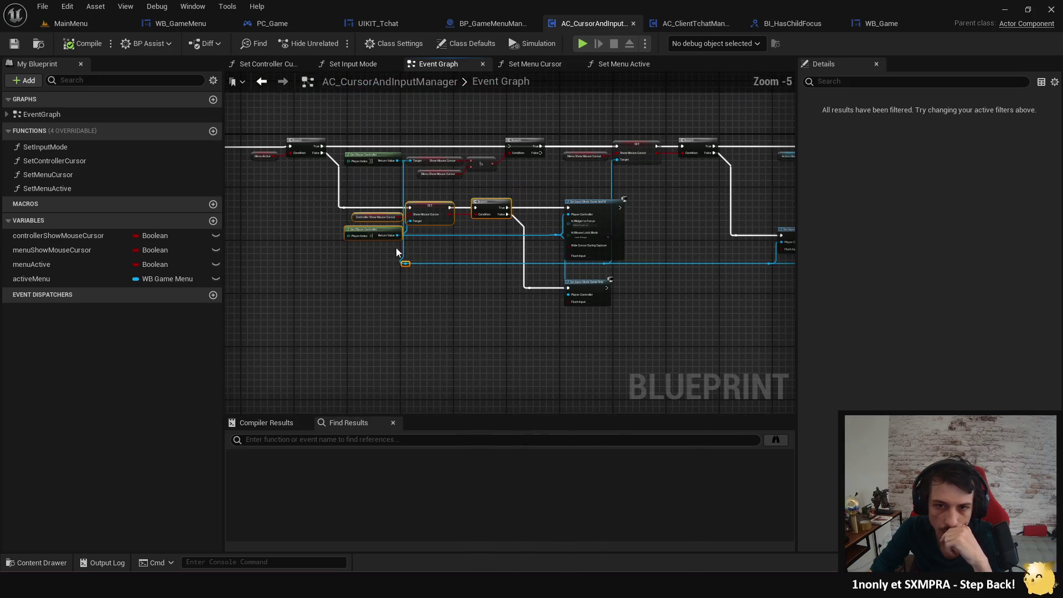
pyautogui.moveTo(362, 220)
pyautogui.mouseDown()
pyautogui.moveTo(629, 257)
pyautogui.moveTo(639, 321)
pyautogui.mouseUp()
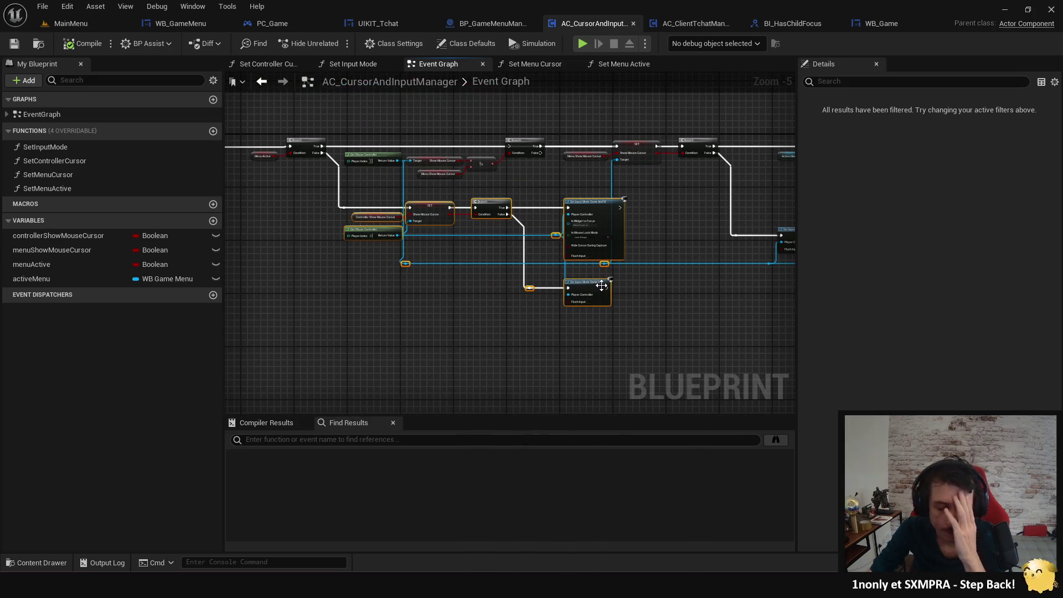
# Inspect the player controller, Set Input Mode and Show Mouse Cursor nodes in the cursor manager graph.
pyautogui.moveTo(423, 281); pyautogui.dragTo(378, 344)
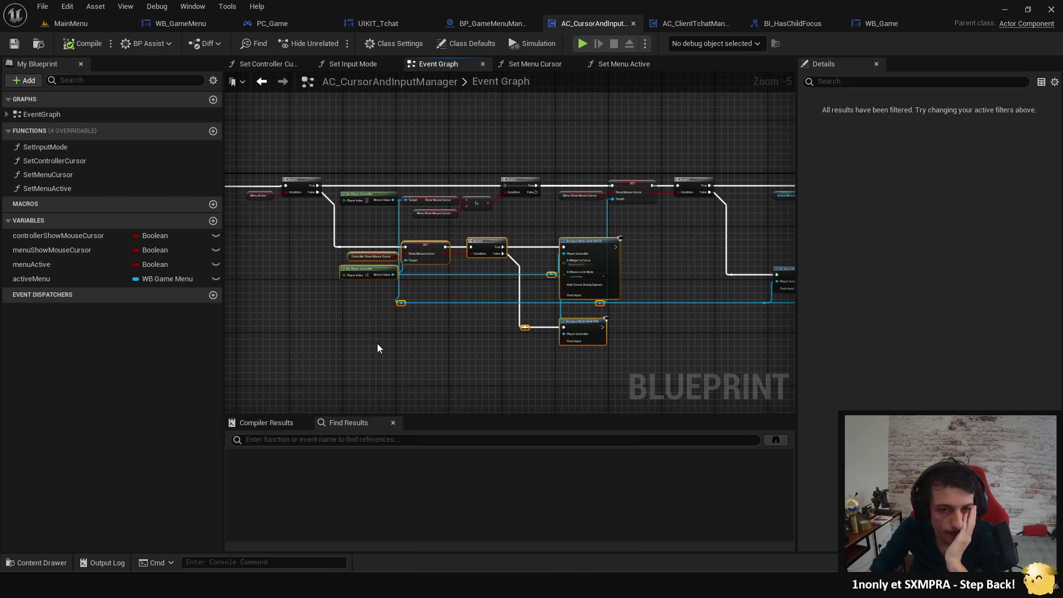
pyautogui.click(447, 329)
pyautogui.scroll(2, 447, 321)
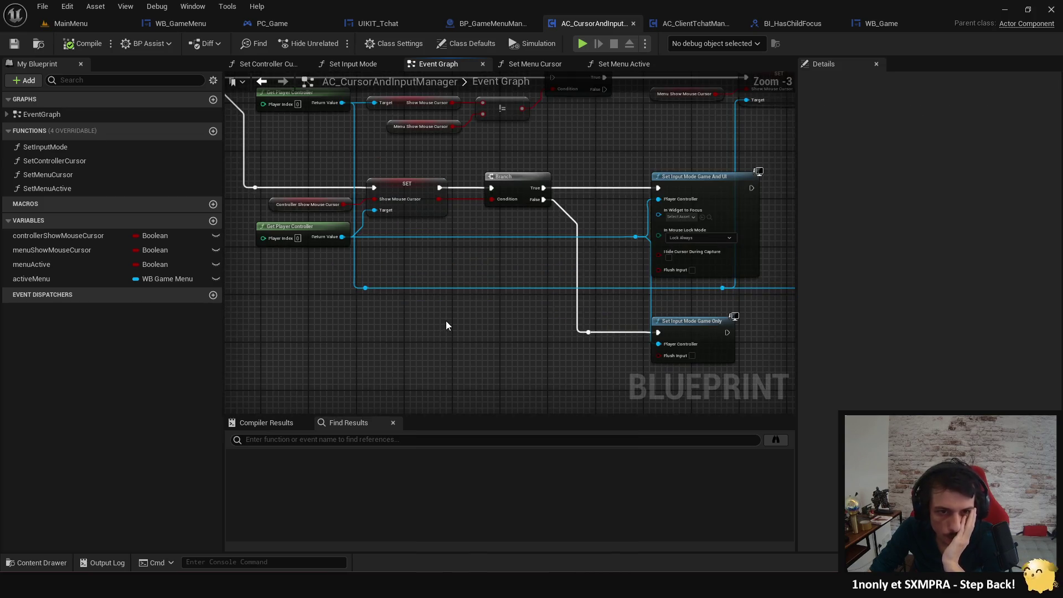
pyautogui.moveTo(446, 320); pyautogui.dragTo(449, 364)
pyautogui.moveTo(270, 306)
pyautogui.mouseDown()
pyautogui.moveTo(401, 337)
pyautogui.moveTo(388, 316)
pyautogui.moveTo(313, 307)
pyautogui.mouseUp()
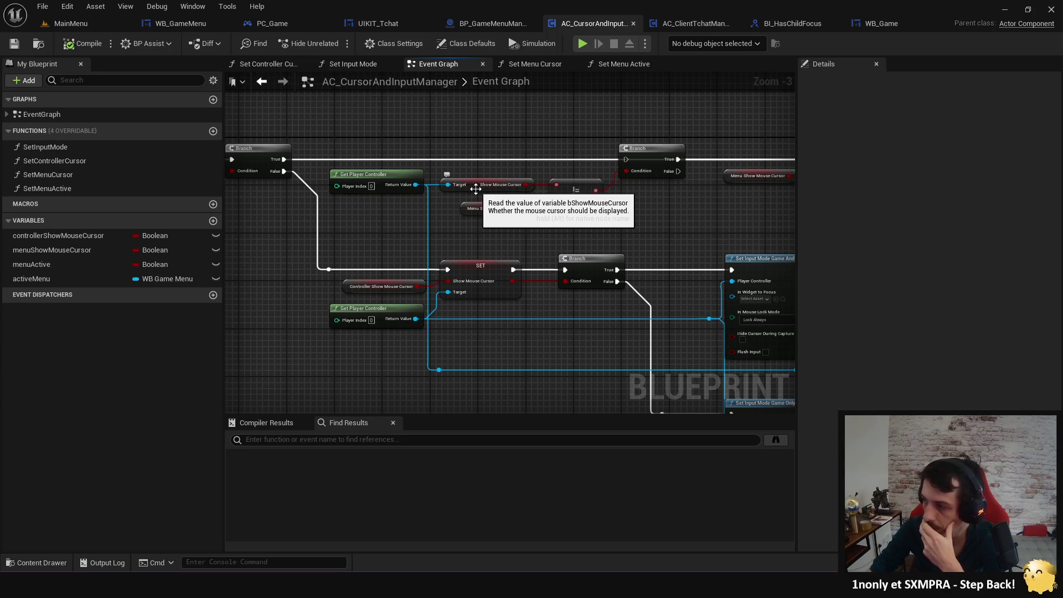
pyautogui.moveTo(583, 179); pyautogui.dragTo(645, 259)
pyautogui.rightClick(527, 207)
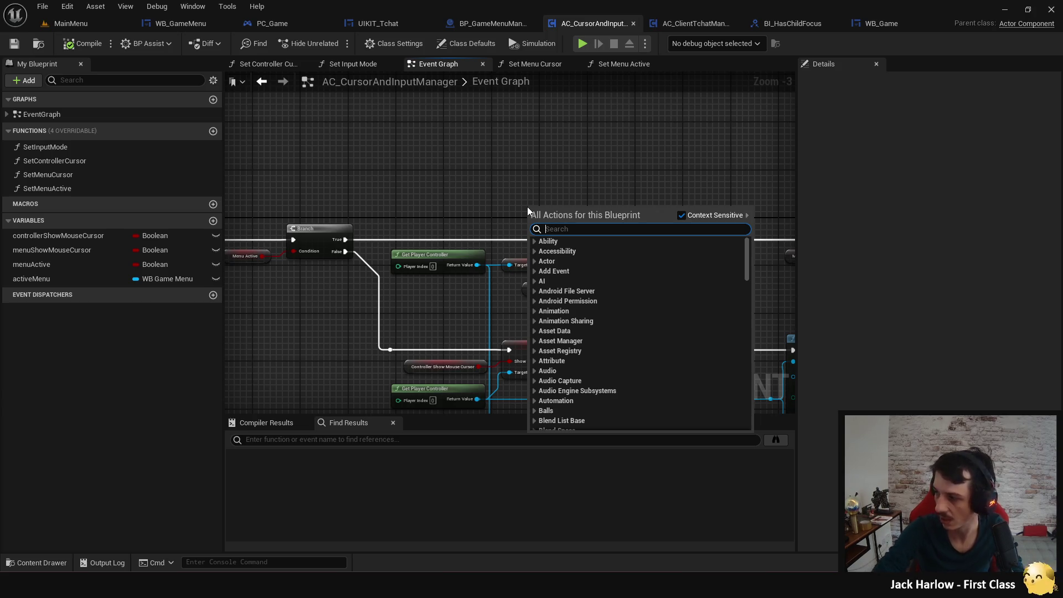
# Search the action menu for 'inputmode' without adding a node, then switch to the itch.io browser page.
pyautogui.write('get')
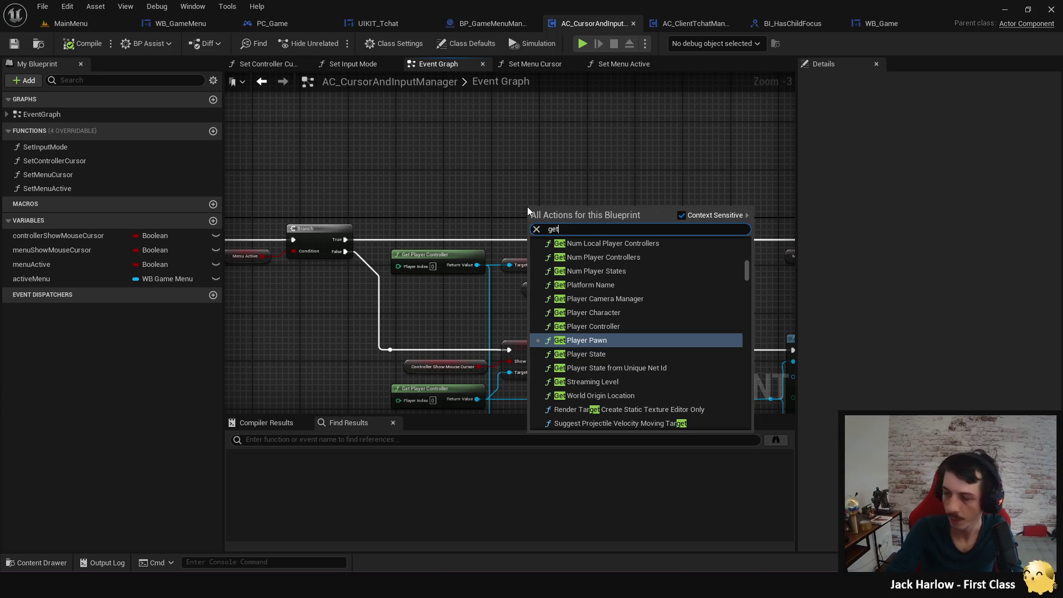
pyautogui.write('inputmo')
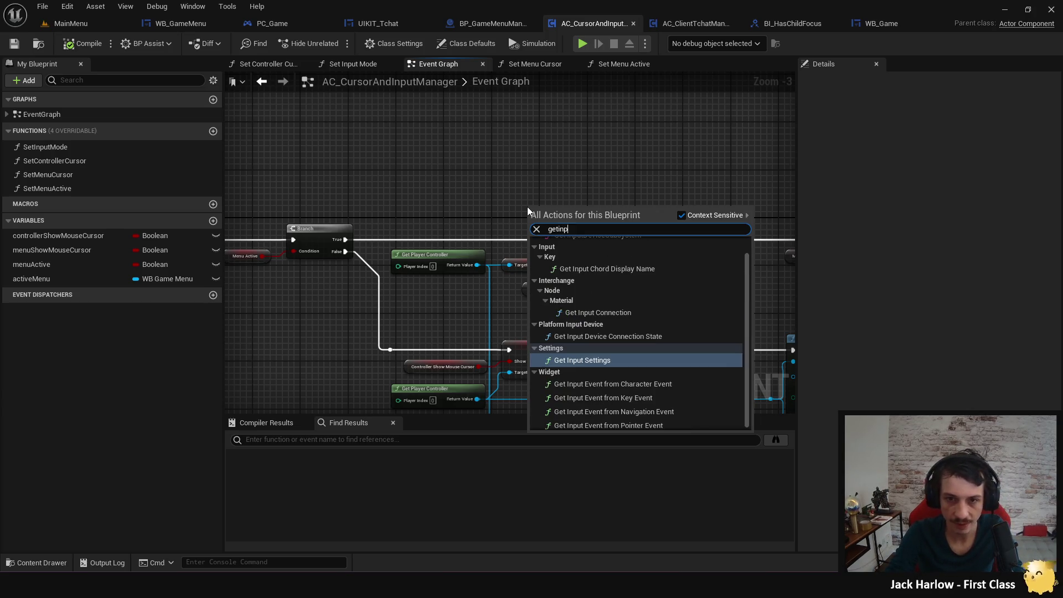
pyautogui.press('BackSpace')
pyautogui.press('BackSpace')
pyautogui.press('BackSpace')
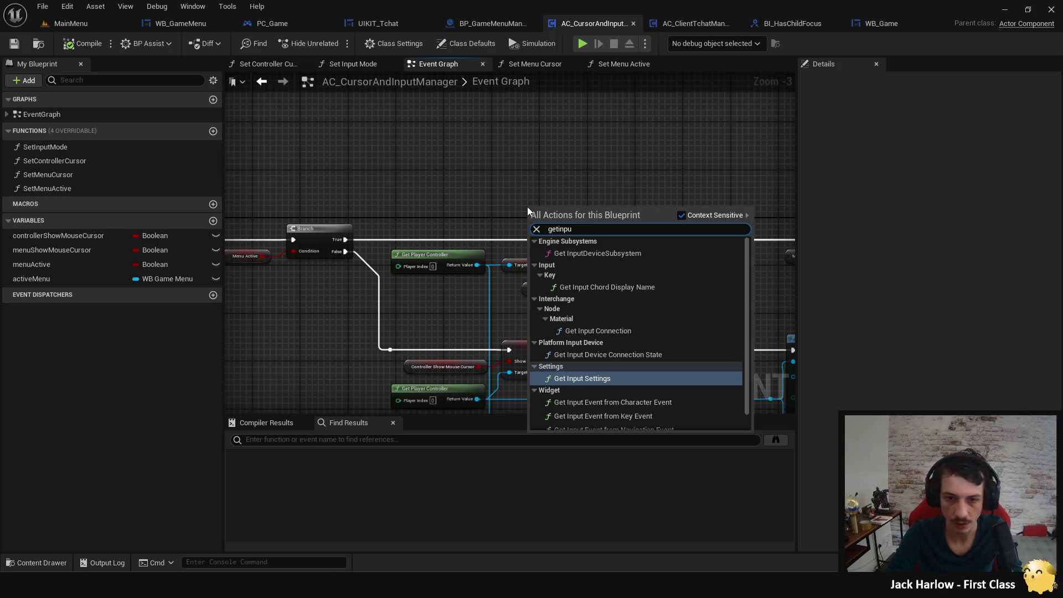
pyautogui.press('BackSpace')
pyautogui.press('BackSpace')
pyautogui.press('BackSpace')
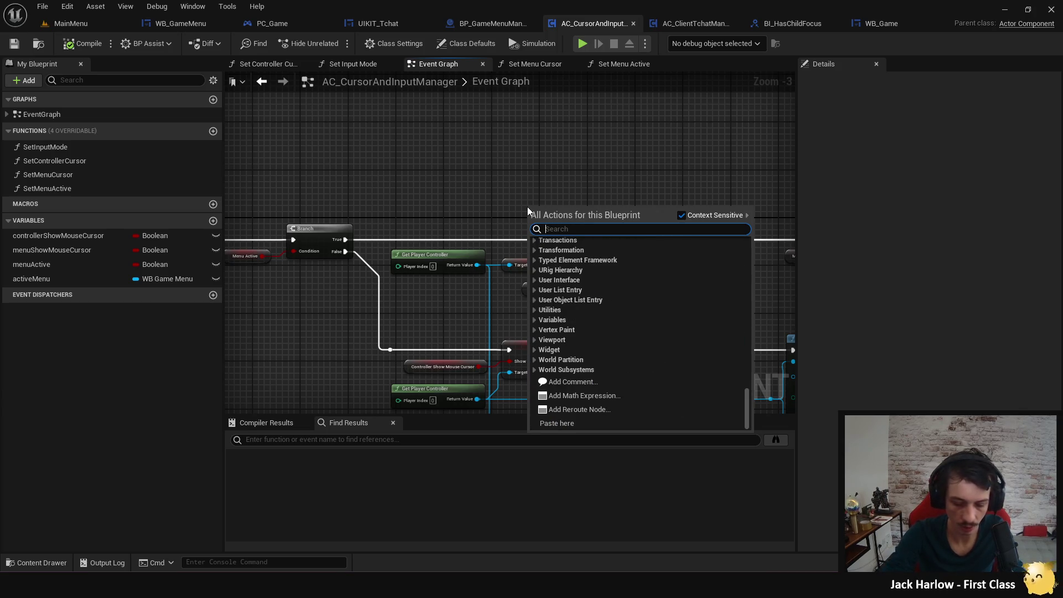
pyautogui.write('inputmode')
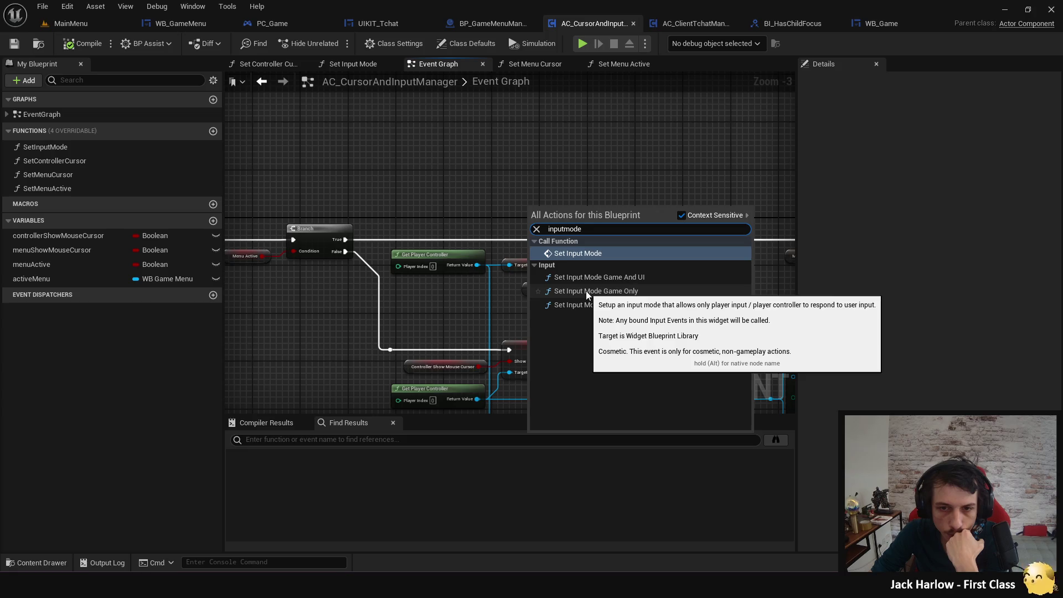
pyautogui.click(494, 177)
pyautogui.moveTo(567, 190); pyautogui.dragTo(431, 126)
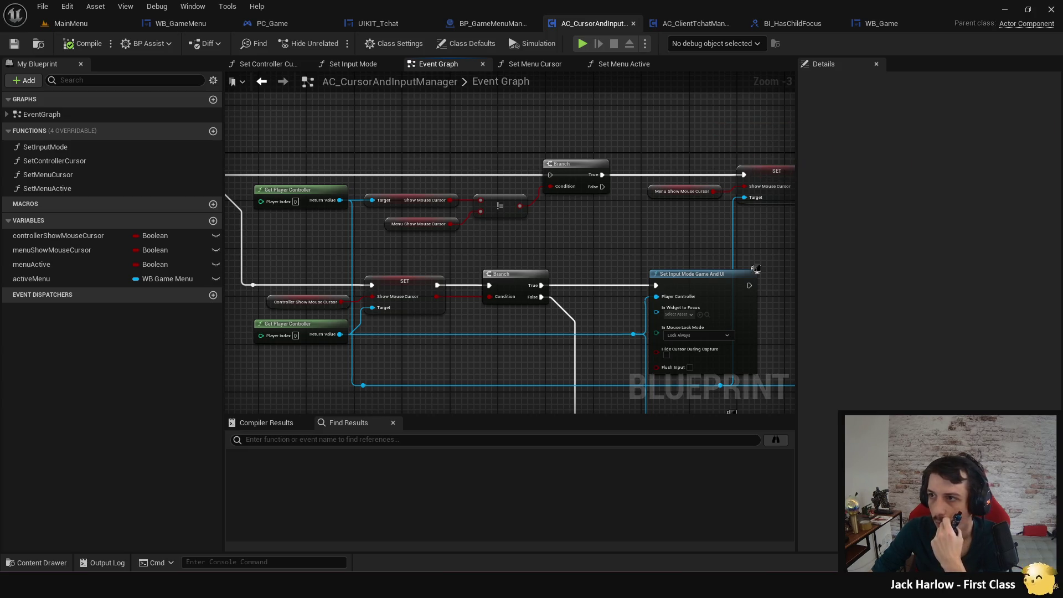
pyautogui.hotkey('alt', 'Tab')
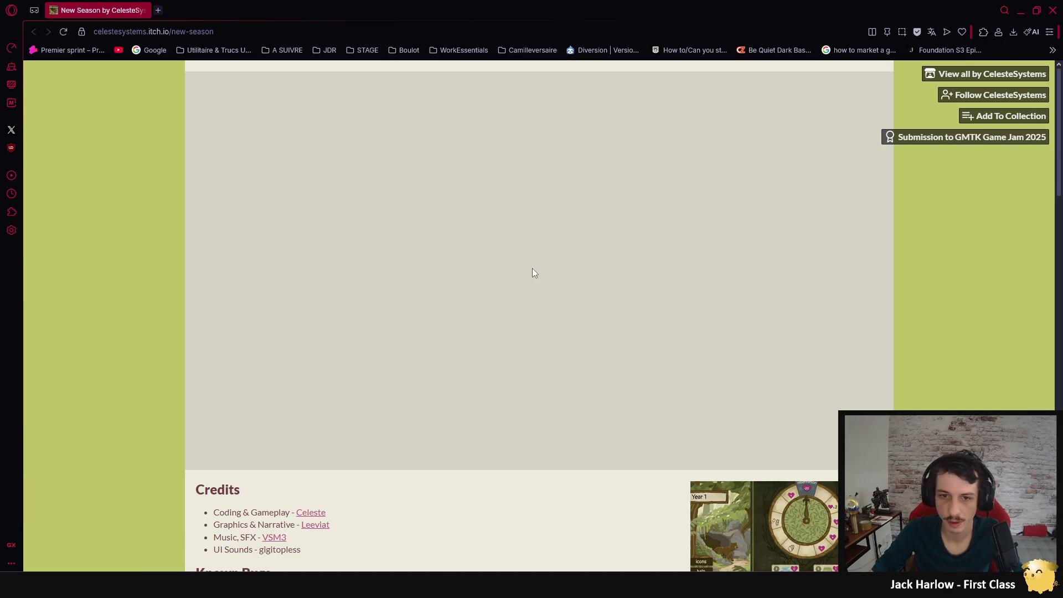
# Start New Season, play the first card, pick a bonus perk, then return to the title menu.
pyautogui.click(535, 275)
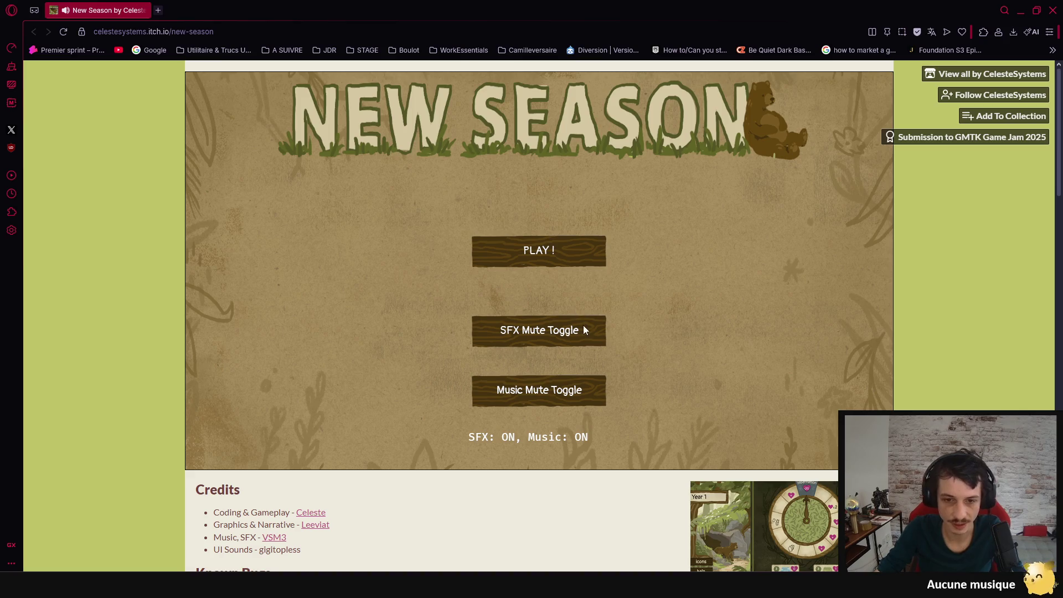
pyautogui.click(553, 253)
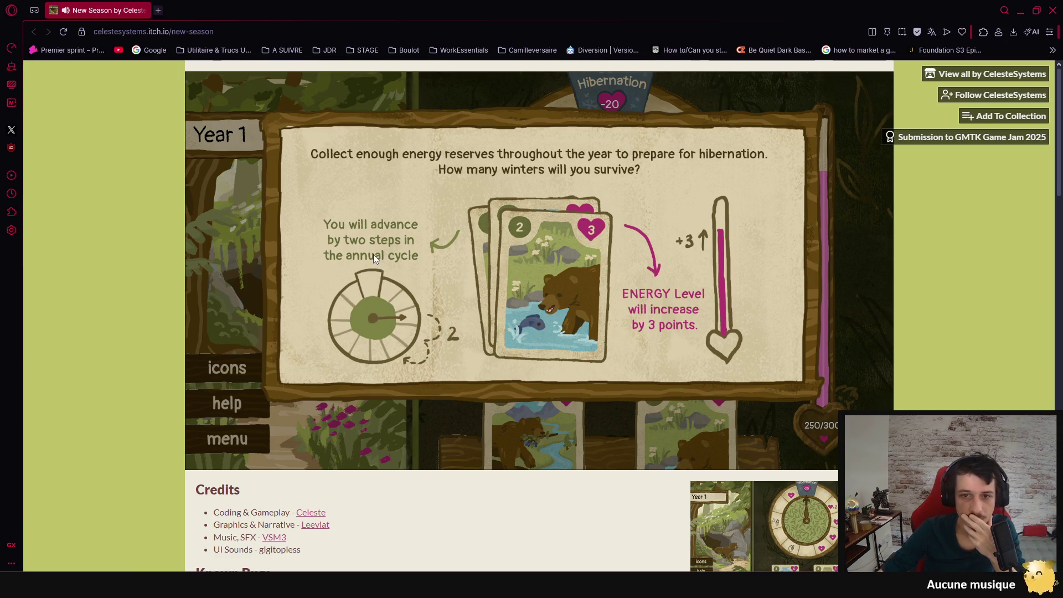
pyautogui.click(575, 313)
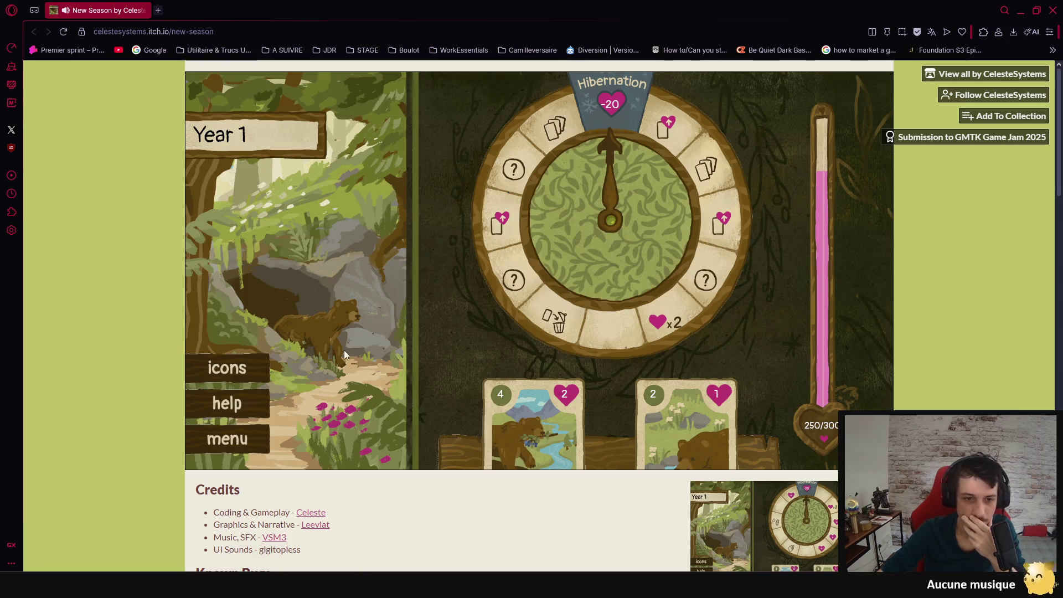
pyautogui.click(548, 425)
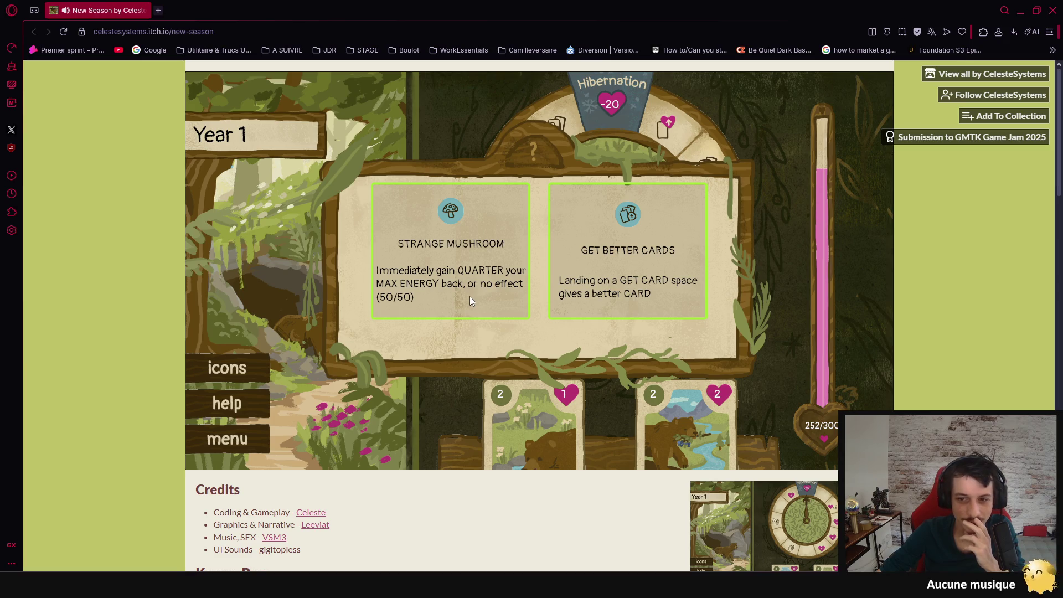
pyautogui.click(627, 300)
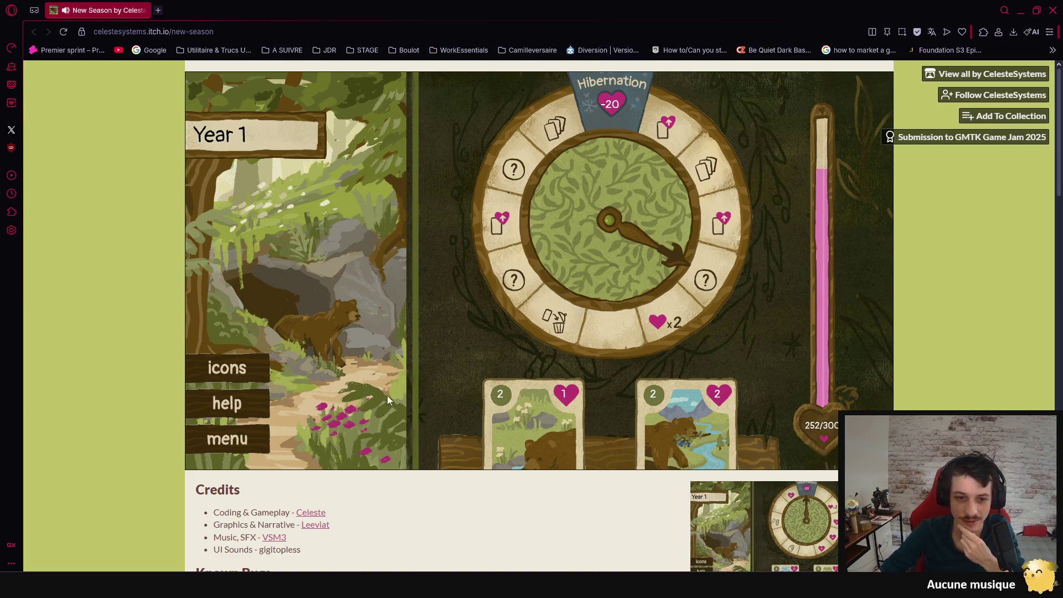
pyautogui.click(237, 439)
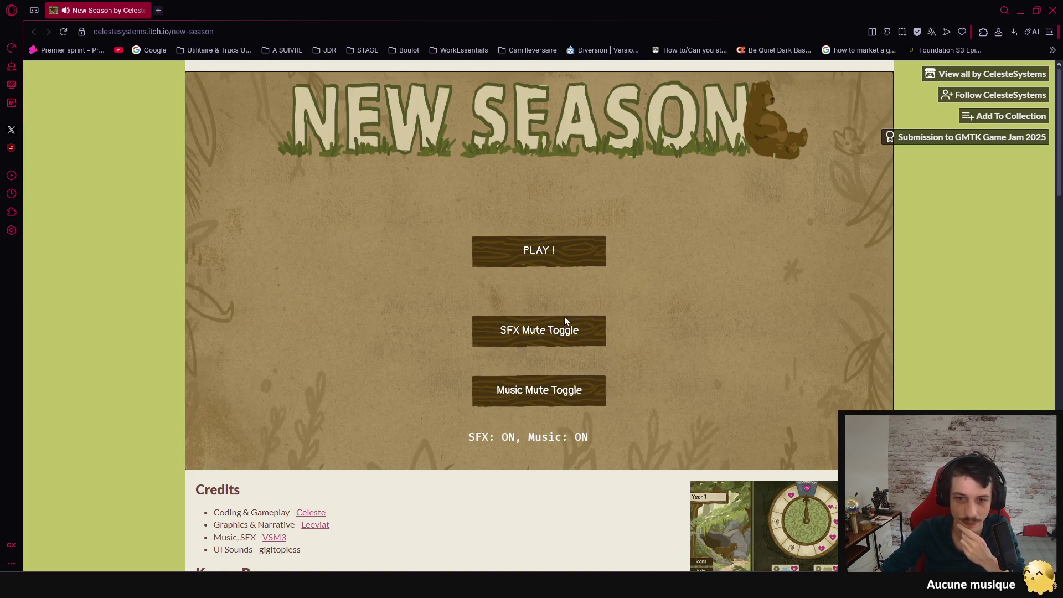
# Mute the music, start a new New Season game and dismiss the tutorial.
pyautogui.click(550, 402)
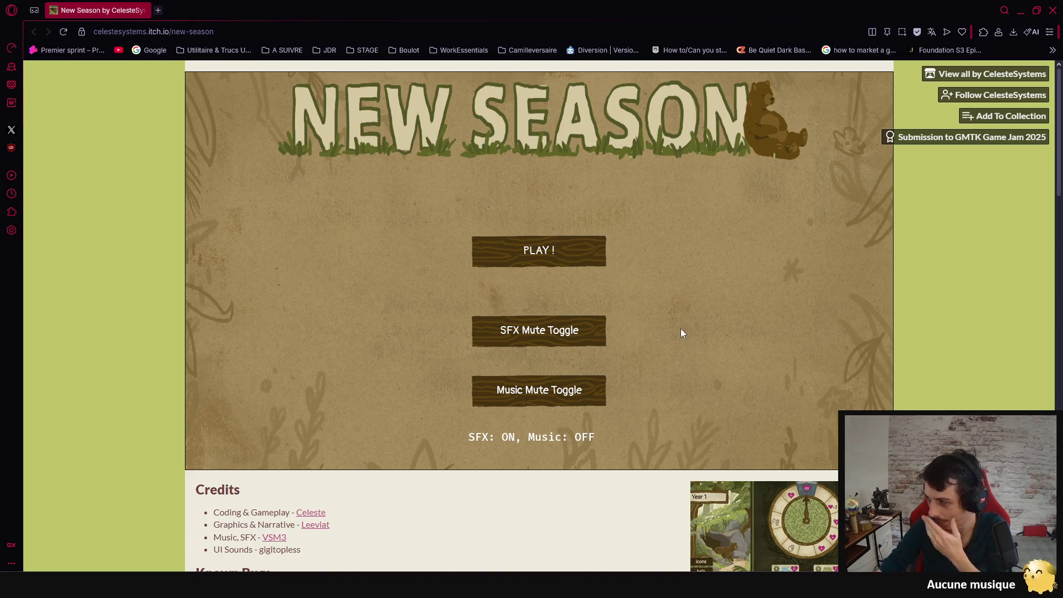
pyautogui.click(552, 254)
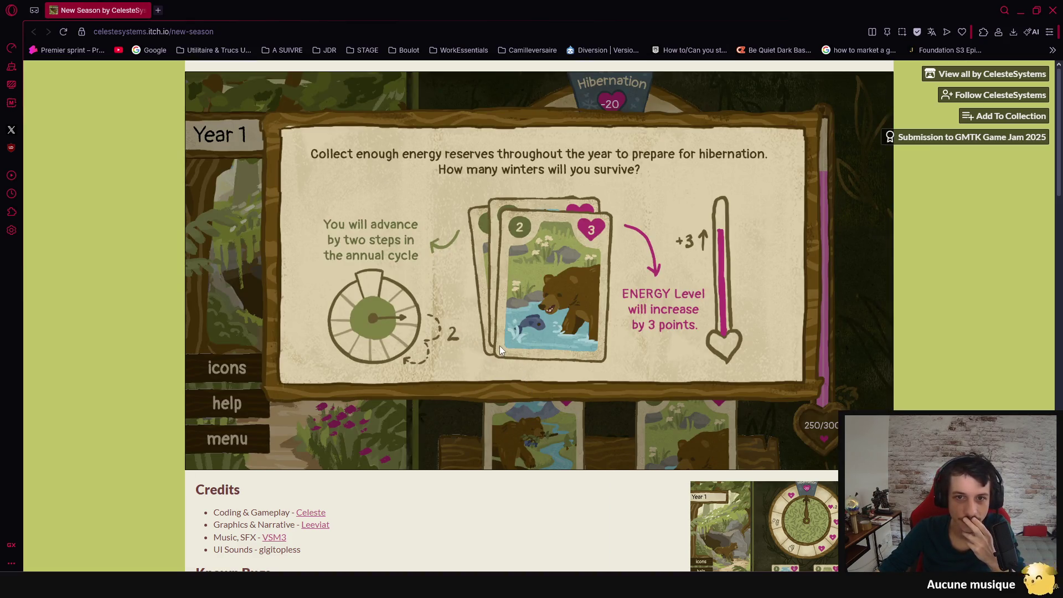
pyautogui.click(487, 335)
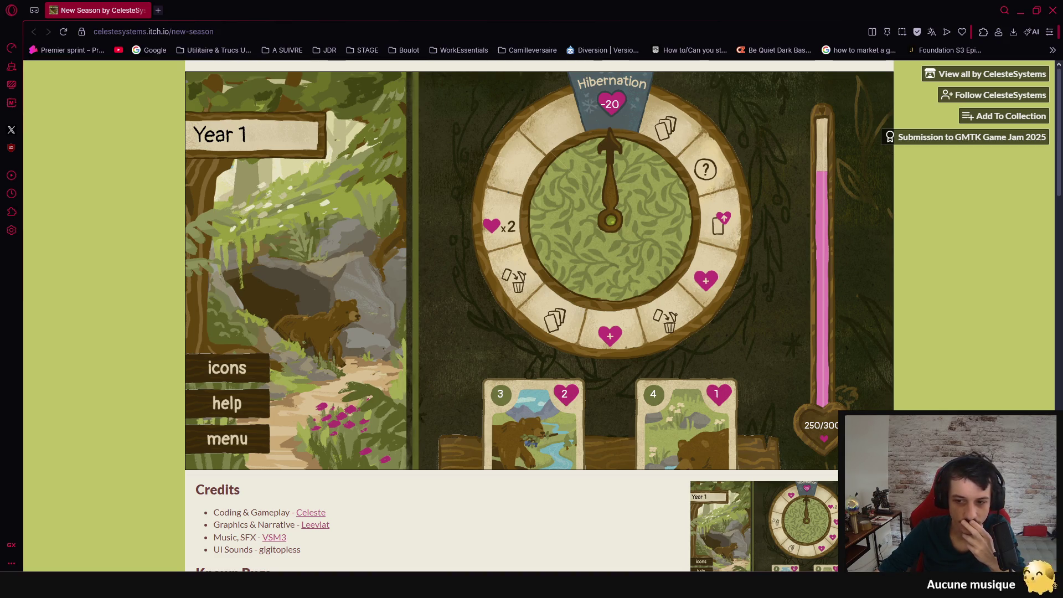
# Try fullscreen and exit it, then view and close the icon legend and help panel.
pyautogui.click(884, 461)
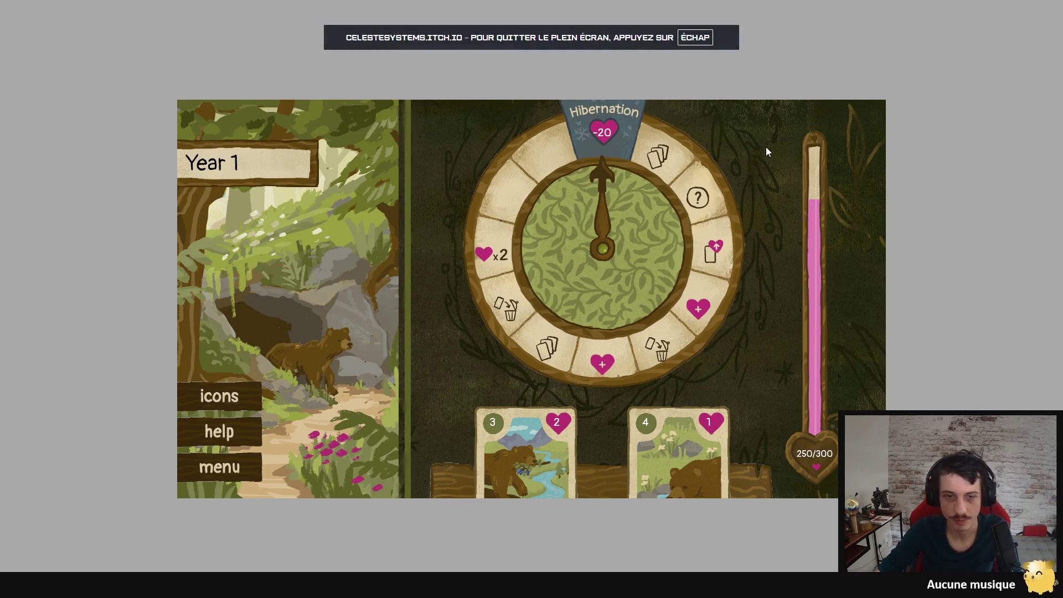
pyautogui.press('Escape')
pyautogui.click(244, 367)
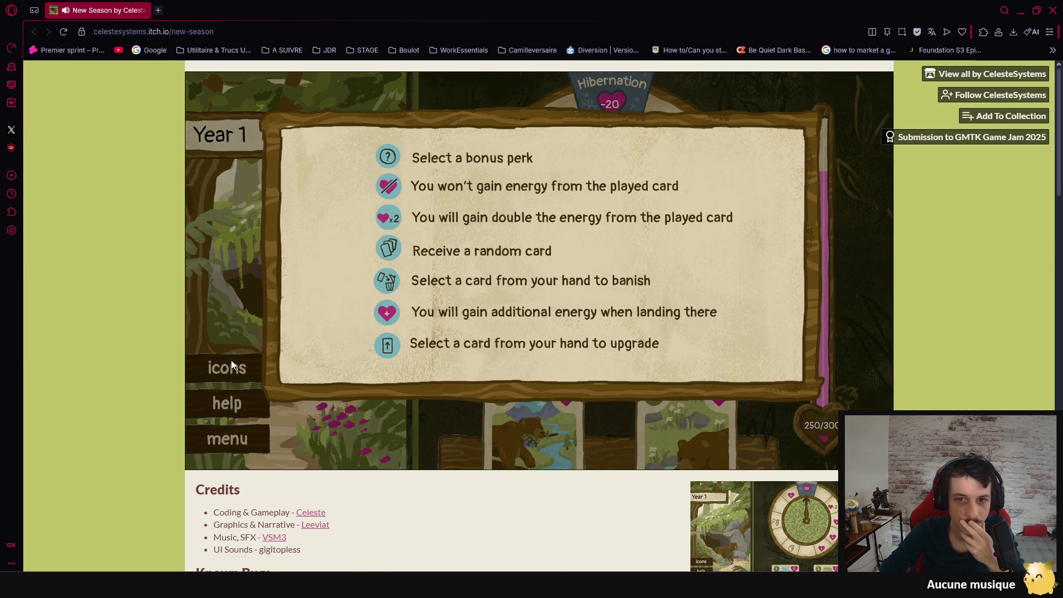
pyautogui.click(230, 376)
pyautogui.click(237, 402)
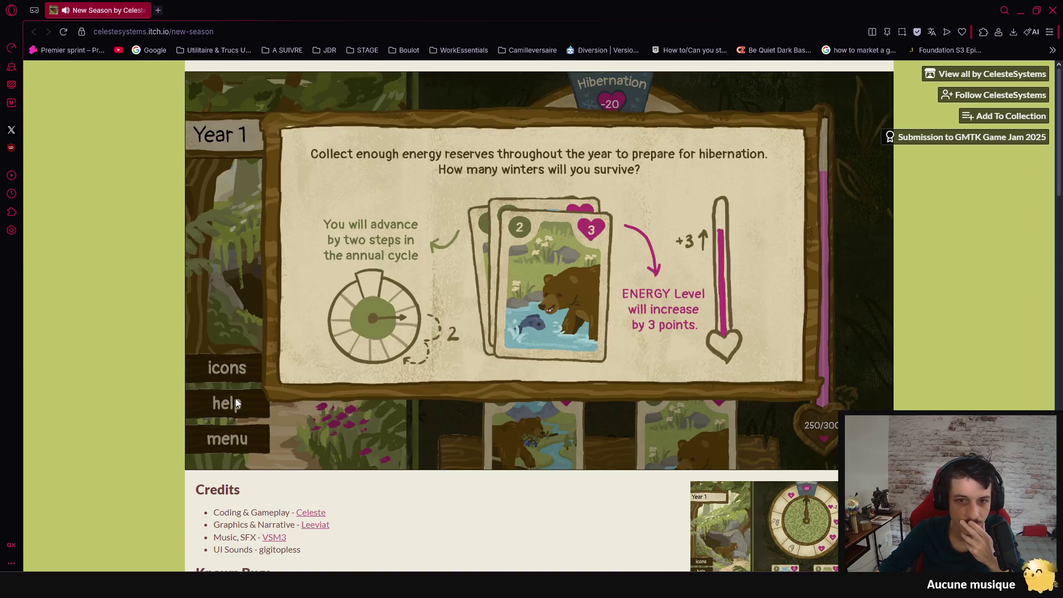
pyautogui.click(247, 287)
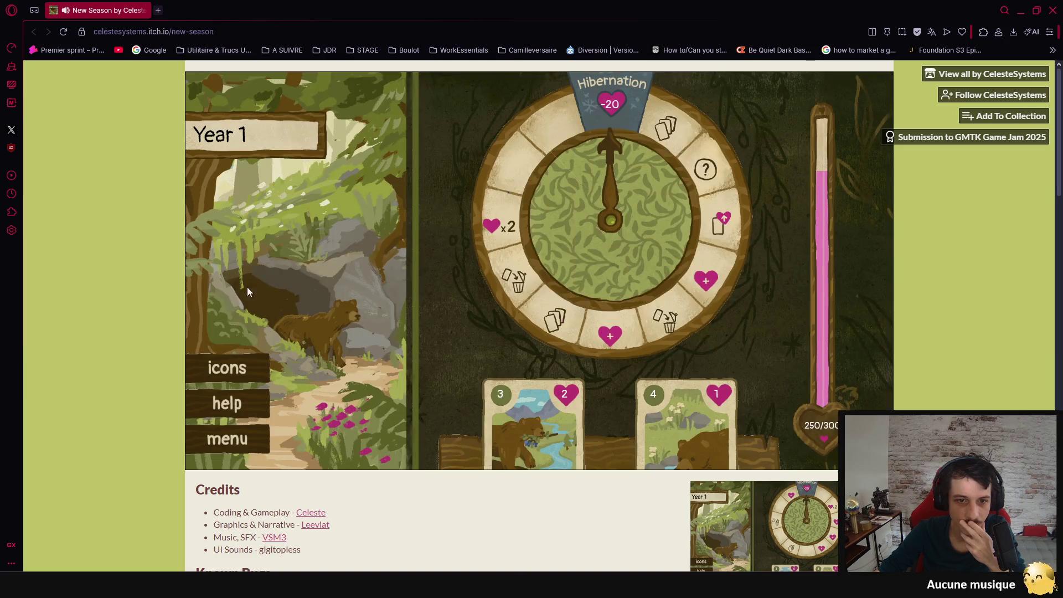
# Play three cards, checking the icon legend between plays.
pyautogui.click(558, 422)
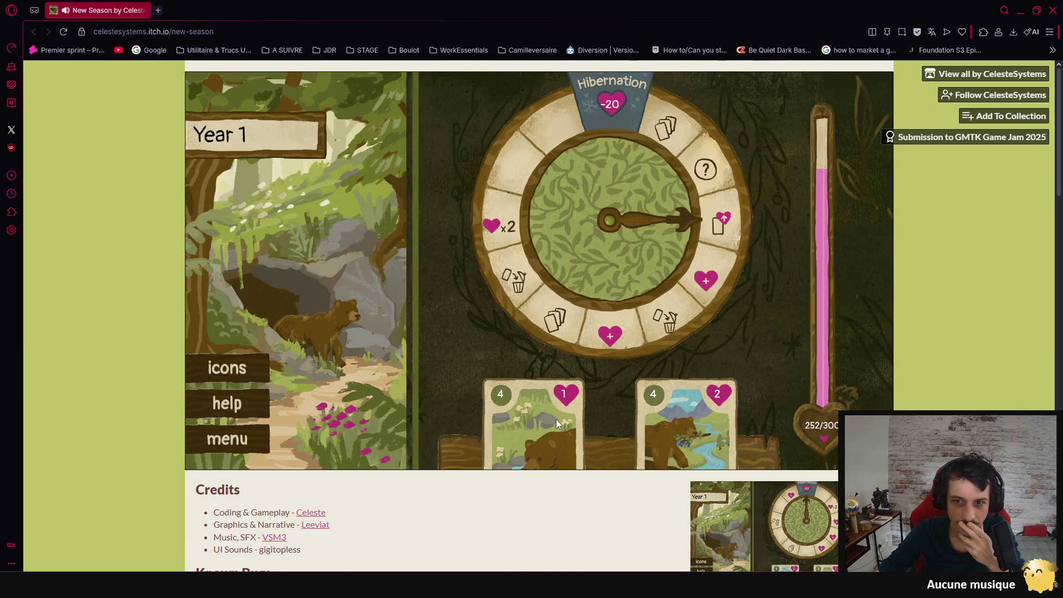
pyautogui.click(252, 364)
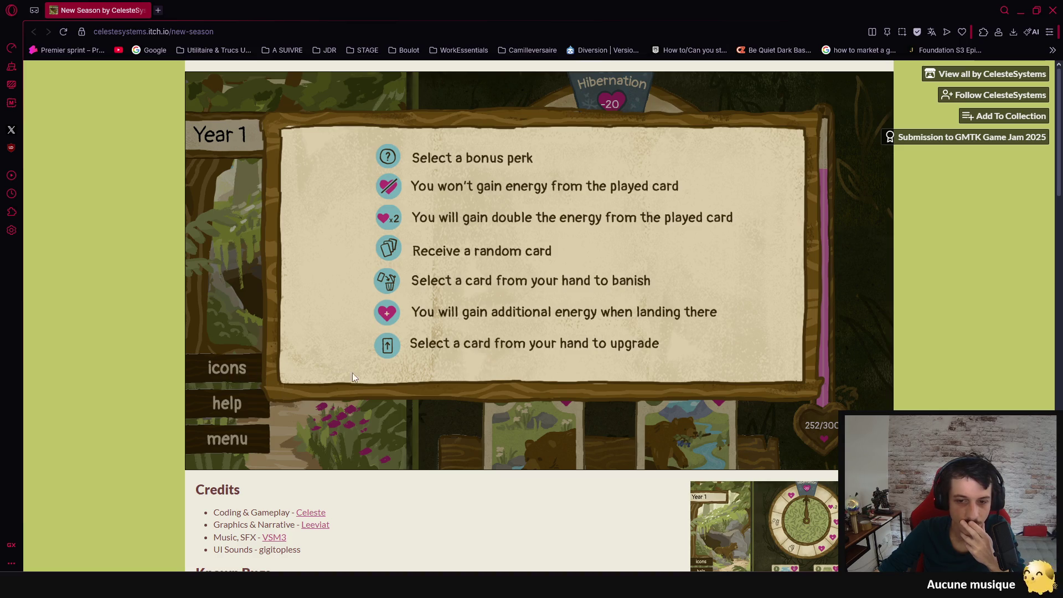
pyautogui.click(205, 309)
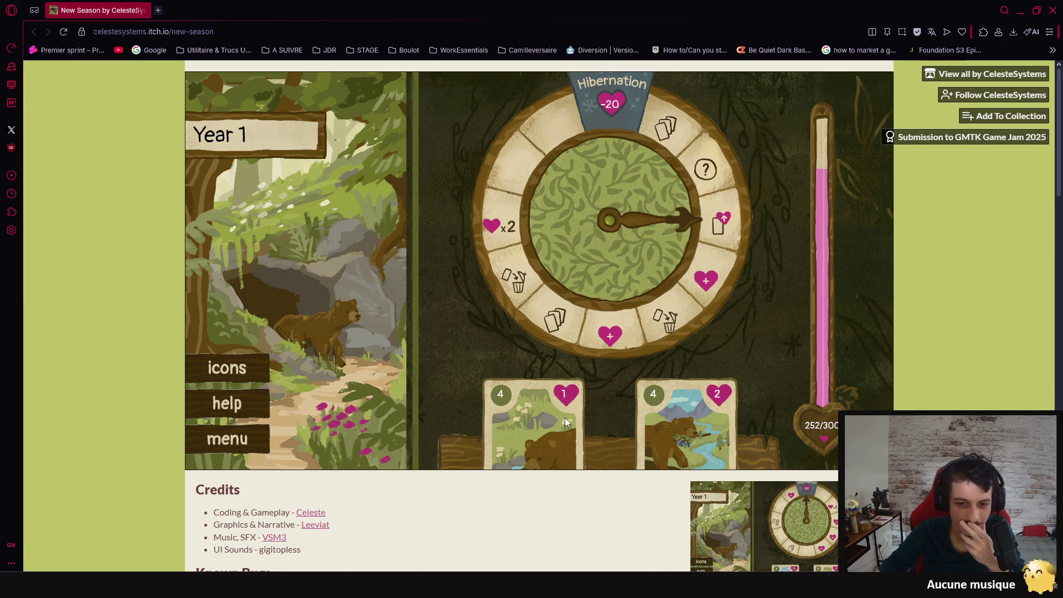
pyautogui.click(497, 392)
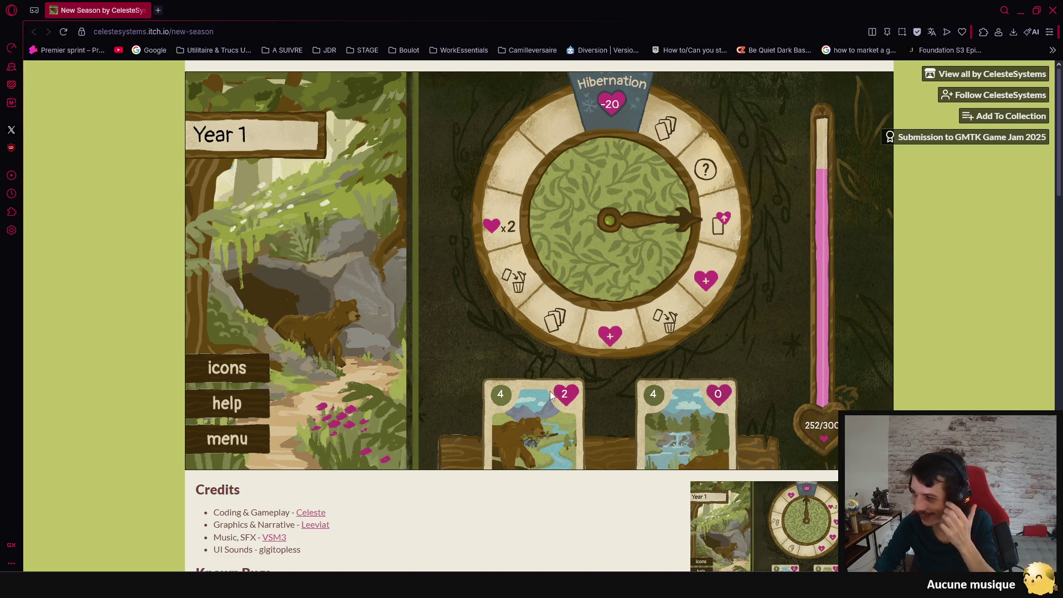
pyautogui.click(531, 408)
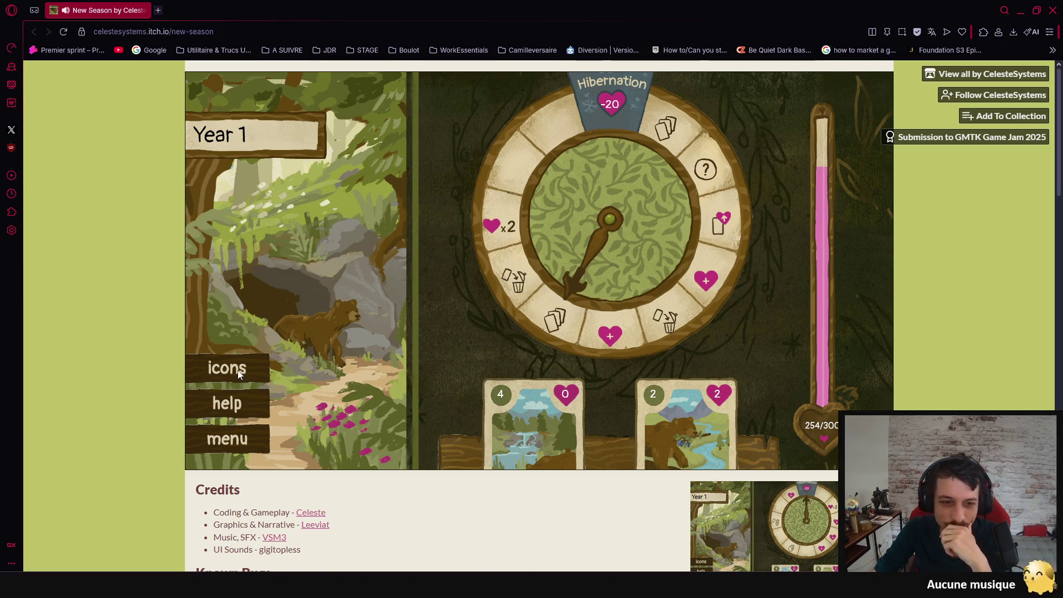
# Glance at the help panel and icon legend, then play two cards from the hand.
pyautogui.click(235, 406)
pyautogui.click(235, 406)
pyautogui.click(224, 365)
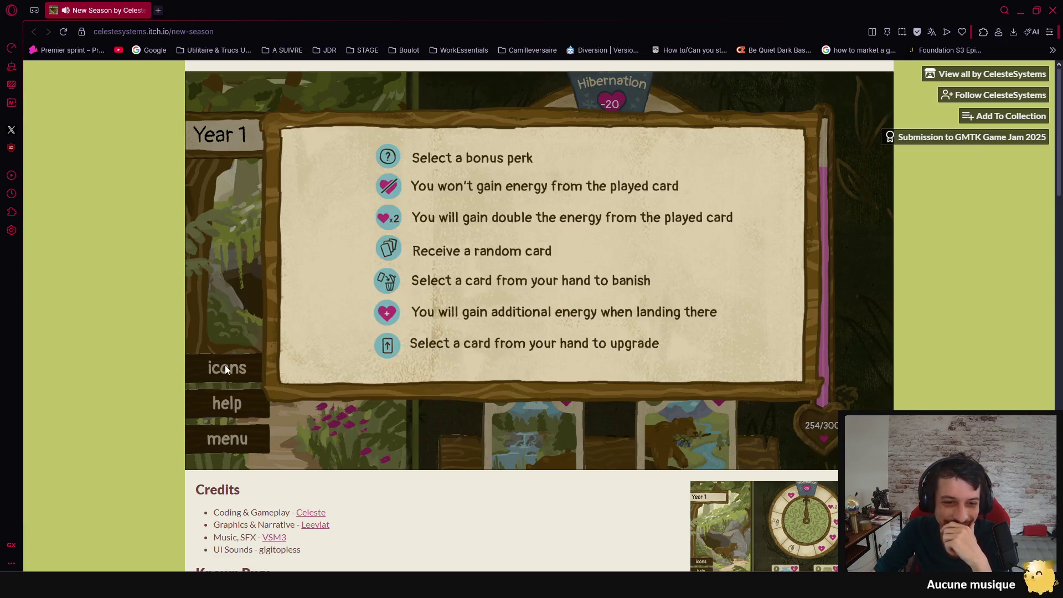
pyautogui.click(224, 327)
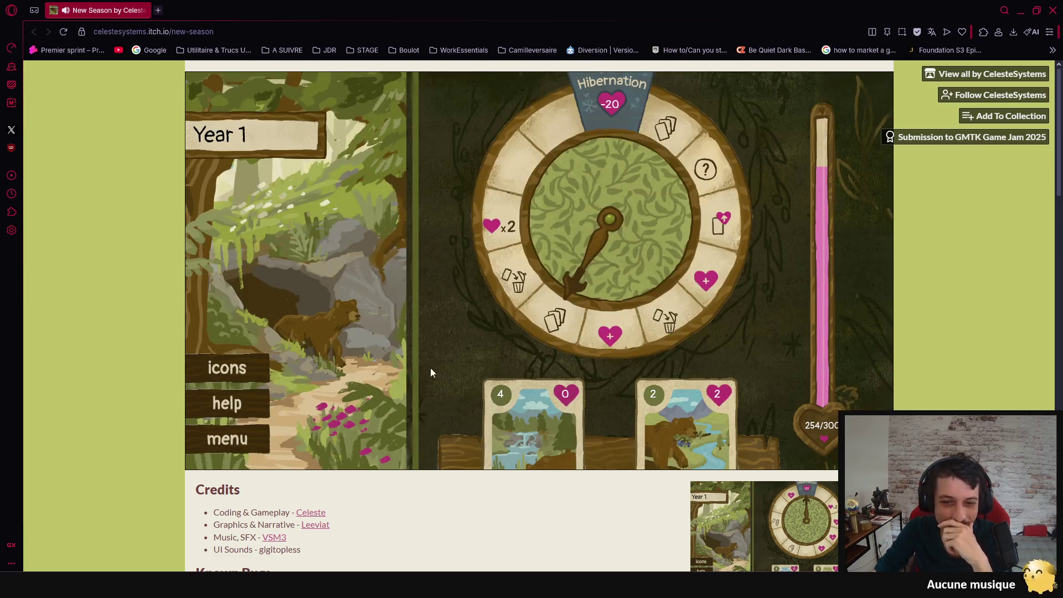
pyautogui.click(687, 424)
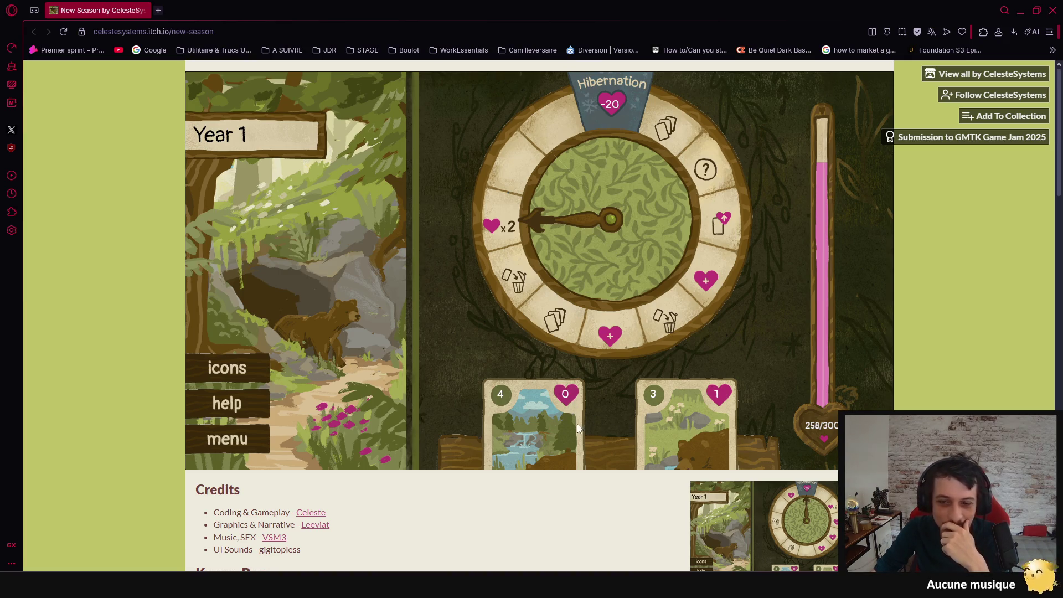
pyautogui.click(694, 416)
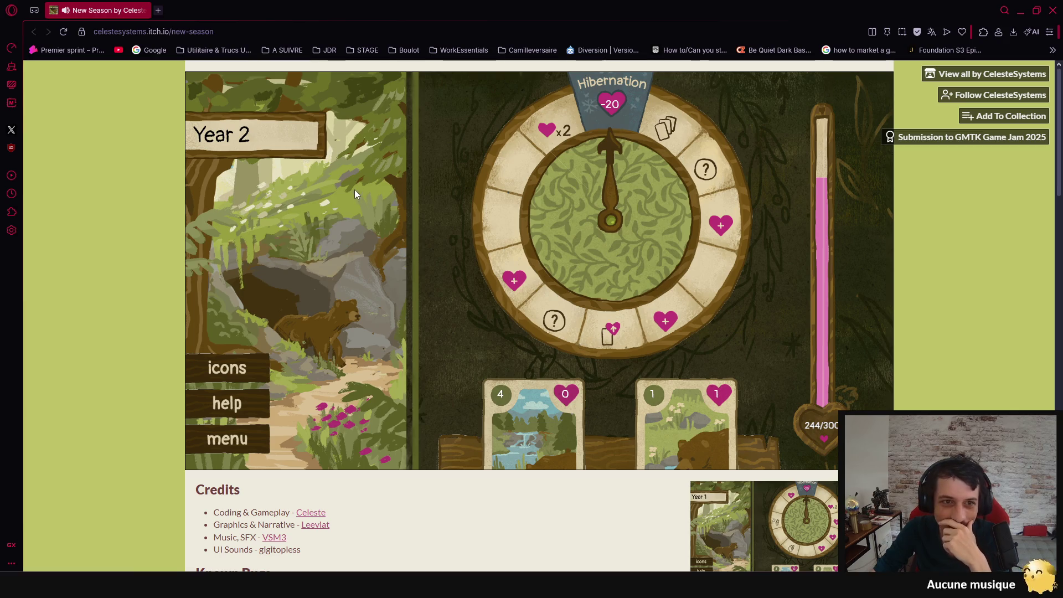
# Play three more cards, checking help and the icon legend along the way.
pyautogui.click(247, 407)
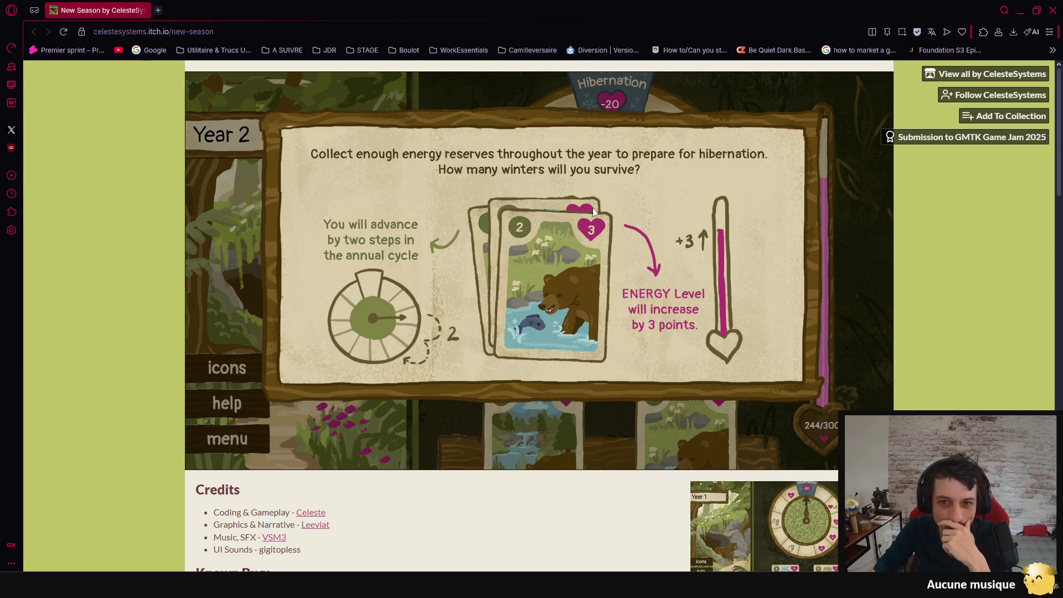
pyautogui.click(378, 411)
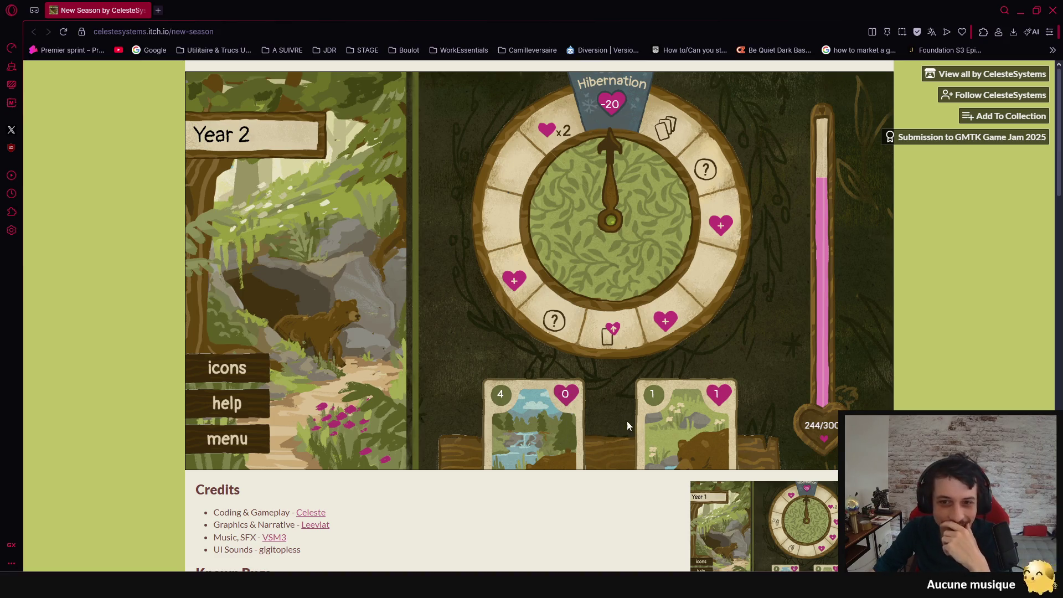
pyautogui.click(674, 429)
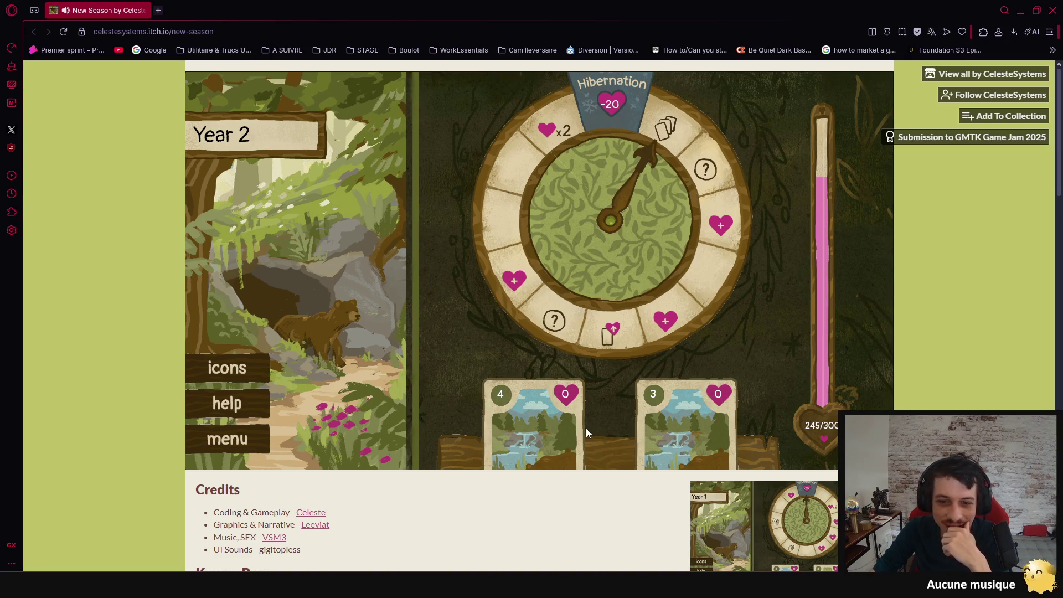
pyautogui.click(250, 361)
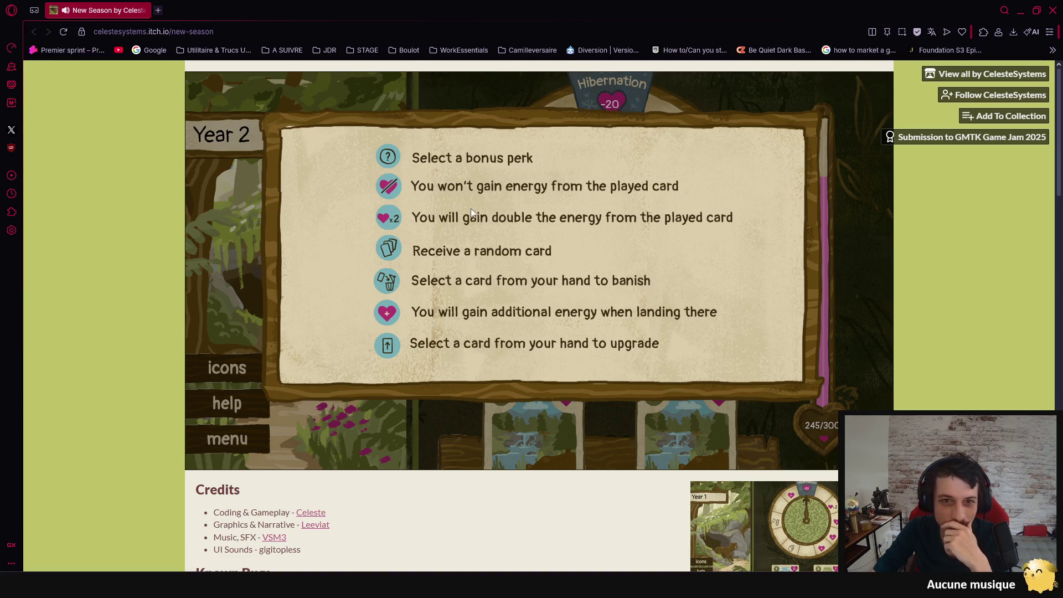
pyautogui.click(214, 268)
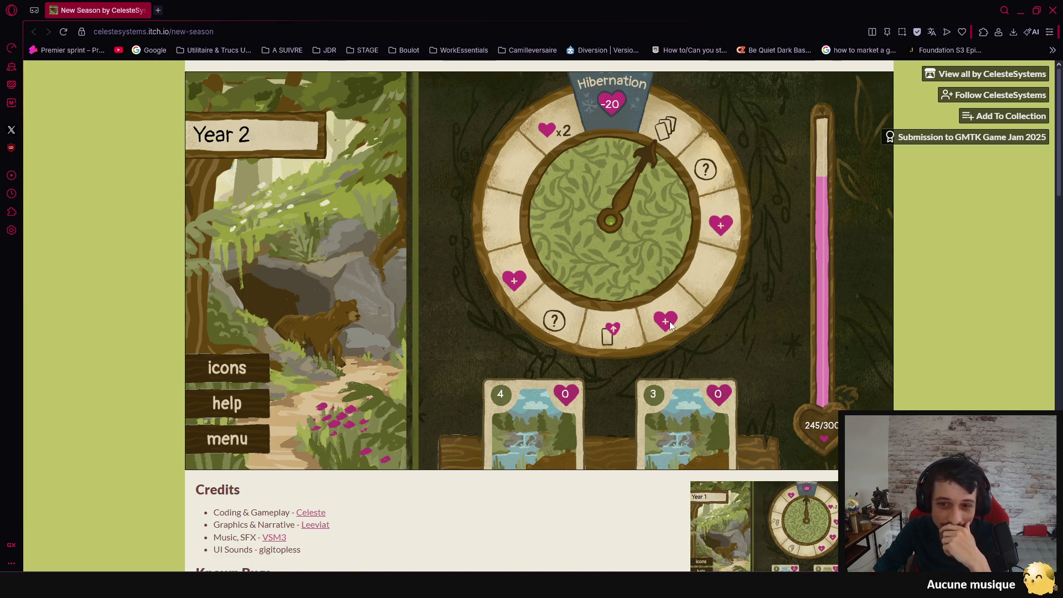
pyautogui.click(529, 424)
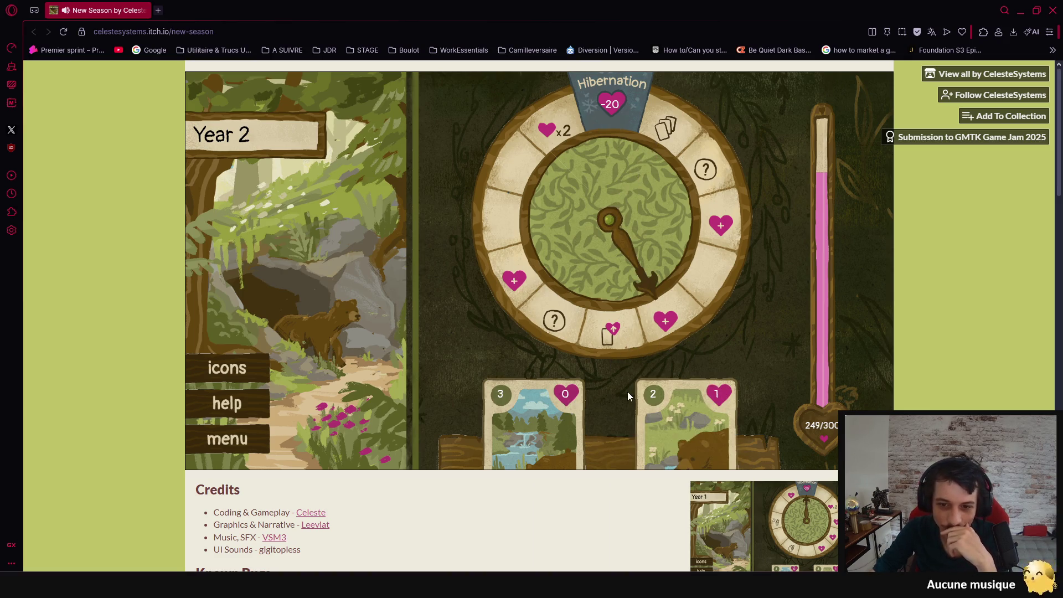
pyautogui.click(688, 423)
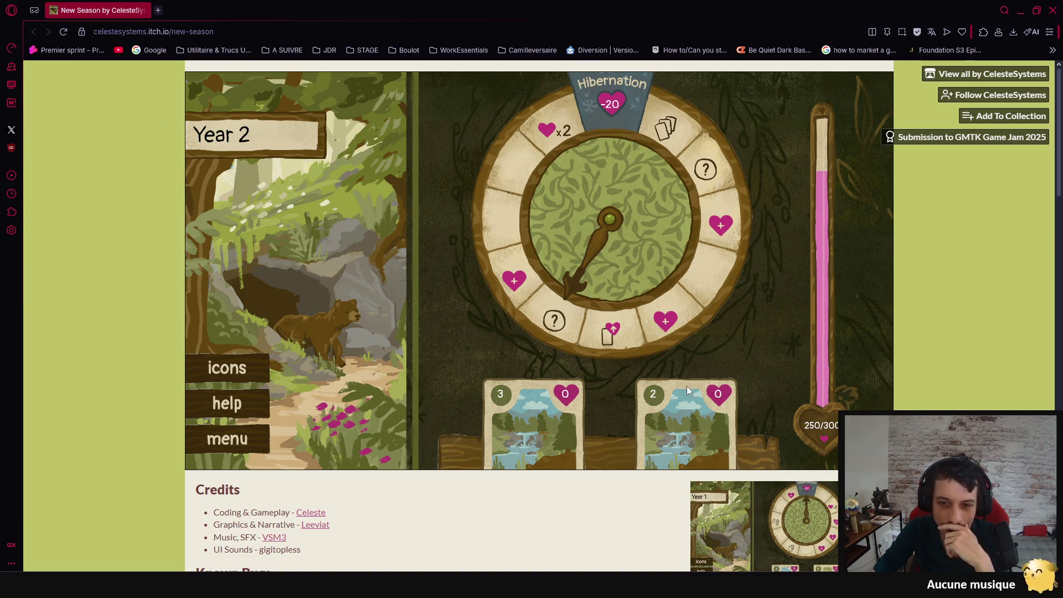
# Check the icon legend, then toggle the game fullscreen with F11 and exit it.
pyautogui.click(227, 368)
pyautogui.click(568, 422)
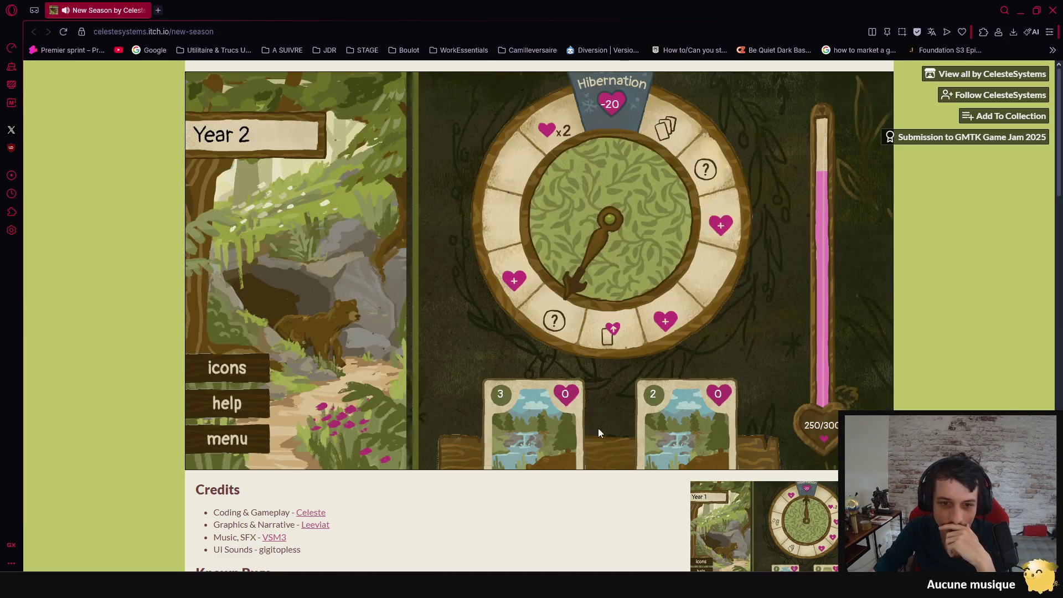
pyautogui.press('F11')
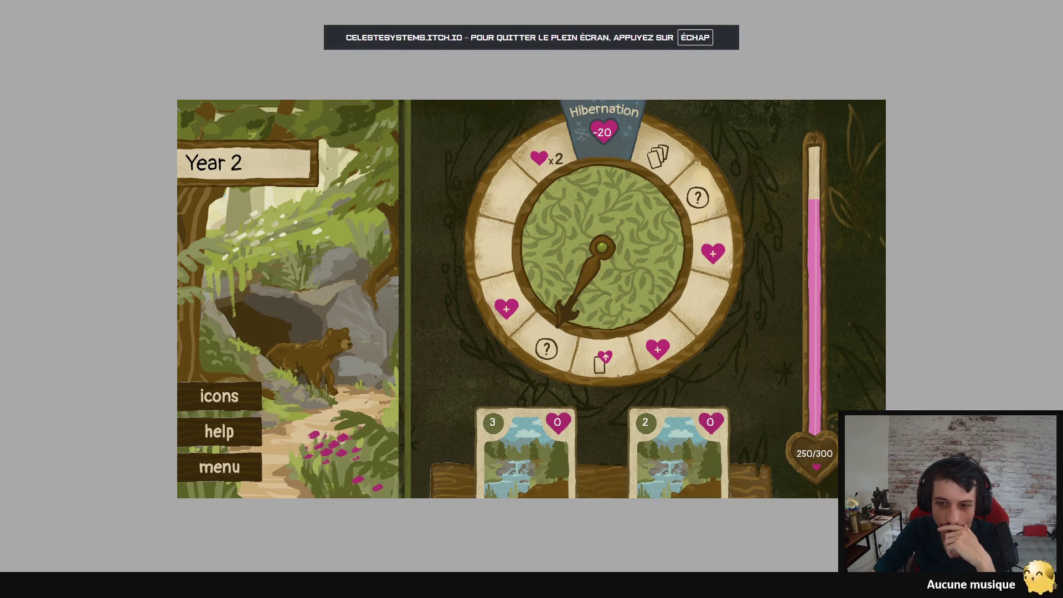
pyautogui.press('Escape')
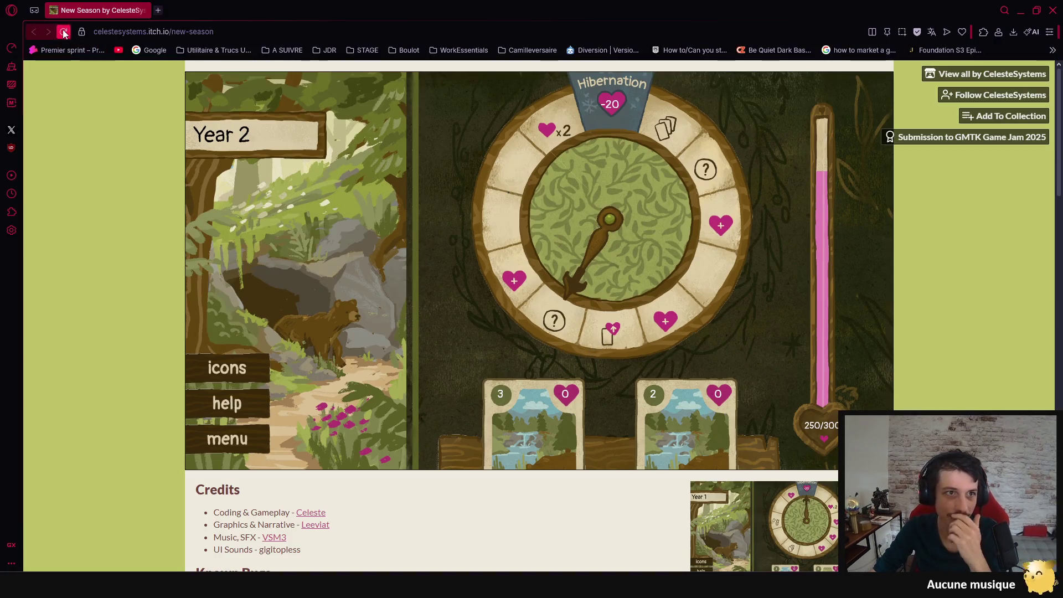
# Reload the page, relaunch New Season with music muted, start Year 1 and open the icon legend.
pyautogui.press('F5')
pyautogui.click(510, 267)
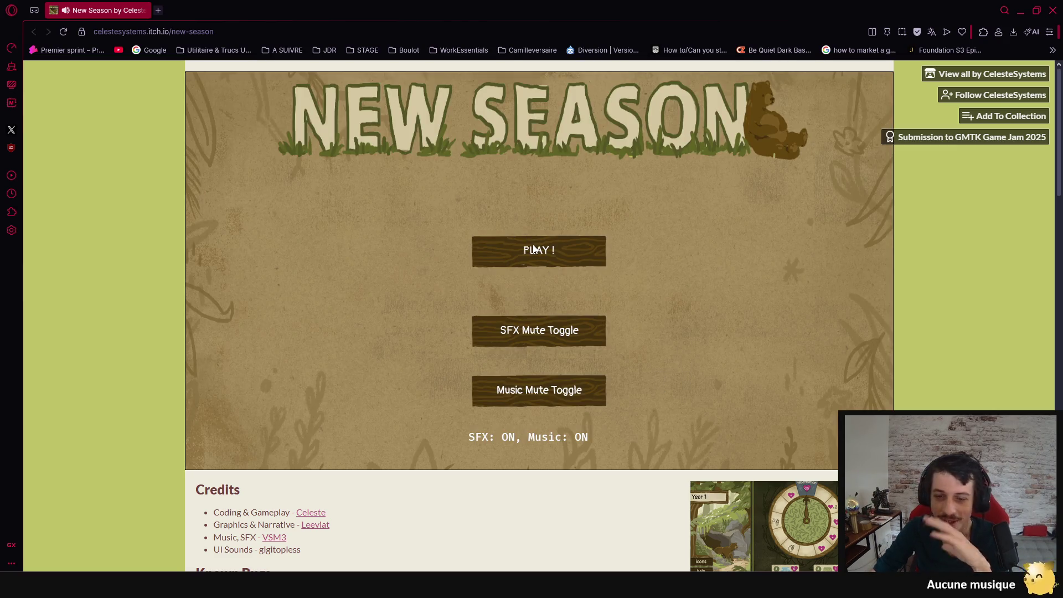
pyautogui.click(548, 383)
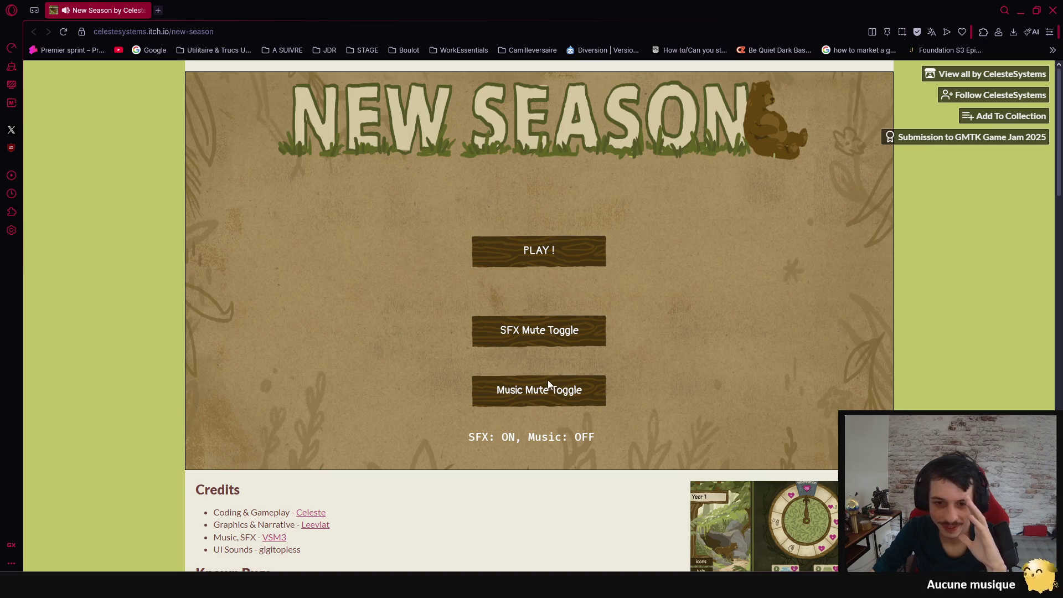
pyautogui.click(564, 250)
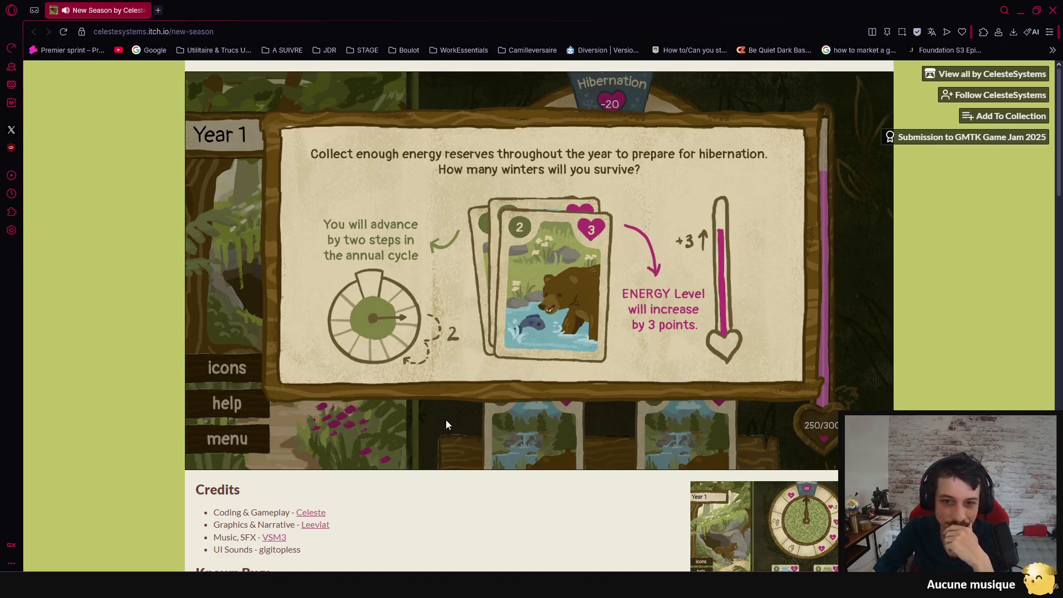
pyautogui.click(430, 402)
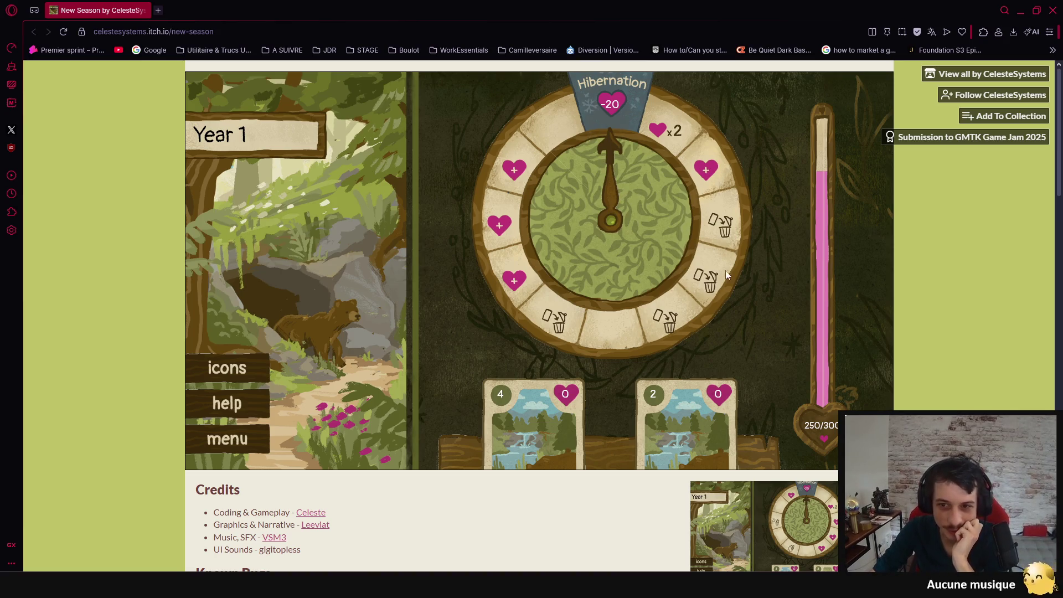
pyautogui.click(235, 369)
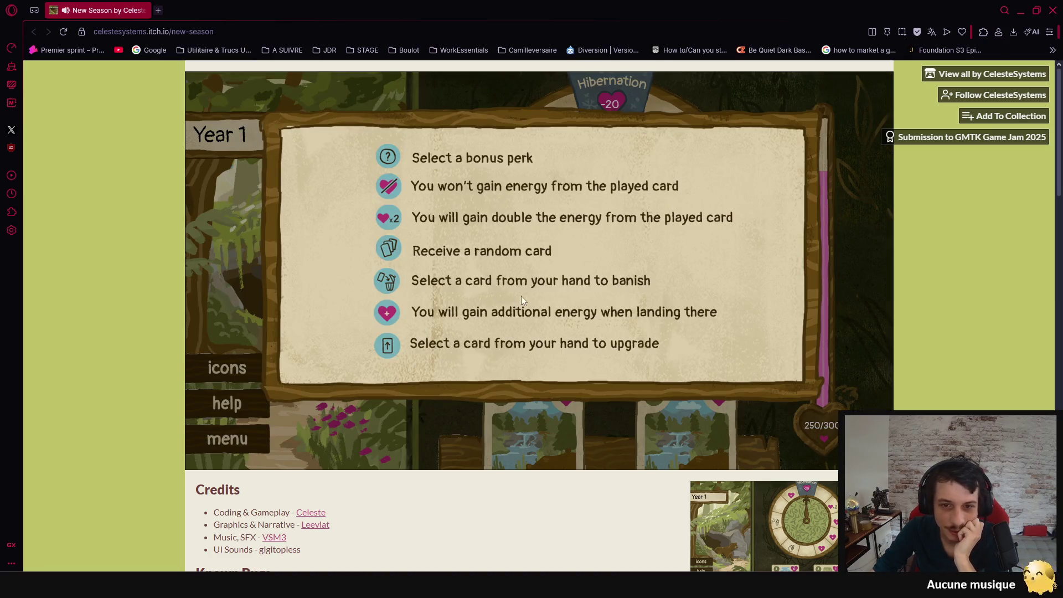
# Close the legend and play four cards to finish Year 1.
pyautogui.click(227, 374)
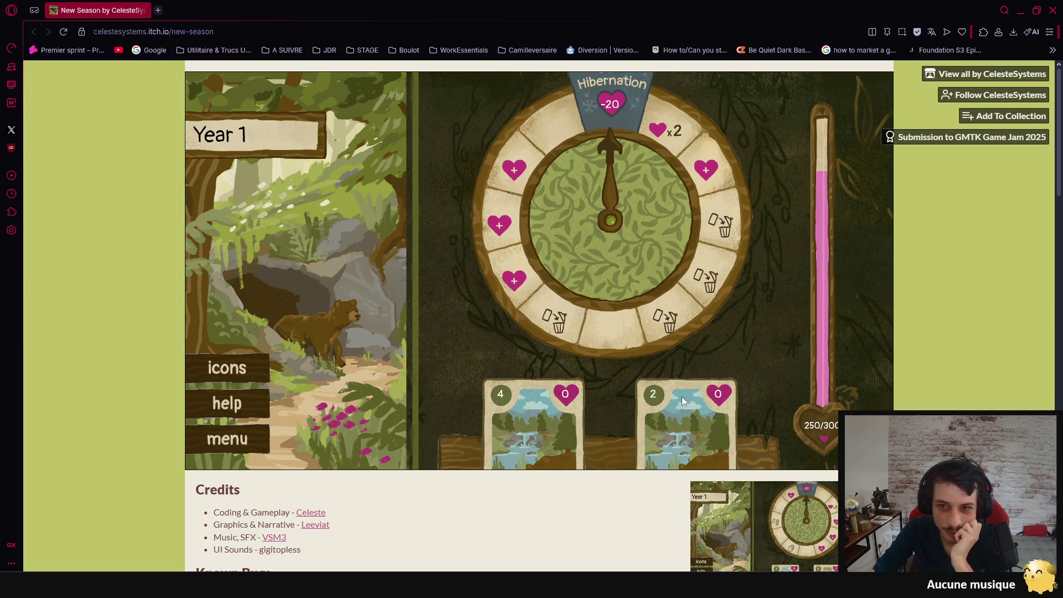
pyautogui.click(694, 415)
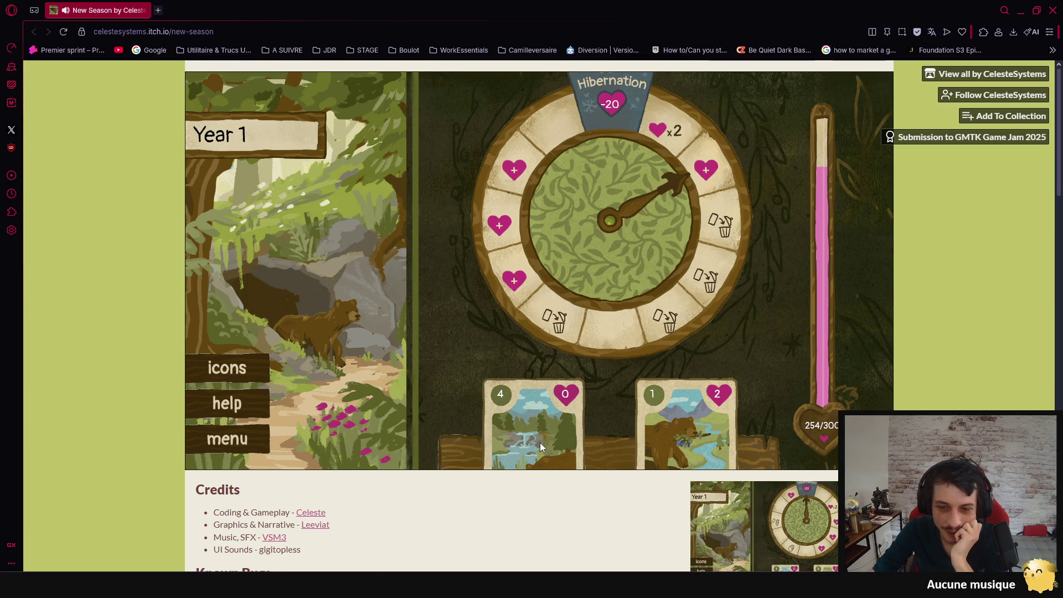
pyautogui.click(540, 417)
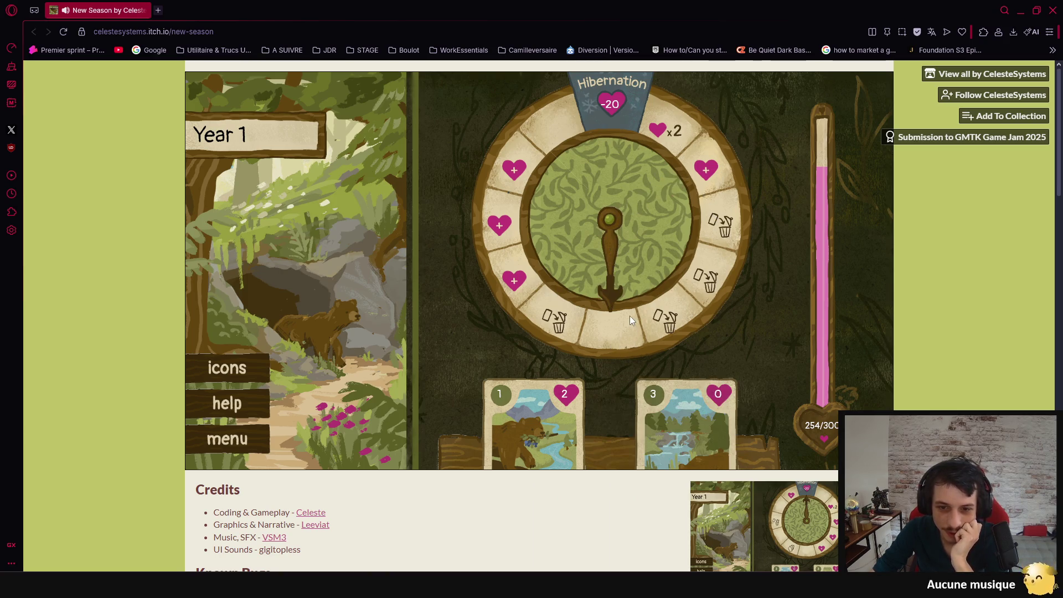
pyautogui.click(673, 420)
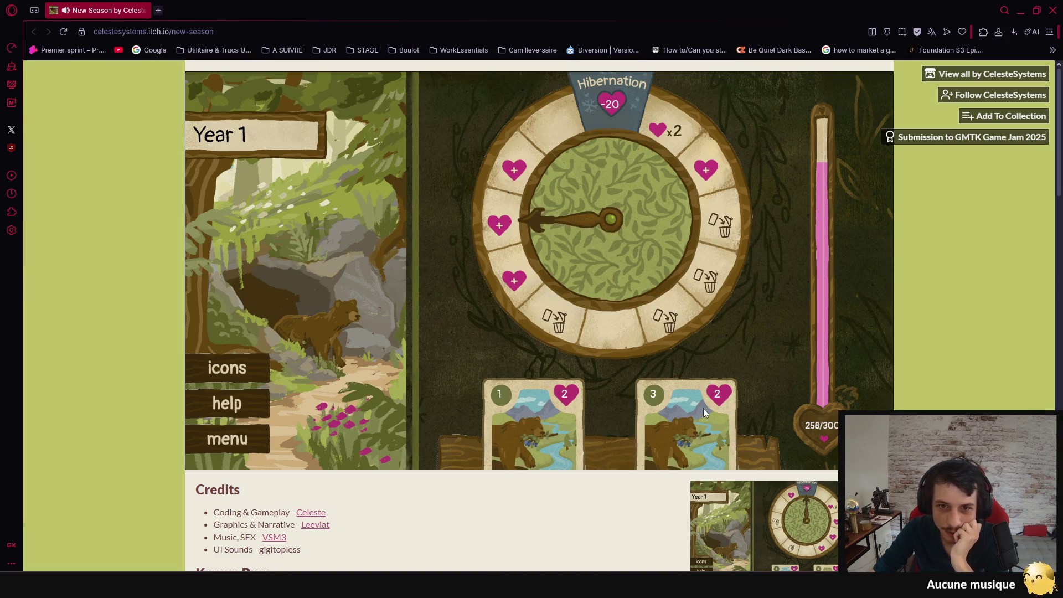
pyautogui.click(700, 433)
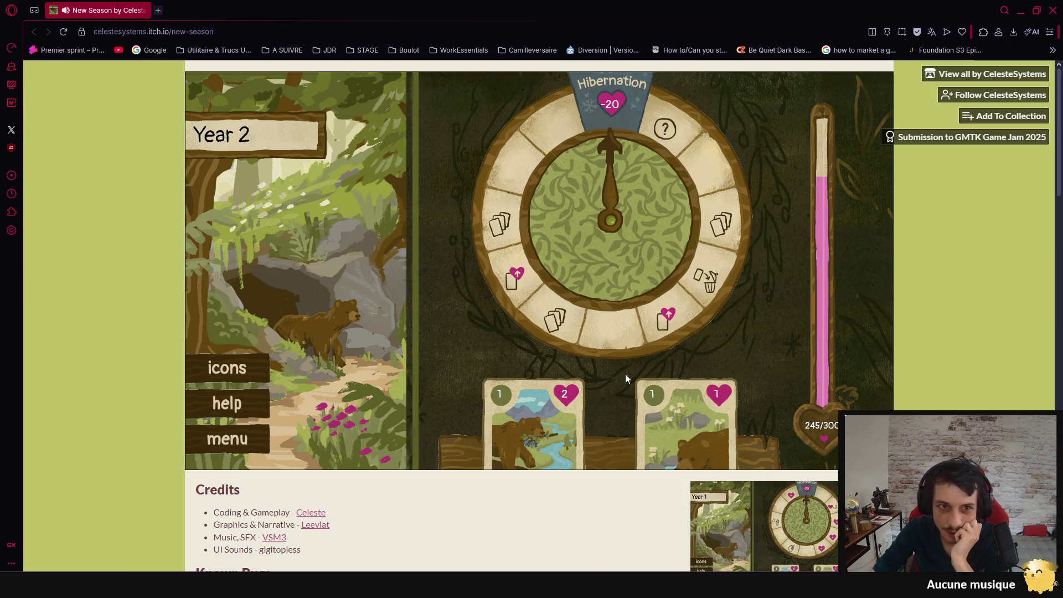
# Take the HANDY upgrade and play cards through Year 2 into Year 3.
pyautogui.click(553, 414)
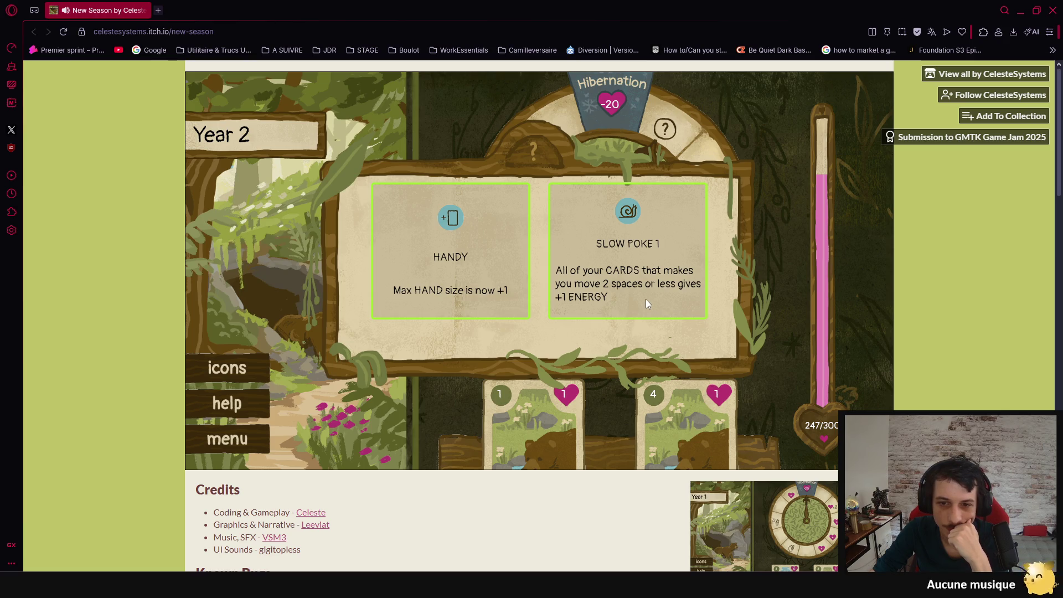
pyautogui.click(479, 281)
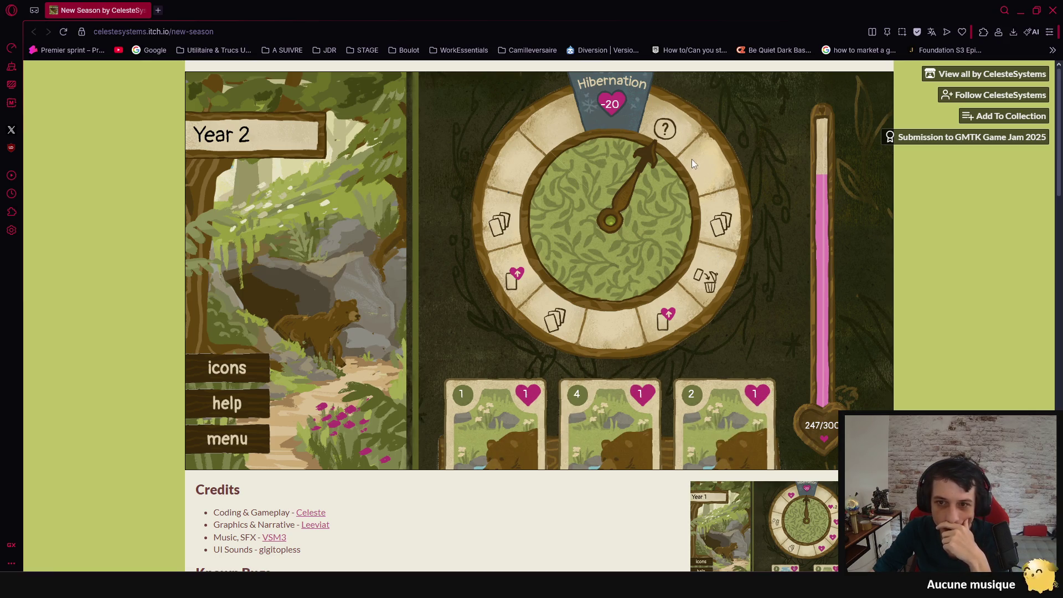
pyautogui.click(706, 402)
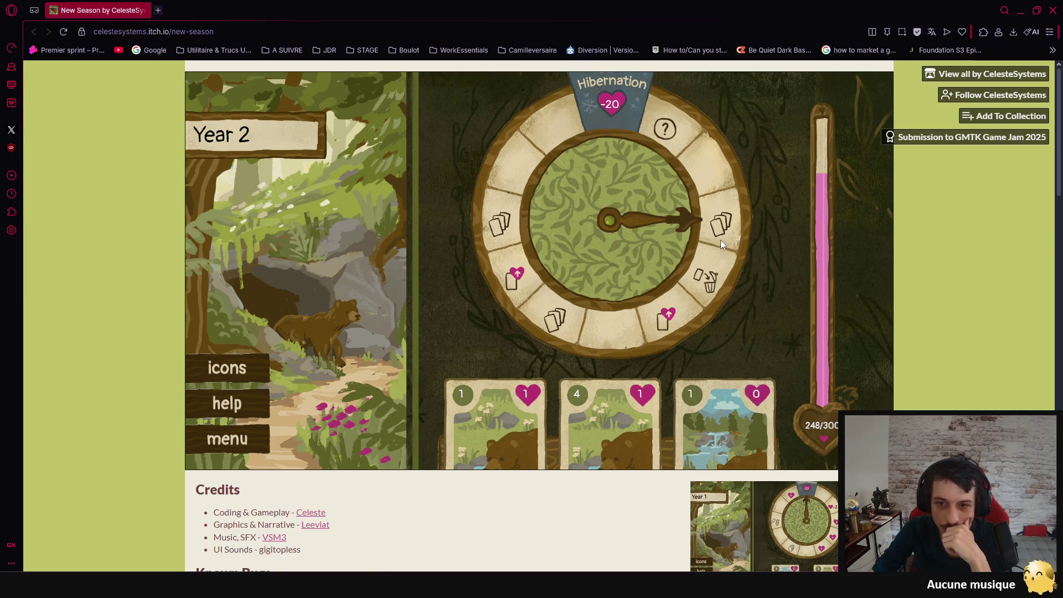
pyautogui.click(614, 427)
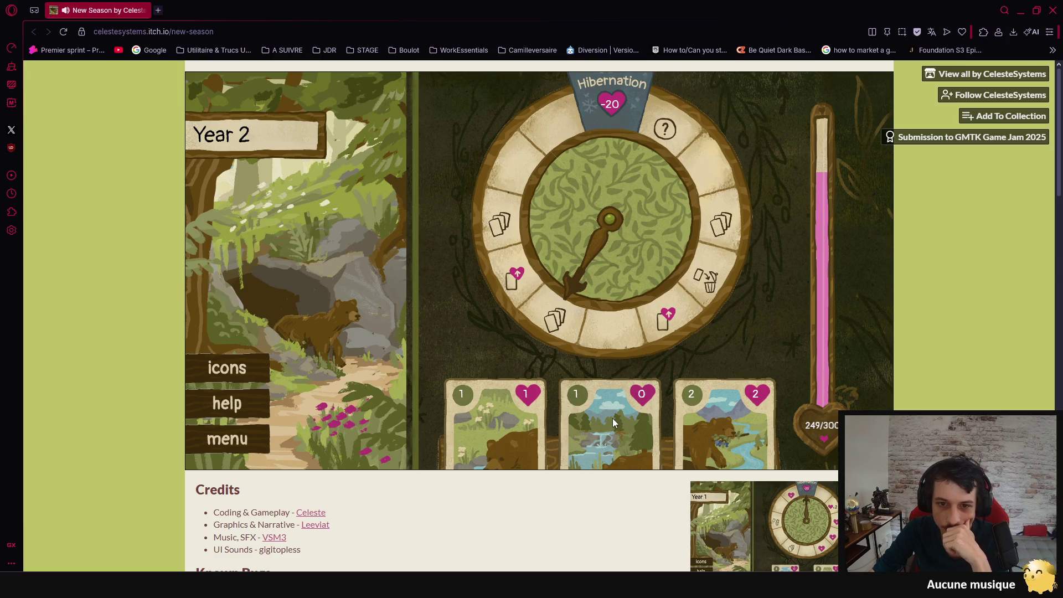
pyautogui.click(612, 418)
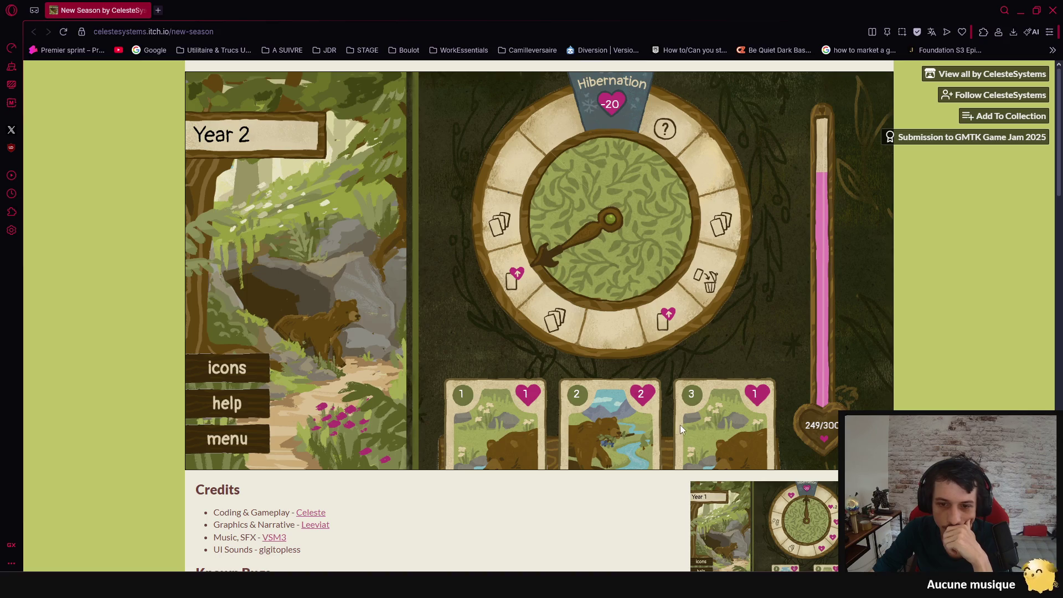
pyautogui.click(493, 417)
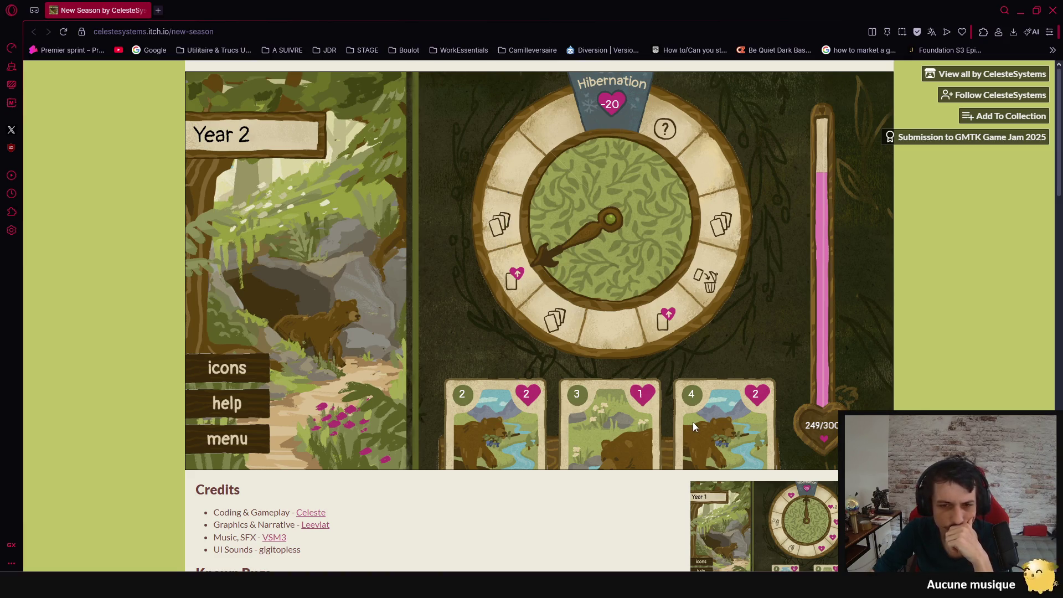
pyautogui.click(719, 423)
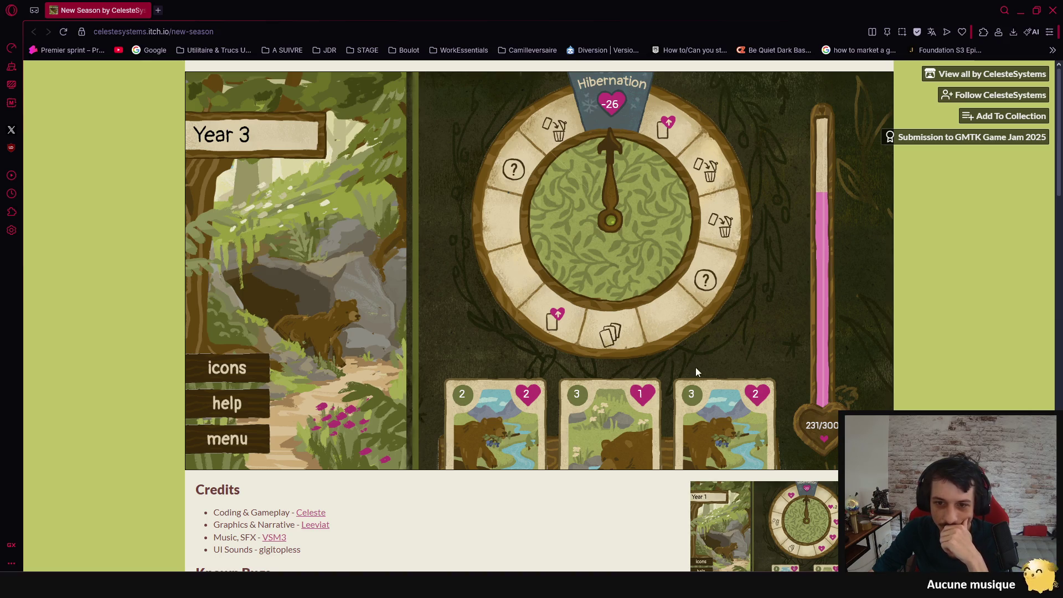
# Play Year 3 cards, check the symbol legend, and choose the Strange Mushroom perk.
pyautogui.click(726, 421)
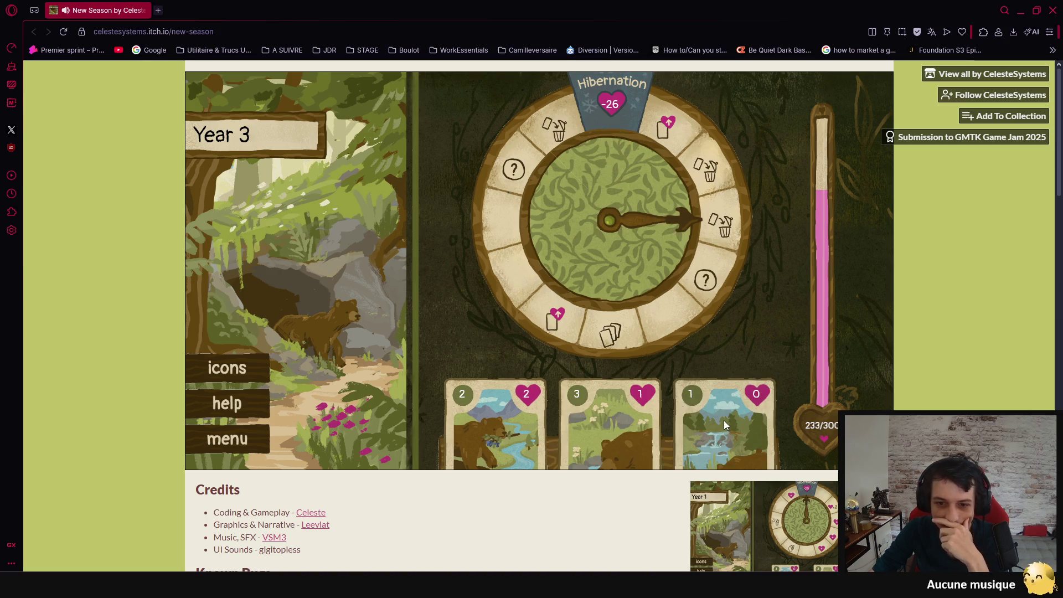
pyautogui.click(734, 416)
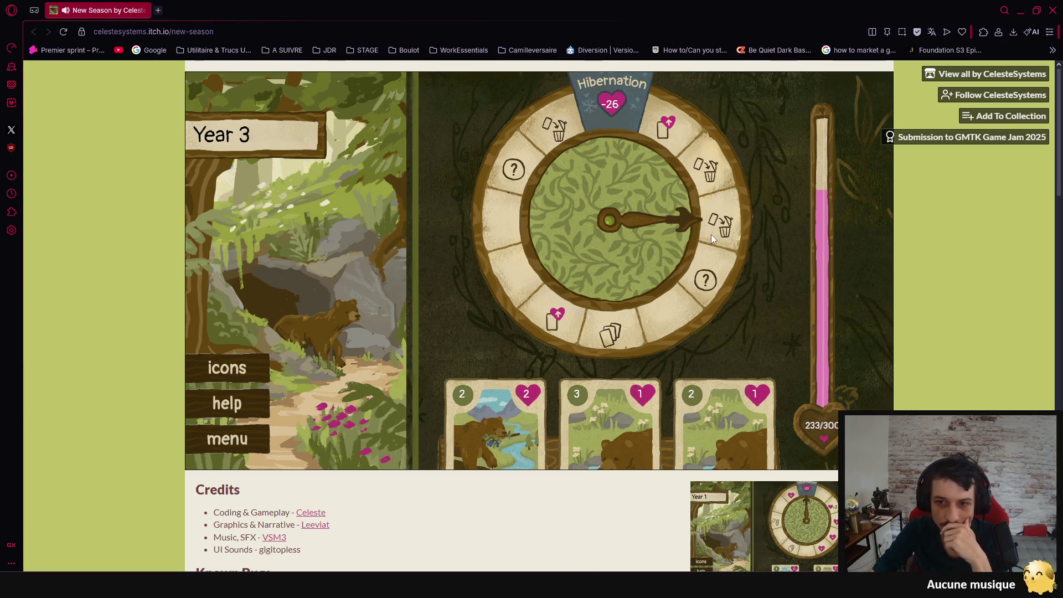
pyautogui.click(258, 370)
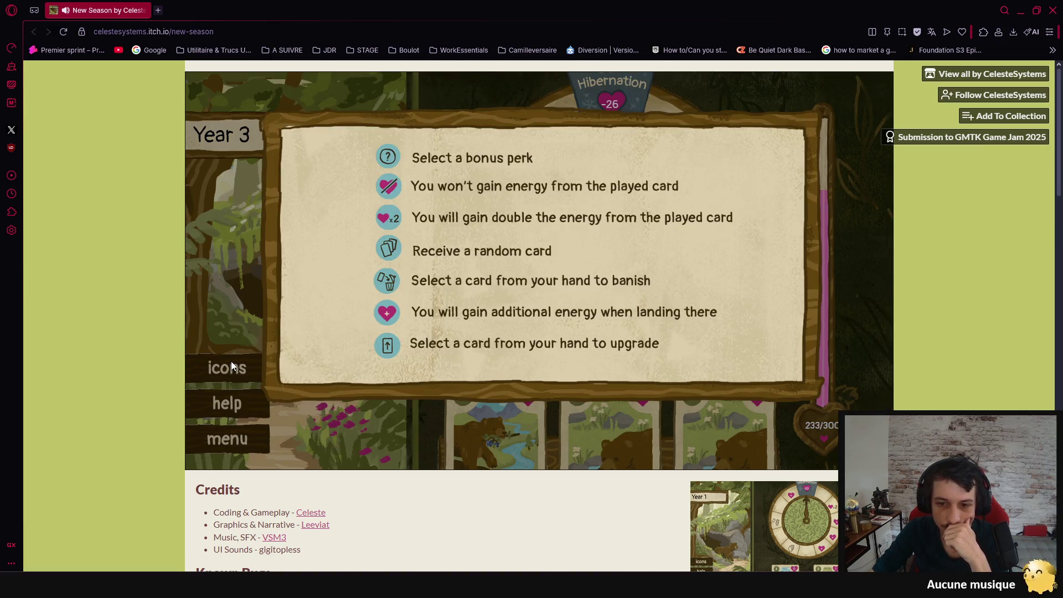
pyautogui.click(231, 365)
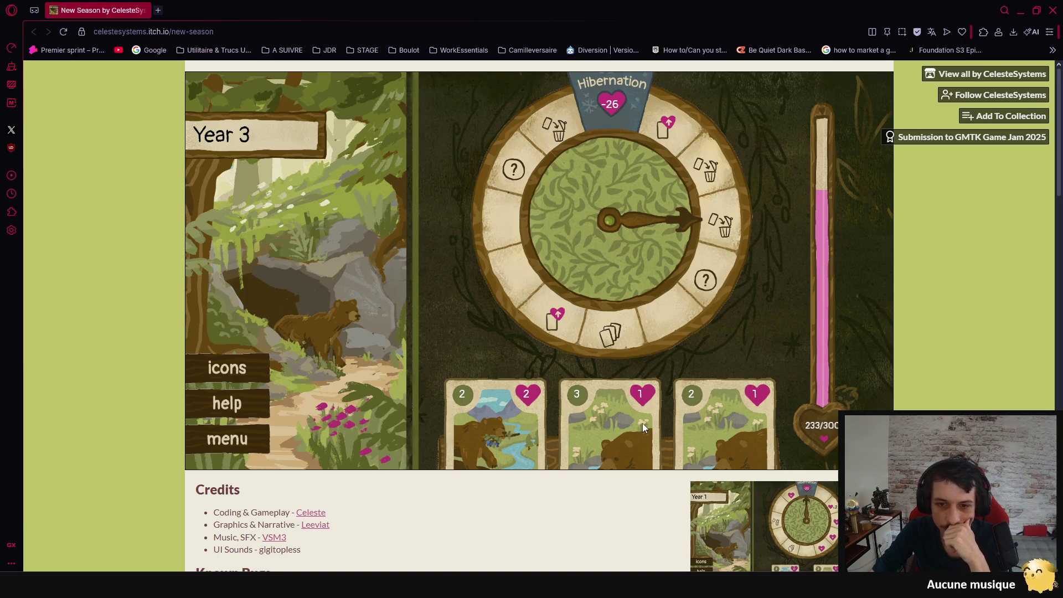
pyautogui.click(617, 417)
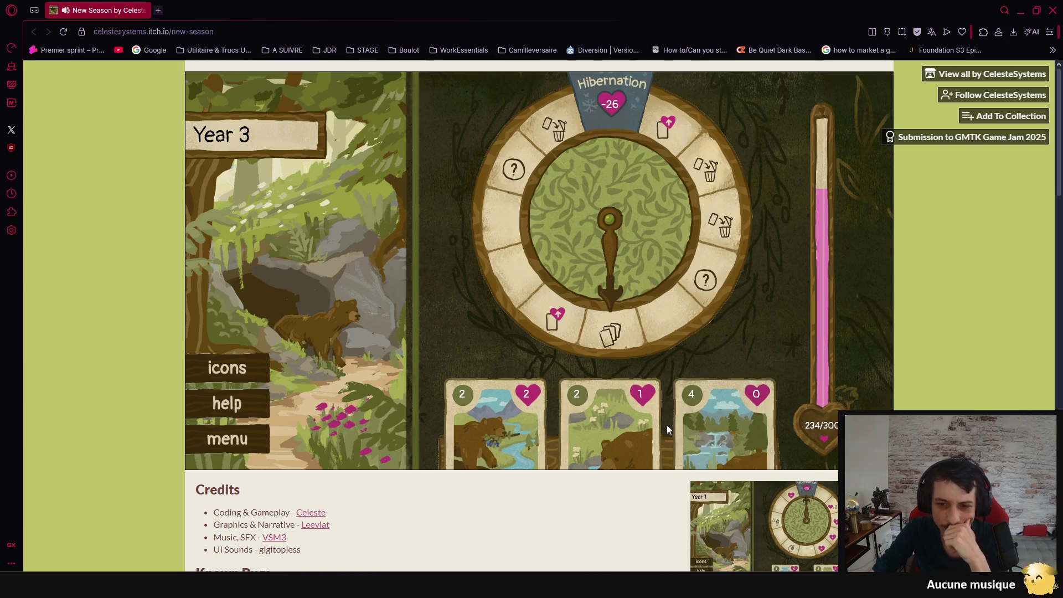
pyautogui.click(715, 415)
pyautogui.click(510, 274)
# Play Year 4 cards, taking the GET BETTER CARDS upgrade, until Year 5 begins.
pyautogui.click(524, 418)
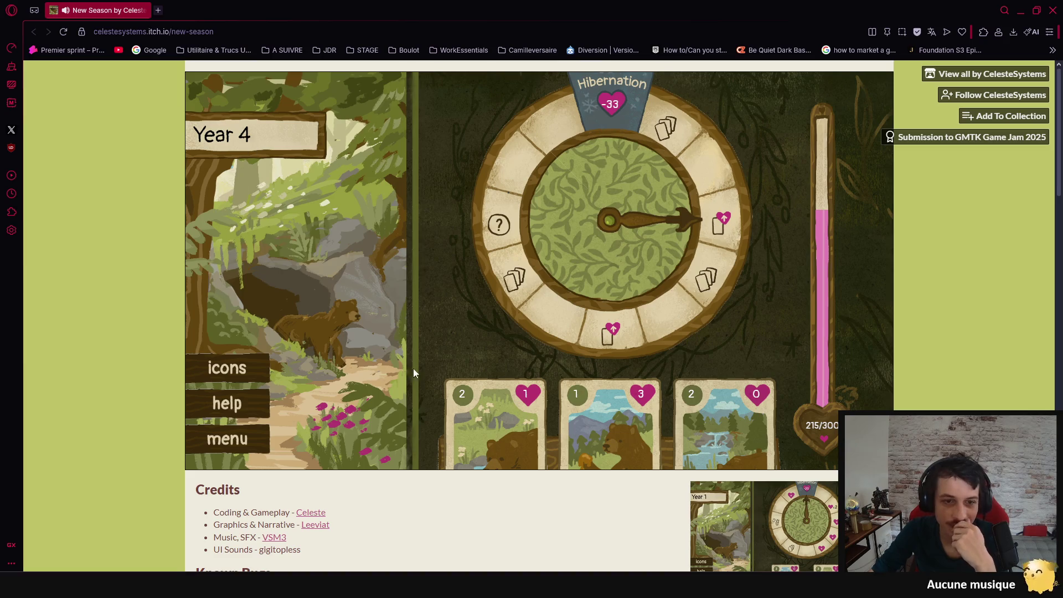
pyautogui.click(604, 410)
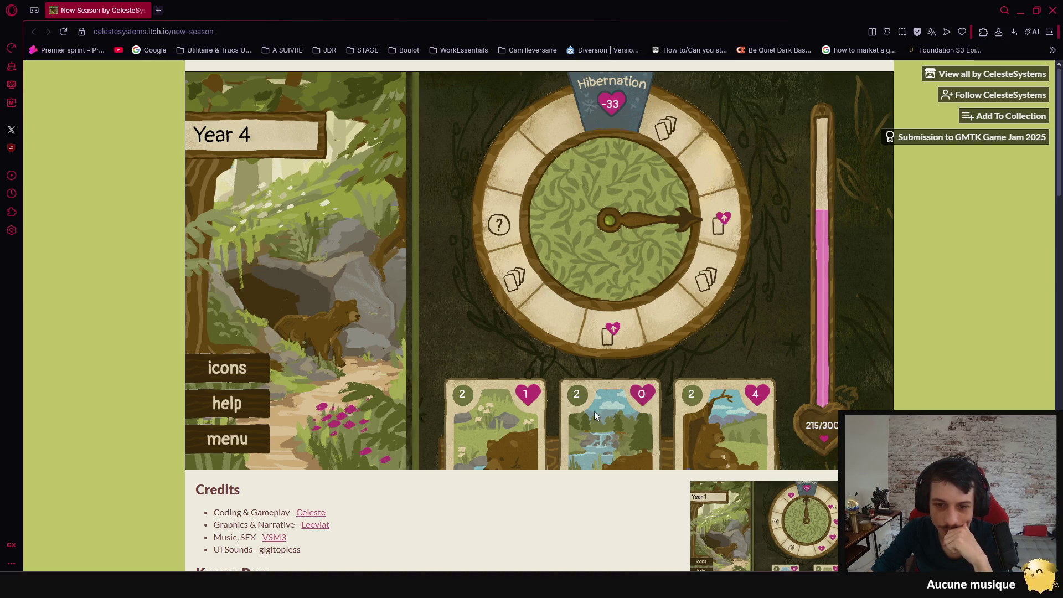
pyautogui.click(523, 421)
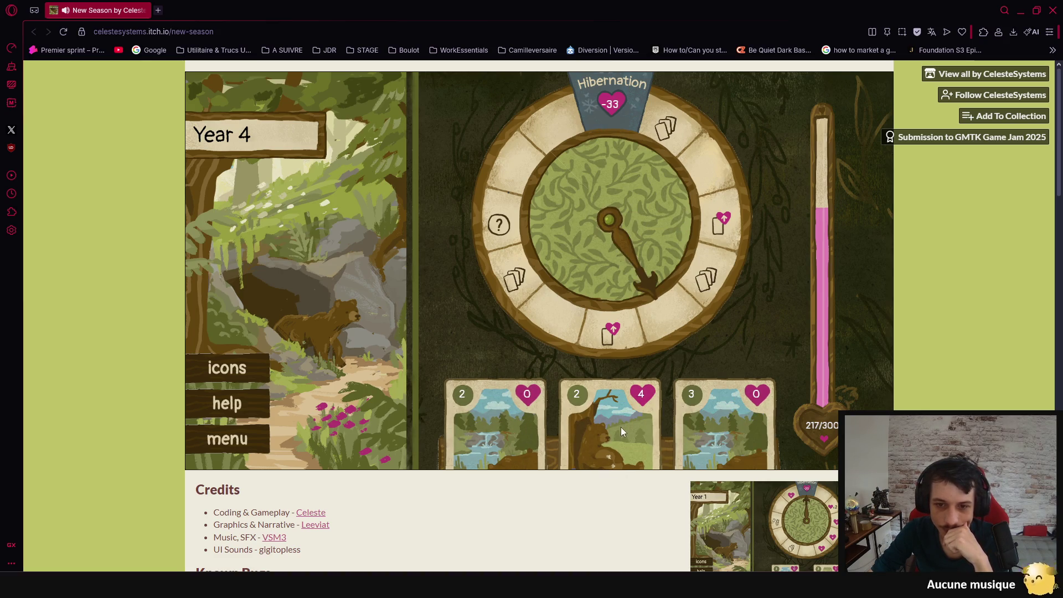
pyautogui.click(709, 431)
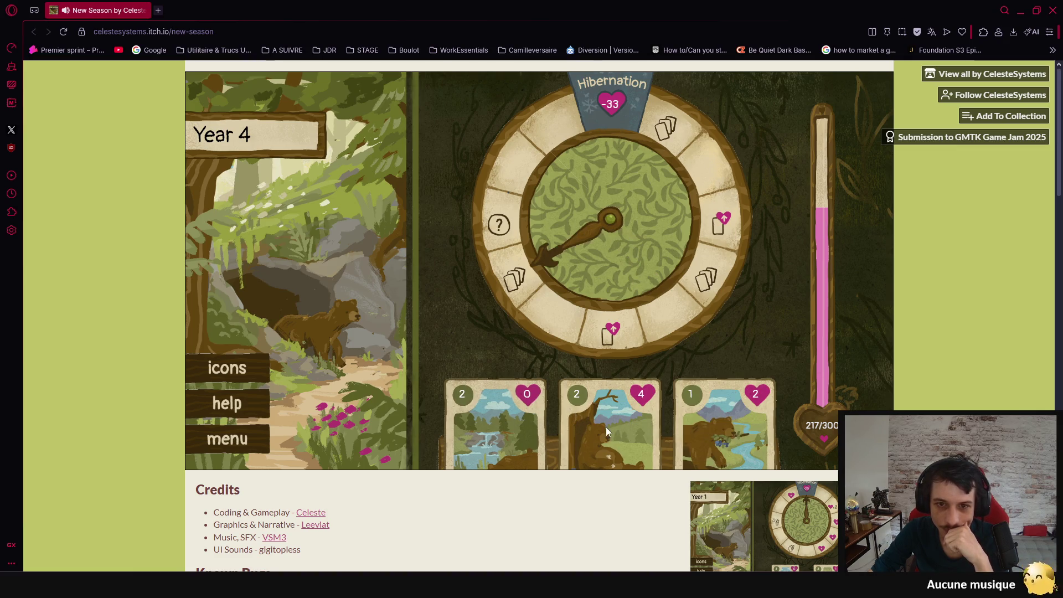
pyautogui.click(714, 424)
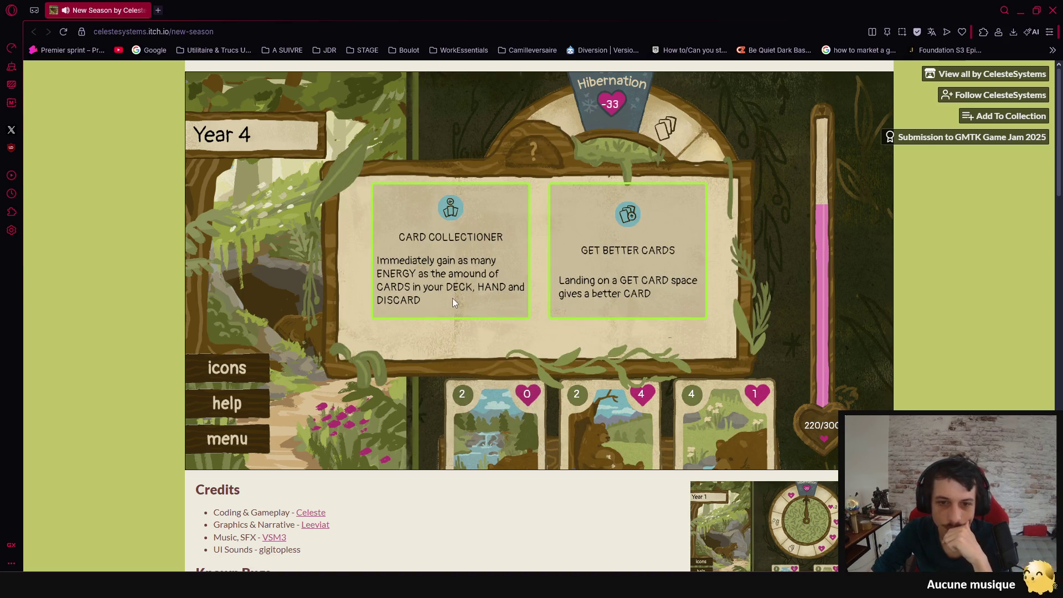
pyautogui.click(652, 308)
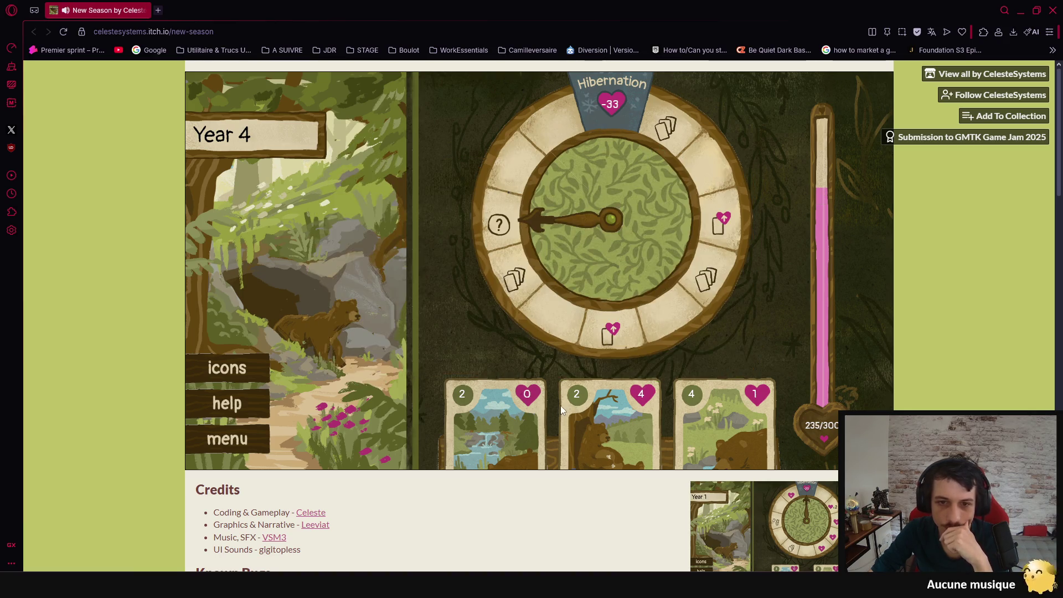
pyautogui.click(687, 421)
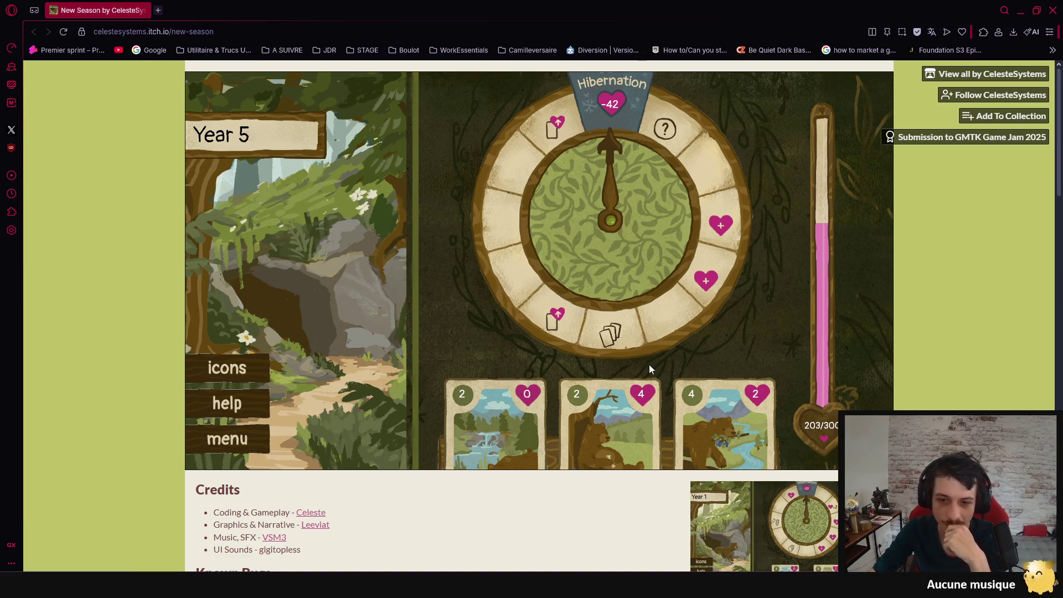
# Play seven cards to finish Year 5.
pyautogui.click(742, 424)
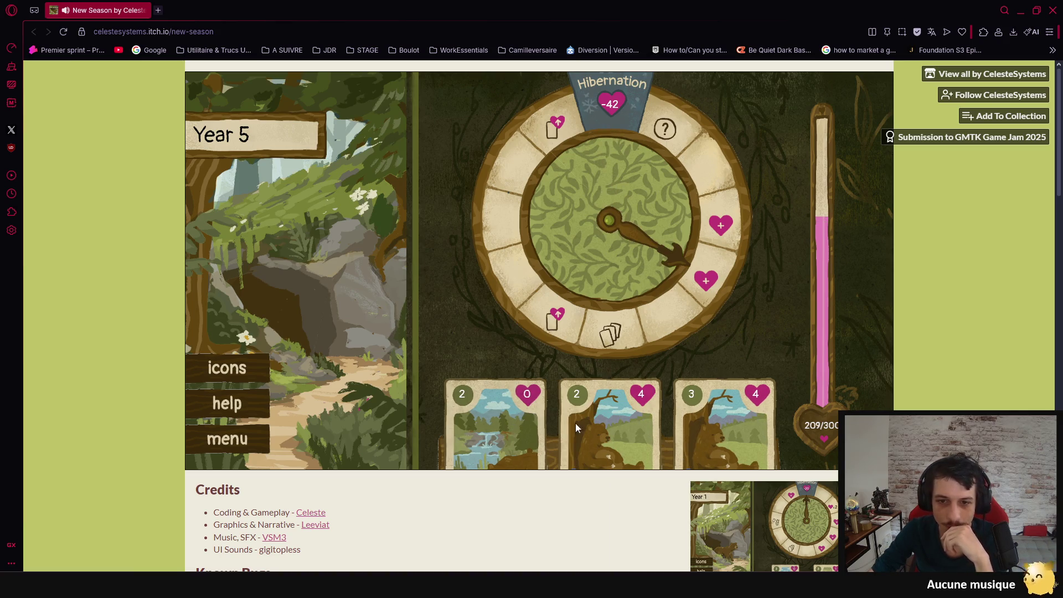
pyautogui.click(736, 430)
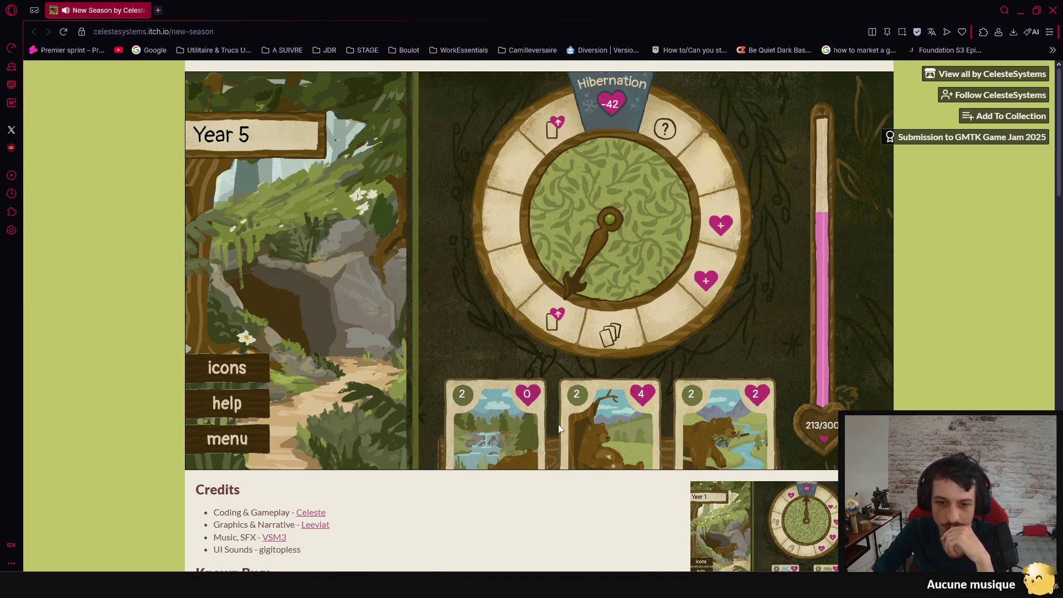
pyautogui.click(517, 419)
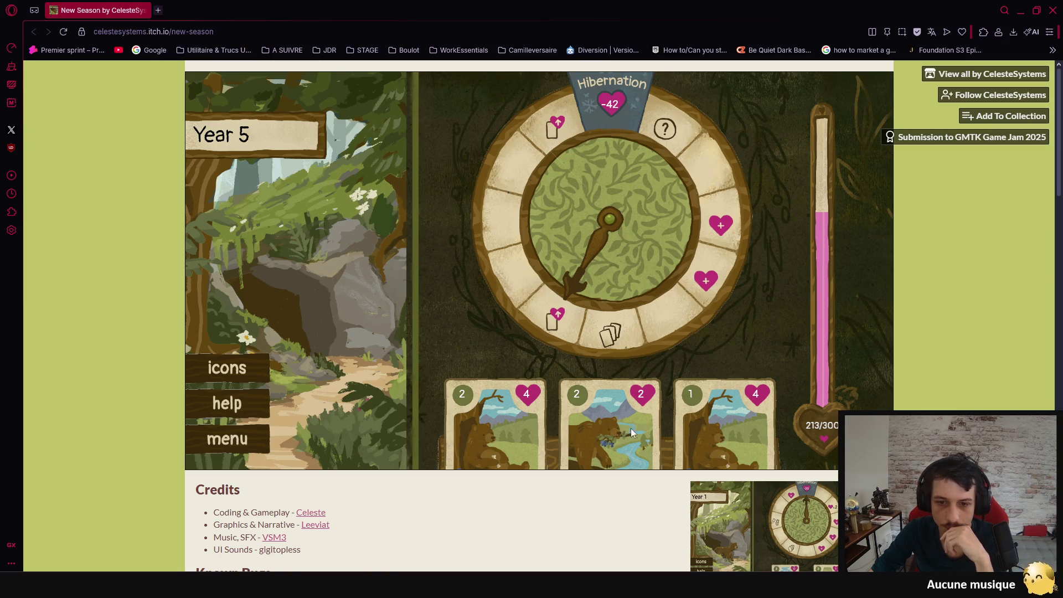
pyautogui.click(509, 423)
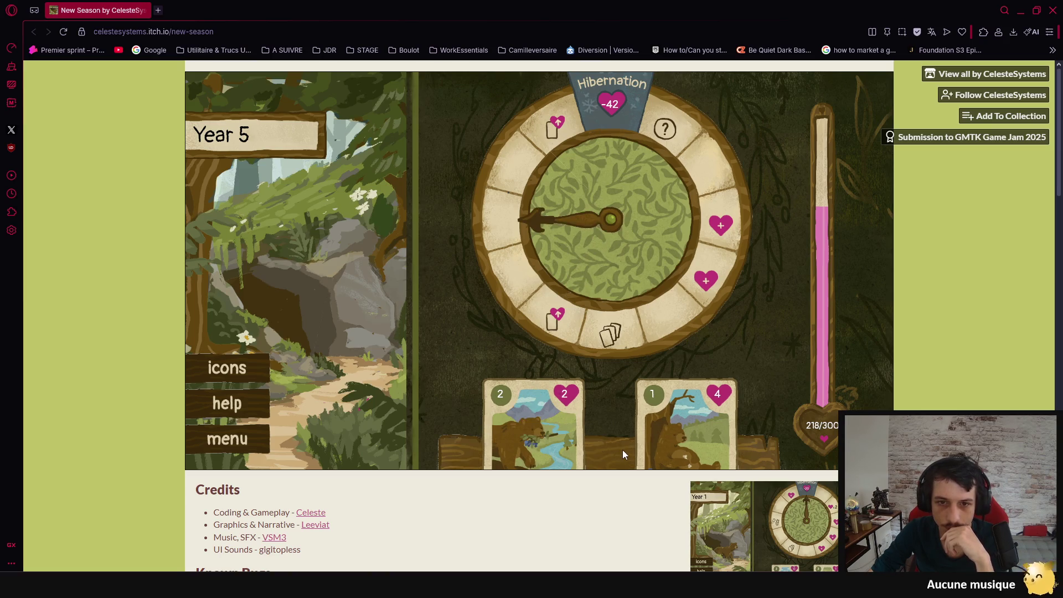
pyautogui.click(498, 431)
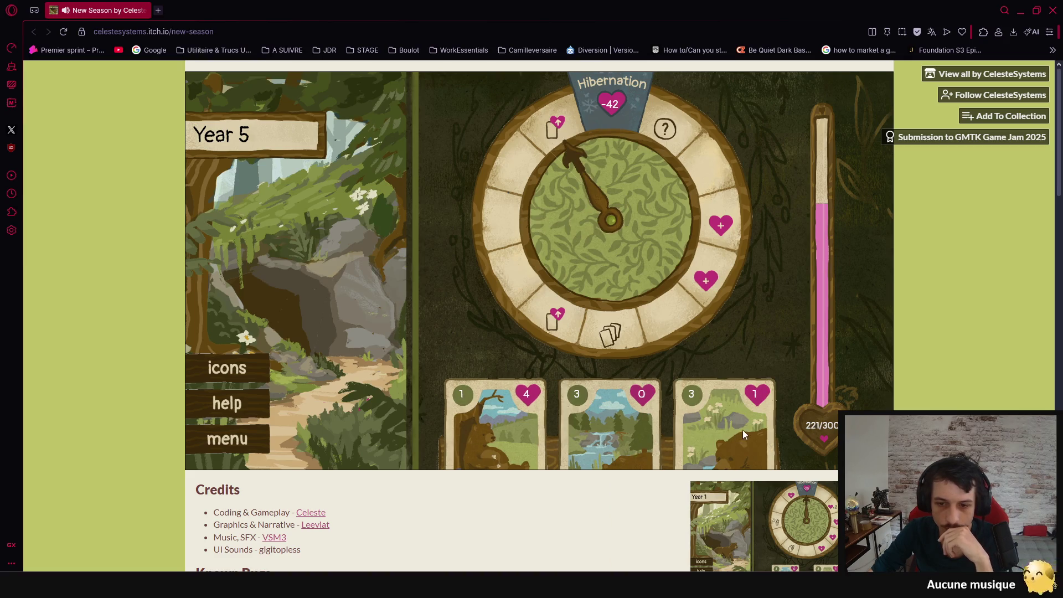
pyautogui.click(707, 433)
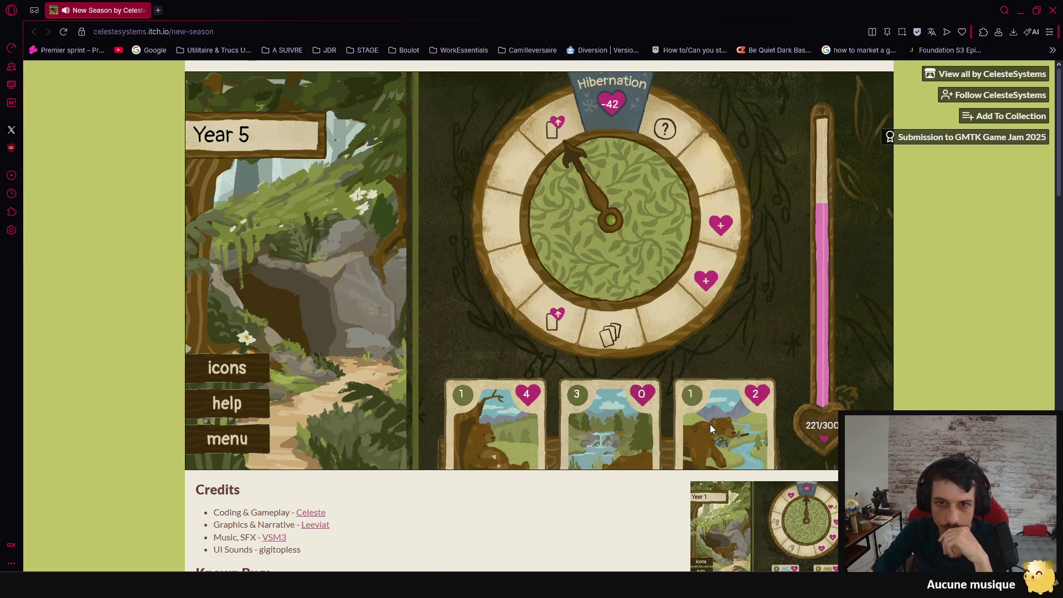
pyautogui.click(710, 424)
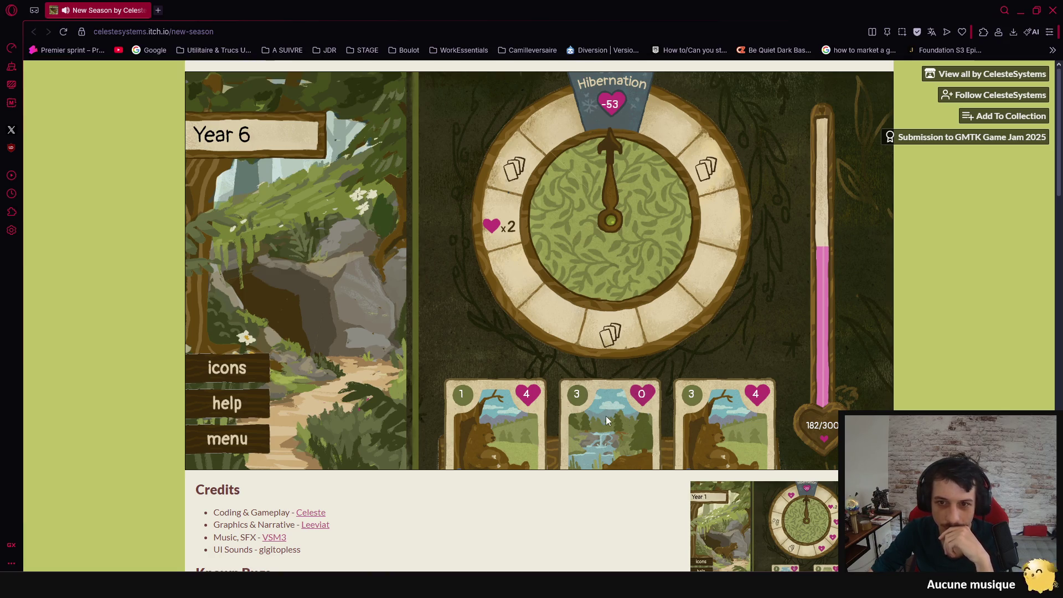
# Play five cards to finish Year 6.
pyautogui.click(509, 420)
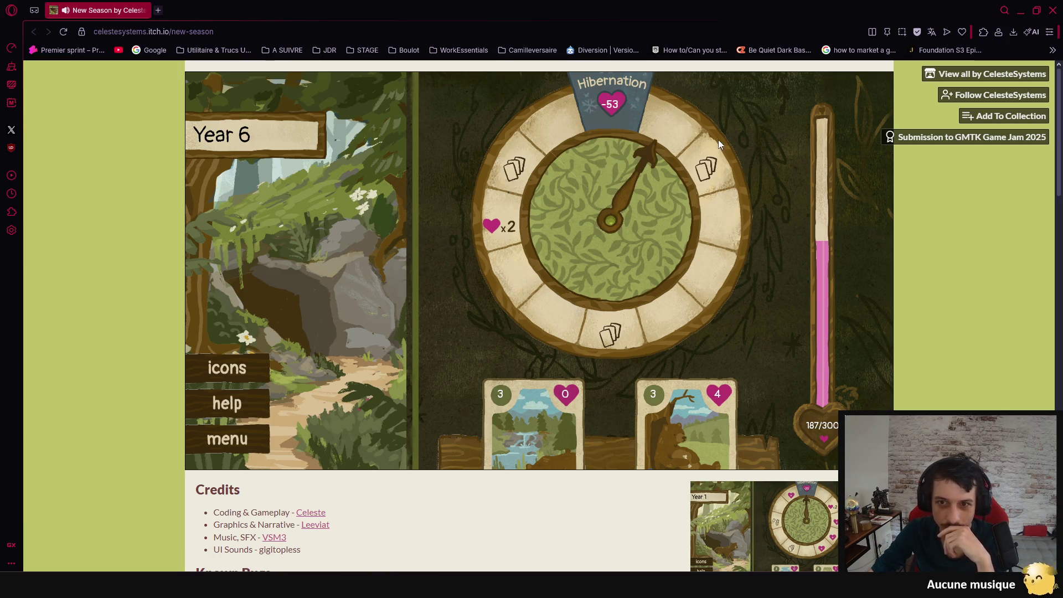
pyautogui.click(498, 422)
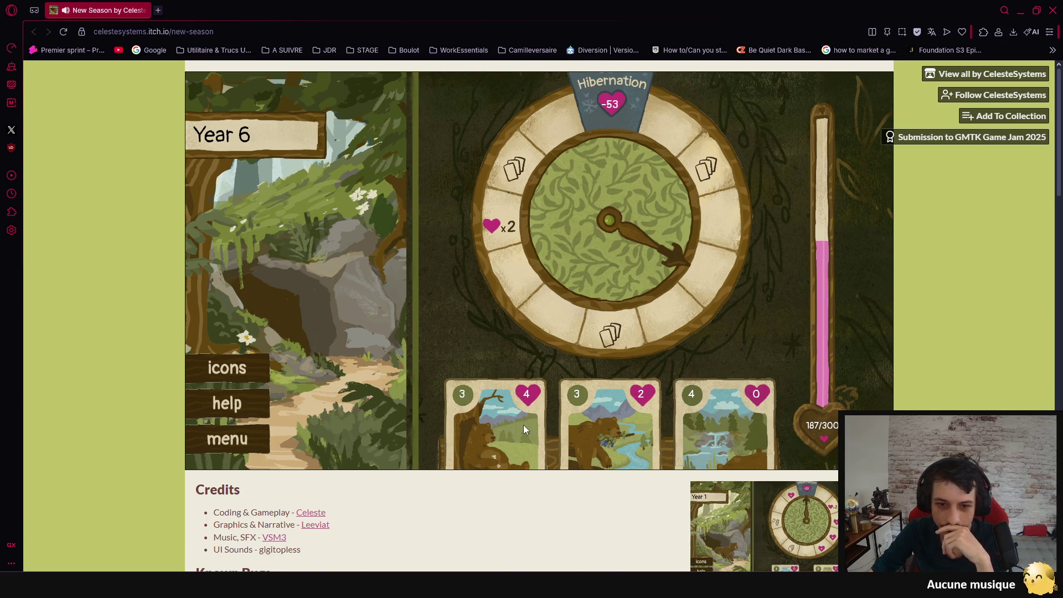
pyautogui.click(599, 427)
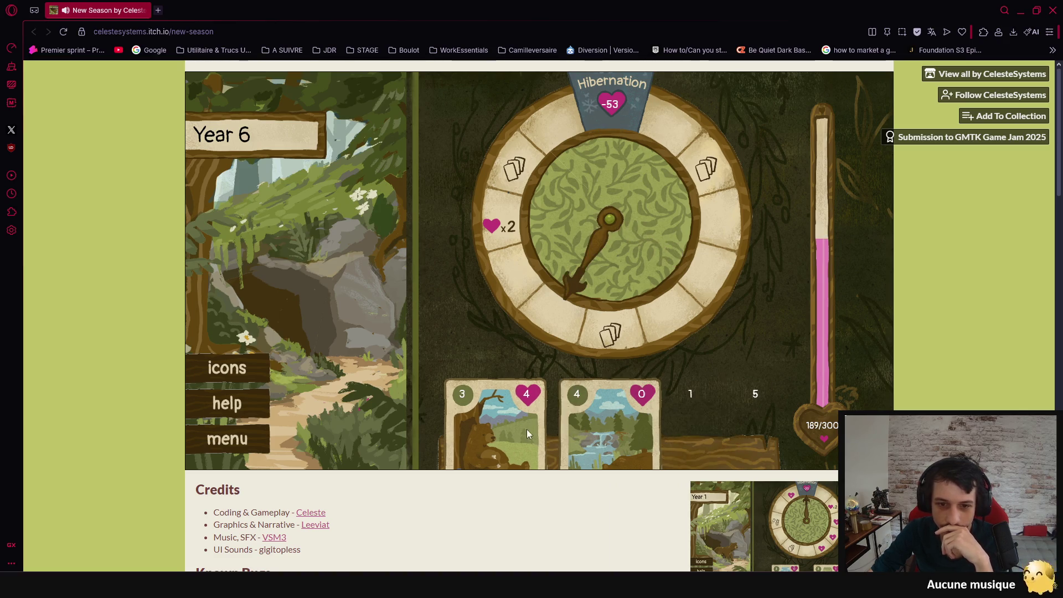
pyautogui.click(497, 430)
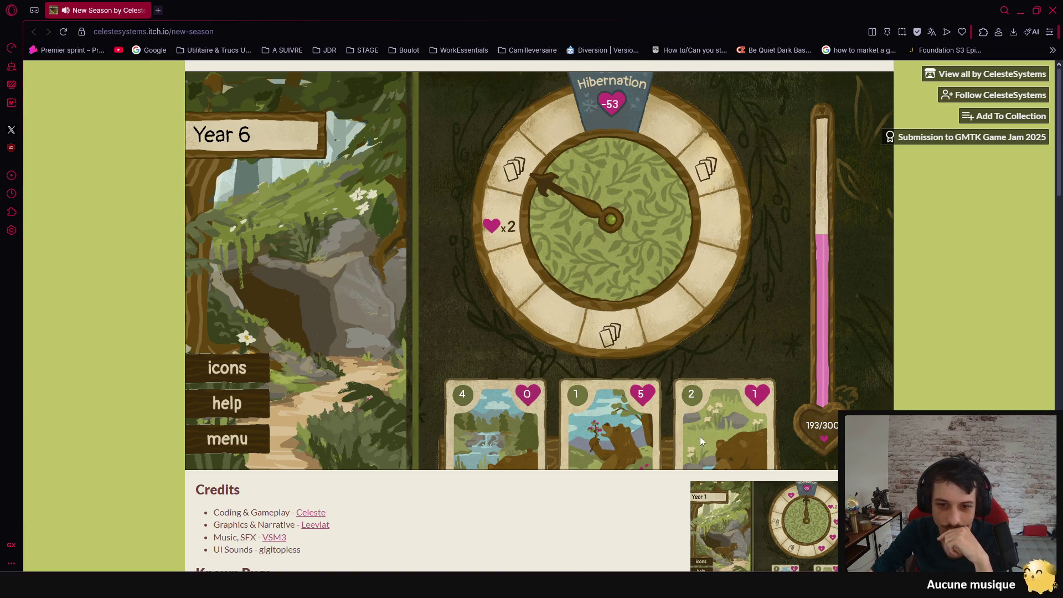
pyautogui.click(493, 424)
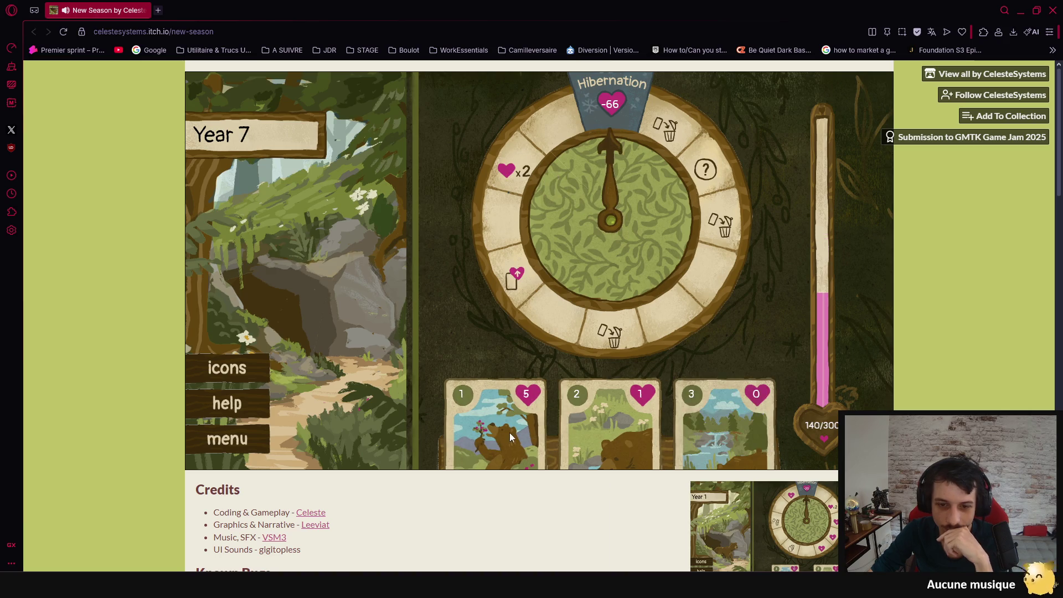
# Take the Sudden Boost perk for 10 energy and play cards to finish Year 7.
pyautogui.click(599, 431)
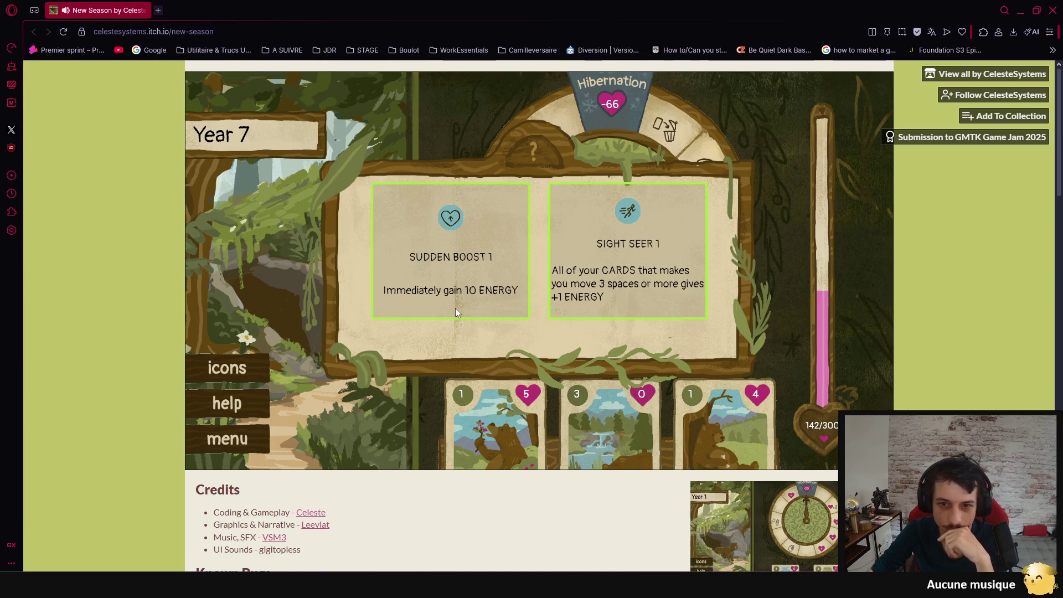
pyautogui.click(437, 291)
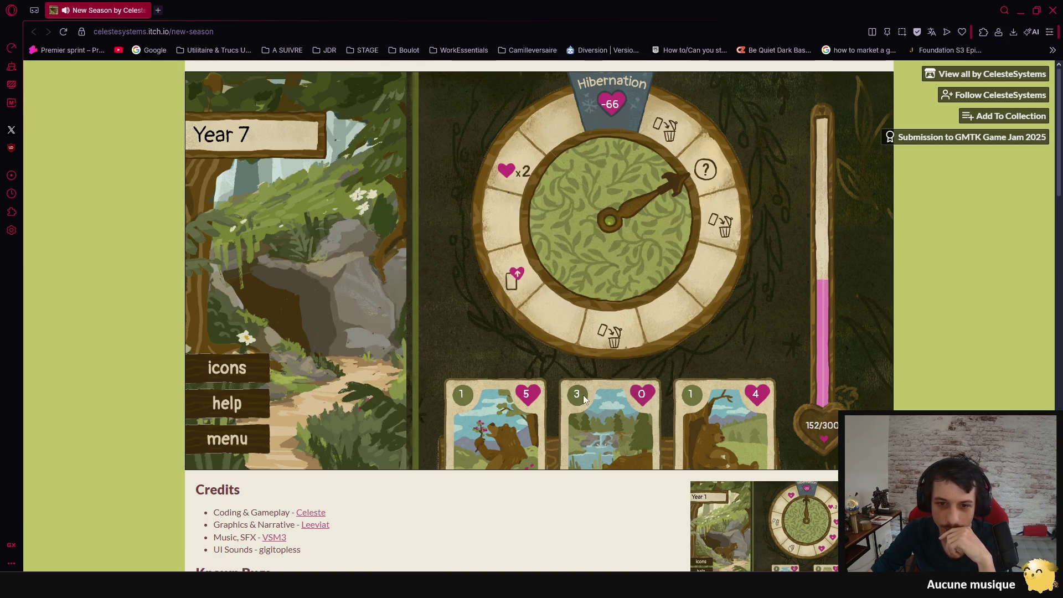
pyautogui.click(603, 430)
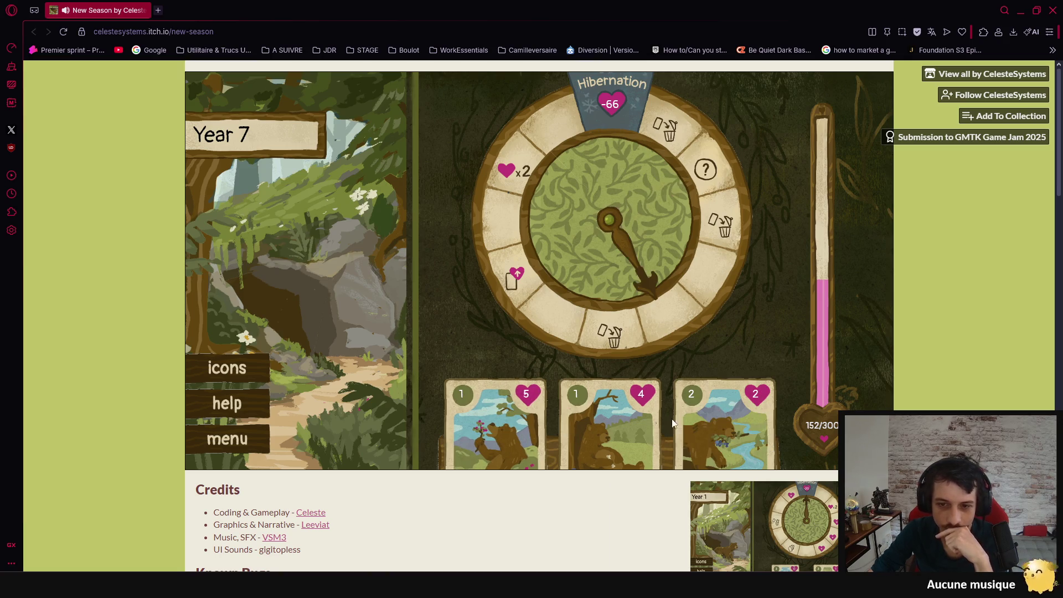
pyautogui.click(716, 420)
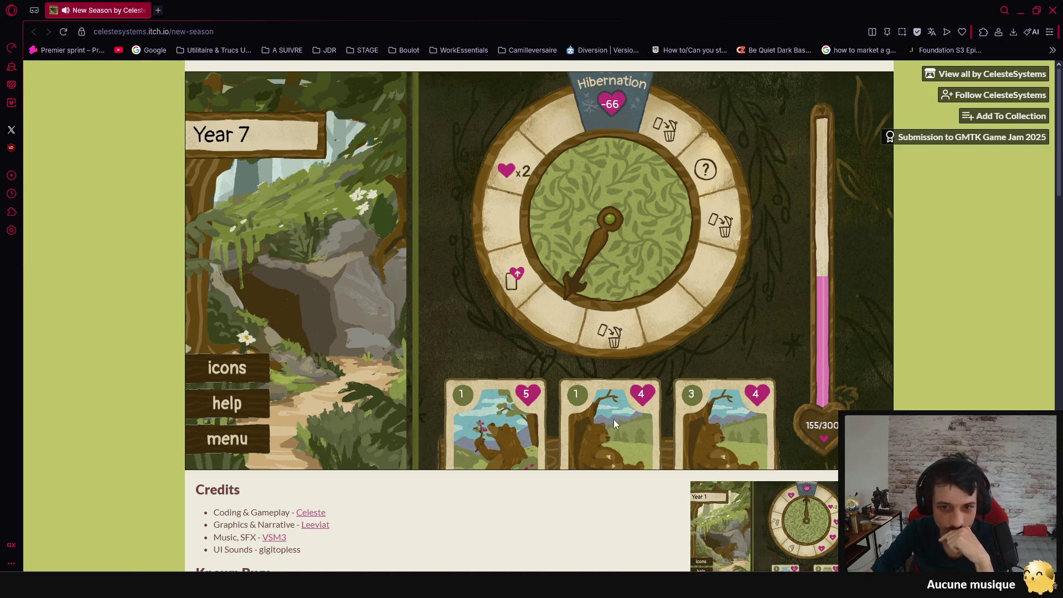
pyautogui.click(613, 424)
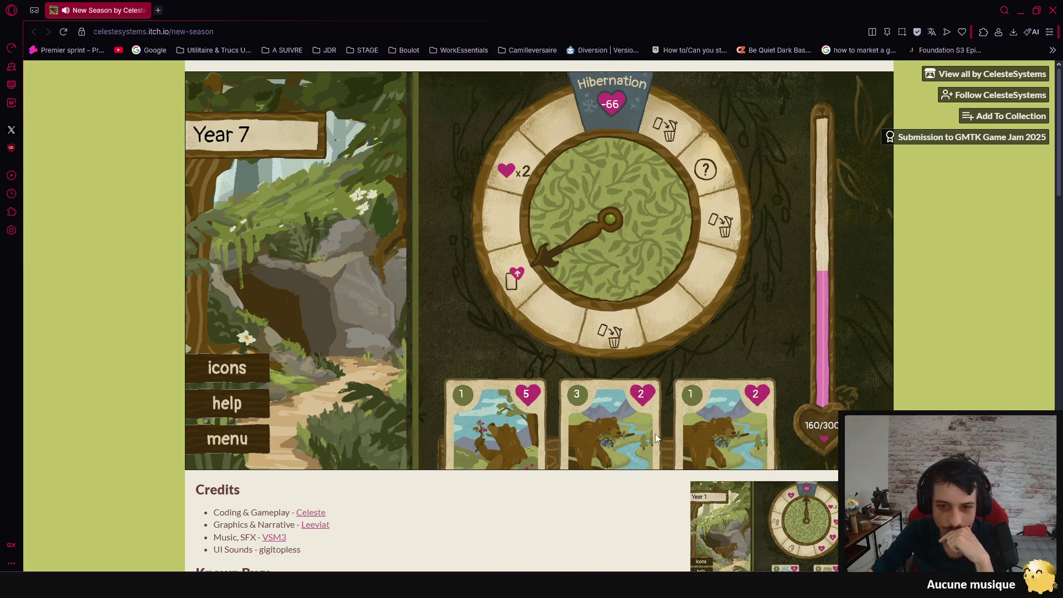
pyautogui.click(706, 425)
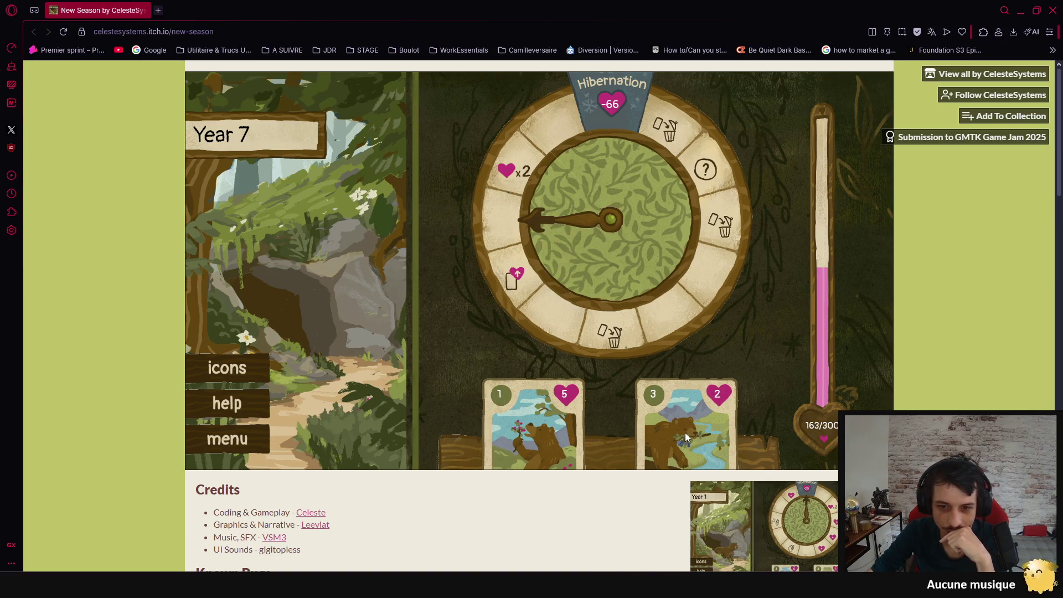
pyautogui.click(507, 429)
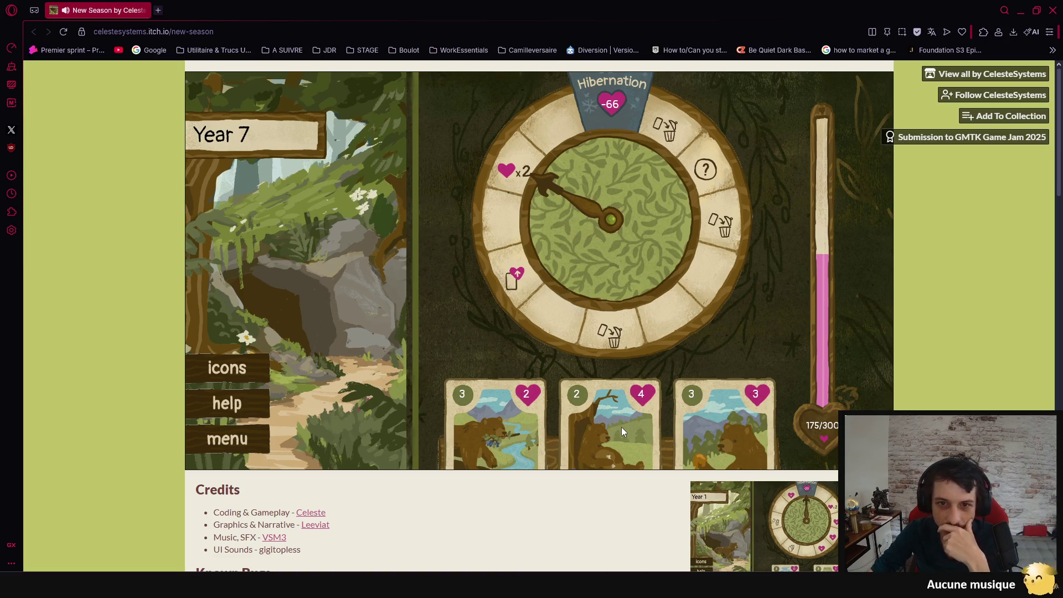
pyautogui.click(621, 421)
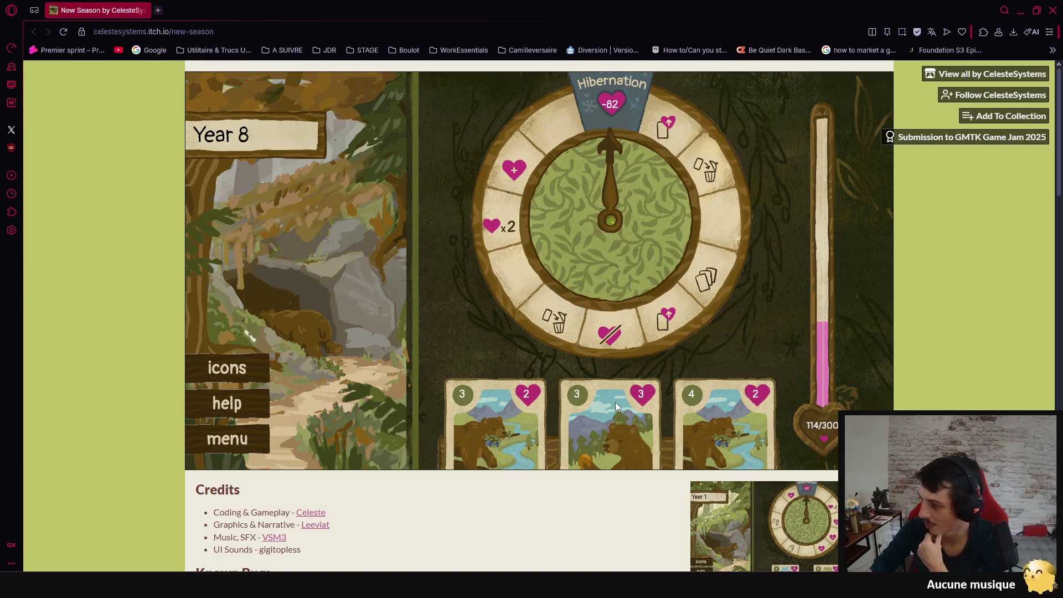
# Play a card, check the wheel icon legend, then play two more cards to end Year 8.
pyautogui.click(709, 431)
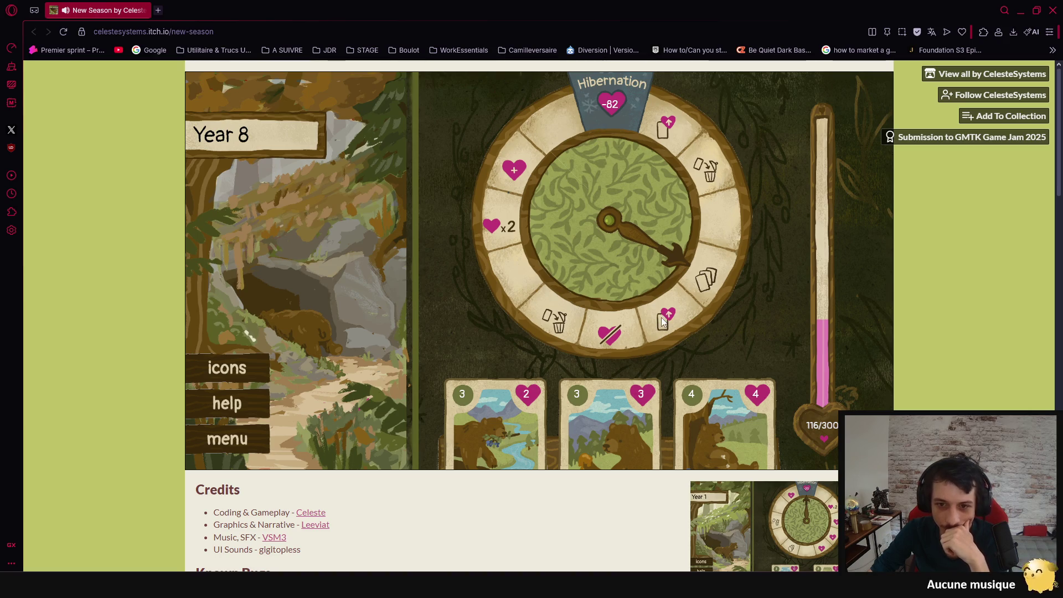
pyautogui.click(234, 368)
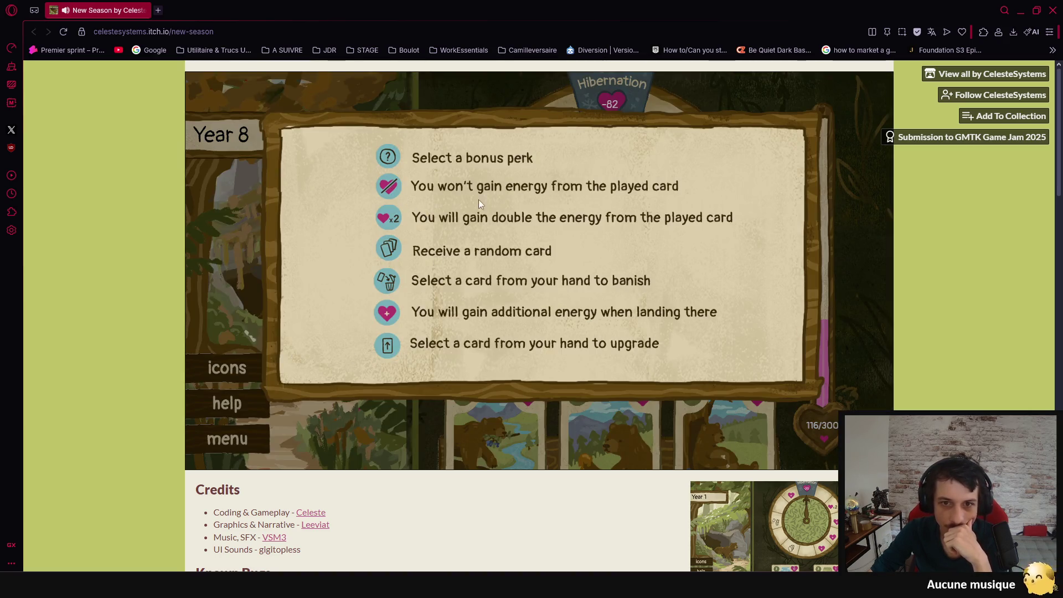
pyautogui.click(238, 365)
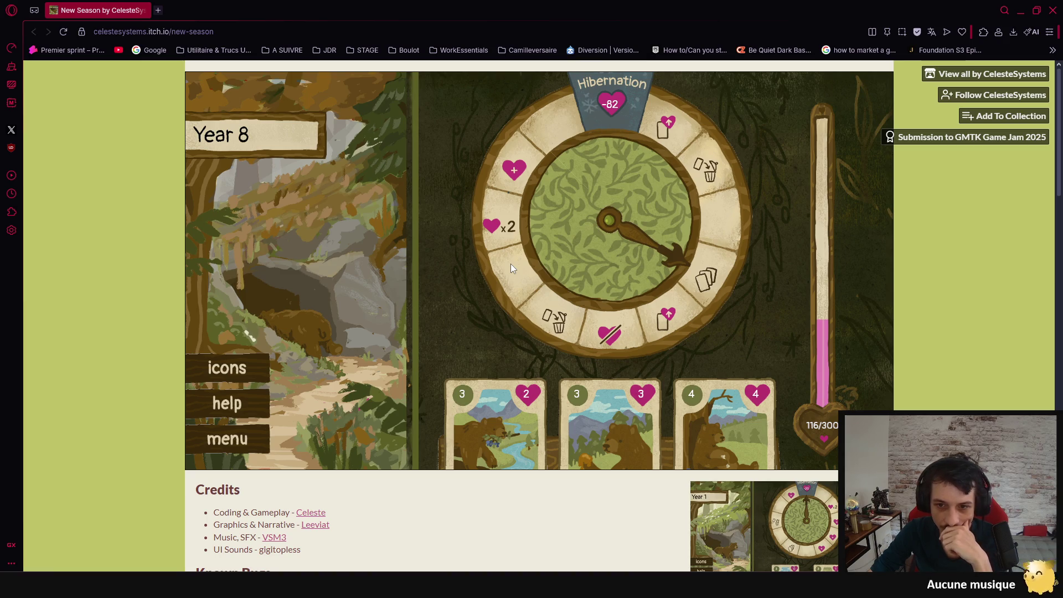
pyautogui.click(693, 425)
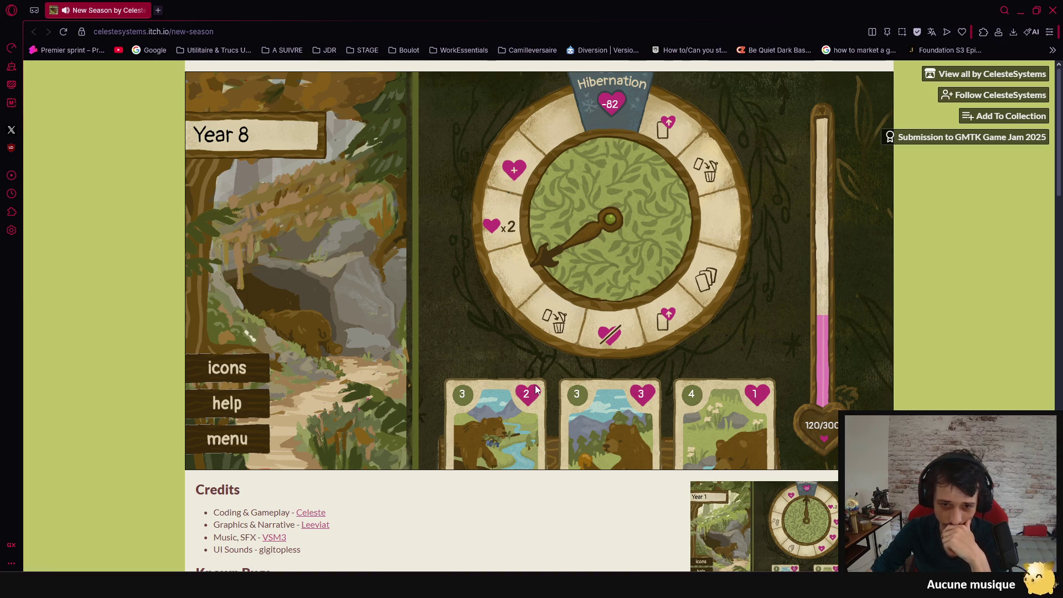
pyautogui.click(723, 423)
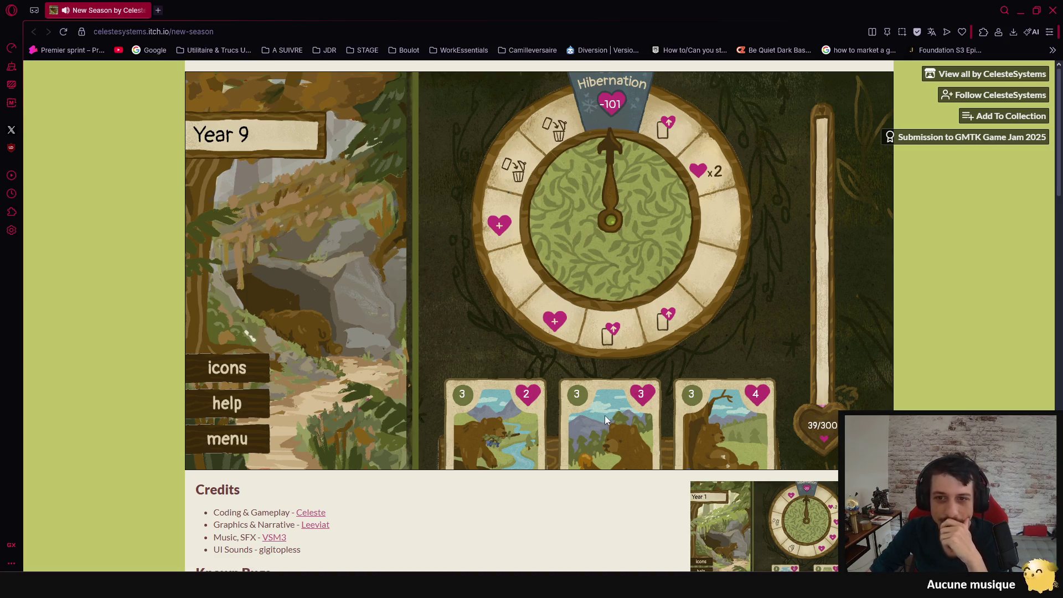
# Play six cards through Year 9 until the Year 10 hibernation ending appears.
pyautogui.click(711, 413)
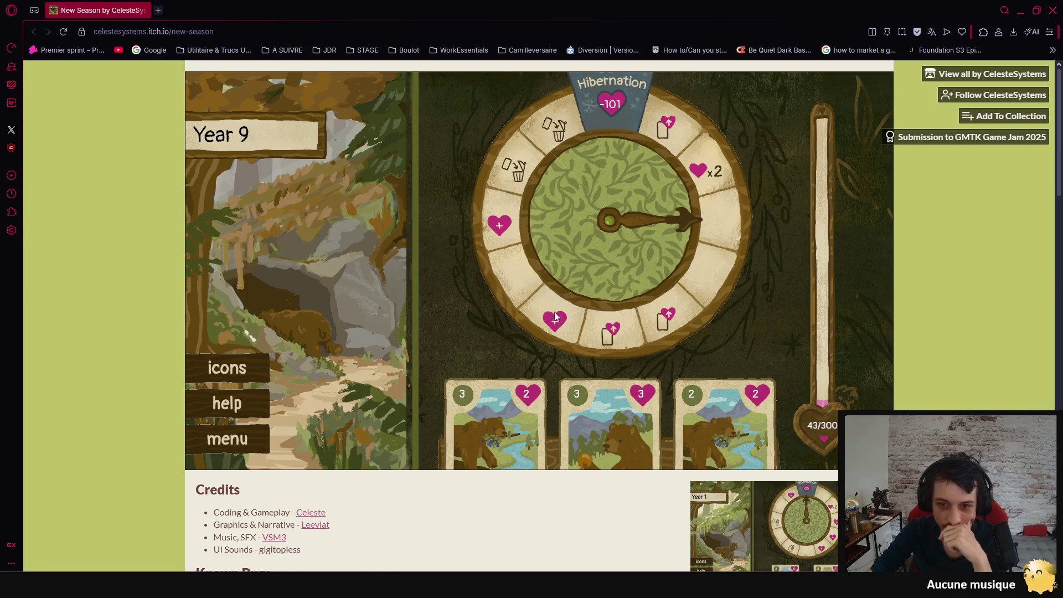
pyautogui.click(731, 398)
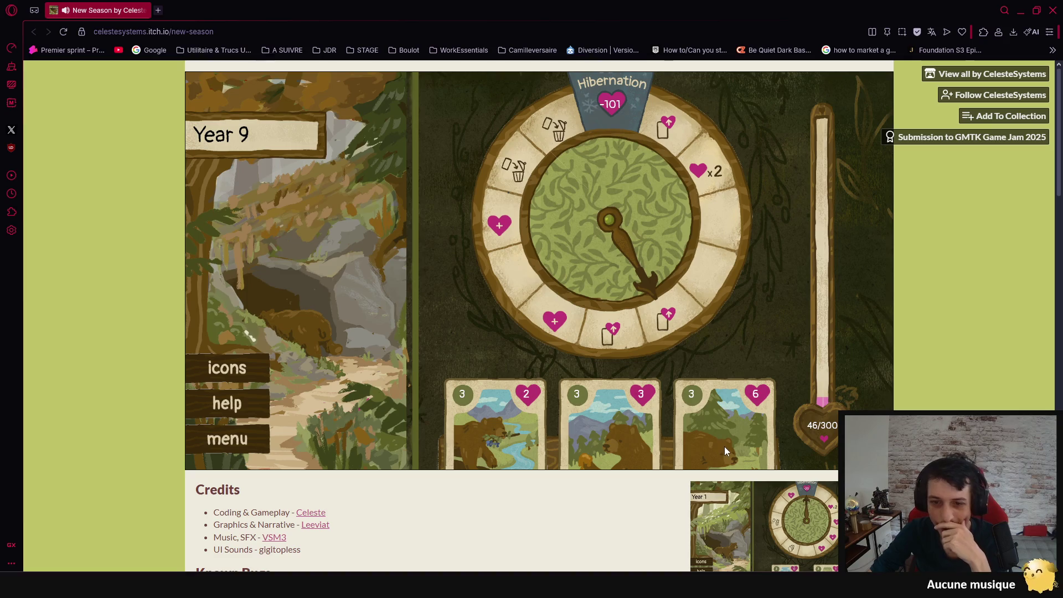
pyautogui.click(724, 445)
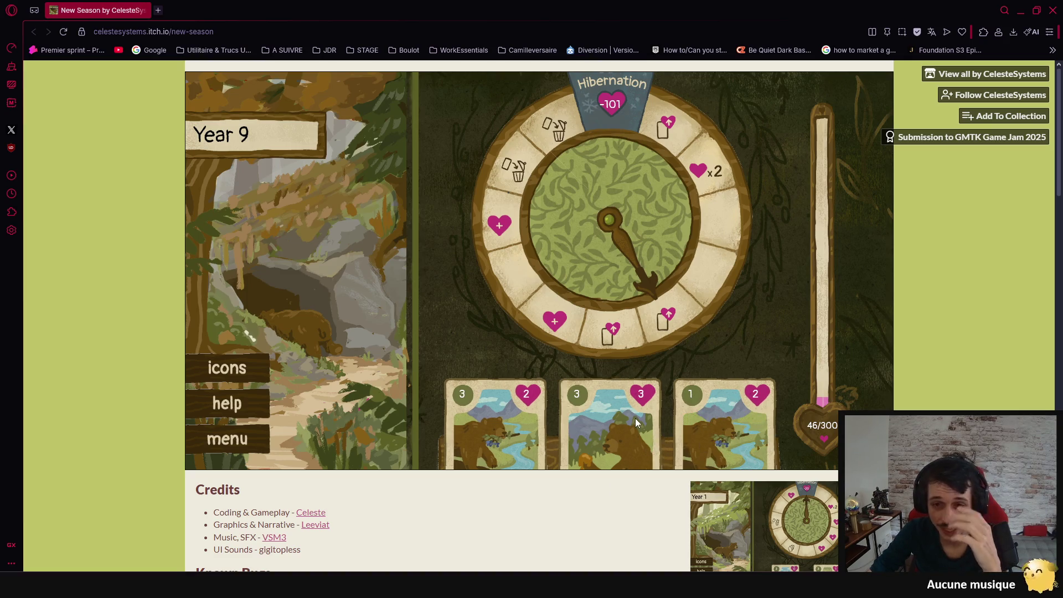
pyautogui.click(739, 423)
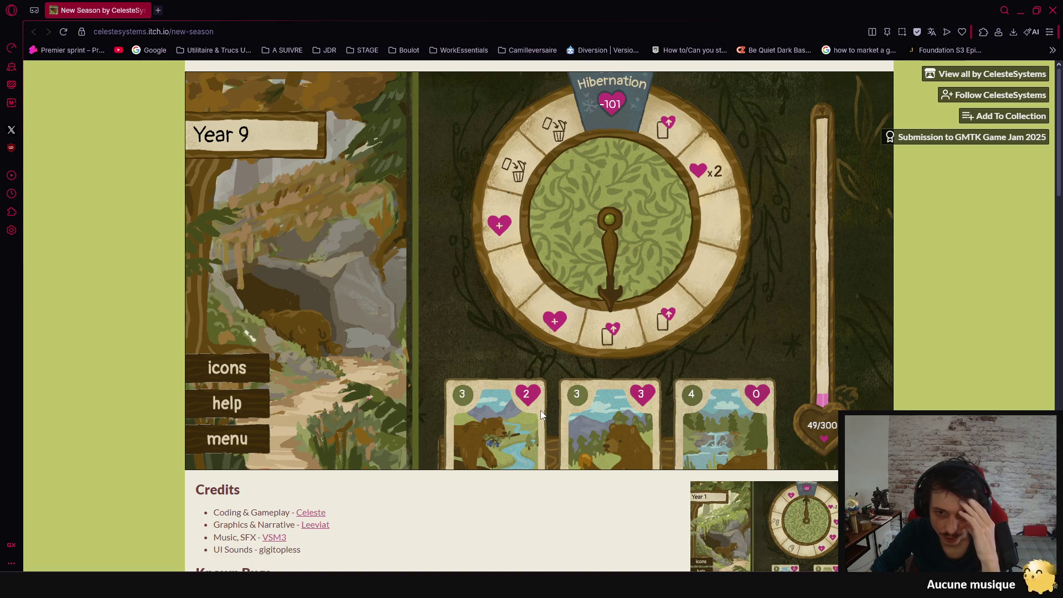
pyautogui.click(615, 414)
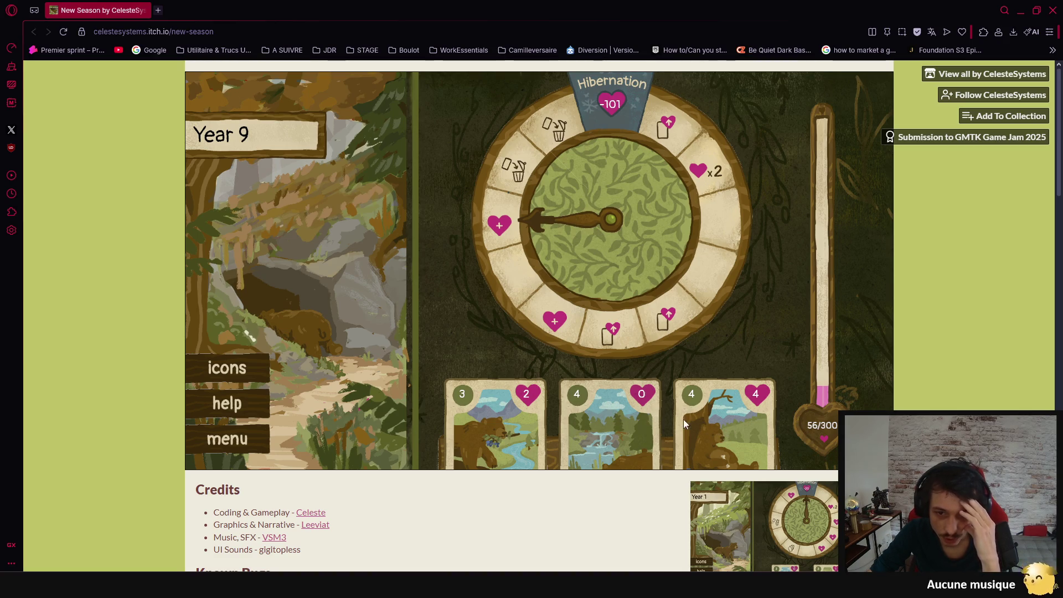
pyautogui.click(737, 425)
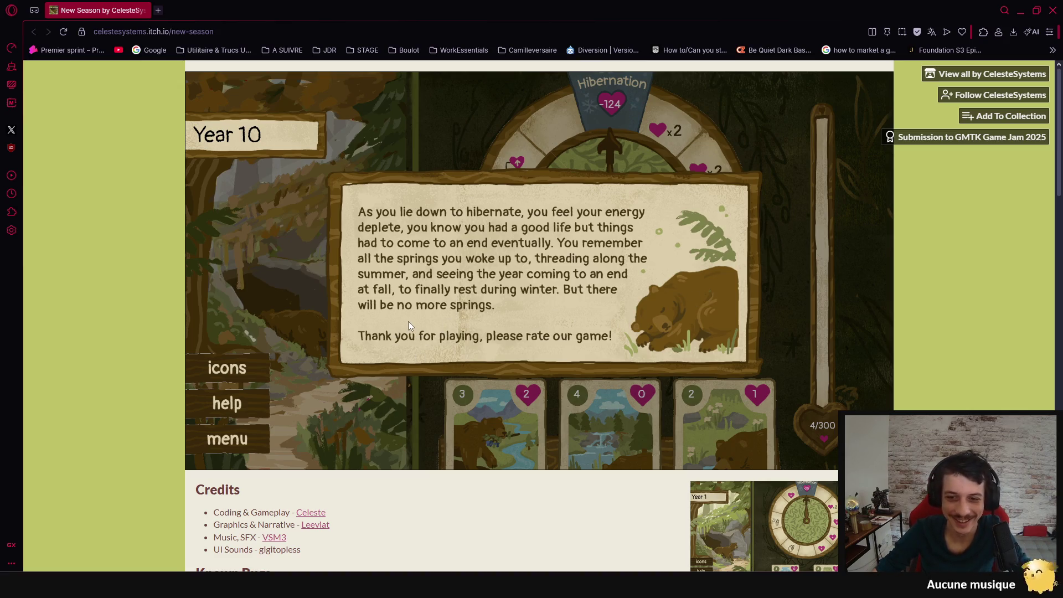
# Scroll the New Season page, try Add To Collection, then return to the game page.
pyautogui.scroll(-5, 576, 498)
pyautogui.scroll(-4, 398, 383)
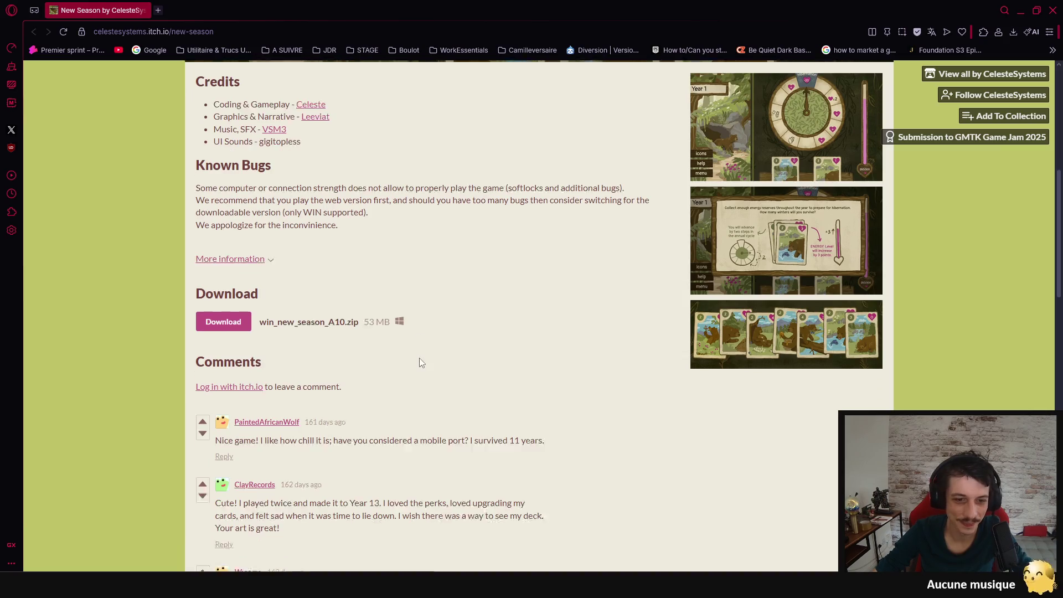
pyautogui.scroll(5, 434, 314)
pyautogui.scroll(-20, 434, 313)
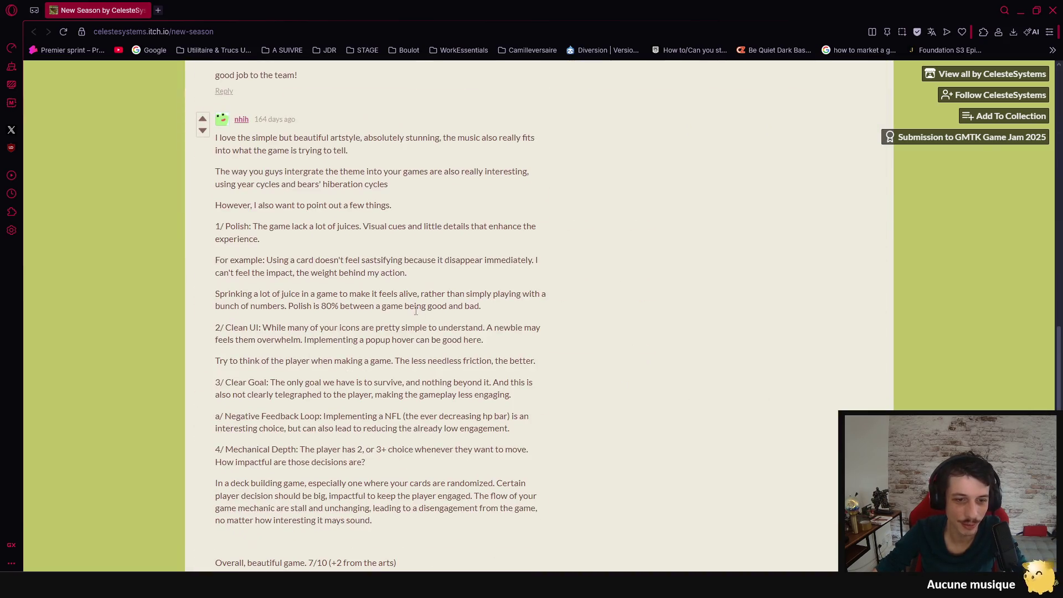
pyautogui.scroll(20, 437, 278)
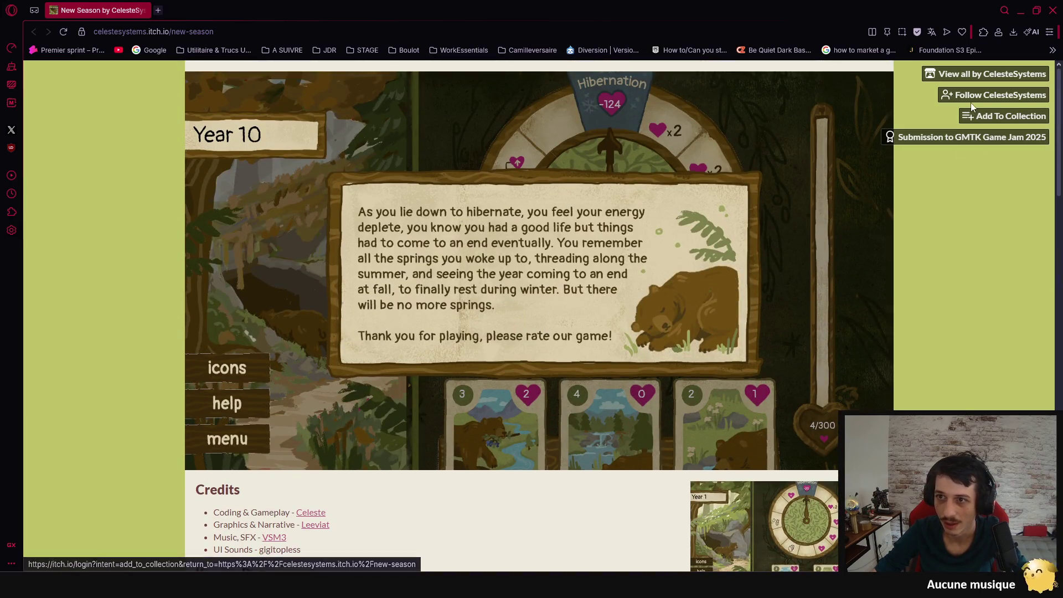
pyautogui.click(979, 116)
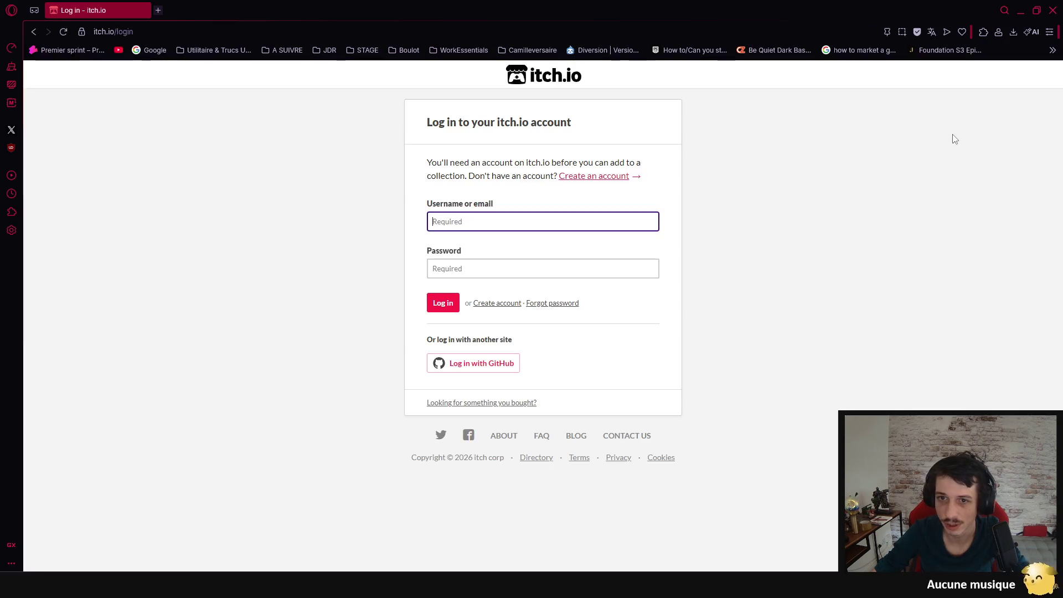
pyautogui.click(34, 32)
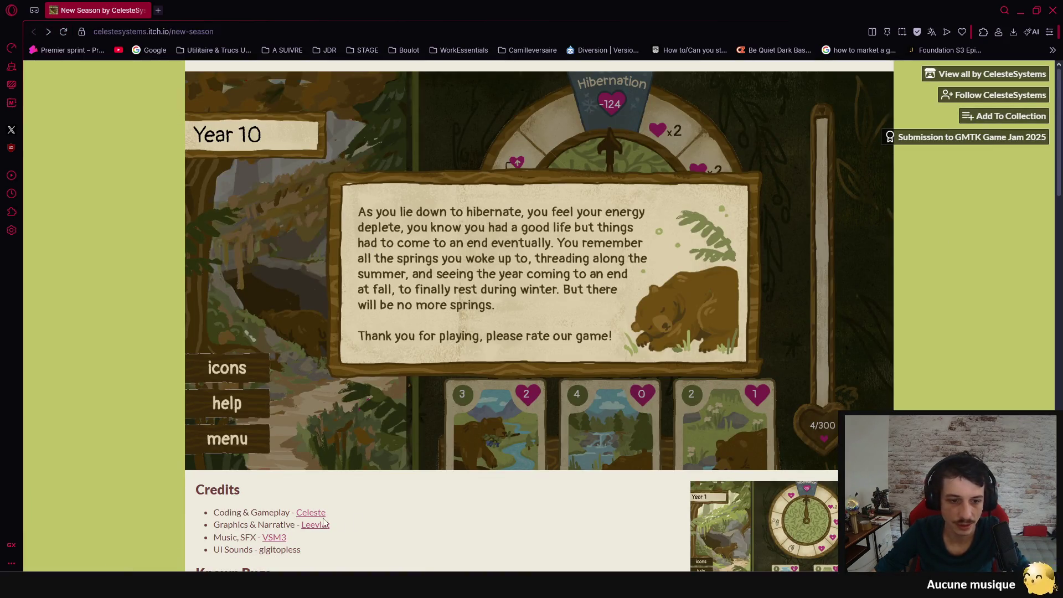
# Close the New Season tab and the browser window.
pyautogui.scroll(-6, 313, 525)
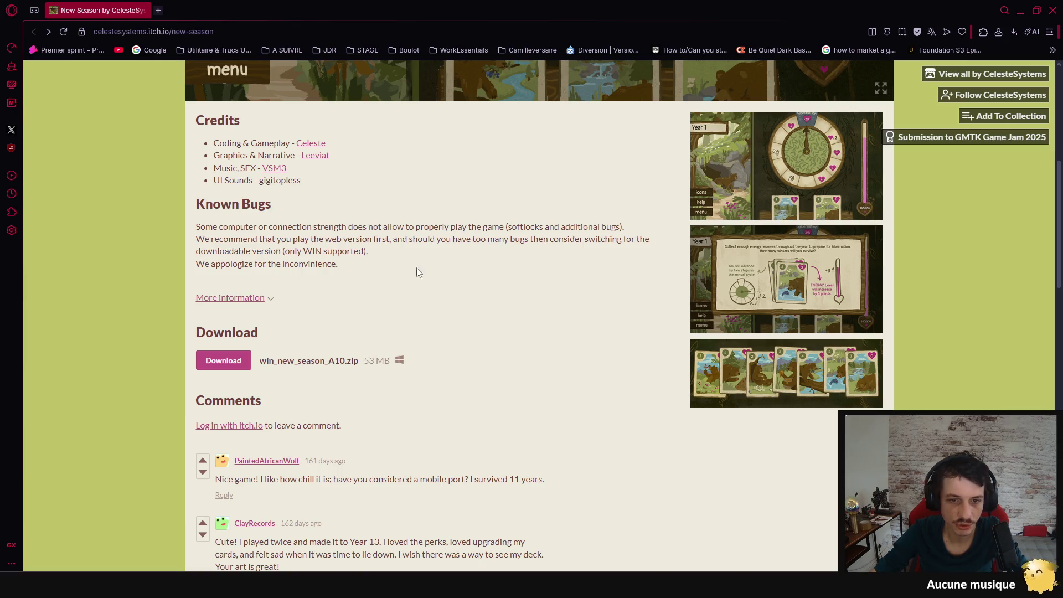
pyautogui.middleClick(114, 16)
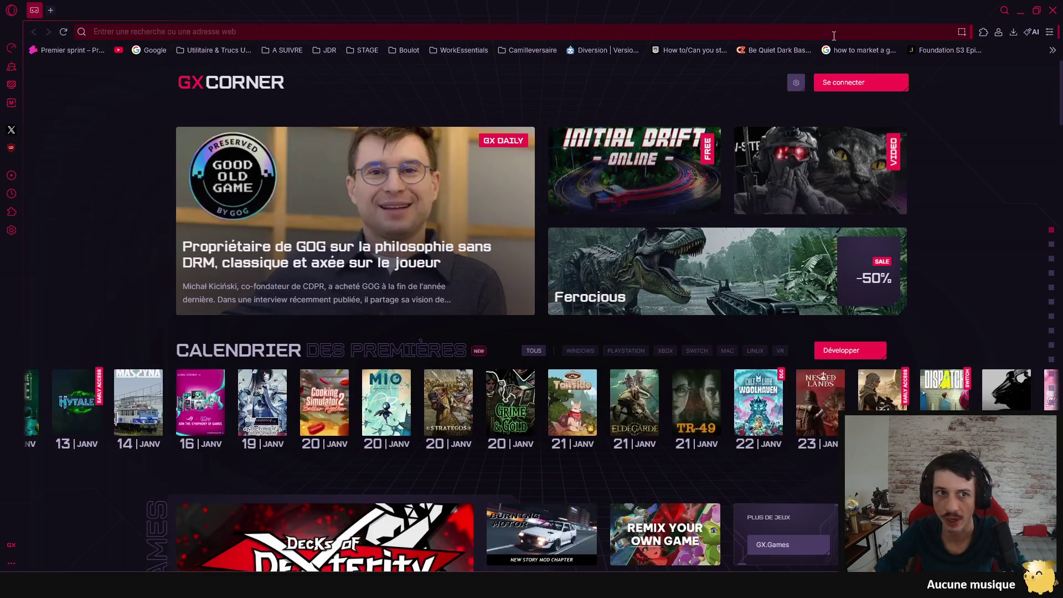
pyautogui.click(1053, 10)
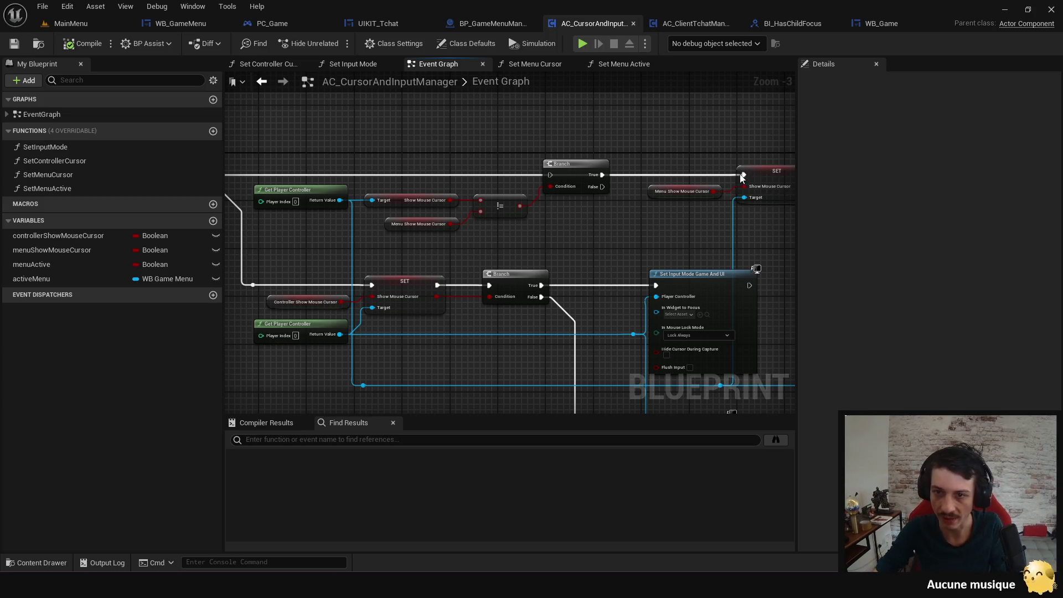
# Pan AC_CursorAndInputManager's Event Graph over the Branch, SET, input mode and ManageCursor nodes.
pyautogui.moveTo(704, 588)
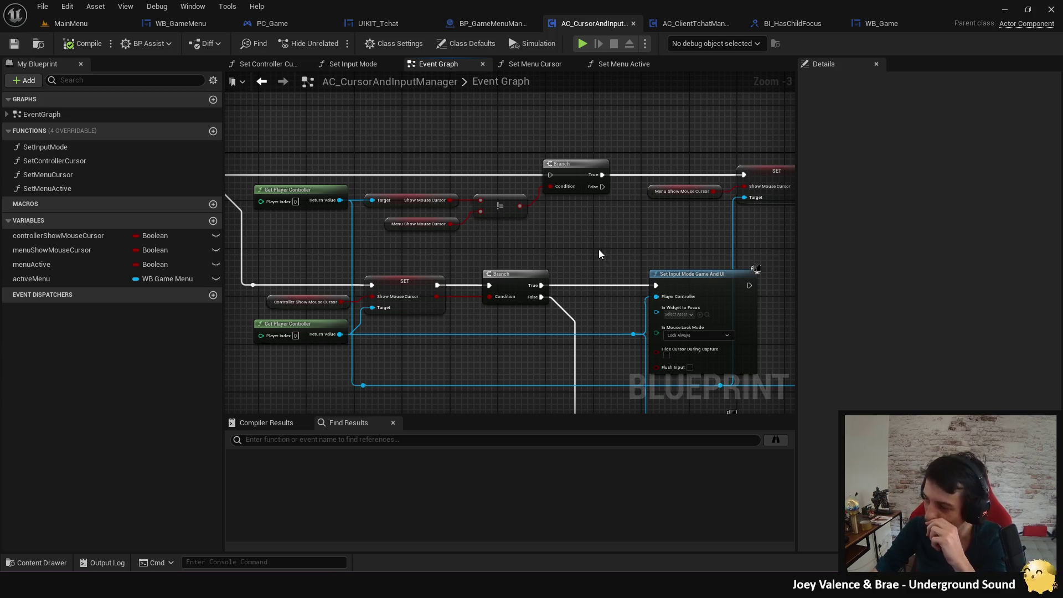
pyautogui.moveTo(586, 238); pyautogui.dragTo(629, 208)
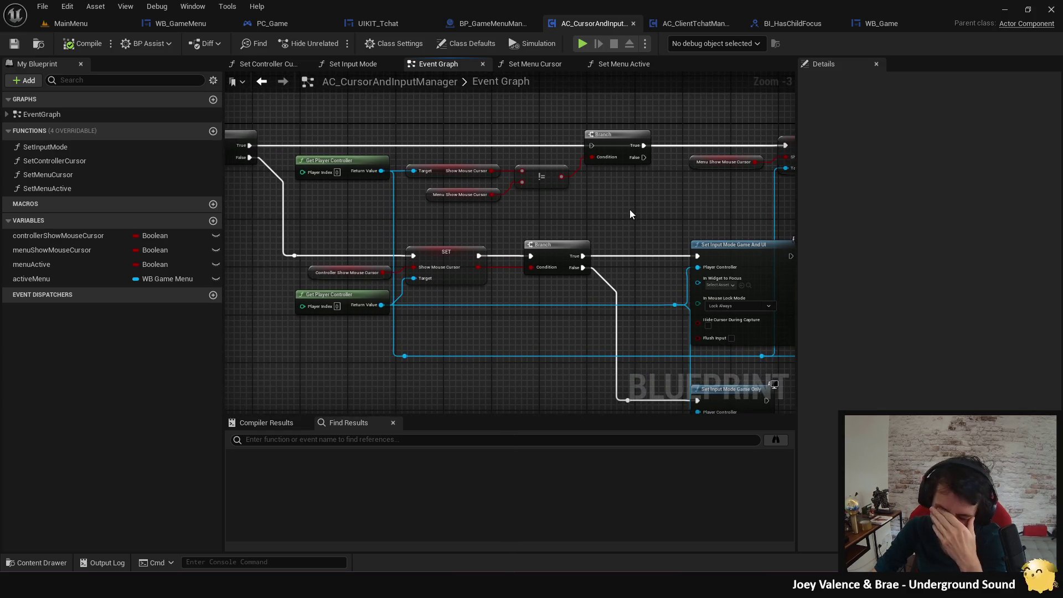
pyautogui.moveTo(630, 210); pyautogui.dragTo(684, 252)
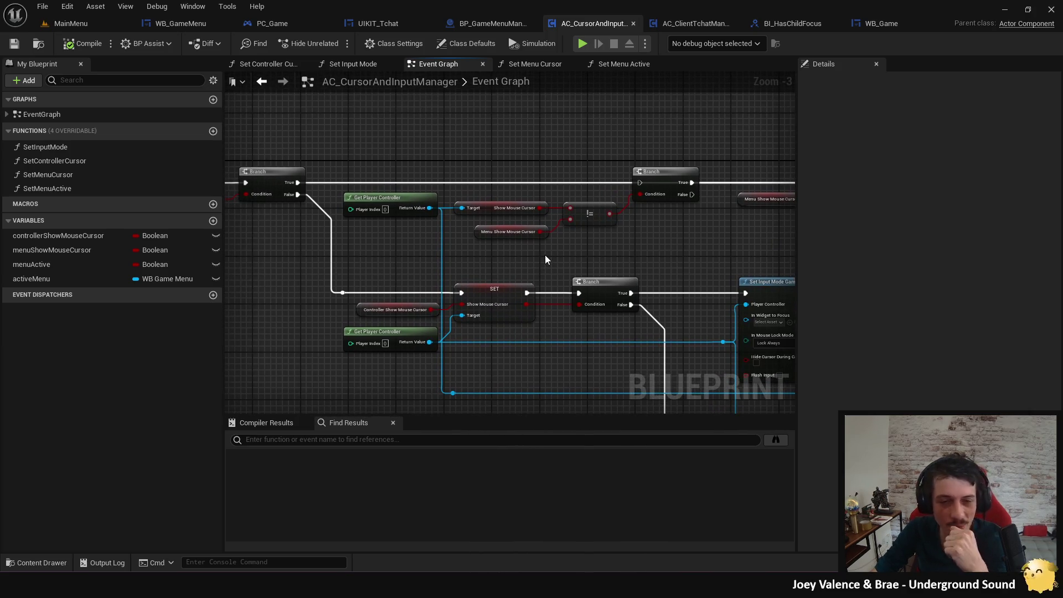
pyautogui.moveTo(543, 254)
pyautogui.mouseDown()
pyautogui.moveTo(576, 254)
pyautogui.moveTo(439, 235)
pyautogui.moveTo(795, 260)
pyautogui.mouseUp()
pyautogui.moveTo(423, 305)
pyautogui.mouseDown()
pyautogui.moveTo(325, 302)
pyautogui.moveTo(310, 277)
pyautogui.moveTo(388, 233)
pyautogui.moveTo(532, 337)
pyautogui.moveTo(347, 218)
pyautogui.mouseUp()
pyautogui.scroll(-3, 348, 218)
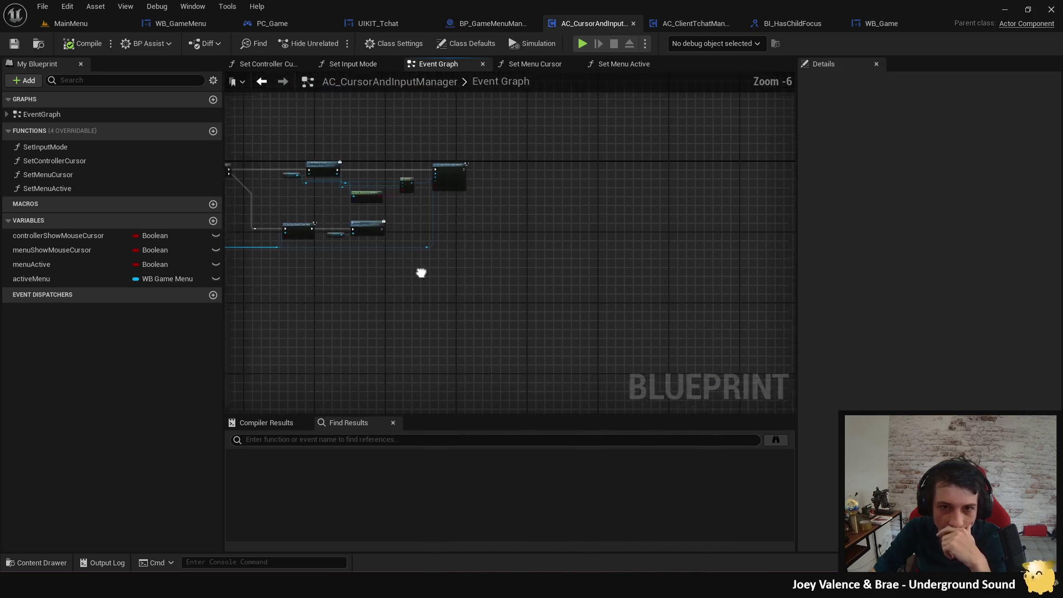
pyautogui.scroll(2, 629, 304)
pyautogui.moveTo(412, 236)
pyautogui.mouseDown()
pyautogui.moveTo(814, 233)
pyautogui.moveTo(833, 259)
pyautogui.mouseUp()
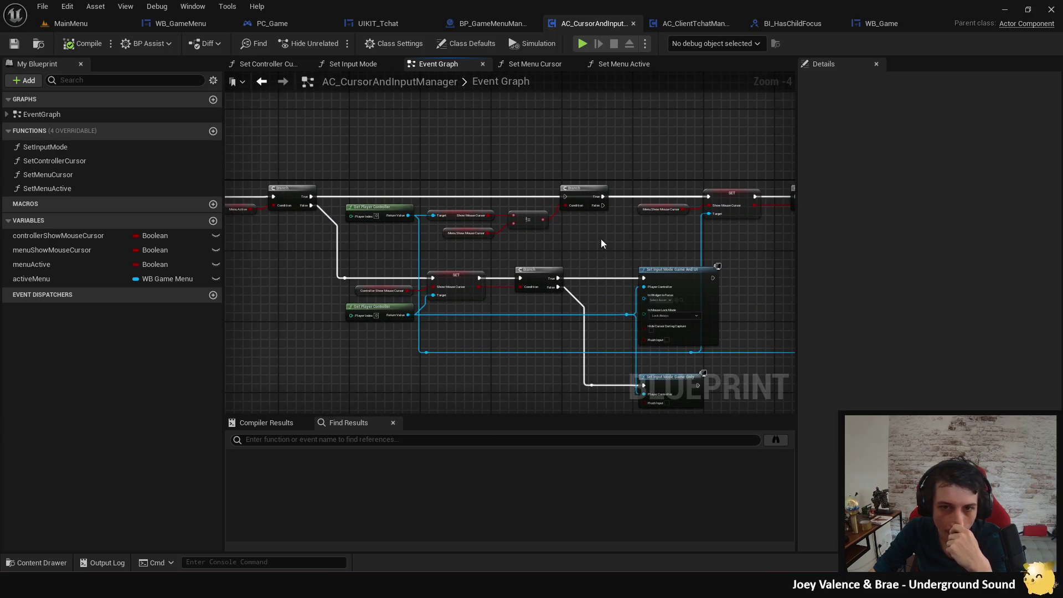
pyautogui.moveTo(590, 240); pyautogui.dragTo(599, 299)
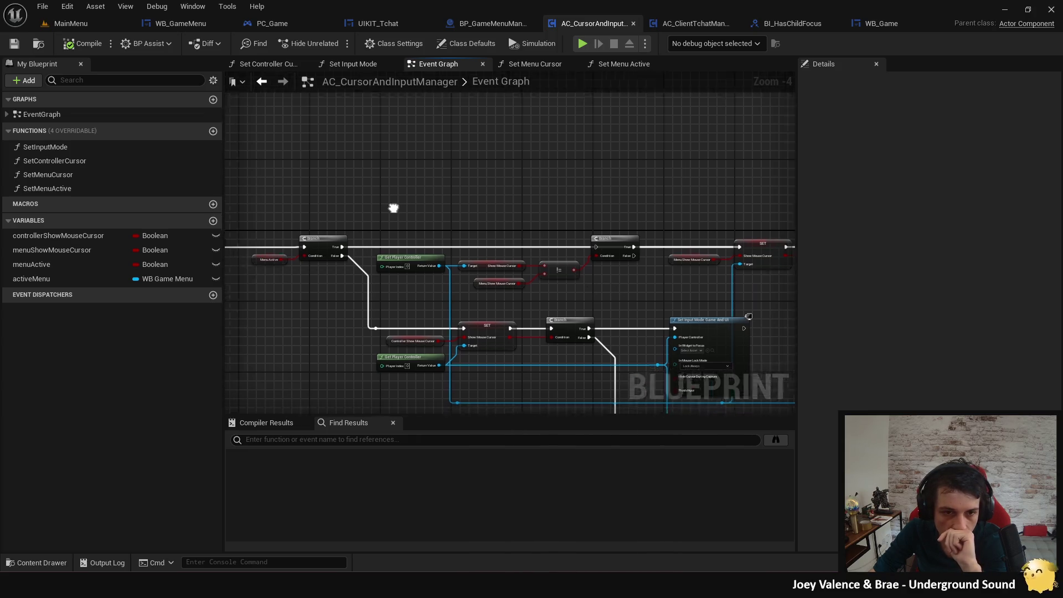
pyautogui.moveTo(380, 209); pyautogui.dragTo(500, 194)
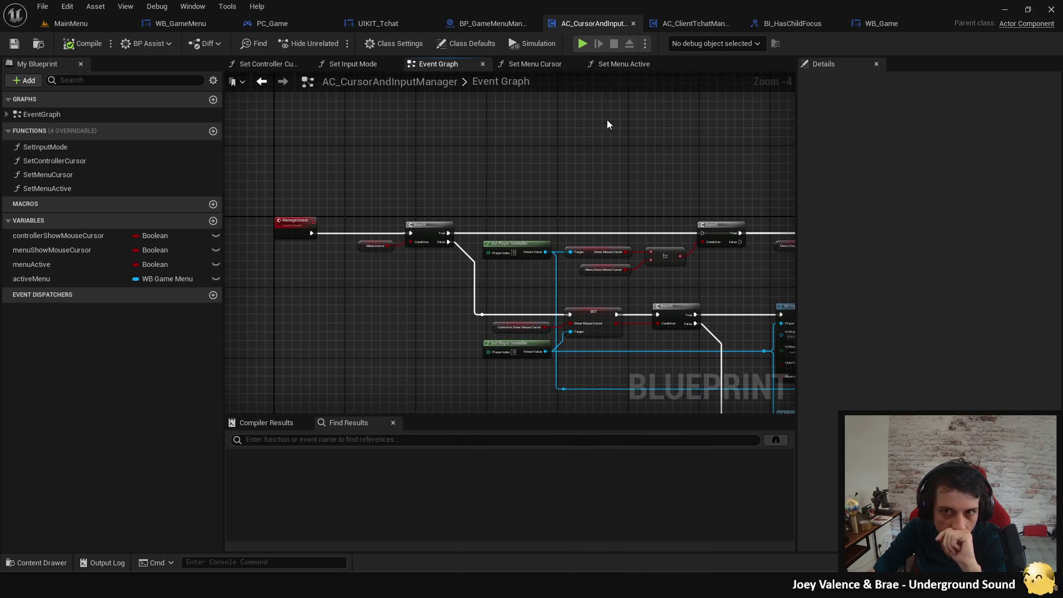
# Review the Set Menu Active and Set Menu Cursor function graphs, then switch to BP_GameMenuManager.
pyautogui.click(630, 65)
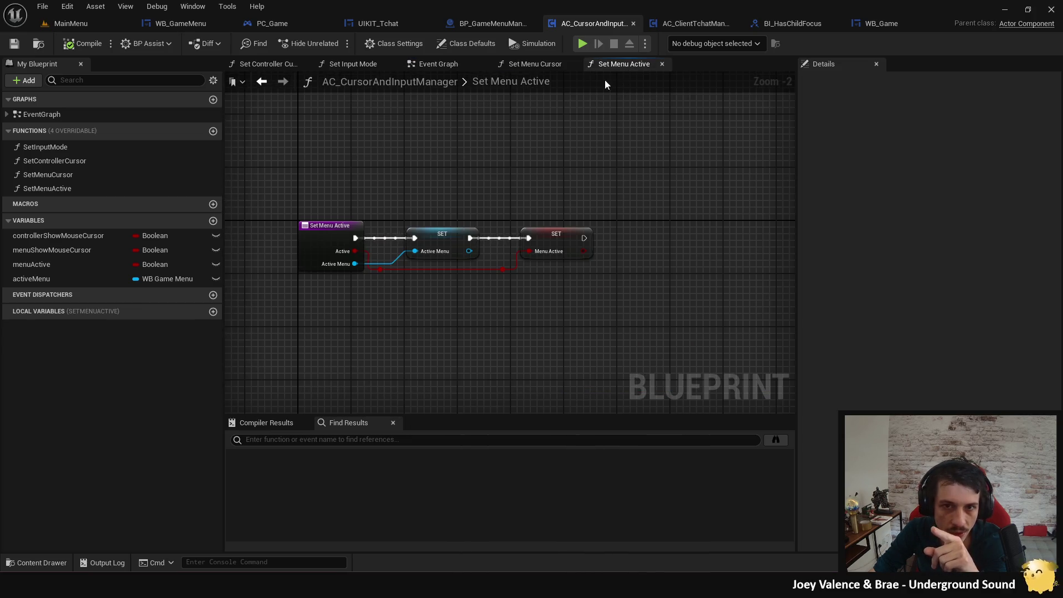
pyautogui.click(437, 65)
pyautogui.scroll(3, 447, 164)
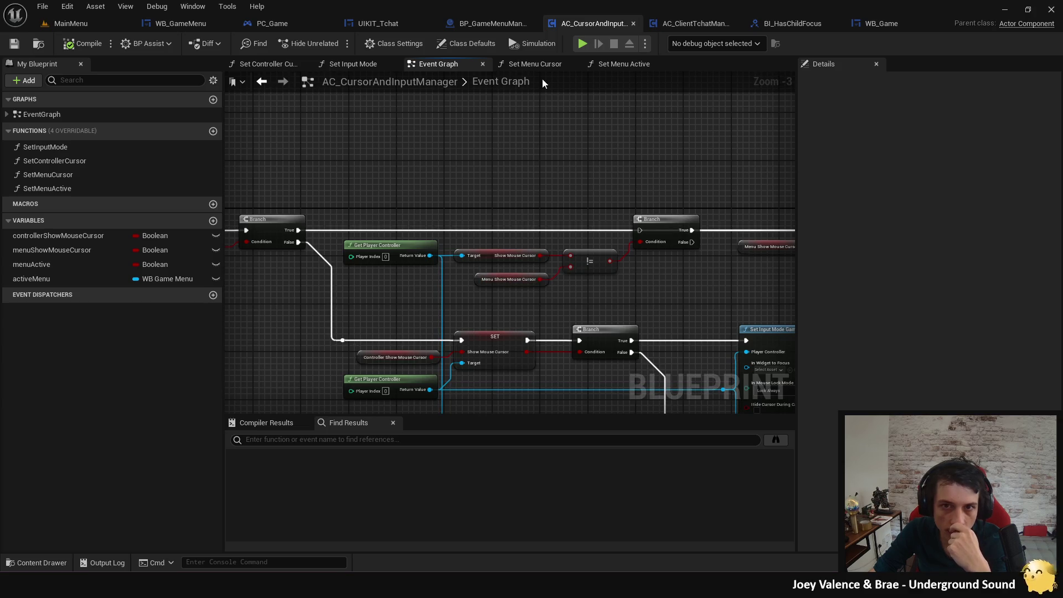
pyautogui.click(535, 64)
pyautogui.moveTo(554, 184)
pyautogui.mouseDown()
pyautogui.moveTo(495, 176)
pyautogui.moveTo(506, 176)
pyautogui.mouseUp()
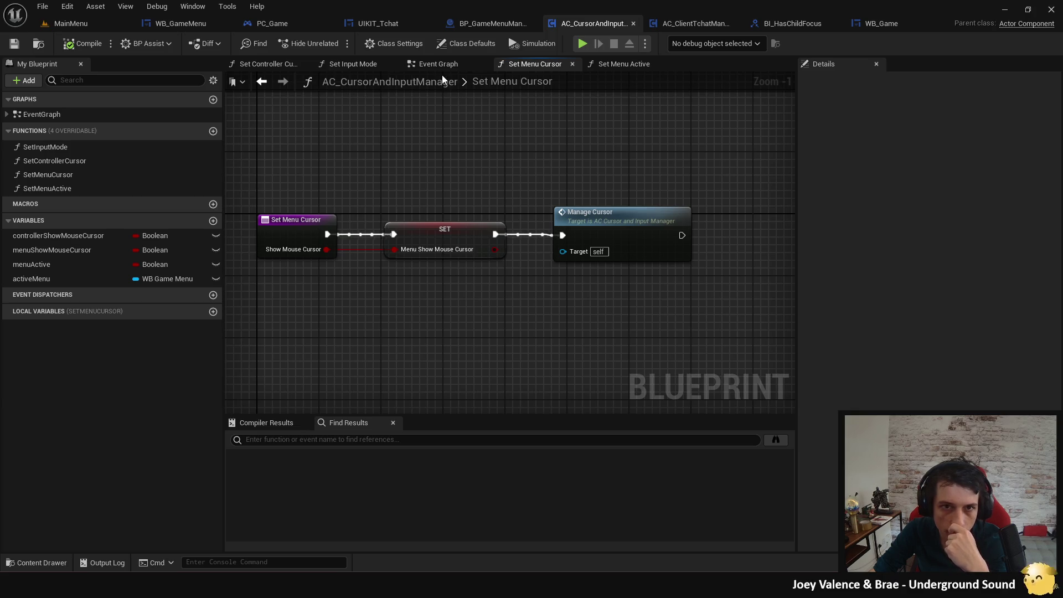
pyautogui.click(492, 24)
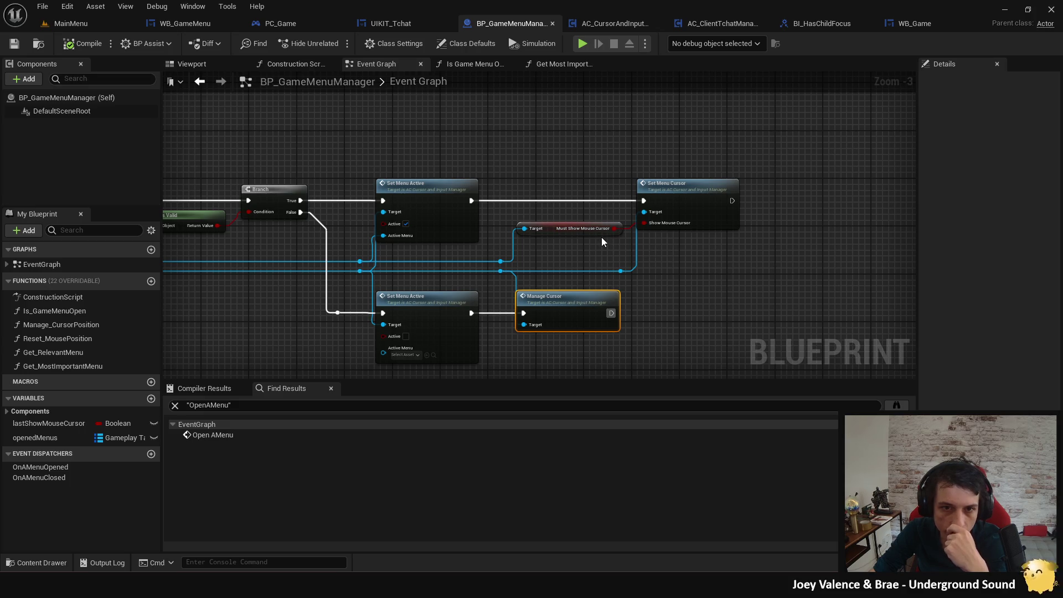
pyautogui.moveTo(472, 270); pyautogui.dragTo(660, 258)
pyautogui.moveTo(283, 244); pyautogui.dragTo(634, 268)
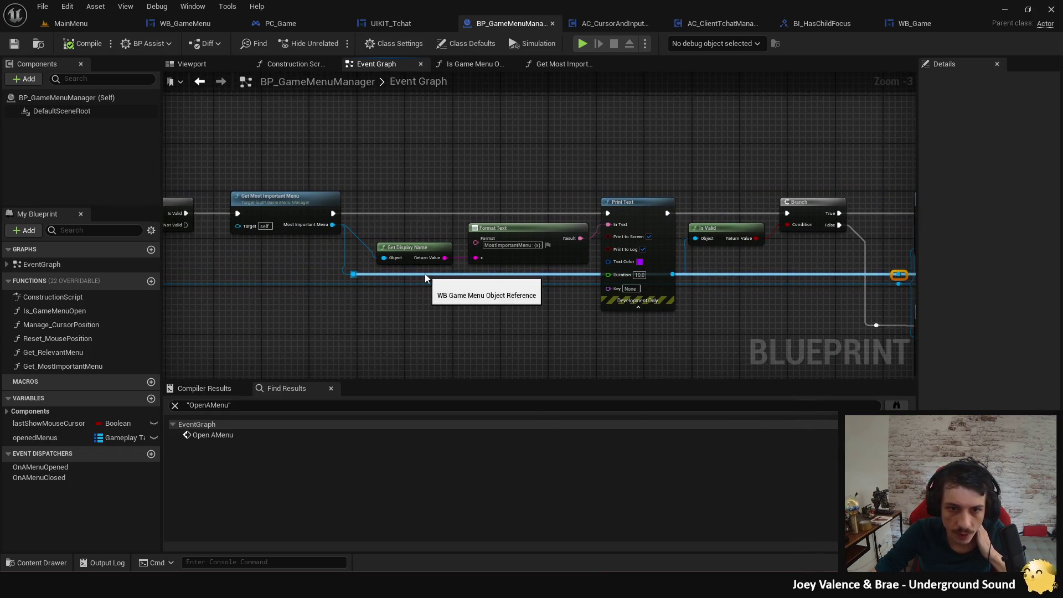
pyautogui.moveTo(427, 276); pyautogui.dragTo(628, 259)
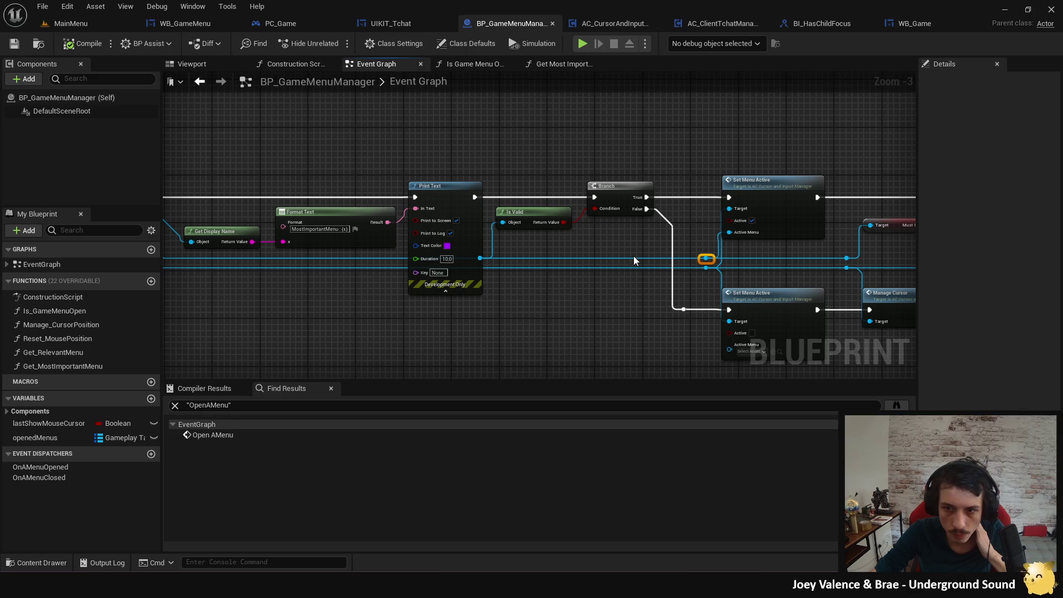
pyautogui.click(808, 233)
pyautogui.moveTo(826, 267); pyautogui.dragTo(673, 267)
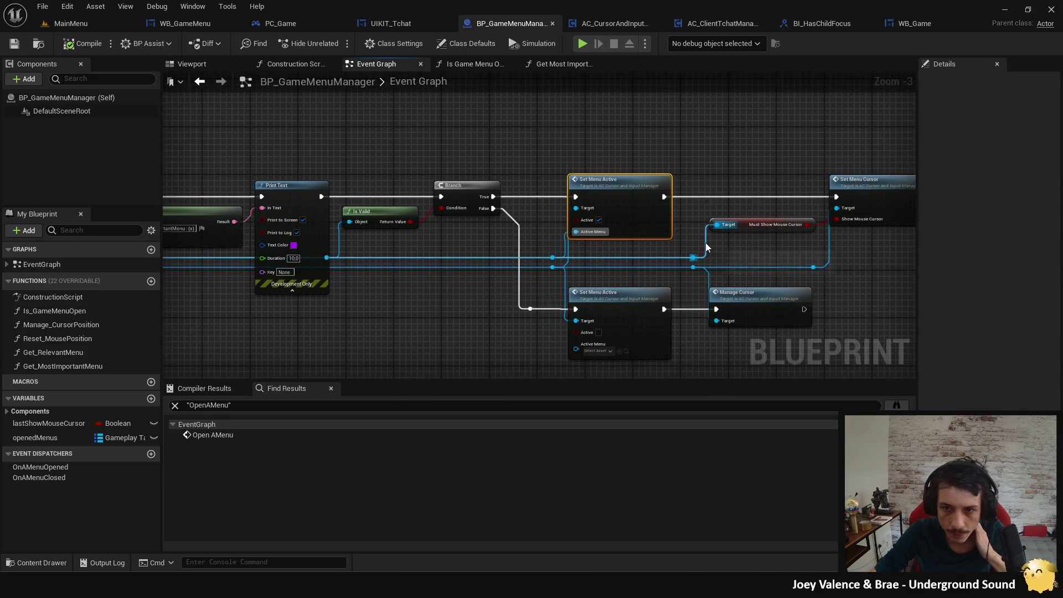
pyautogui.moveTo(766, 254); pyautogui.dragTo(625, 258)
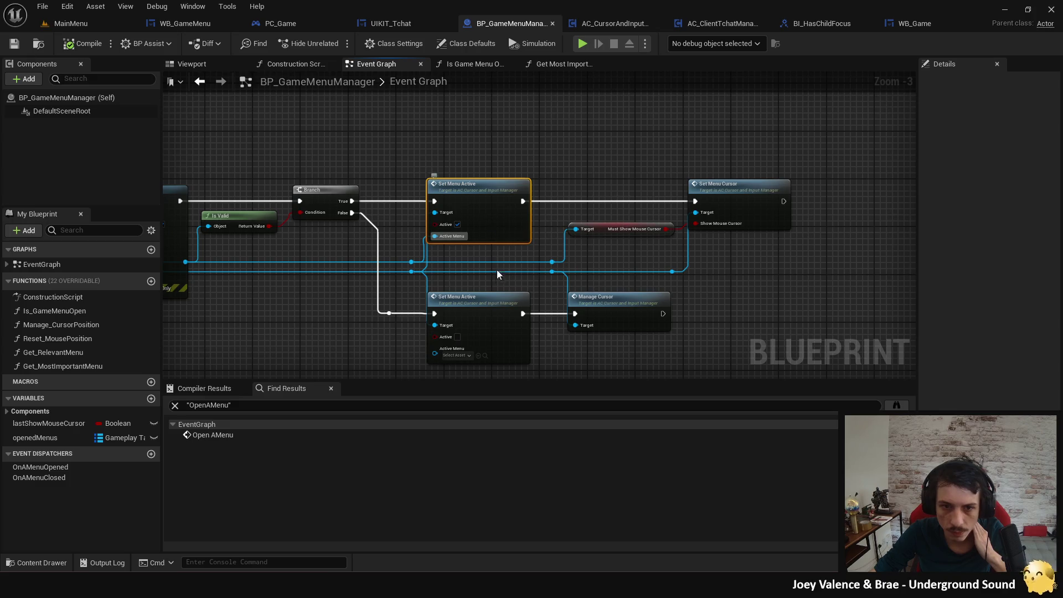
pyautogui.moveTo(476, 237)
pyautogui.mouseDown()
pyautogui.moveTo(582, 249)
pyautogui.moveTo(801, 244)
pyautogui.mouseUp()
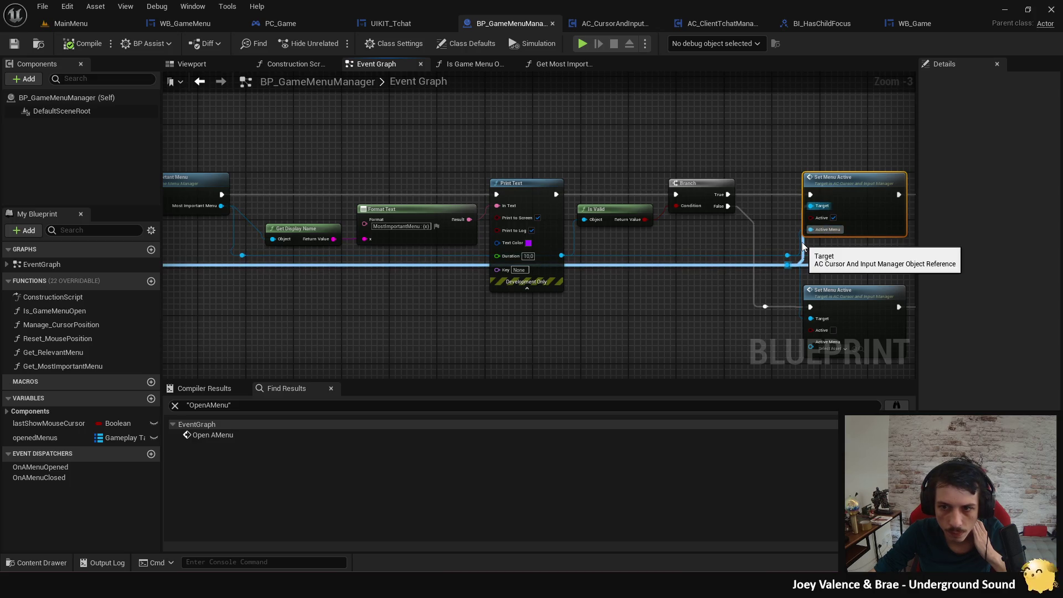
pyautogui.moveTo(803, 246); pyautogui.dragTo(907, 323)
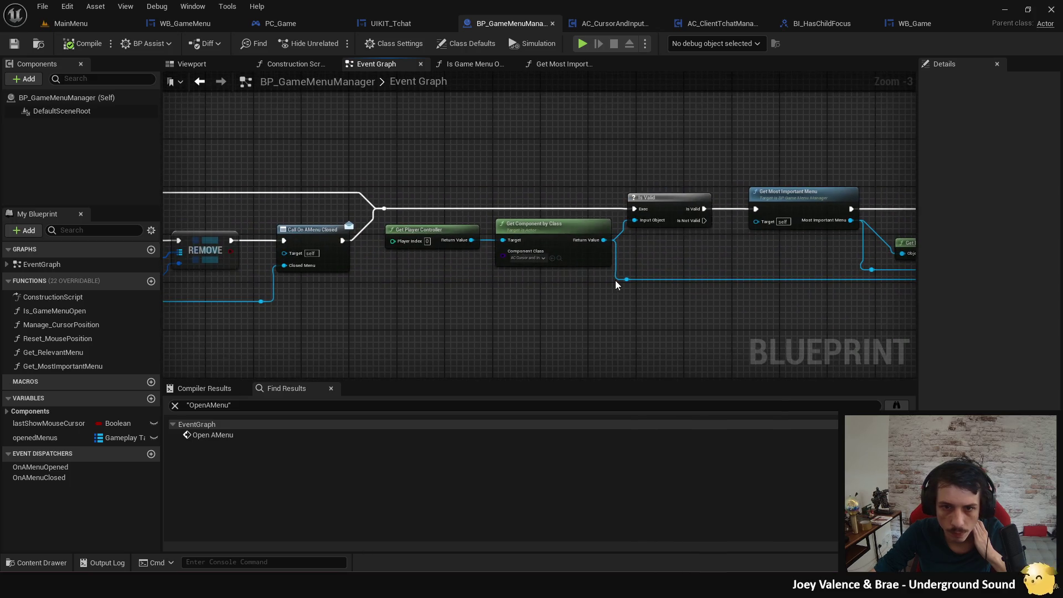
pyautogui.moveTo(628, 283)
pyautogui.mouseDown()
pyautogui.moveTo(523, 290)
pyautogui.moveTo(406, 277)
pyautogui.mouseUp()
pyautogui.moveTo(451, 200)
pyautogui.mouseDown()
pyautogui.moveTo(497, 304)
pyautogui.moveTo(555, 251)
pyautogui.mouseUp()
# Add a Print String node on the Is Not Valid branch reading 'SHOULD NOT HAPPEN'.
pyautogui.write('print')
pyautogui.press('Return')
pyautogui.click(593, 275)
pyautogui.write('SHOULD NOT HAPPEN')
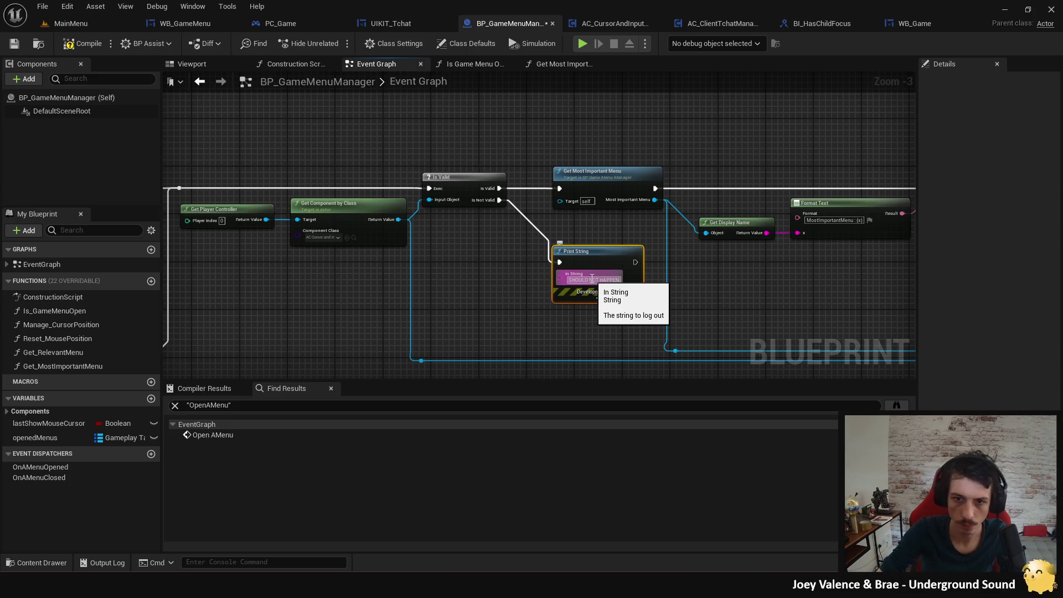
# Set the Print String text colour to red and its duration to 20 seconds.
pyautogui.click(599, 299)
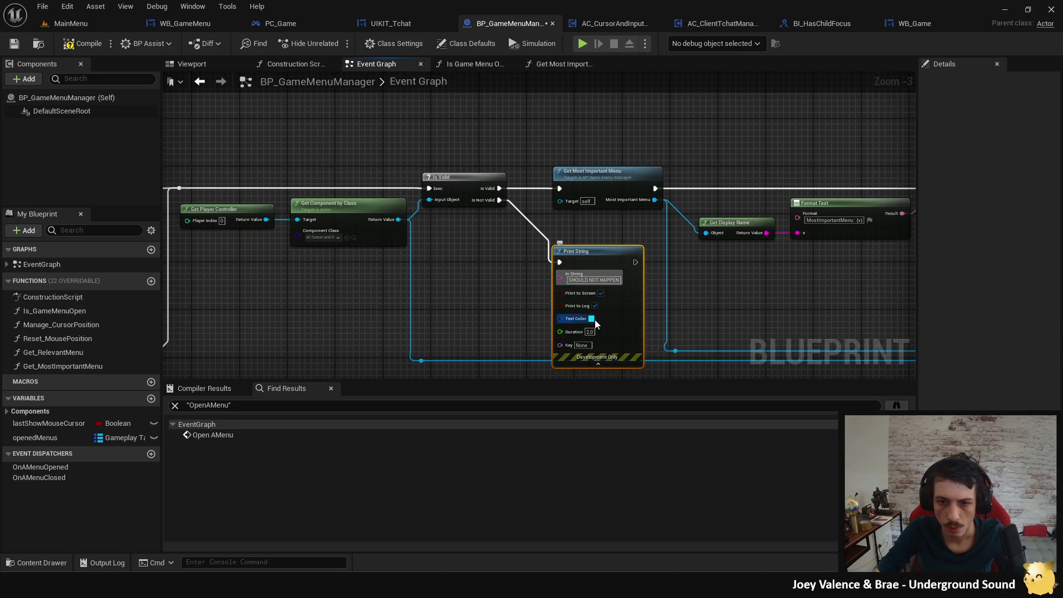
pyautogui.click(592, 319)
pyautogui.click(663, 310)
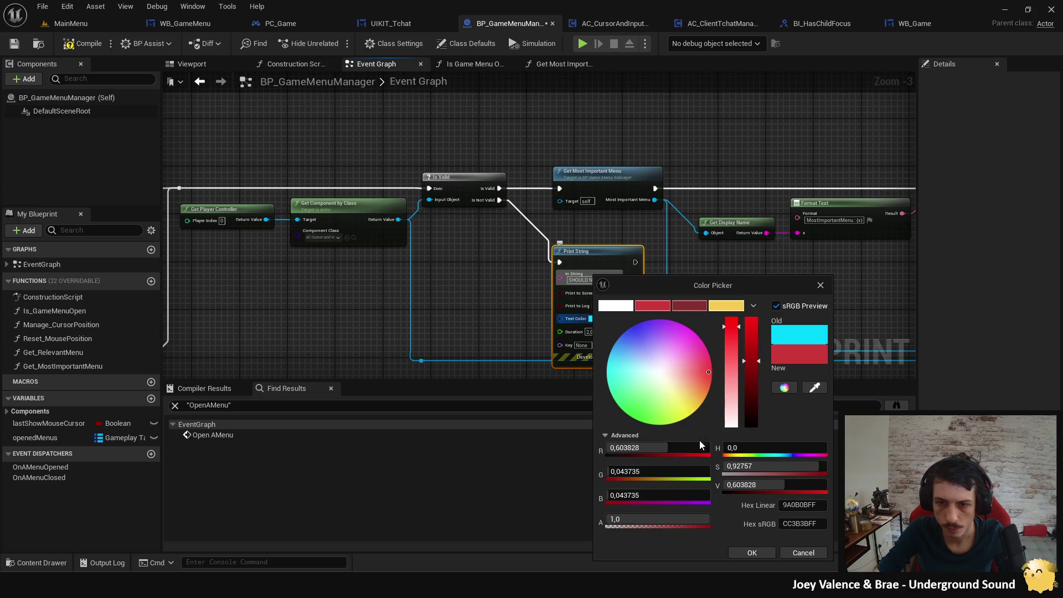
pyautogui.click(753, 553)
pyautogui.click(590, 332)
pyautogui.write('20')
pyautogui.press('Return')
pyautogui.click(715, 326)
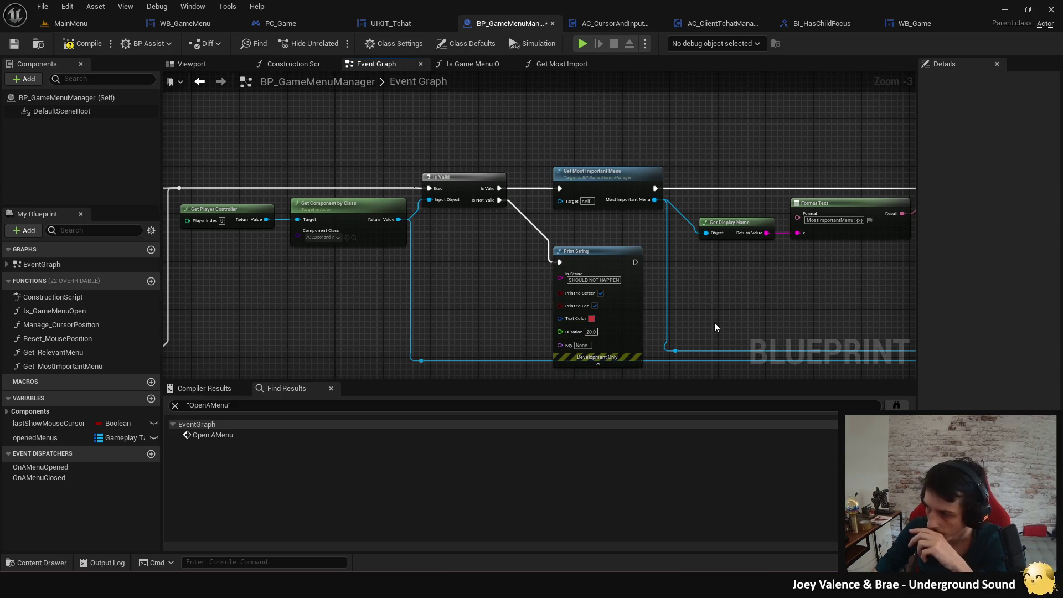
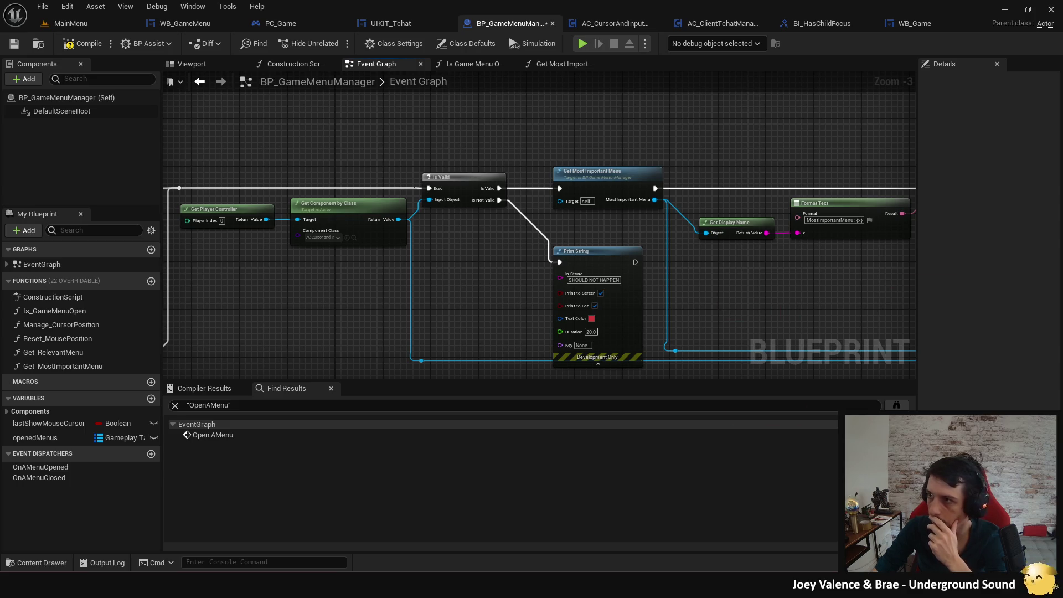
# Bring up the Get Input Mode documentation in the browser, maximized, and skim it.
pyautogui.hotkey('alt', 'Tab')
pyautogui.doubleClick(342, 155)
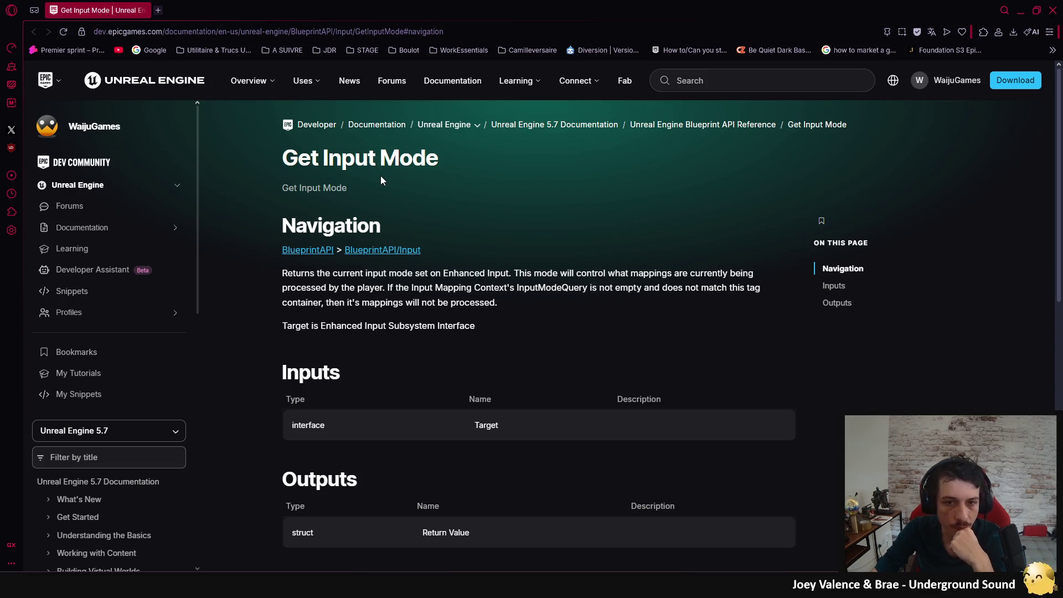
pyautogui.scroll(-2, 385, 182)
pyautogui.scroll(2, 386, 185)
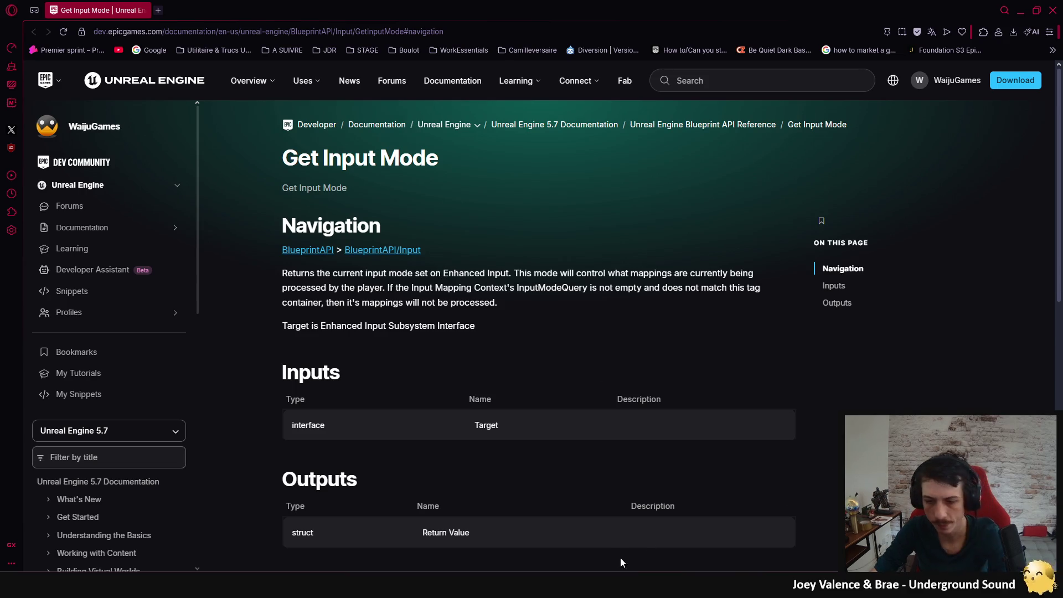
# Search all graph actions for 'getinputmode' and then 'getinput', adding no node.
pyautogui.hotkey('alt', 'Tab')
pyautogui.rightClick(486, 291)
pyautogui.write('get')
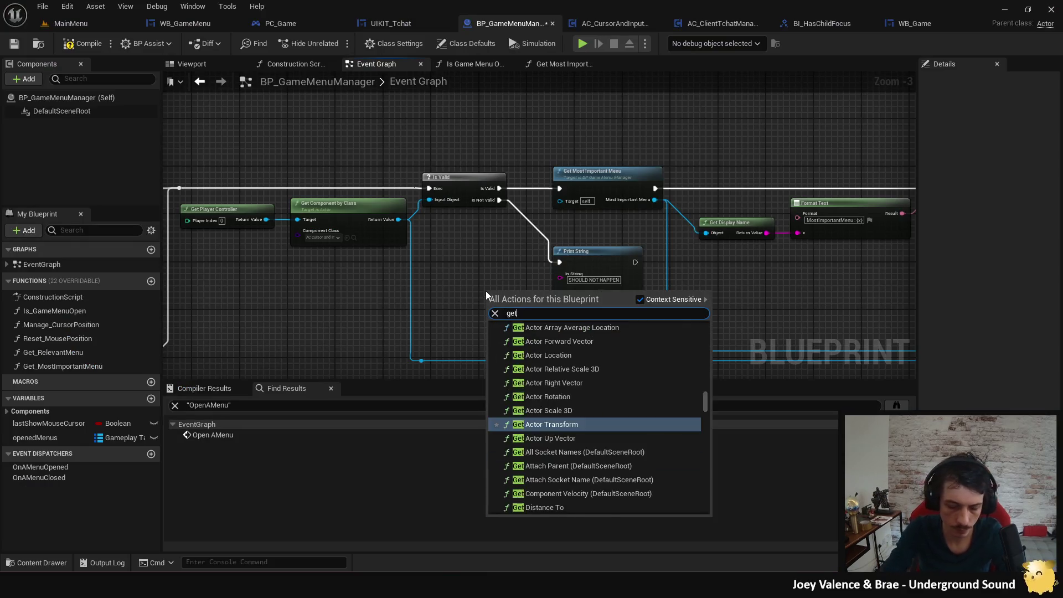
pyautogui.write('inputmode')
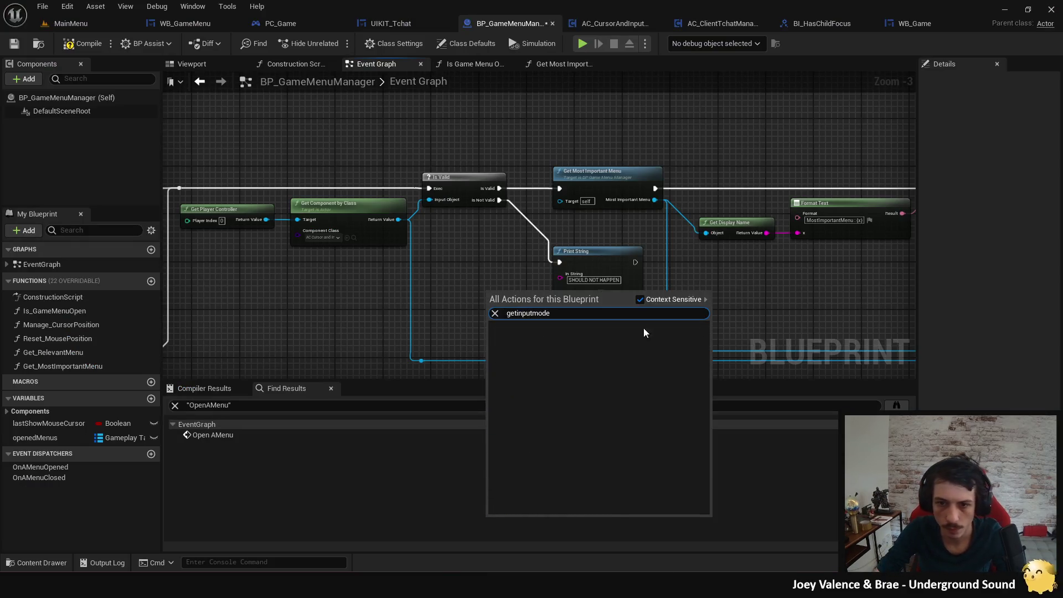
pyautogui.click(639, 299)
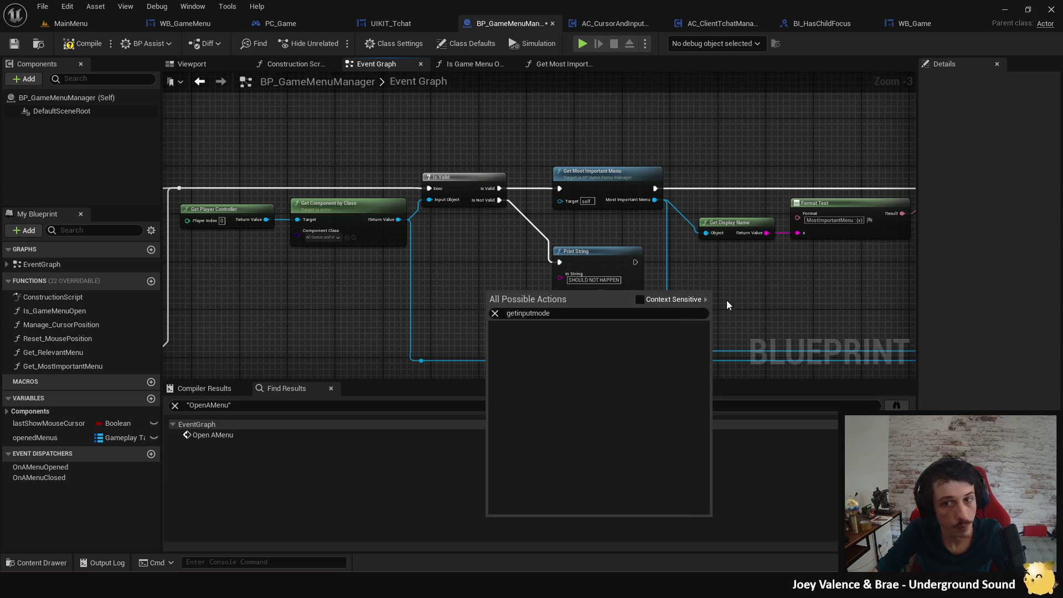
pyautogui.hotkey('ctrl', 'a')
pyautogui.write('getinput')
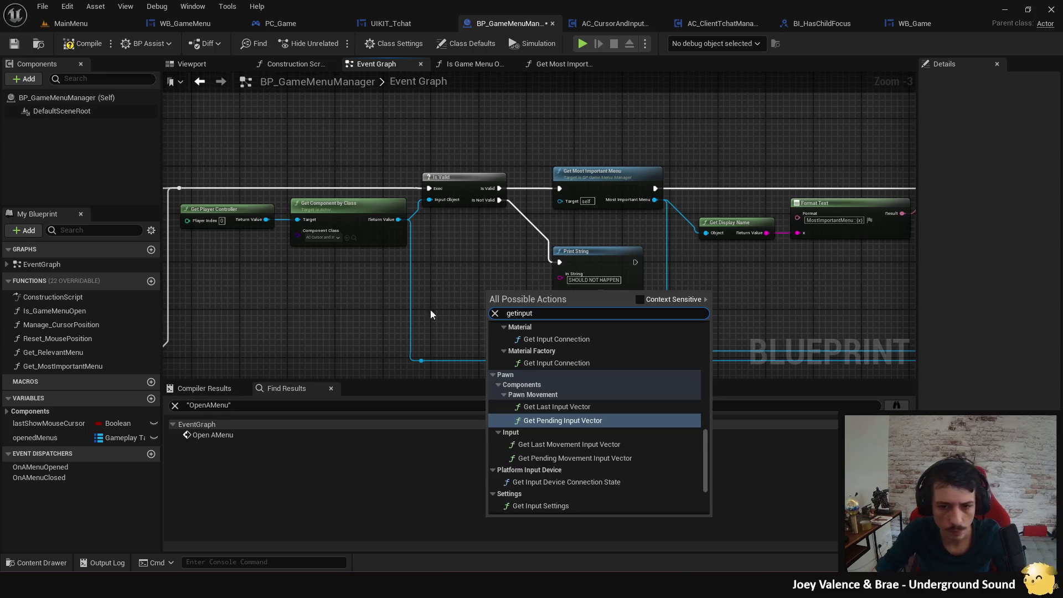
pyautogui.scroll(-3, 564, 404)
pyautogui.scroll(5, 607, 428)
pyautogui.scroll(-8, 638, 449)
pyautogui.click(455, 307)
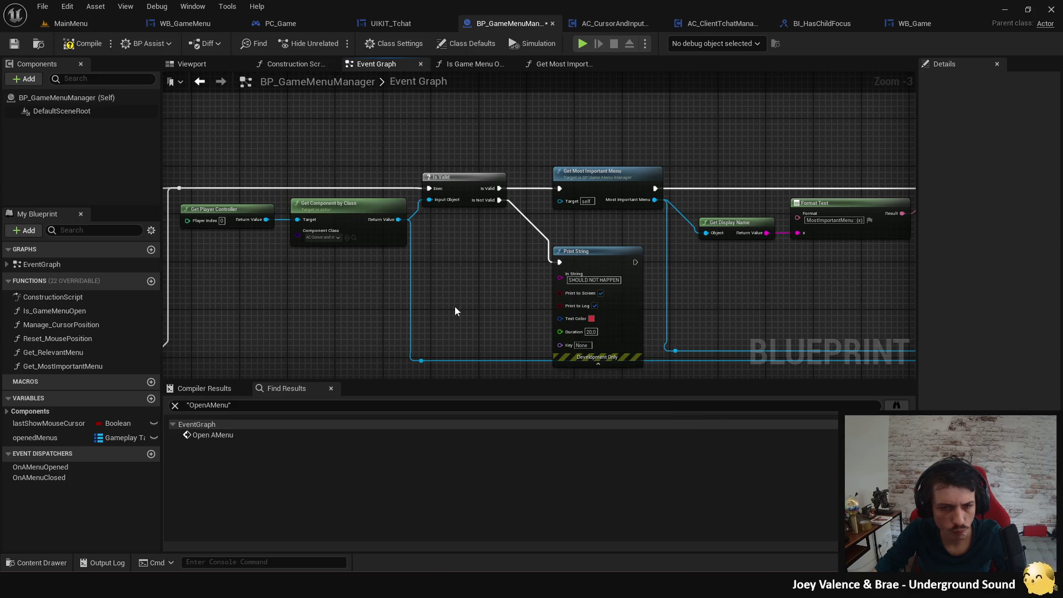
# Try 'getplayer', then 'getinputmode' from the player controller output, cancel, and return to the docs.
pyautogui.rightClick(451, 300)
pyautogui.write('getplayer')
pyautogui.press('Escape')
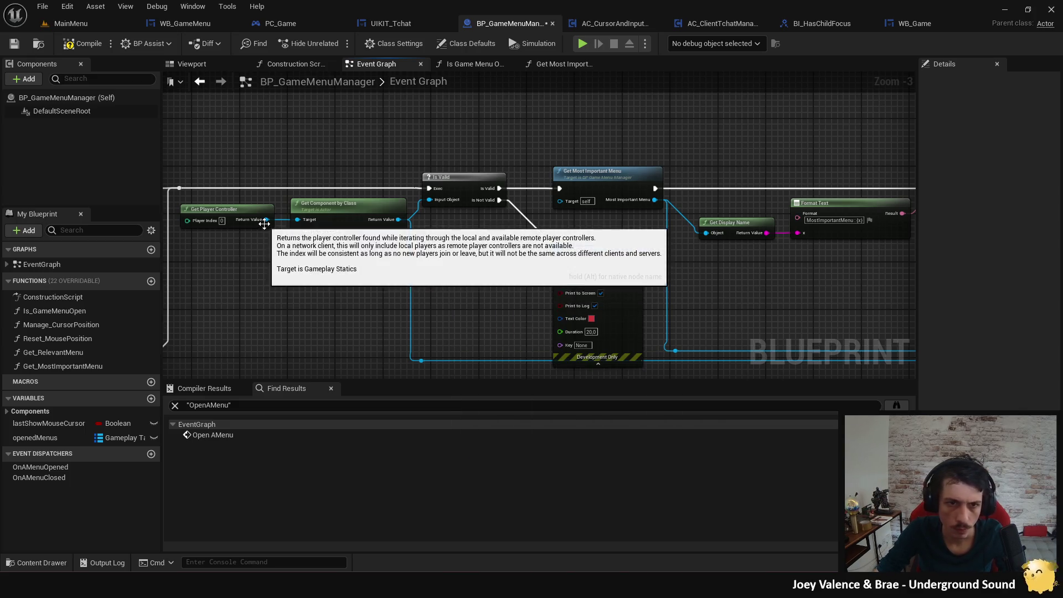
pyautogui.moveTo(266, 220); pyautogui.dragTo(294, 307)
pyautogui.write('get')
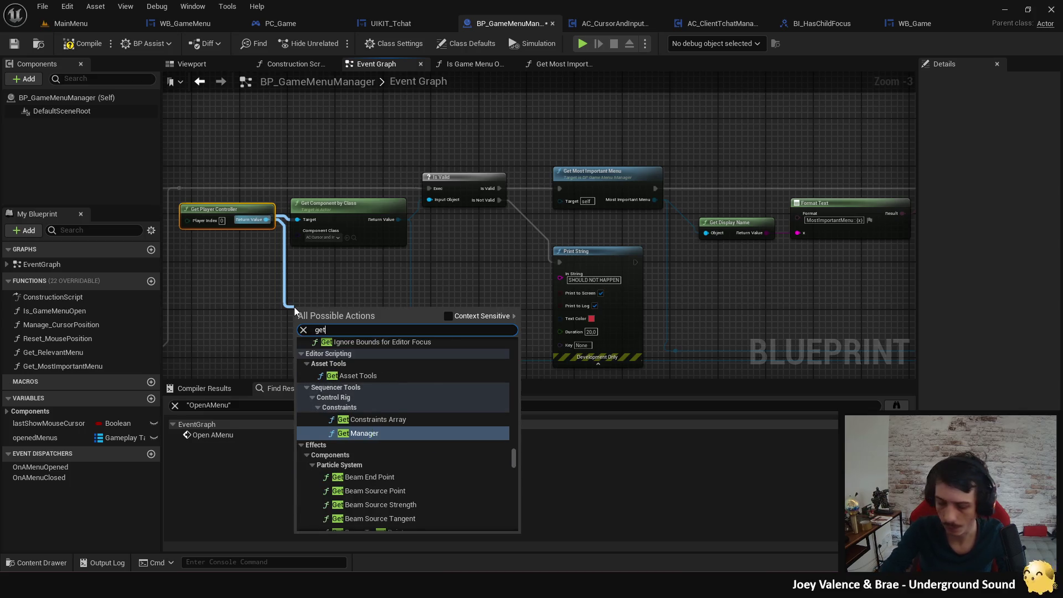
pyautogui.write('inputmode')
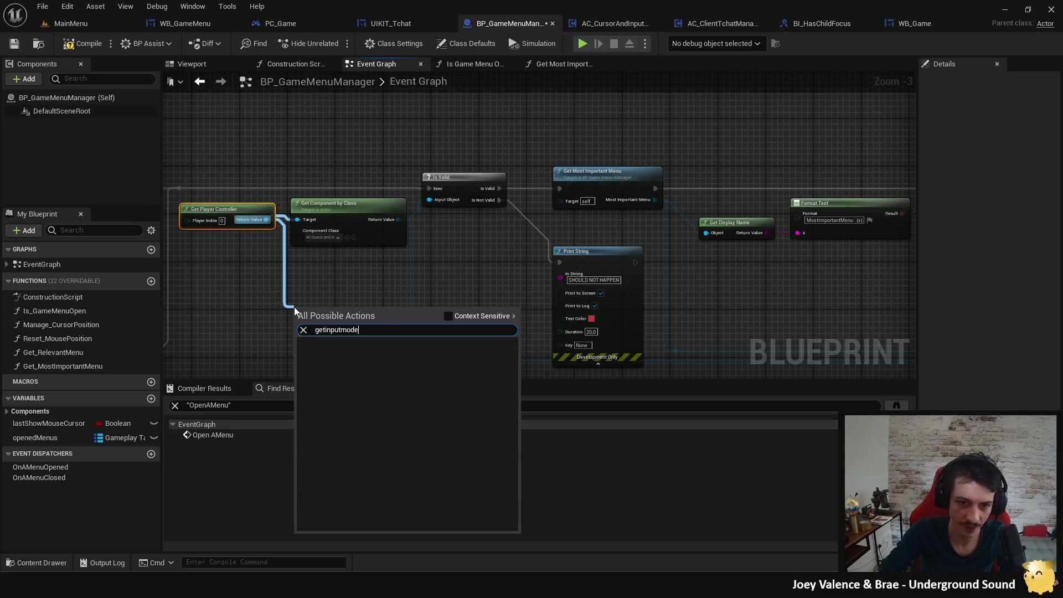
pyautogui.press('Escape')
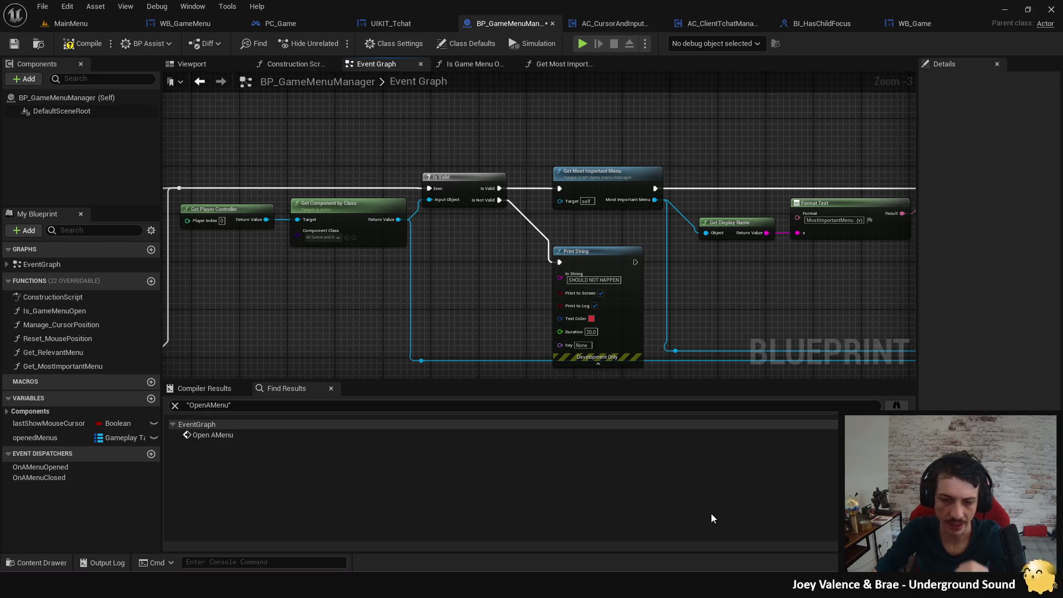
pyautogui.hotkey('alt', 'Tab')
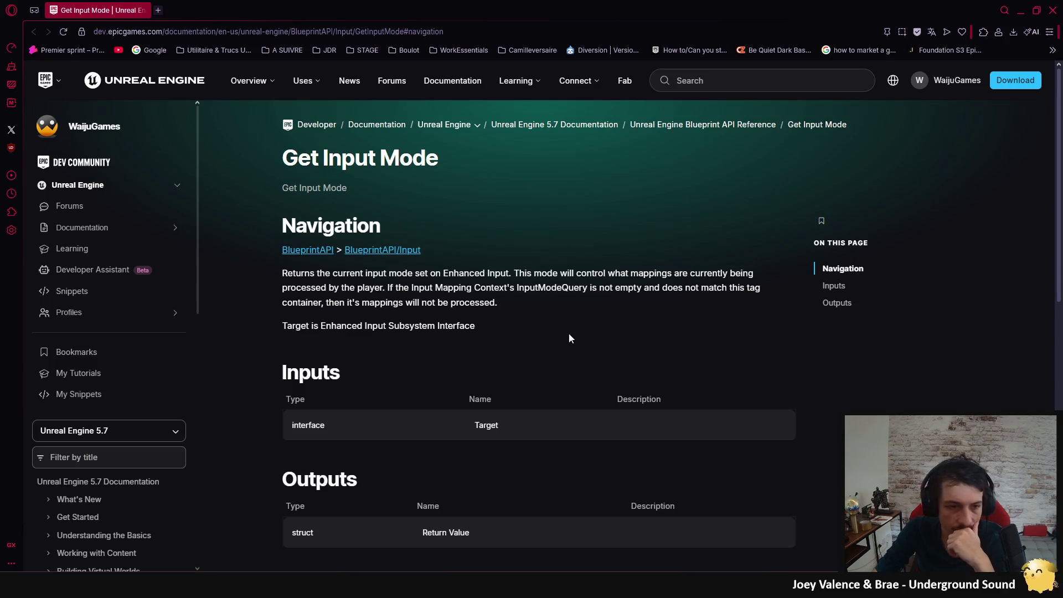
# Switch the docs to the Unreal Engine 5.3 reference, then close the browser and return to the editor.
pyautogui.click(167, 431)
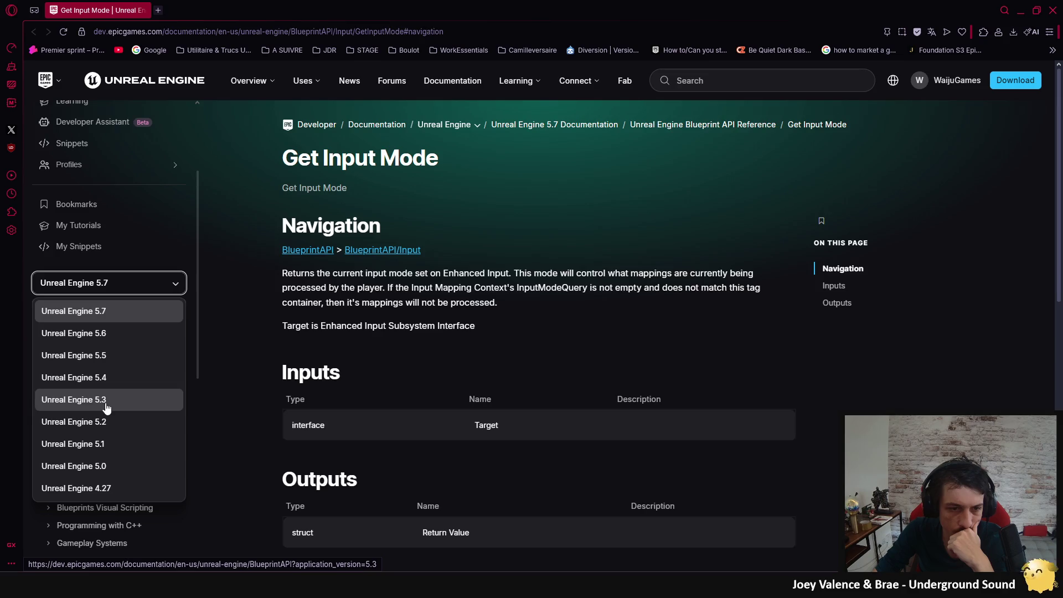
pyautogui.click(107, 402)
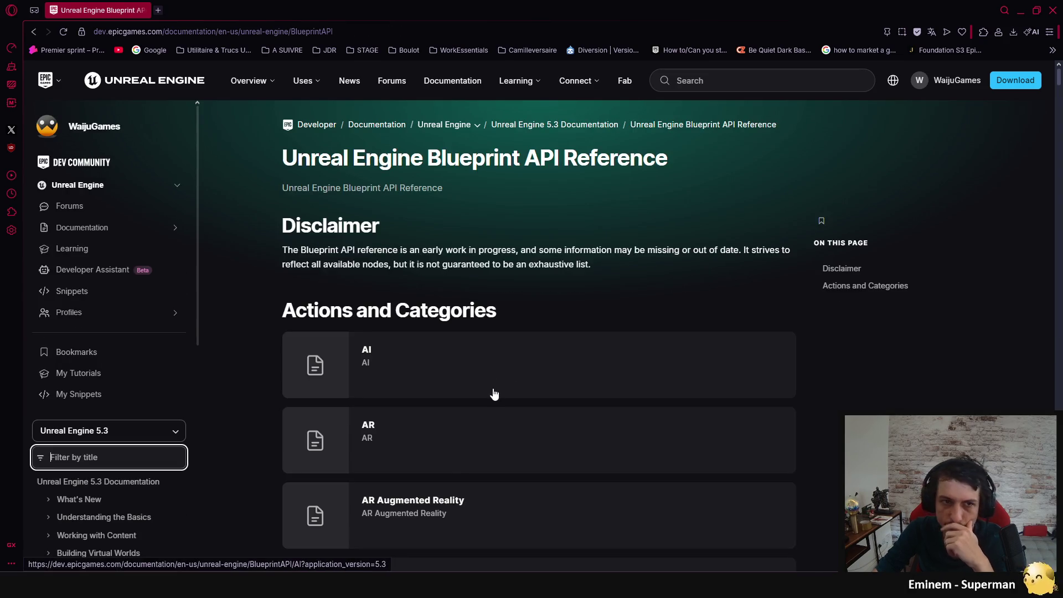
pyautogui.click(1053, 10)
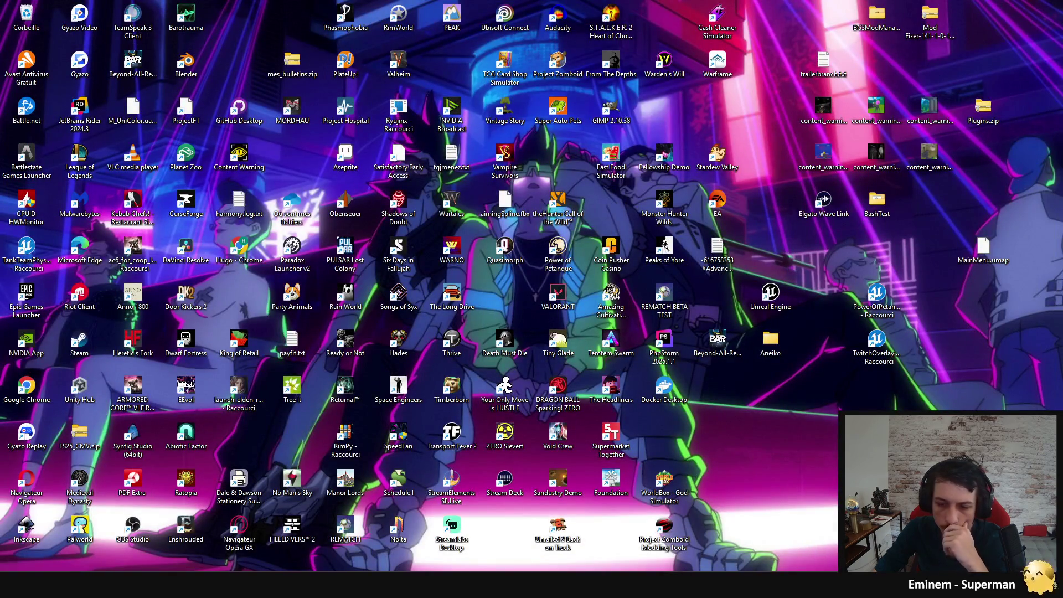
pyautogui.hotkey('alt', 'Tab')
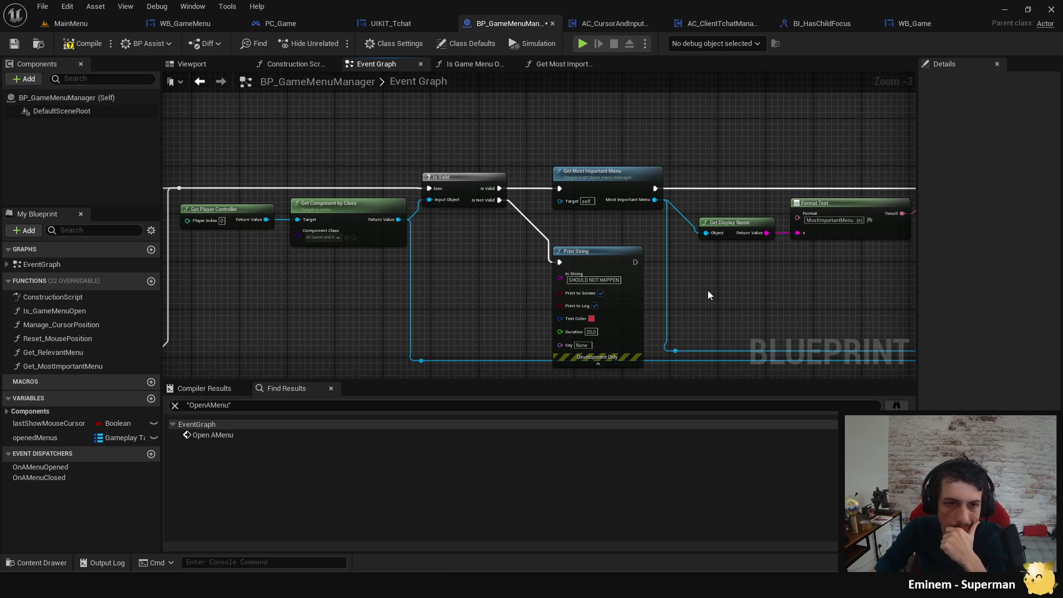
pyautogui.moveTo(708, 290); pyautogui.dragTo(521, 260)
pyautogui.moveTo(586, 260)
pyautogui.mouseDown()
pyautogui.moveTo(572, 279)
pyautogui.moveTo(630, 268)
pyautogui.mouseUp()
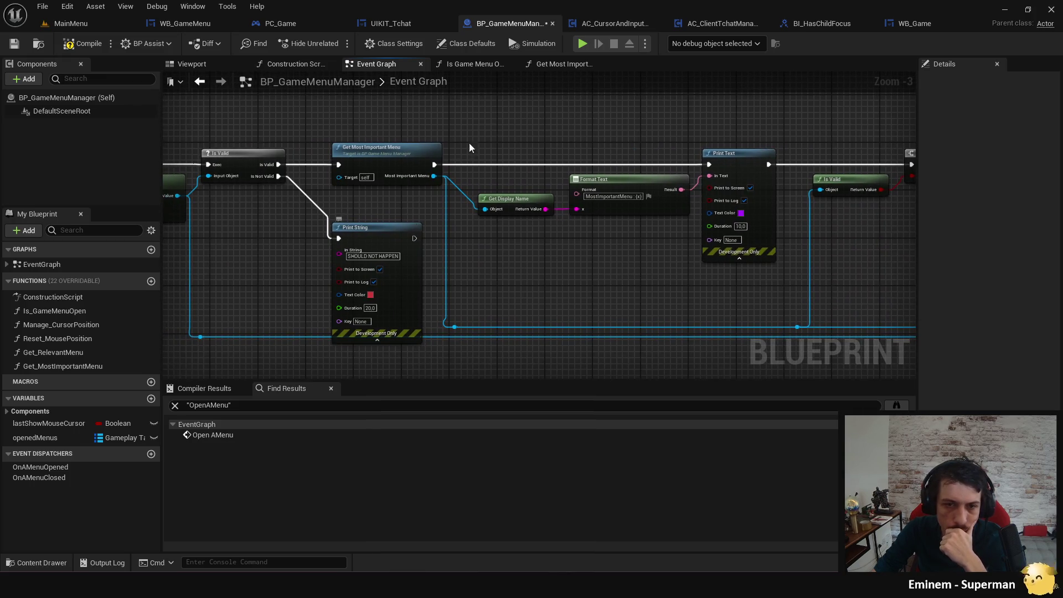
pyautogui.click(583, 43)
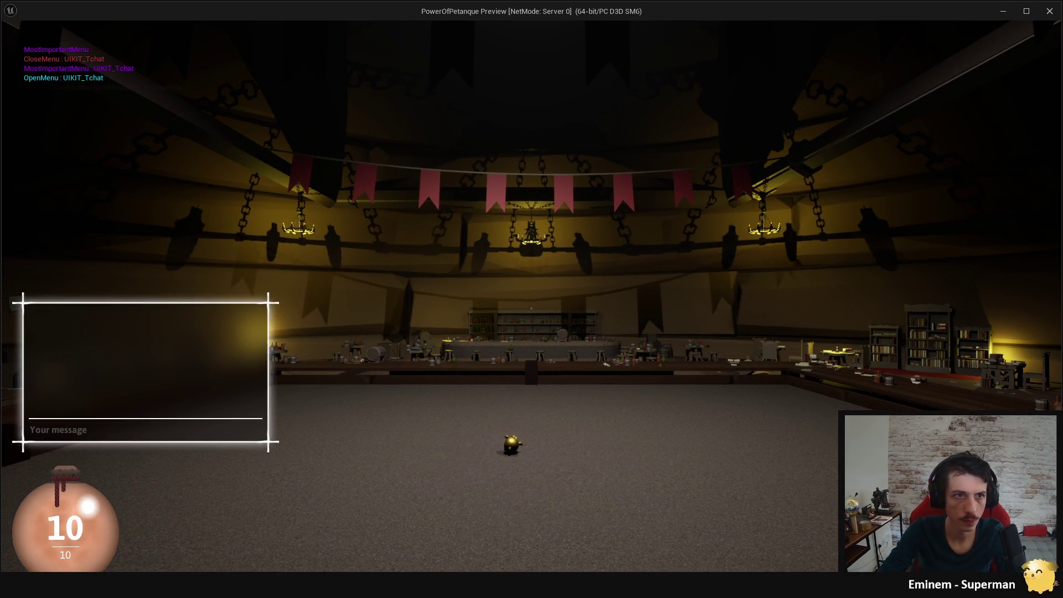
pyautogui.press('Escape')
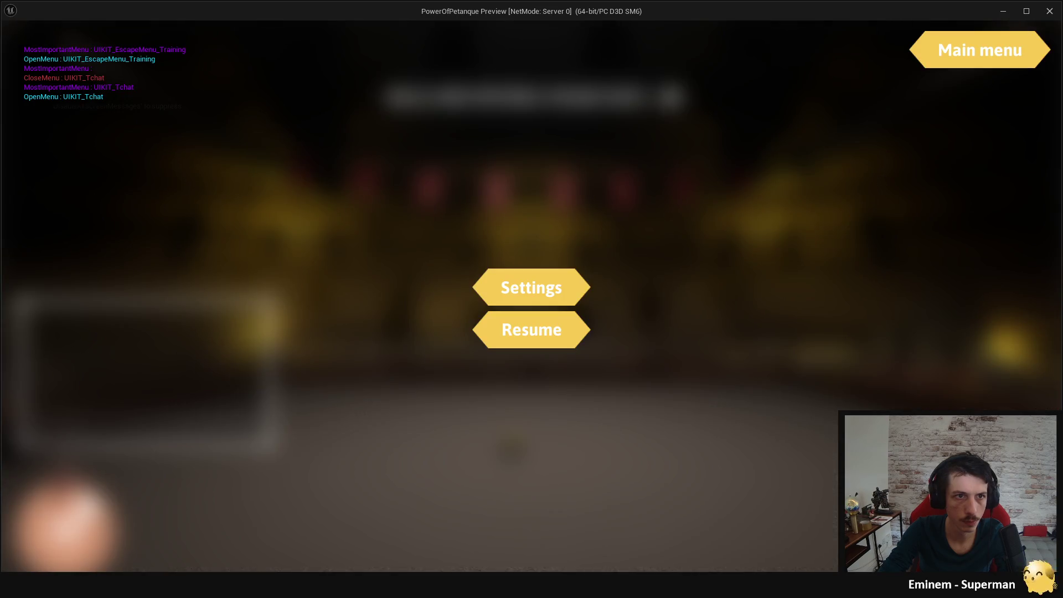
pyautogui.press('Escape')
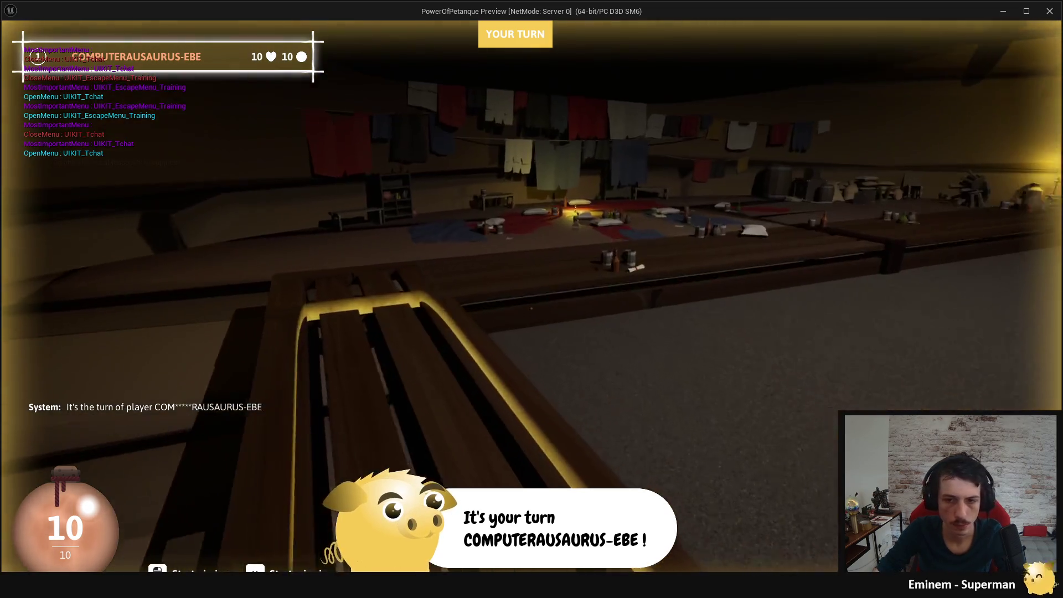
pyautogui.press('Return')
pyautogui.press('Return')
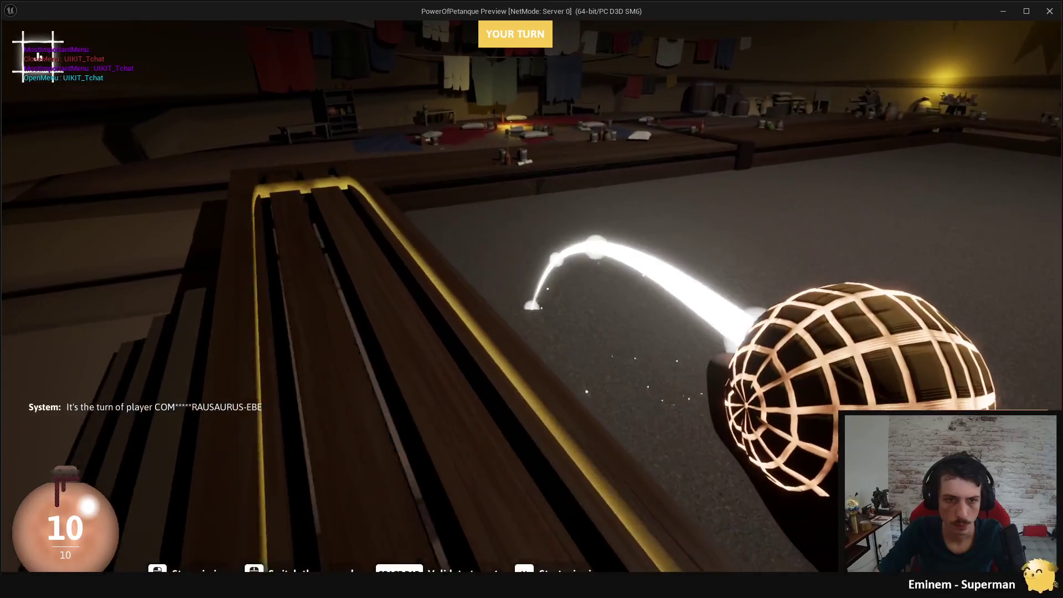
pyautogui.press('Return')
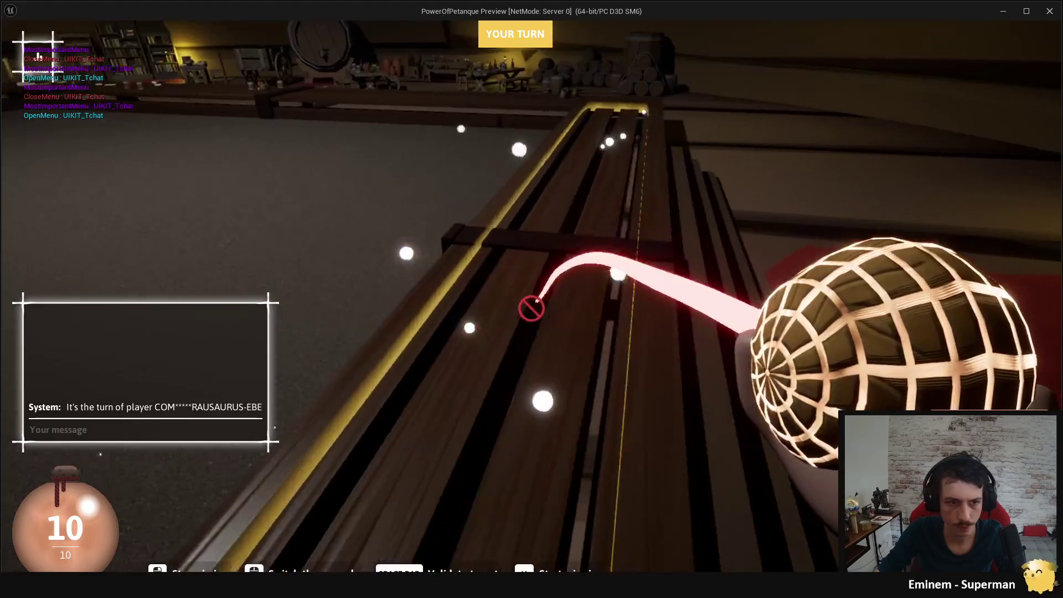
pyautogui.press('Escape')
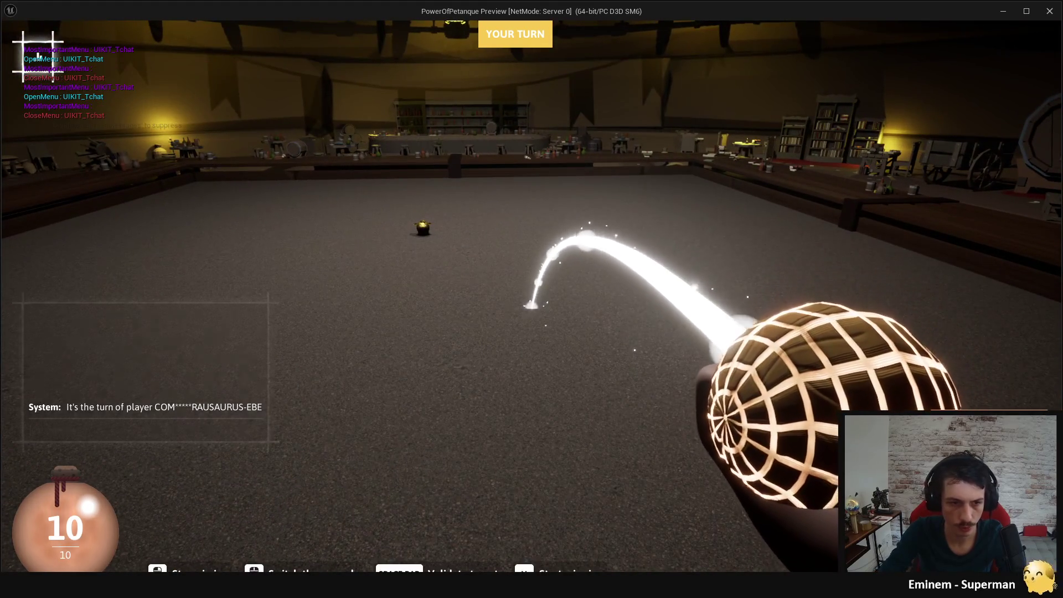
pyautogui.press('Return')
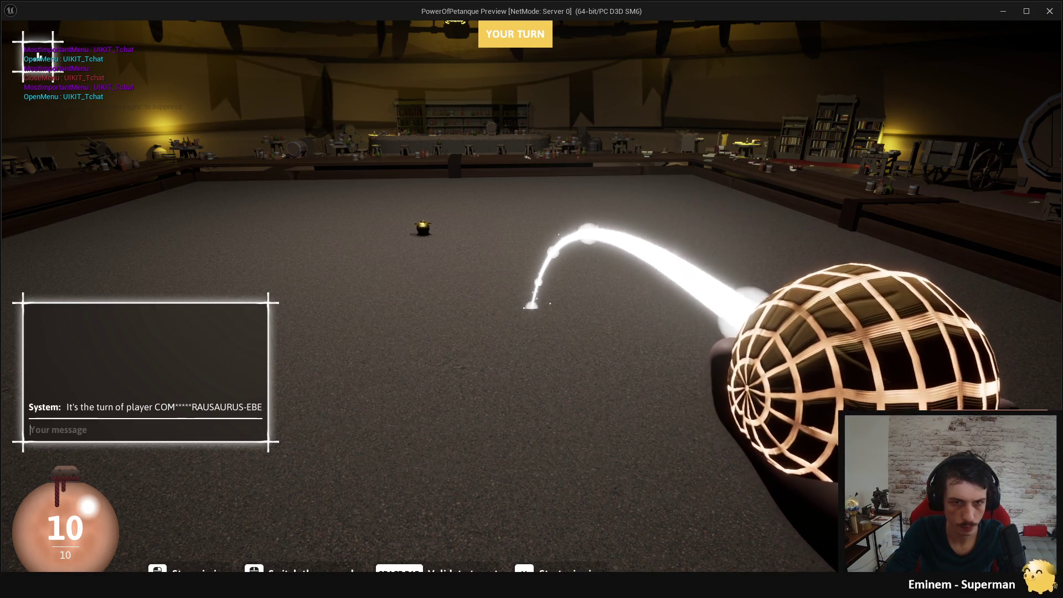
pyautogui.press('Escape')
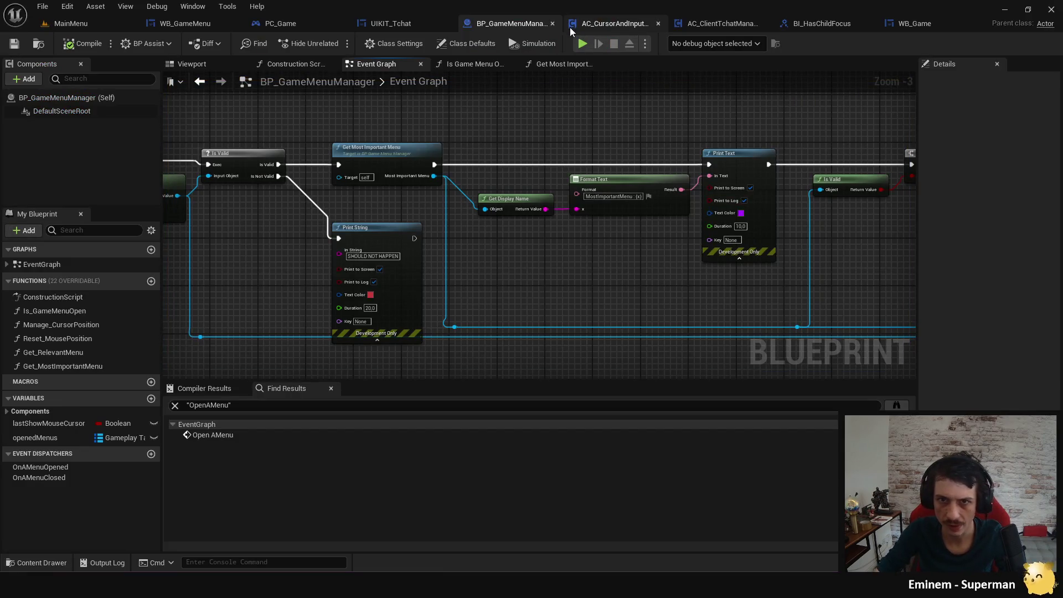
pyautogui.click(580, 43)
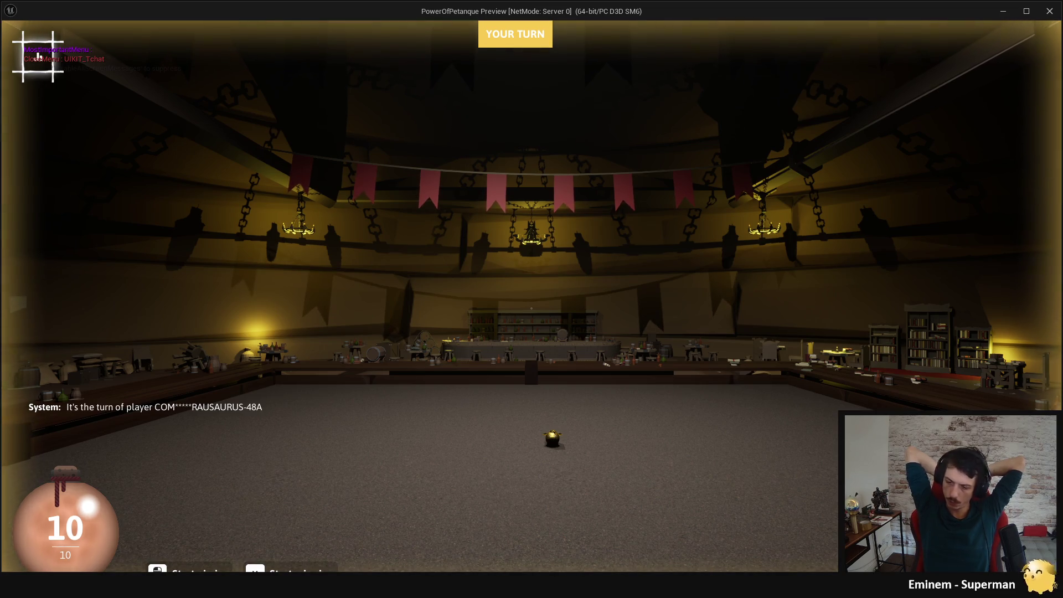
# Trace the menu-opening chain from Set Menu Active to Set Menu Cursor, then view AC_CursorAndInputManager.
pyautogui.press('Escape')
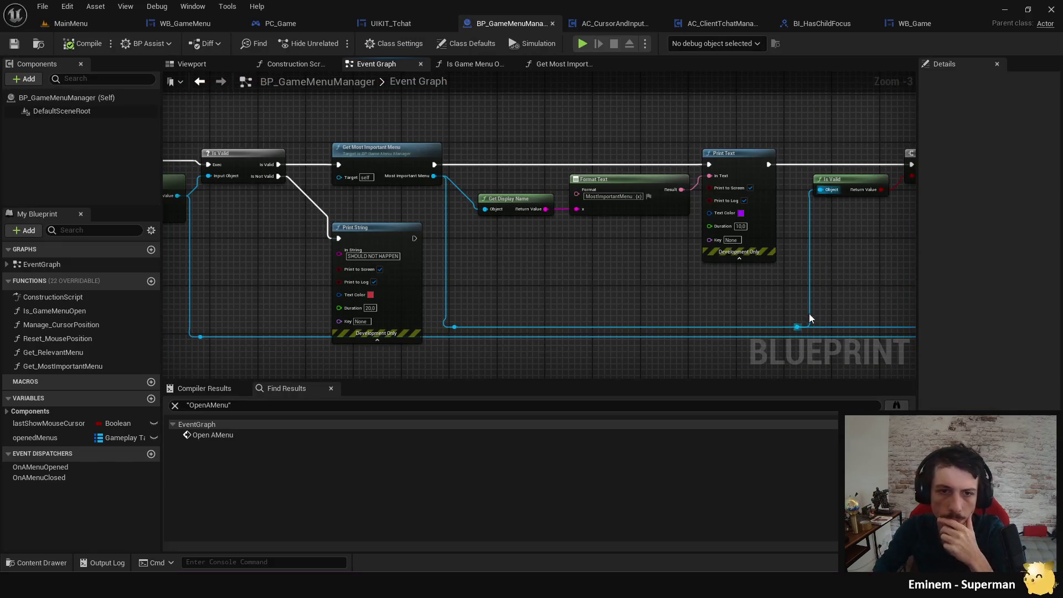
pyautogui.moveTo(577, 295)
pyautogui.mouseDown()
pyautogui.moveTo(420, 285)
pyautogui.moveTo(494, 275)
pyautogui.mouseUp()
pyautogui.scroll(-1, 443, 288)
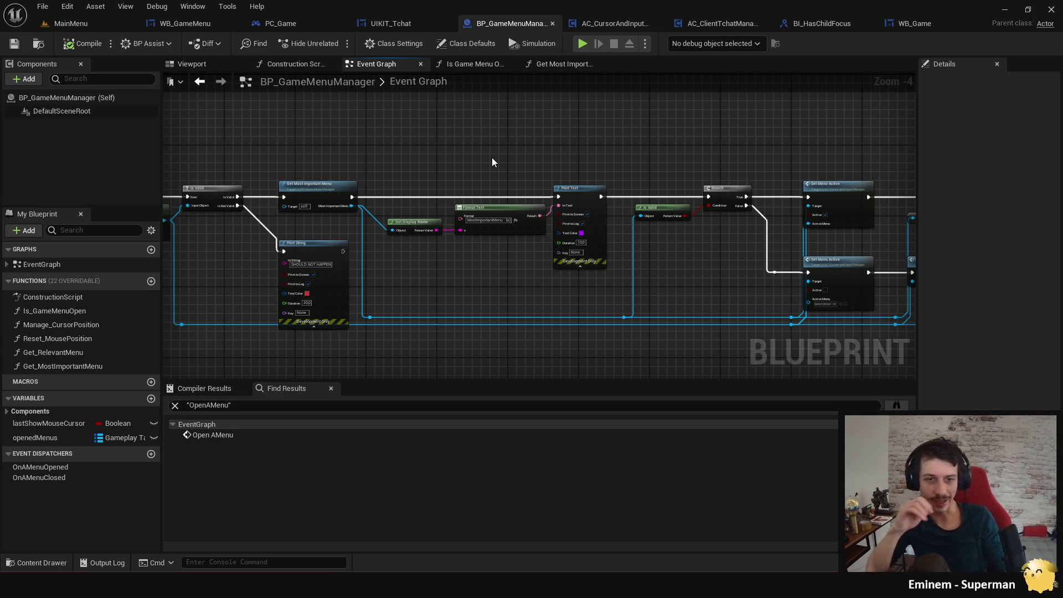
pyautogui.moveTo(481, 171); pyautogui.dragTo(463, 116)
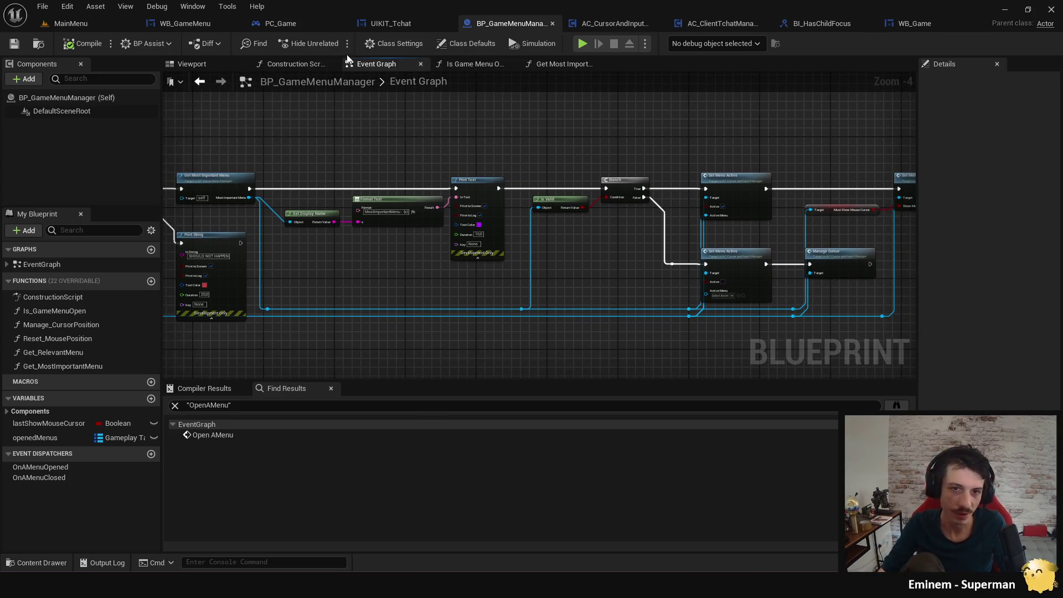
pyautogui.moveTo(514, 142); pyautogui.dragTo(438, 163)
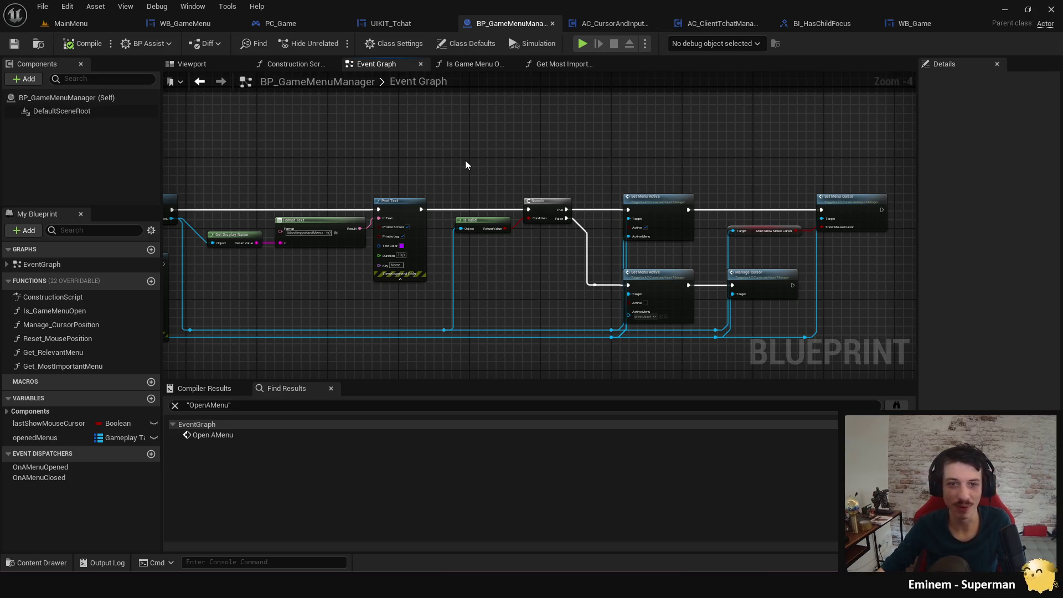
pyautogui.moveTo(556, 143); pyautogui.dragTo(536, 153)
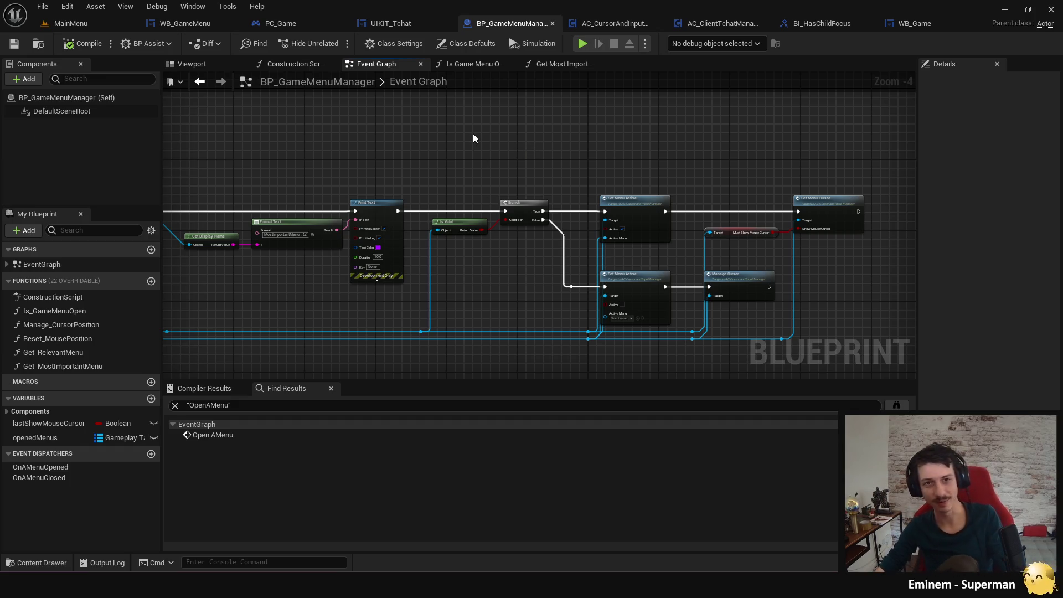
pyautogui.moveTo(484, 175)
pyautogui.mouseDown()
pyautogui.moveTo(580, 186)
pyautogui.moveTo(571, 173)
pyautogui.mouseUp()
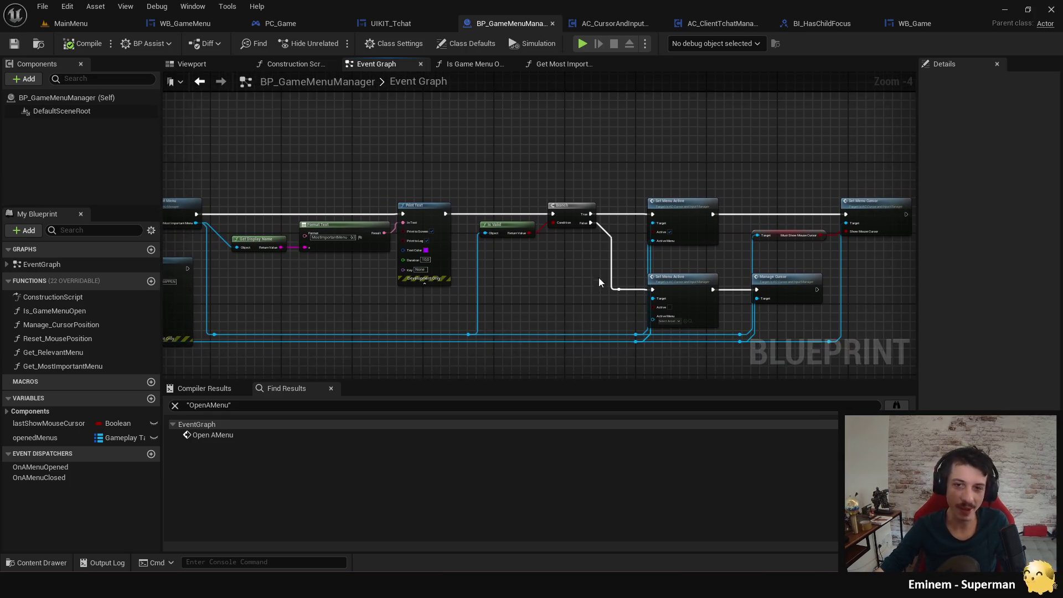
pyautogui.scroll(1, 541, 294)
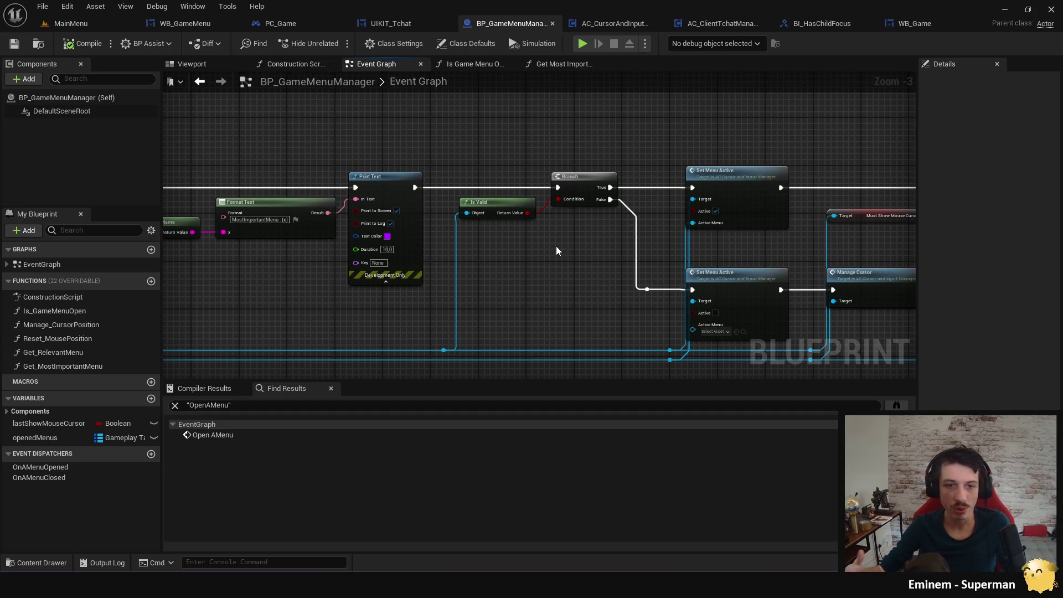
pyautogui.moveTo(559, 247); pyautogui.dragTo(252, 245)
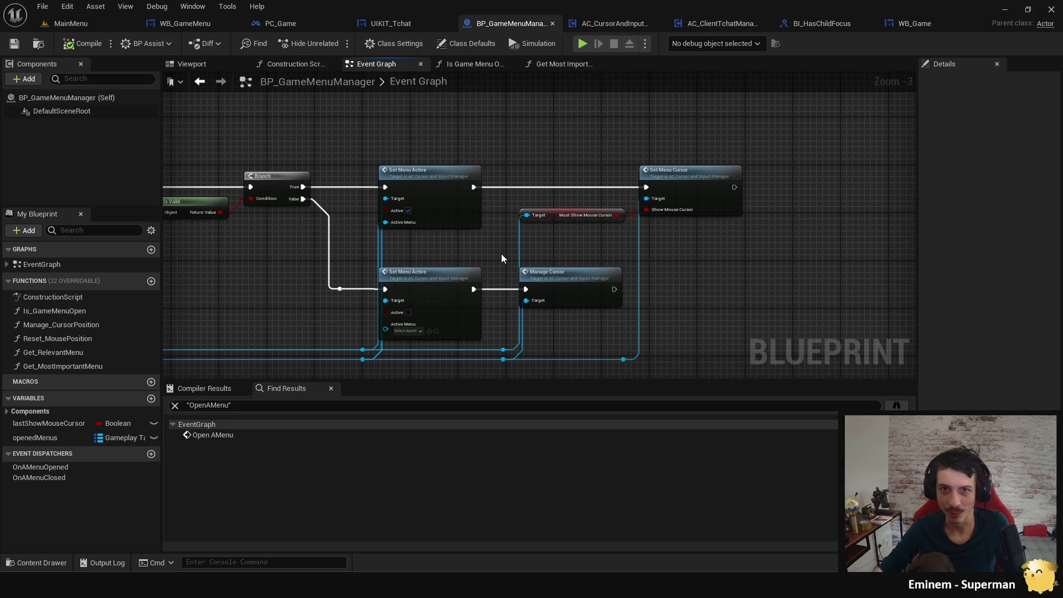
pyautogui.moveTo(501, 255); pyautogui.dragTo(480, 262)
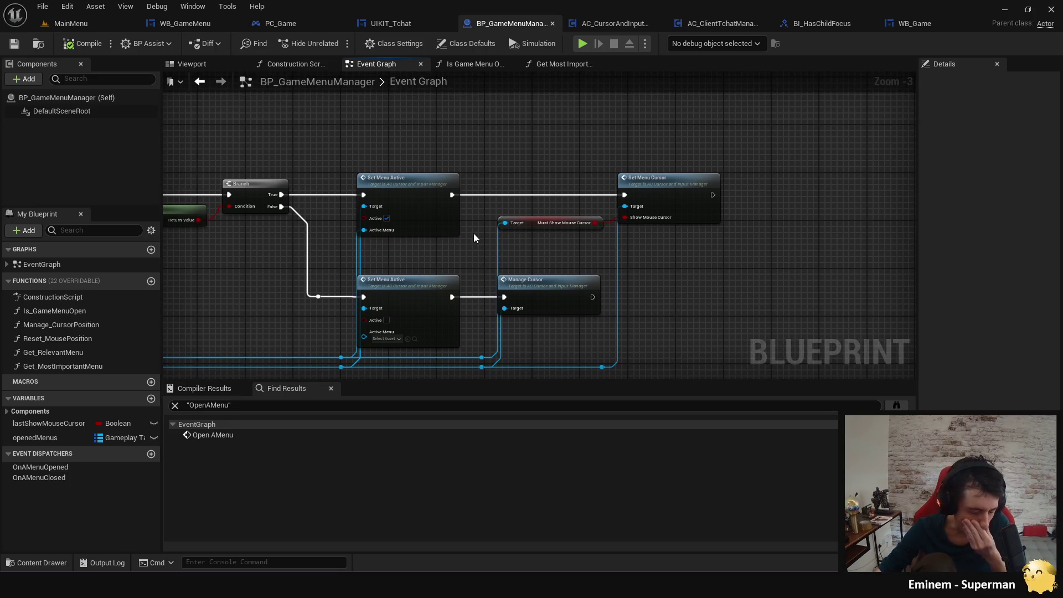
pyautogui.click(612, 23)
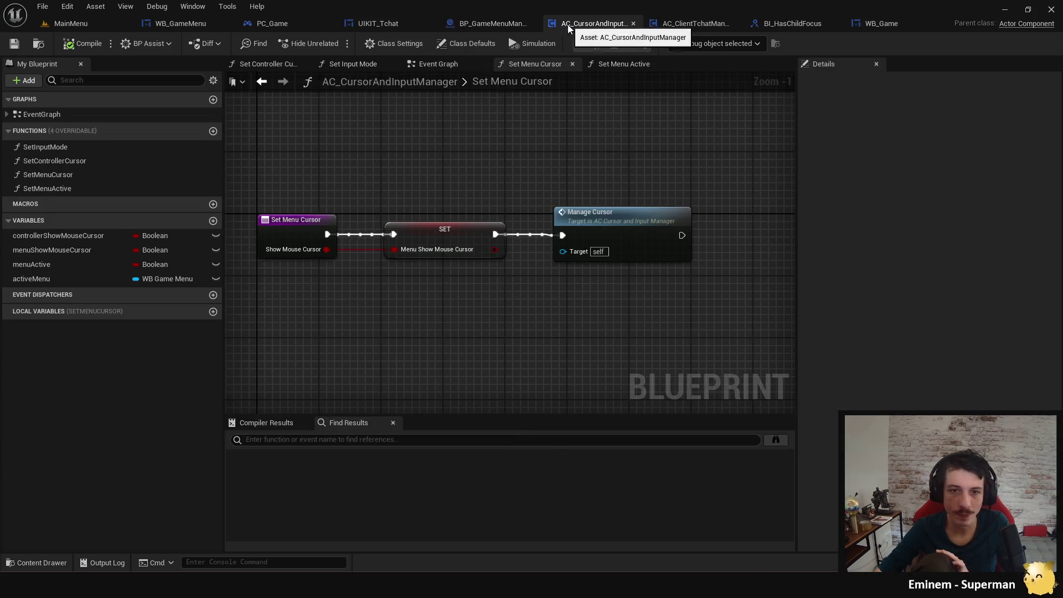
# Add a Print Text node after the Branch's True output with text 'Menu'.
pyautogui.click(413, 64)
pyautogui.moveTo(455, 162); pyautogui.dragTo(316, 141)
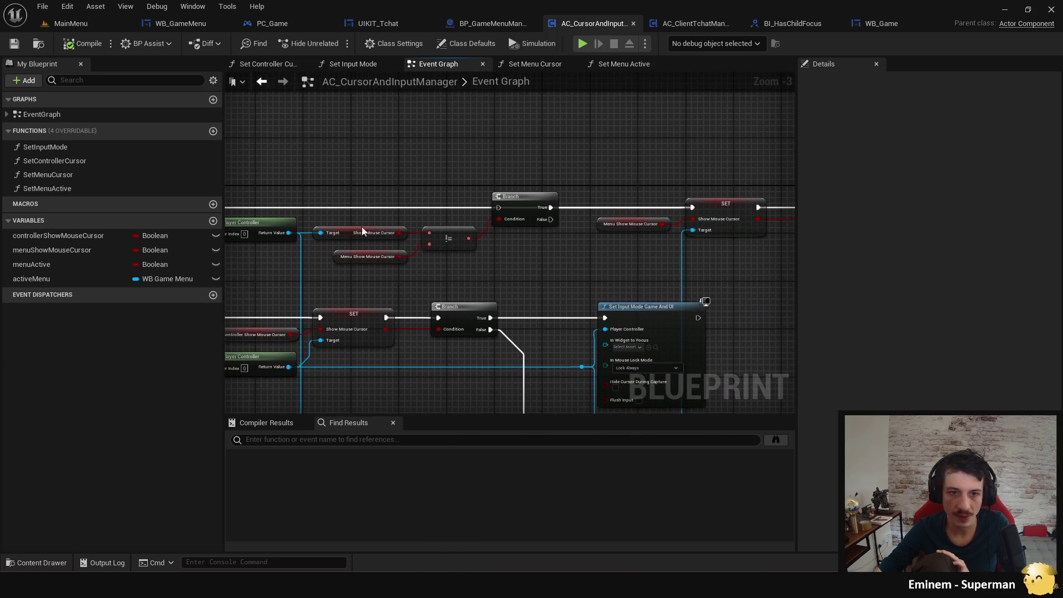
pyautogui.moveTo(288, 242); pyautogui.dragTo(376, 225)
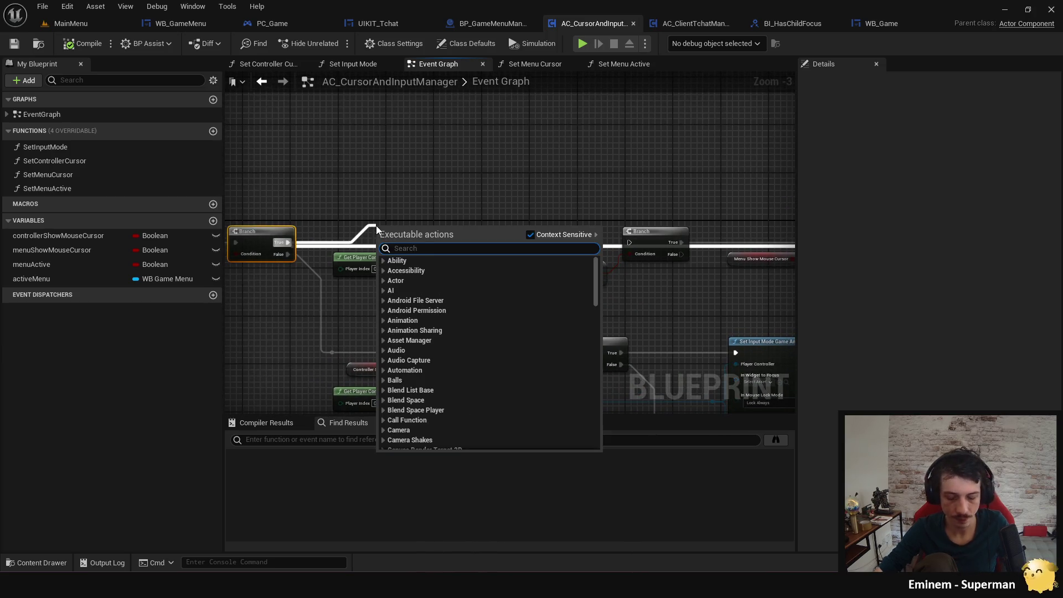
pyautogui.write('print')
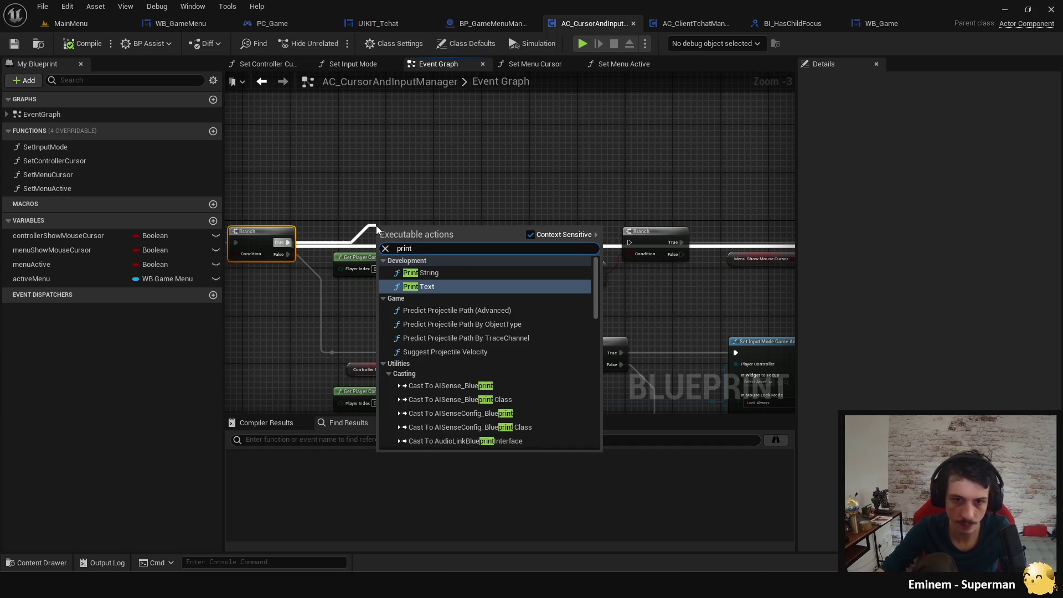
pyautogui.press('Return')
pyautogui.moveTo(377, 268); pyautogui.dragTo(541, 268)
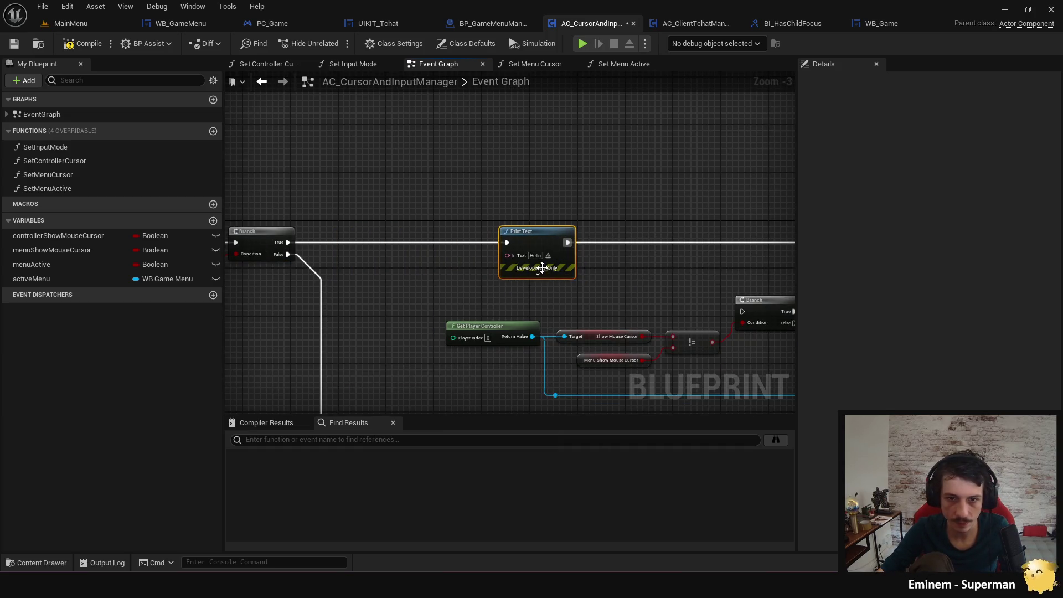
pyautogui.click(538, 256)
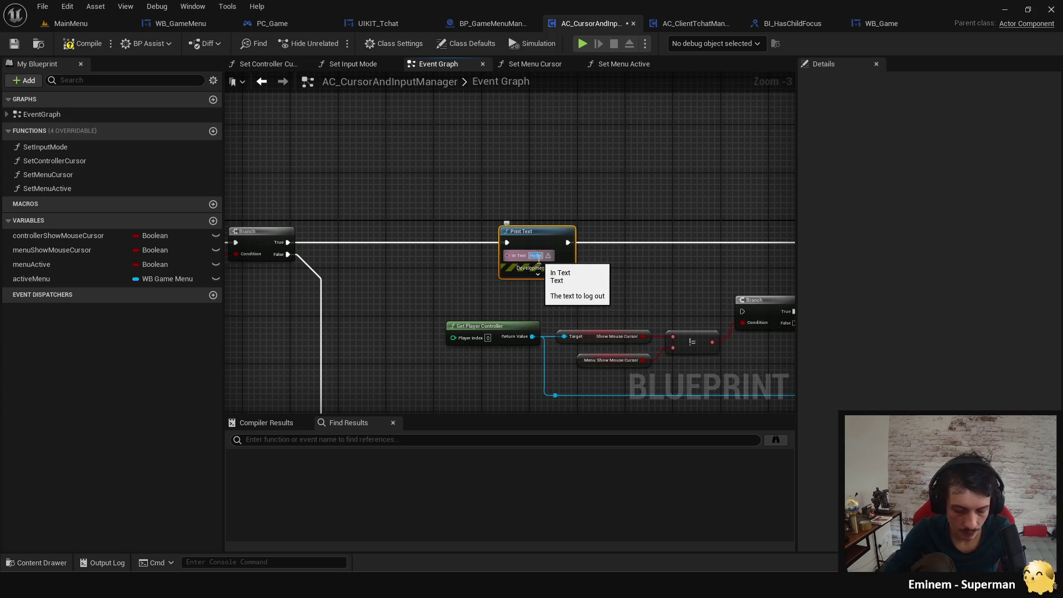
pyautogui.press('BackSpace')
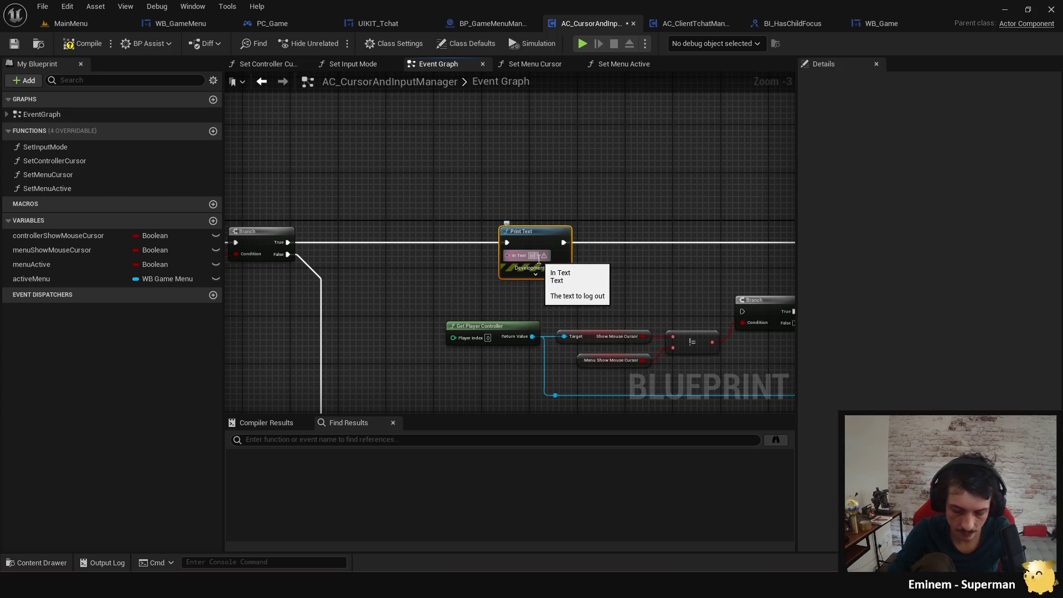
pyautogui.write('Menu')
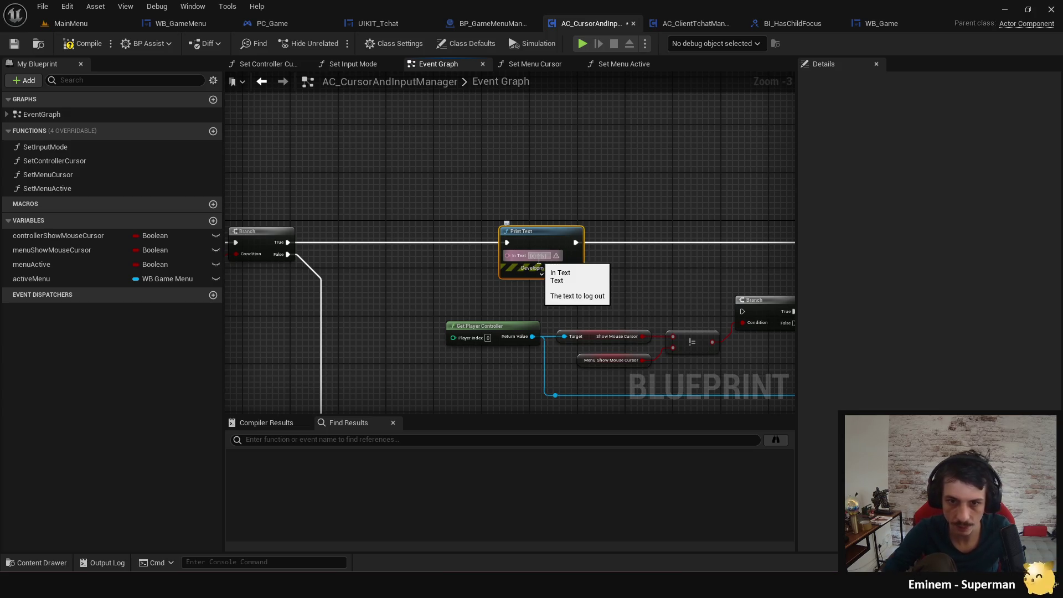
pyautogui.click(559, 294)
# Feed Print Text from a Format Text '{x} / {y}' and set print duration to 10,0.
pyautogui.click(542, 257)
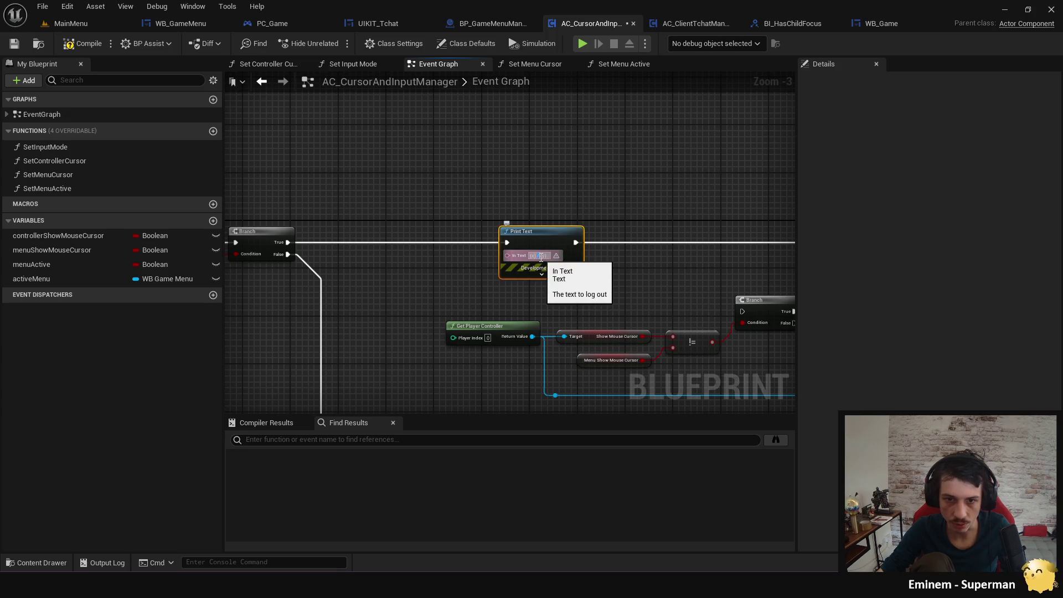
pyautogui.moveTo(508, 256); pyautogui.dragTo(451, 279)
pyautogui.write('format')
pyautogui.press('Return')
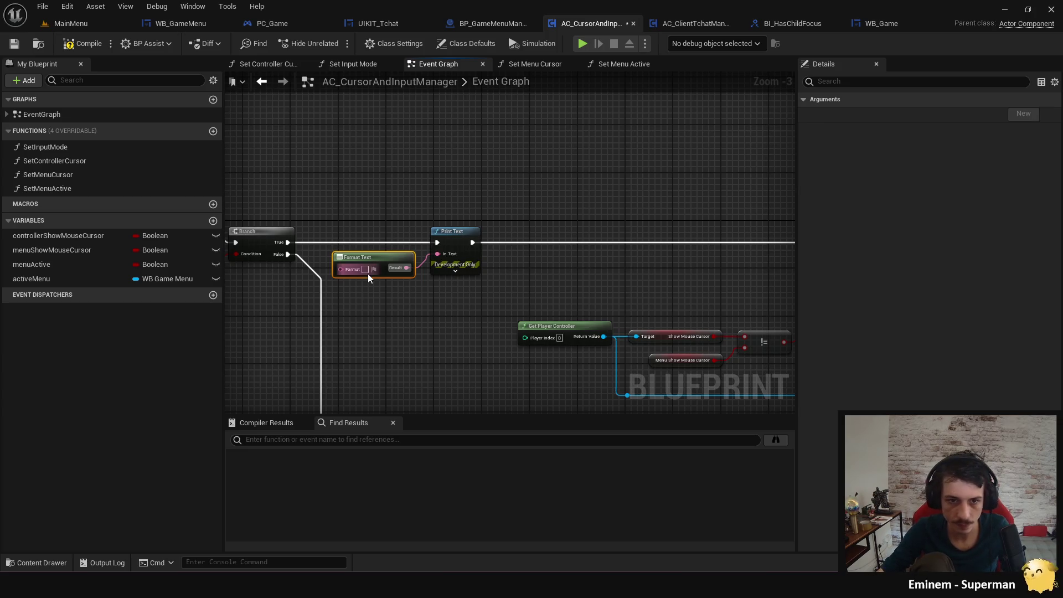
pyautogui.click(365, 269)
pyautogui.write('{x} / {y}')
pyautogui.click(415, 296)
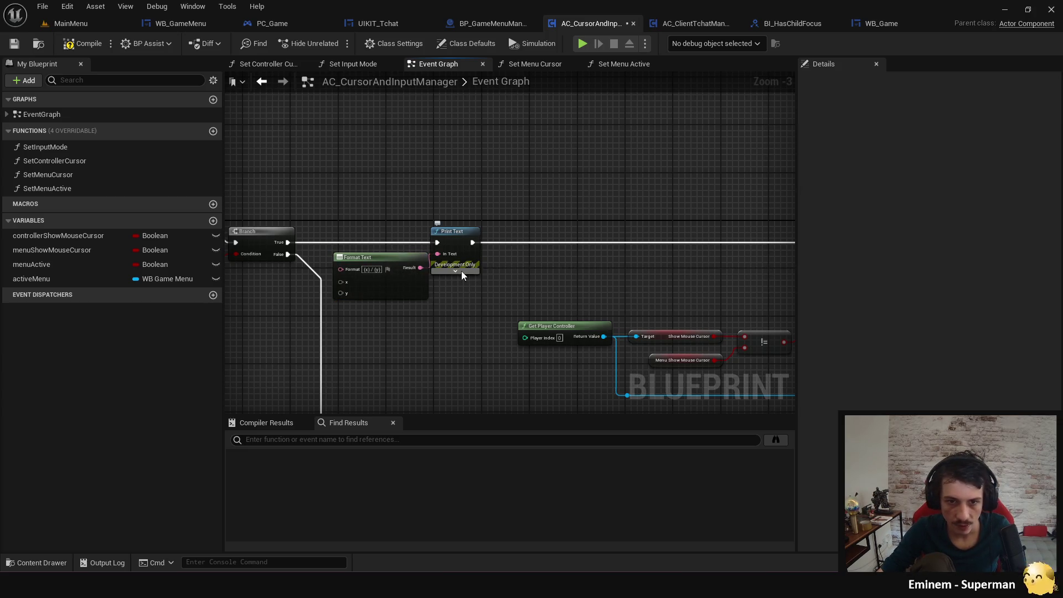
pyautogui.click(461, 271)
pyautogui.click(473, 305)
pyautogui.click(527, 302)
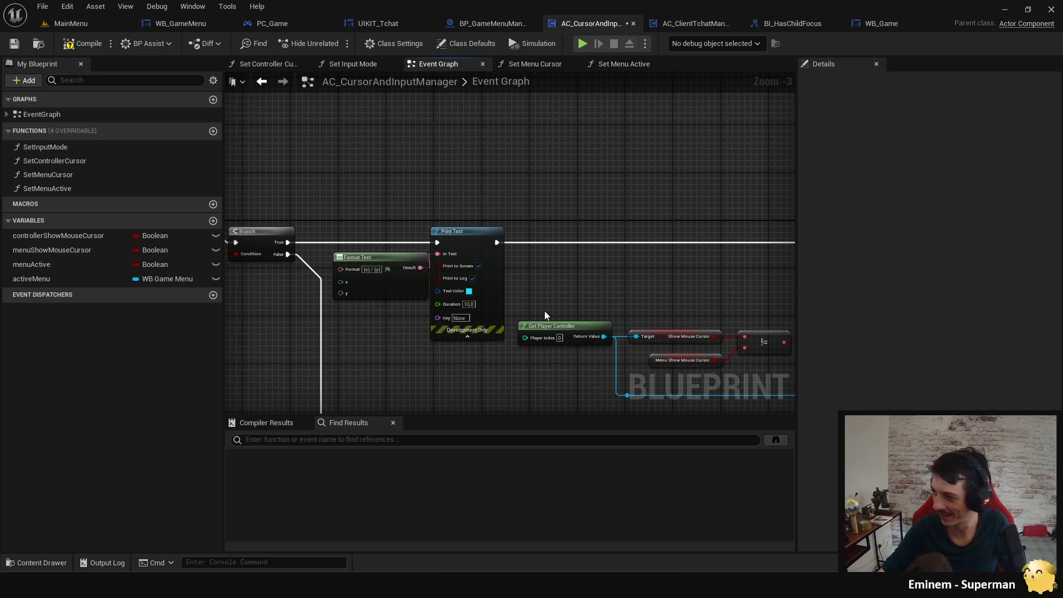
# Wire Show Mouse Cursor into the x argument and Menu Show Mouse Cursor into y.
pyautogui.moveTo(530, 263)
pyautogui.mouseDown()
pyautogui.moveTo(468, 236)
pyautogui.moveTo(490, 231)
pyautogui.mouseUp()
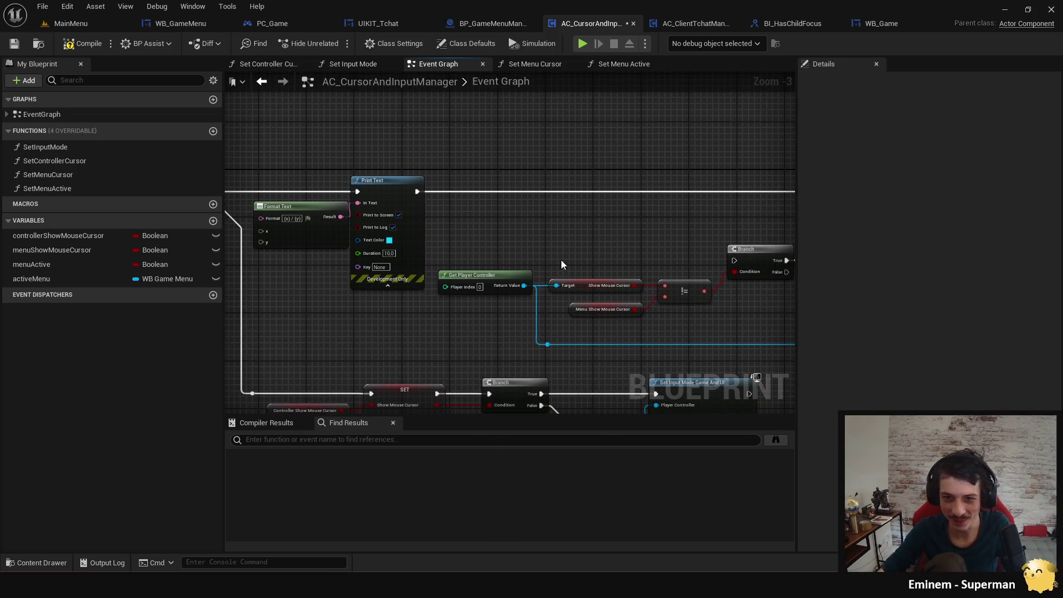
pyautogui.moveTo(634, 286); pyautogui.dragTo(267, 232)
pyautogui.click(537, 219)
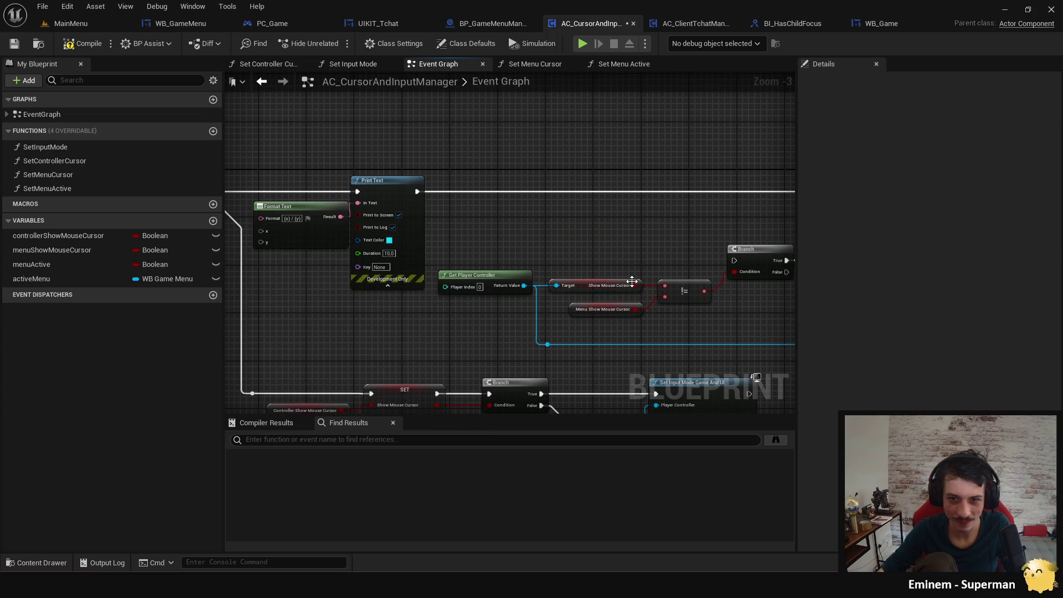
pyautogui.moveTo(634, 286); pyautogui.dragTo(267, 232)
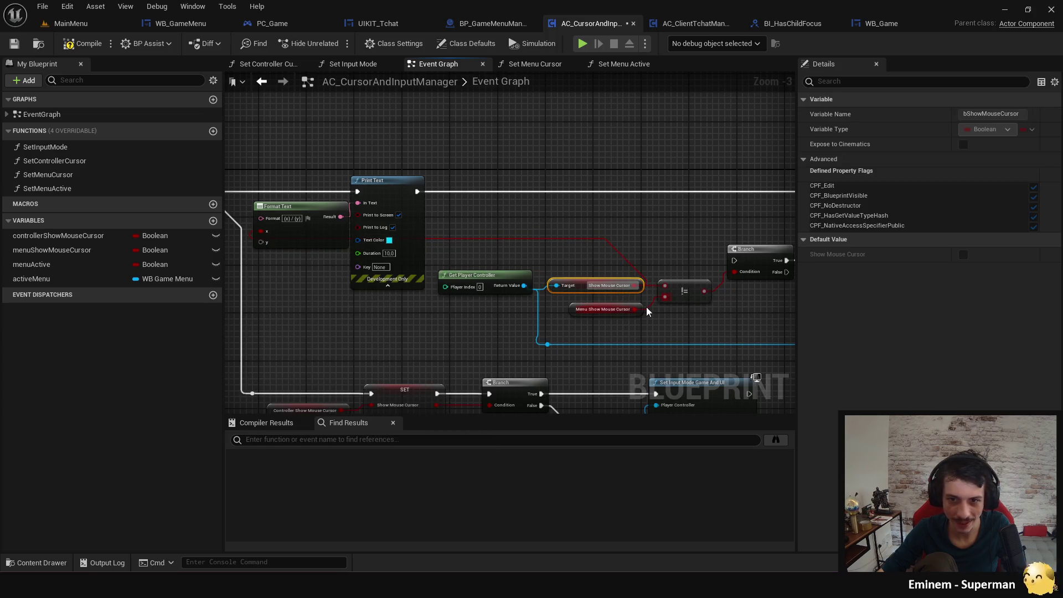
pyautogui.moveTo(637, 309)
pyautogui.mouseDown()
pyautogui.moveTo(285, 256)
pyautogui.moveTo(267, 242)
pyautogui.mouseUp()
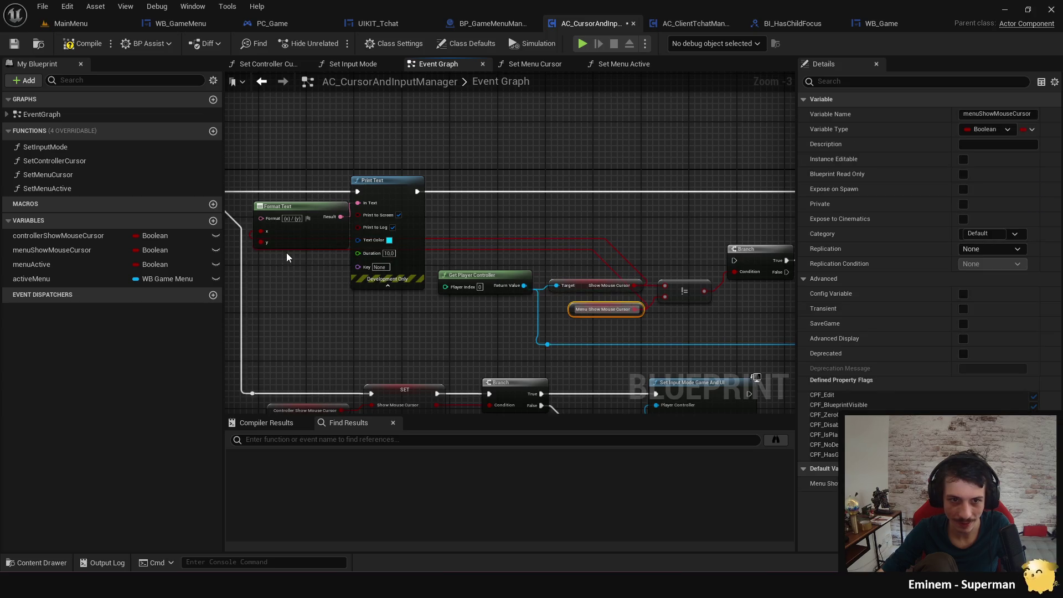
pyautogui.scroll(2, 285, 221)
# Label the format string so it reads showMouseCursor {x} / MenuMouseCursor.
pyautogui.click(285, 221)
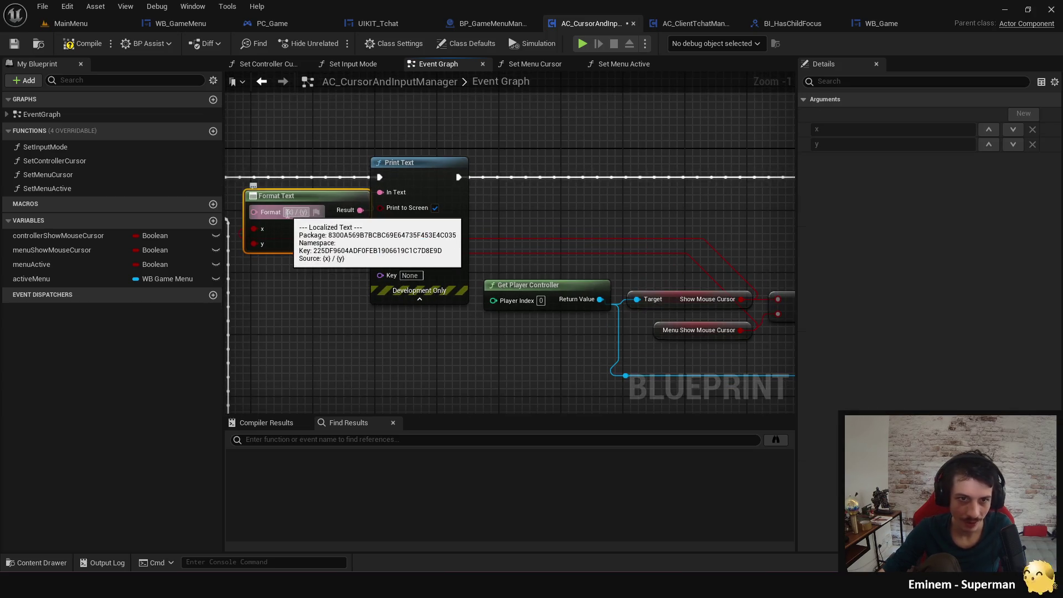
pyautogui.click(288, 213)
pyautogui.write('show m')
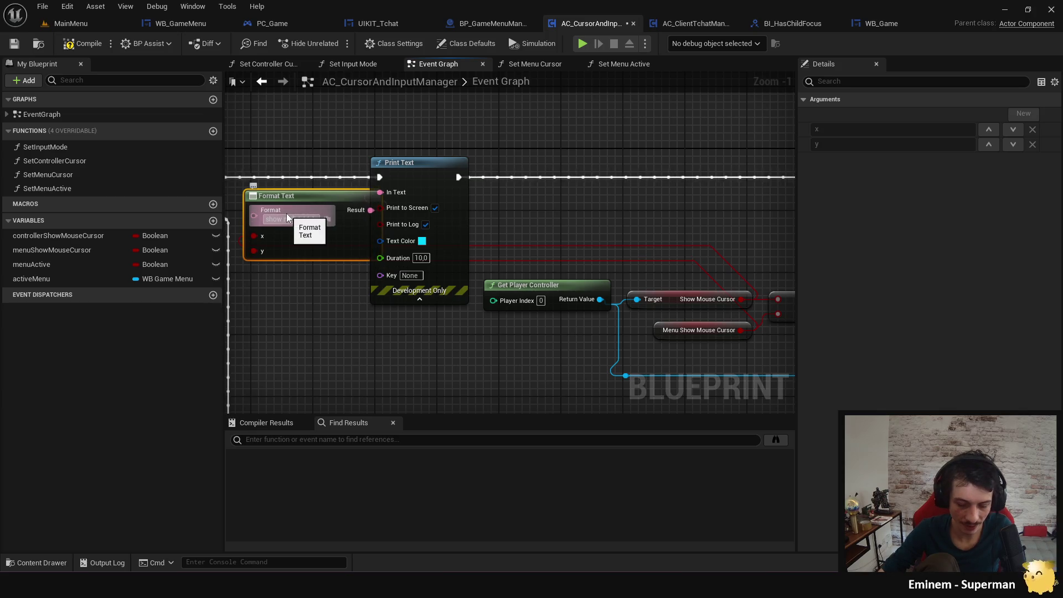
pyautogui.write('ousecursor')
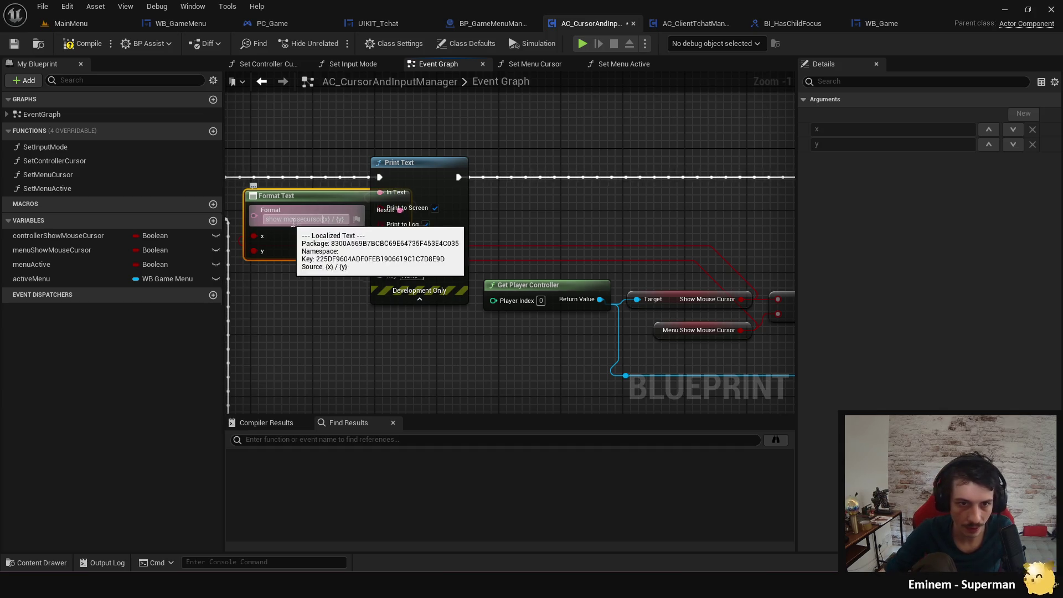
pyautogui.moveTo(305, 220); pyautogui.dragTo(284, 222)
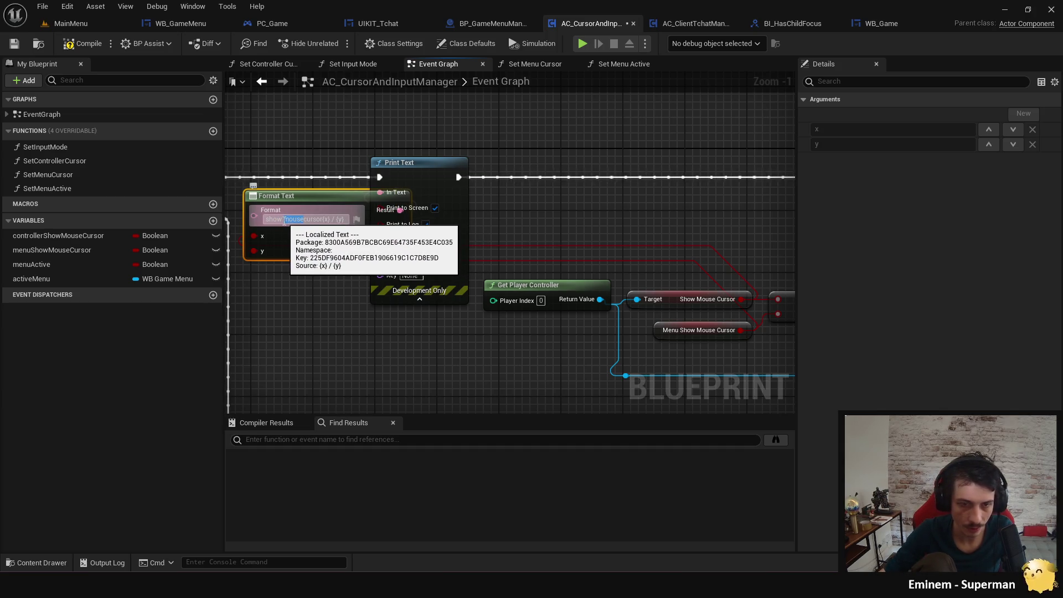
pyautogui.press('BackSpace')
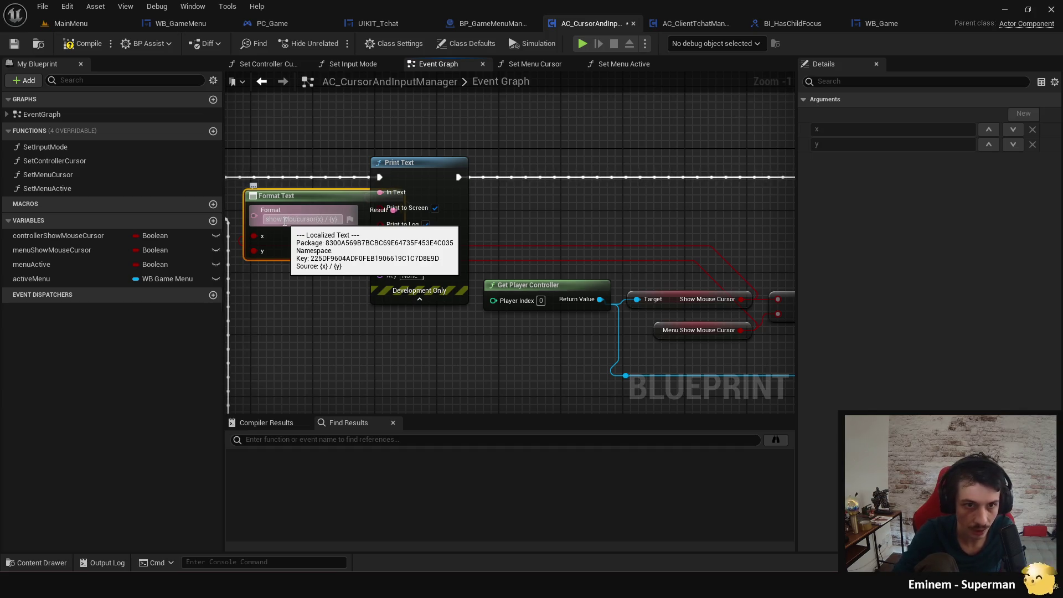
pyautogui.press('BackSpace')
pyautogui.write('MouseCursor{x} / ')
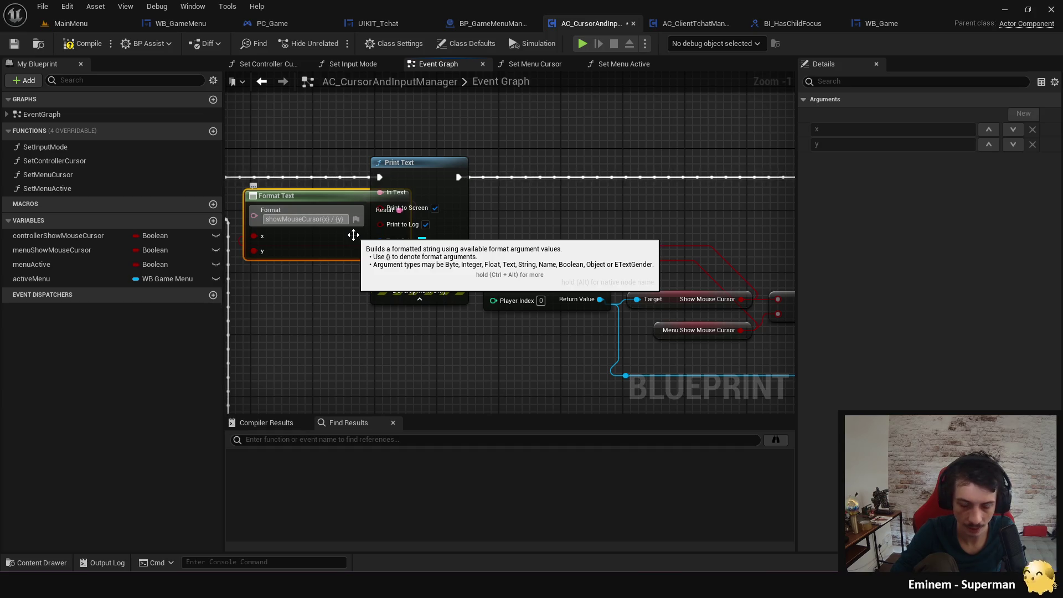
pyautogui.write('Menu')
pyautogui.write('MouseC')
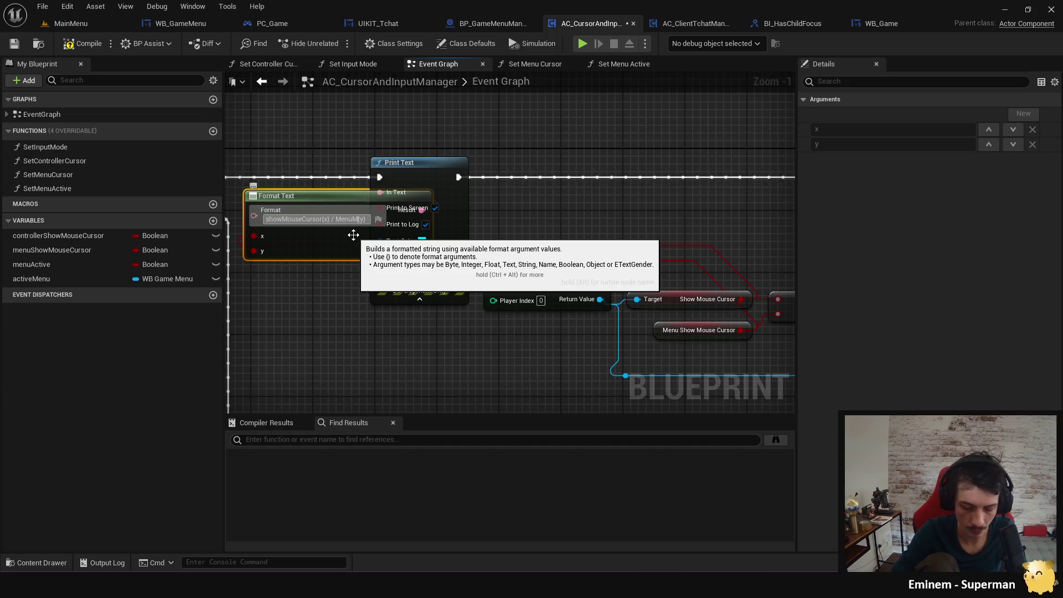
pyautogui.write('urs')
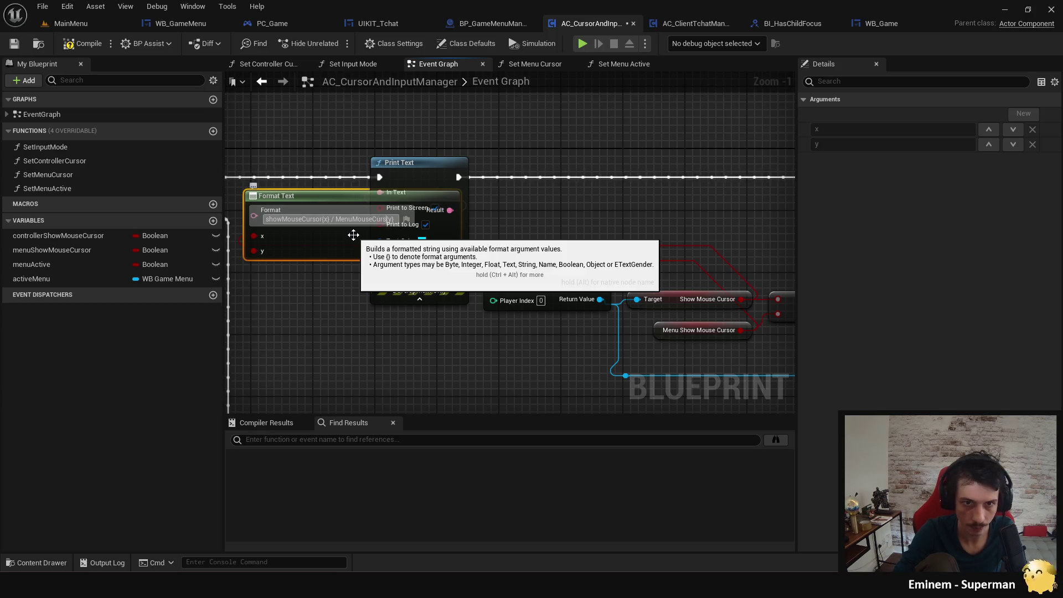
pyautogui.write('or')
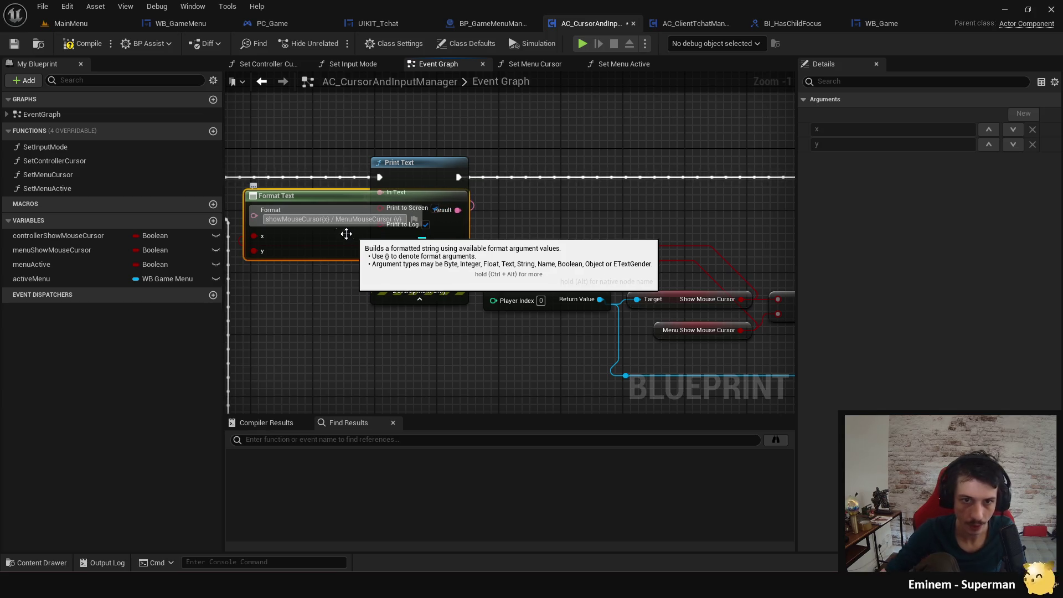
pyautogui.click(366, 356)
# Tidy the print chain view and start a play test.
pyautogui.click(400, 178)
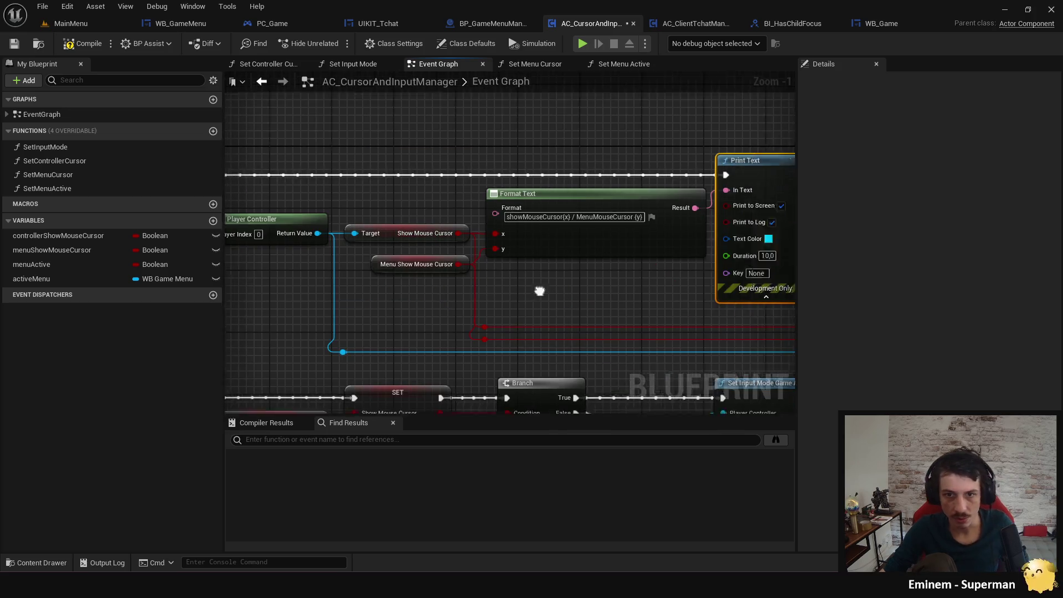
pyautogui.moveTo(563, 265); pyautogui.dragTo(364, 262)
pyautogui.scroll(-2, 364, 263)
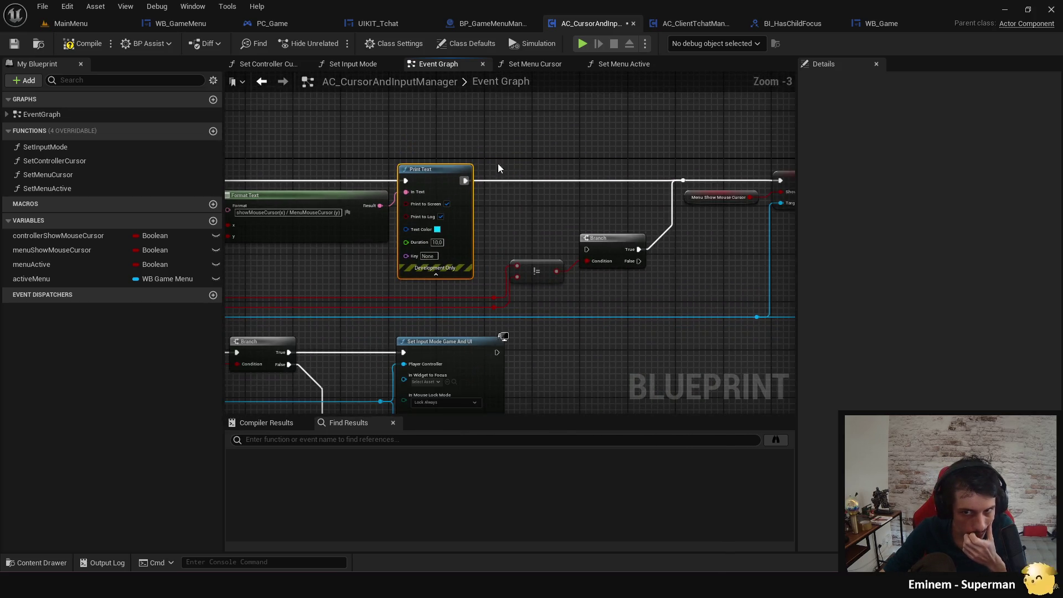
pyautogui.click(583, 43)
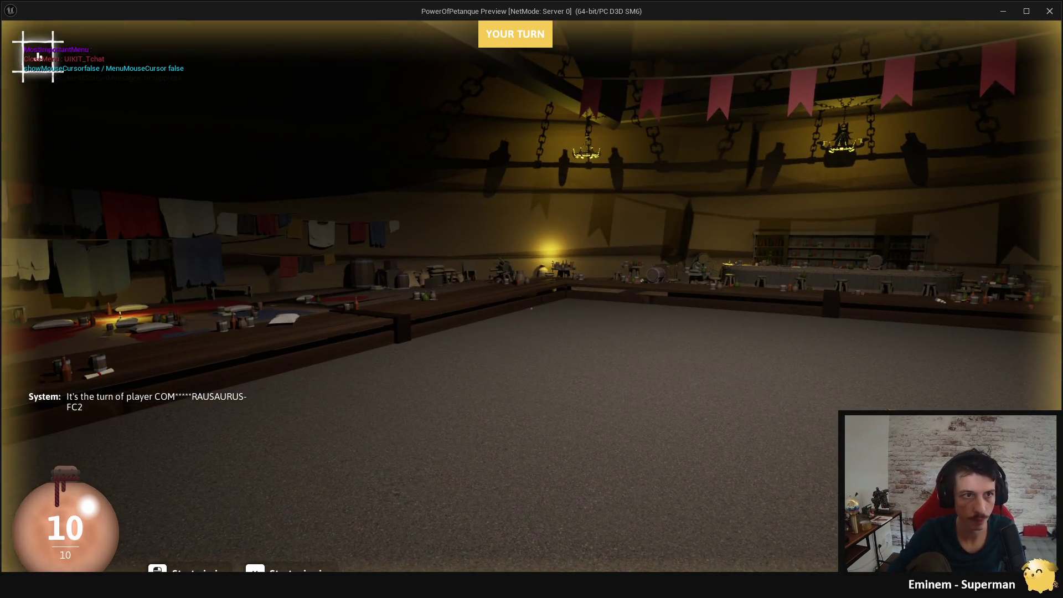
# Toggle the pause menu and the chat box while watching the cursor debug prints.
pyautogui.press('Escape')
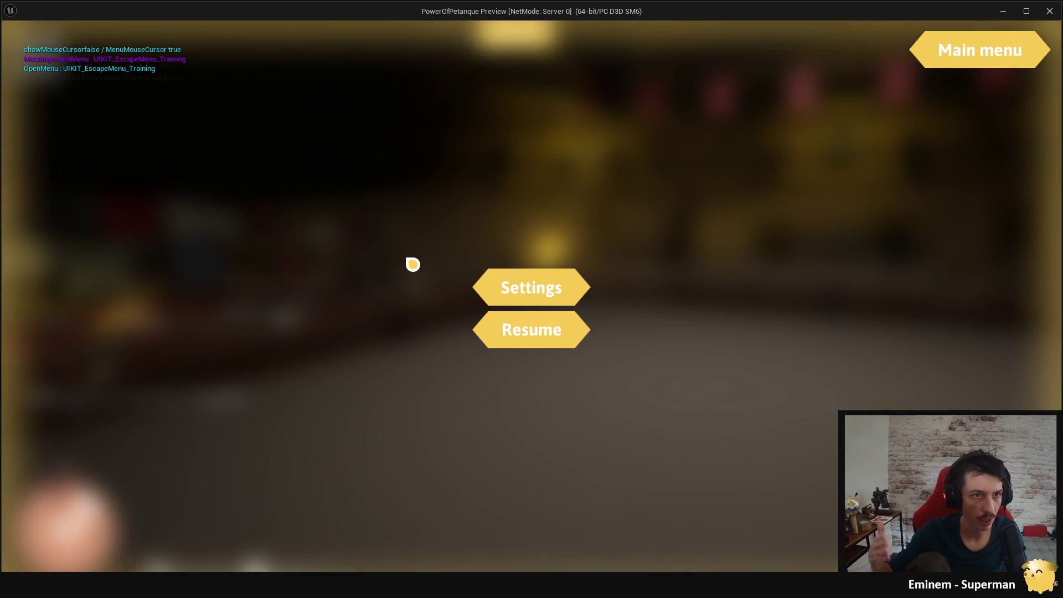
pyautogui.press('Escape')
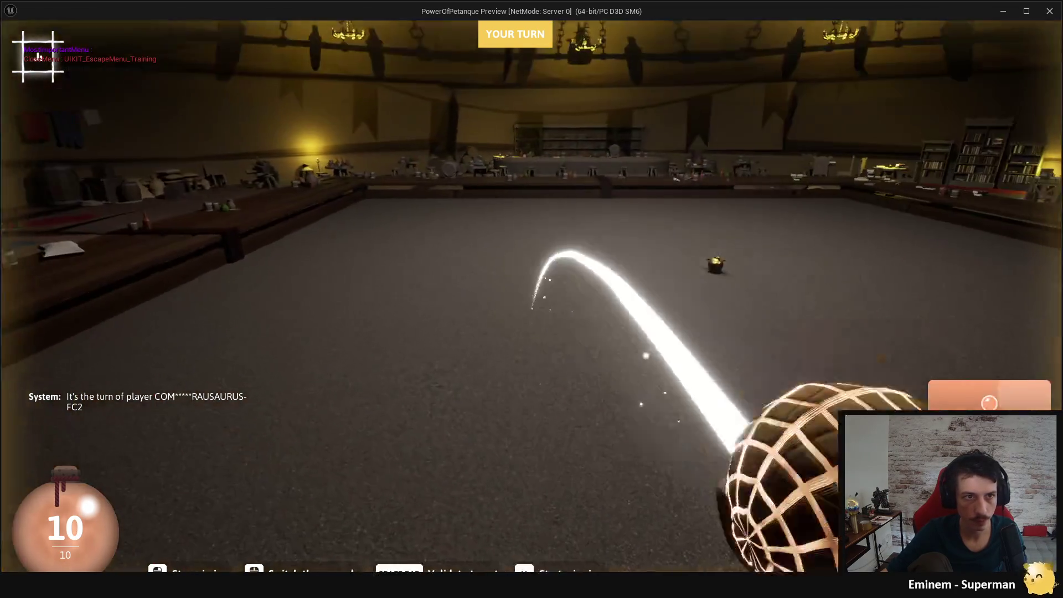
pyautogui.press('Return')
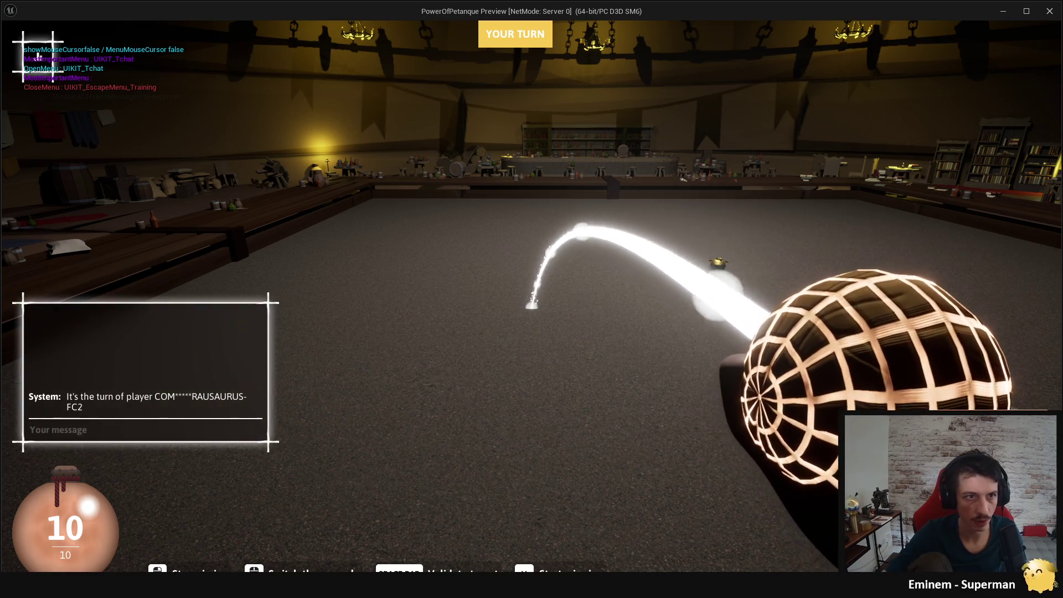
pyautogui.press('Return')
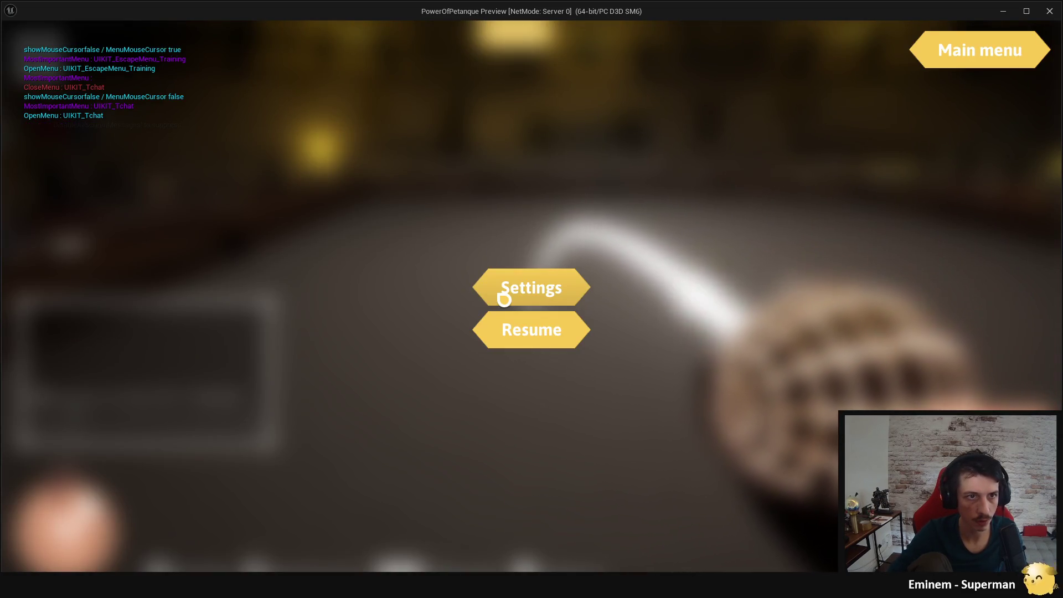
pyautogui.press('Return')
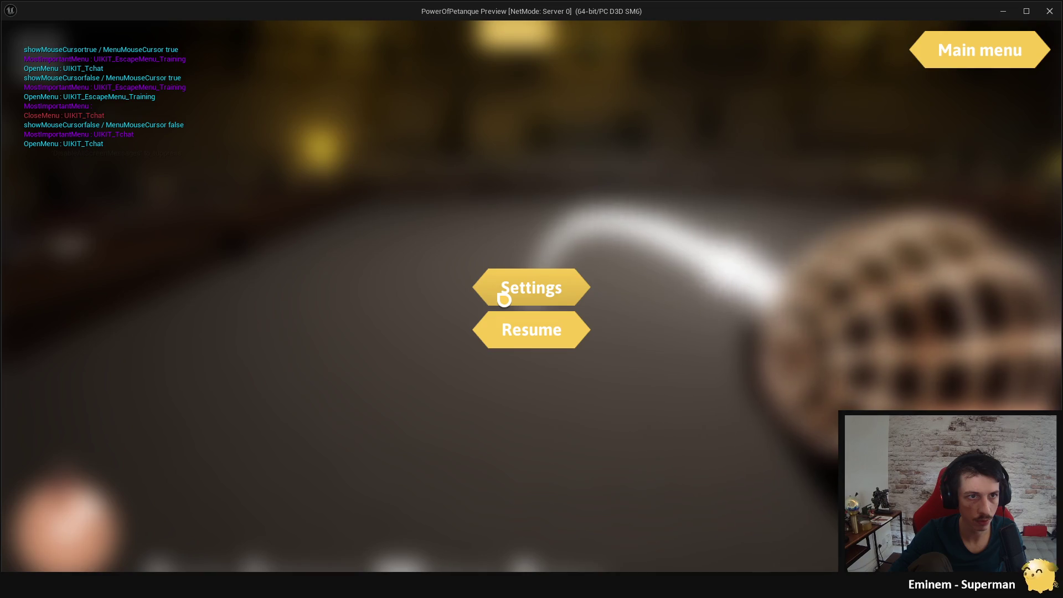
pyautogui.press('Escape')
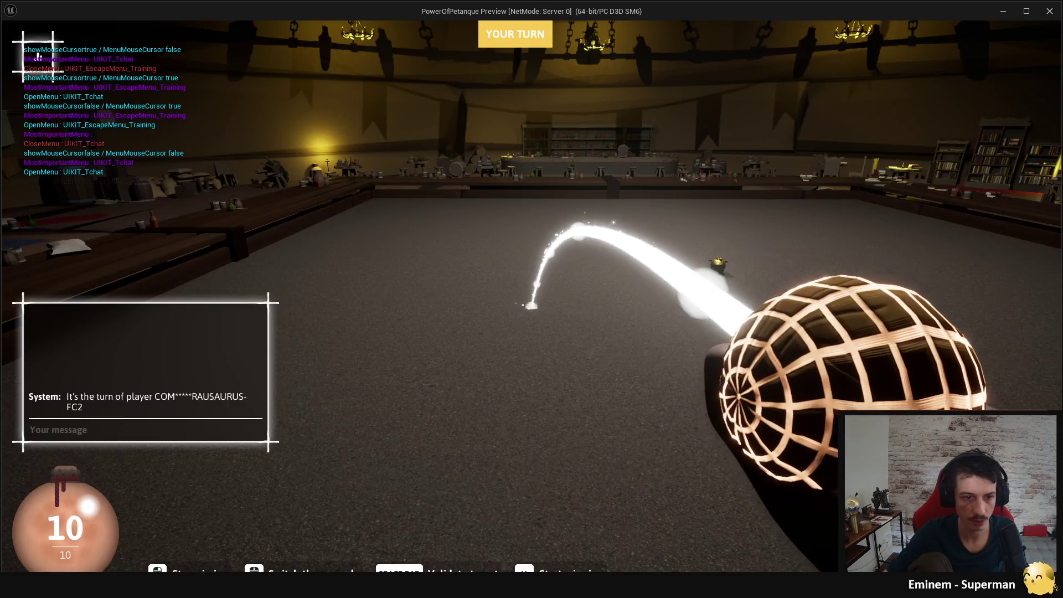
# Close the chat, stop the preview, and wire Print Text into the Branch execution input.
pyautogui.write('zd')
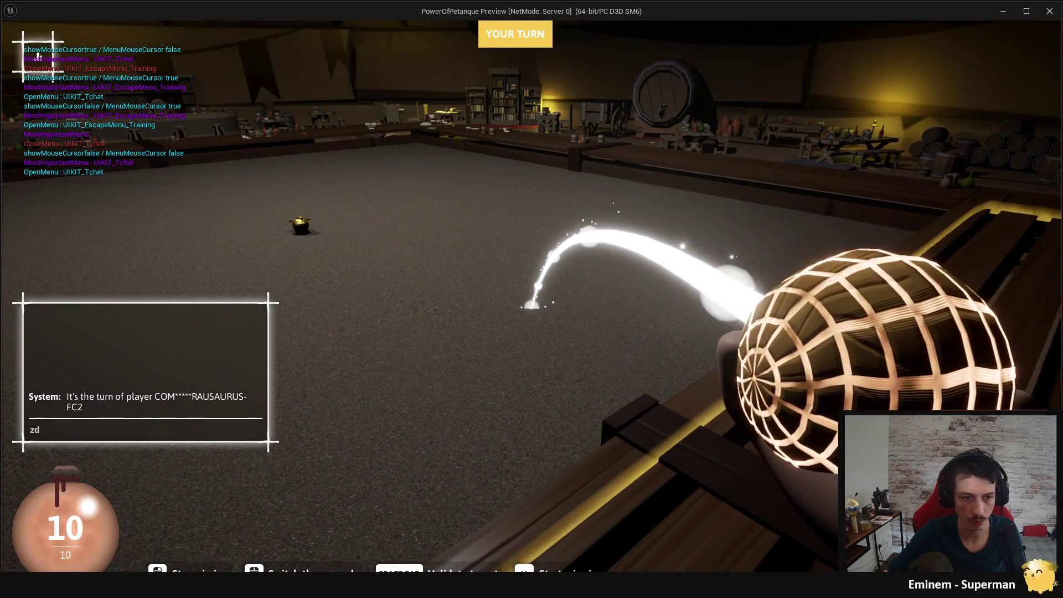
pyautogui.press('BackSpace')
pyautogui.press('BackSpace')
pyautogui.press('Return')
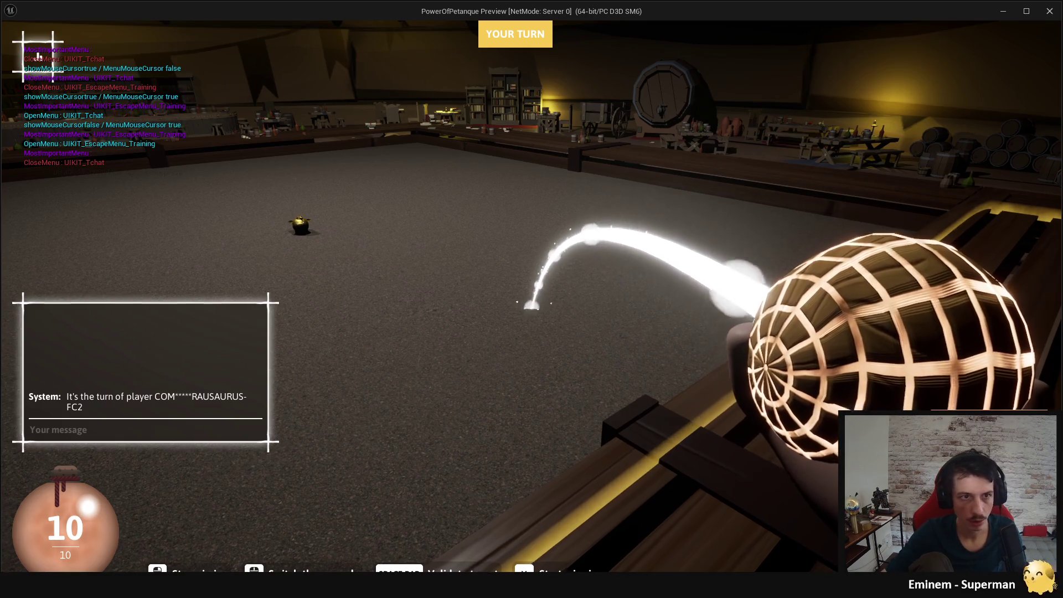
pyautogui.press('Escape')
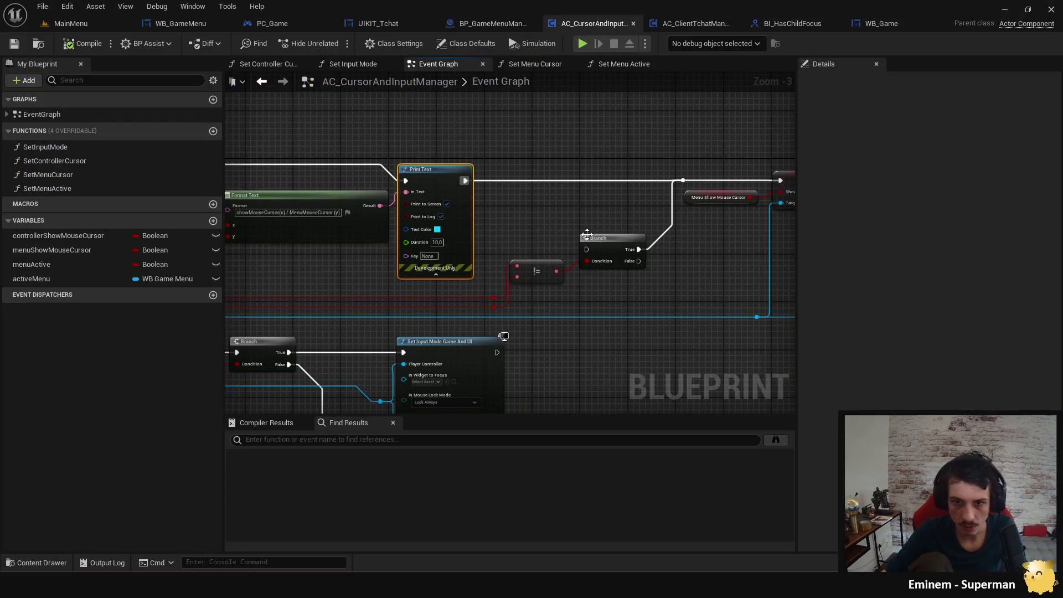
pyautogui.moveTo(437, 207); pyautogui.dragTo(558, 277)
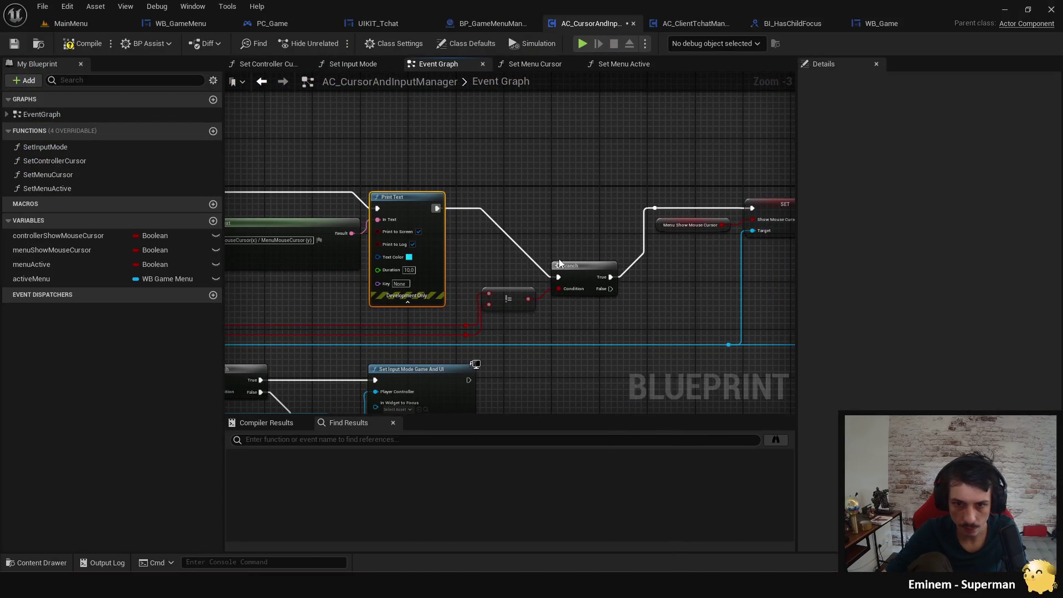
# Save and relaunch the preview, opening and closing the pause menu once.
pyautogui.click(583, 44)
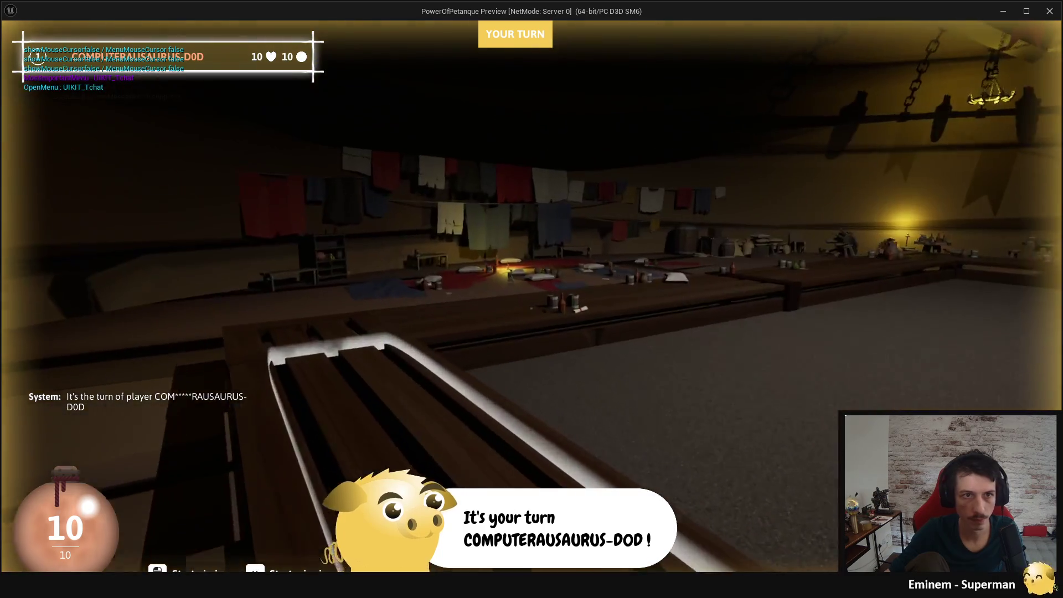
pyautogui.press('Escape')
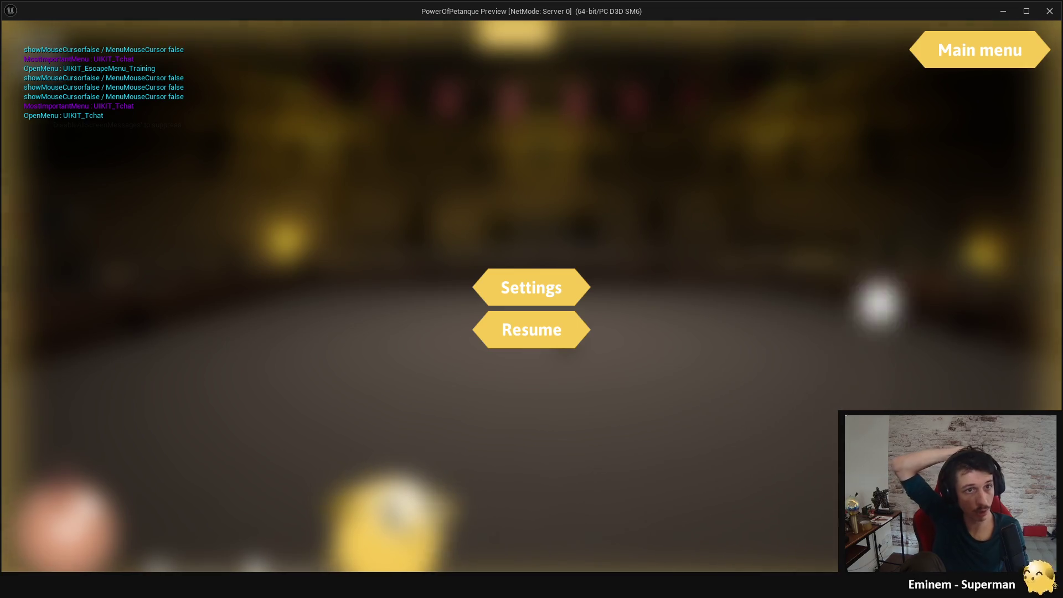
pyautogui.press('Escape')
pyautogui.press('Escape')
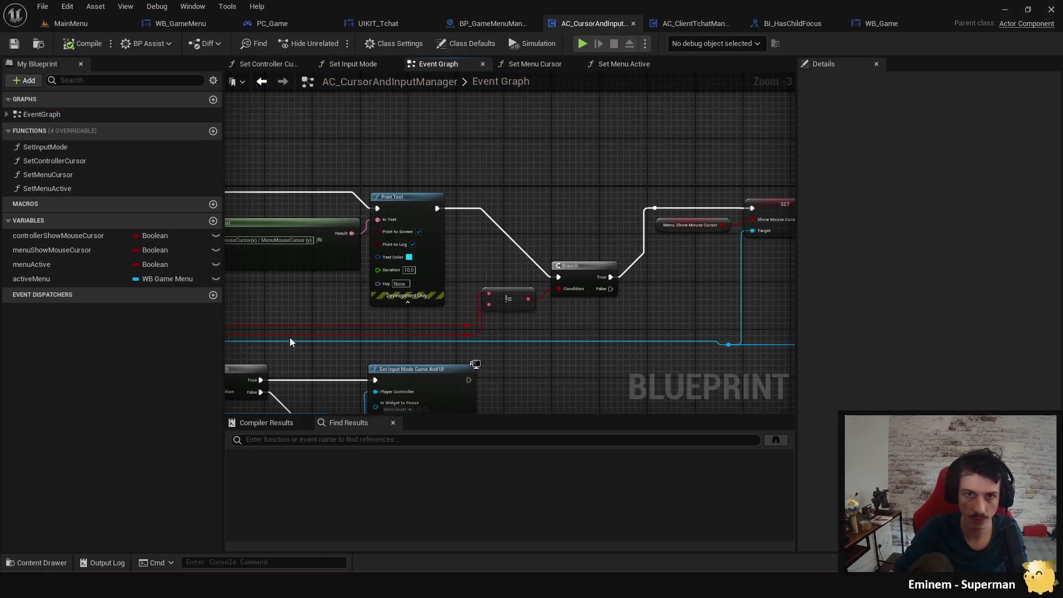
# Relaunch the preview, toggle the pause menu repeatedly checking MenuMouseCursor prints, then stop it.
pyautogui.click(583, 44)
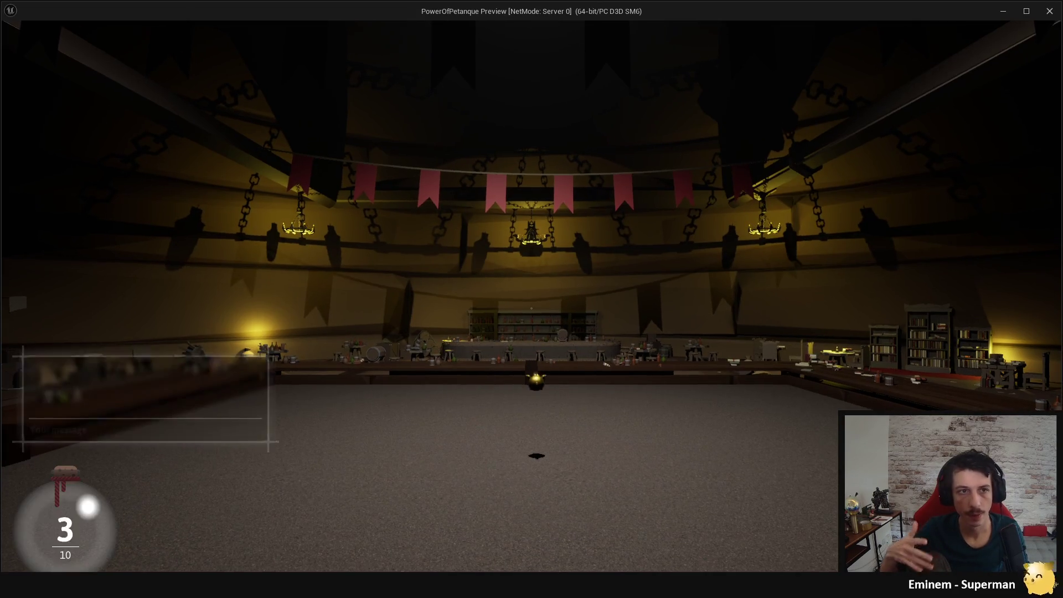
pyautogui.press('Escape')
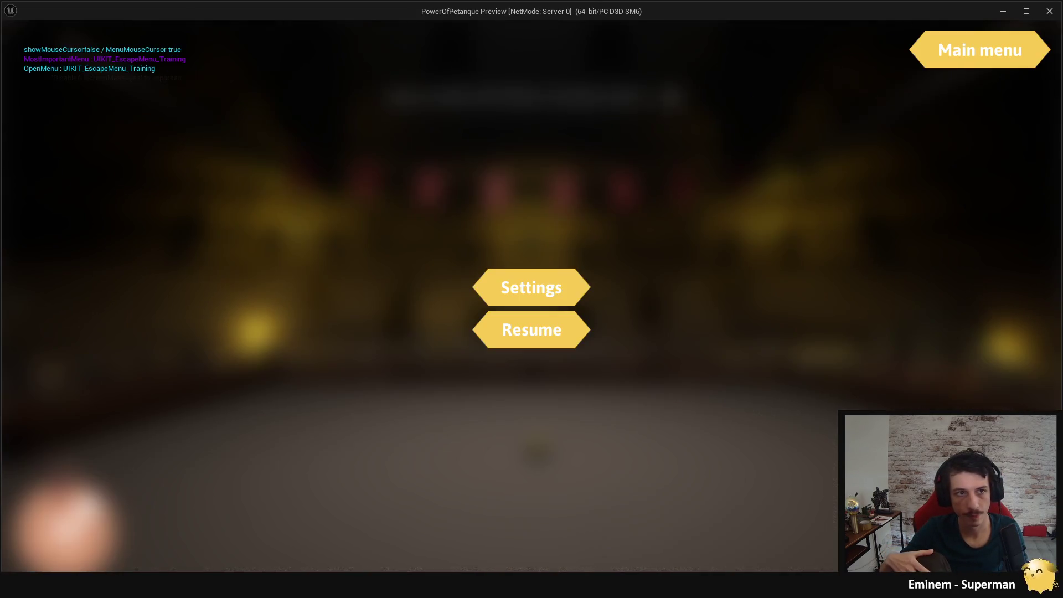
pyautogui.press('Escape')
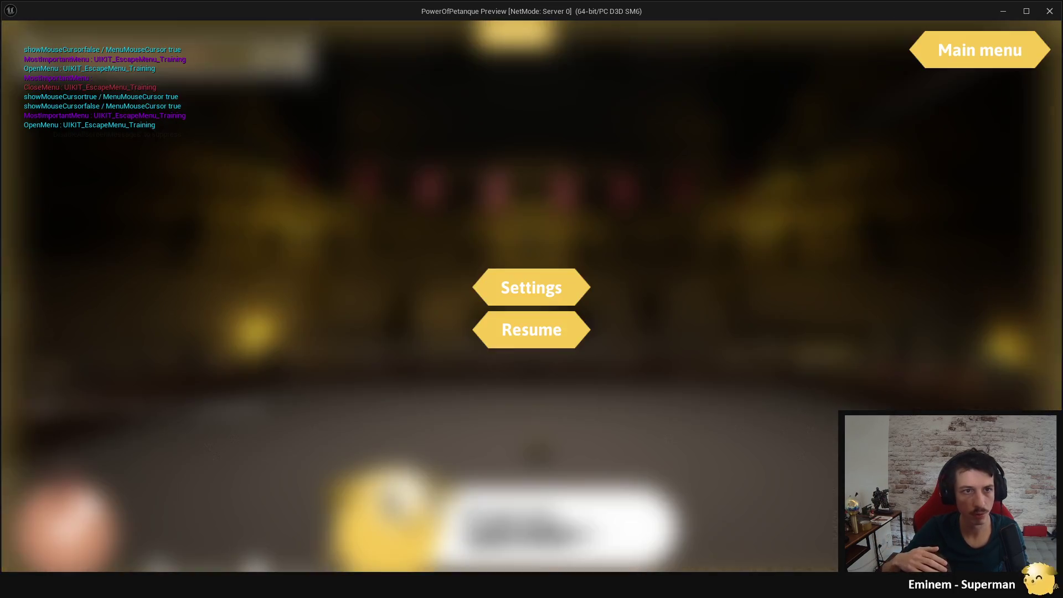
pyautogui.press('Escape')
pyautogui.press('Escape')
pyautogui.press('Escape')
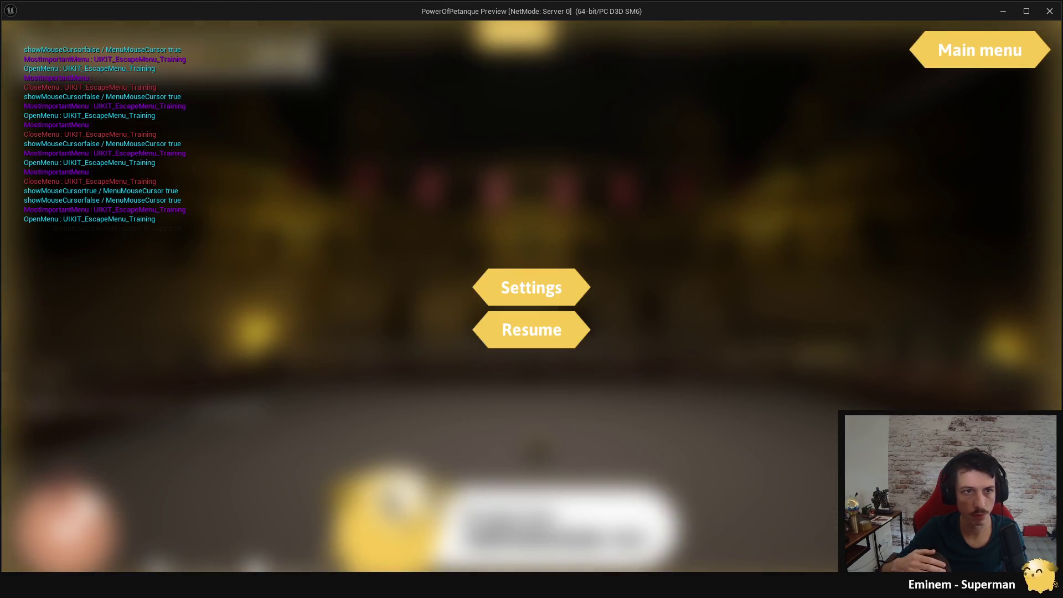
pyautogui.press('Escape')
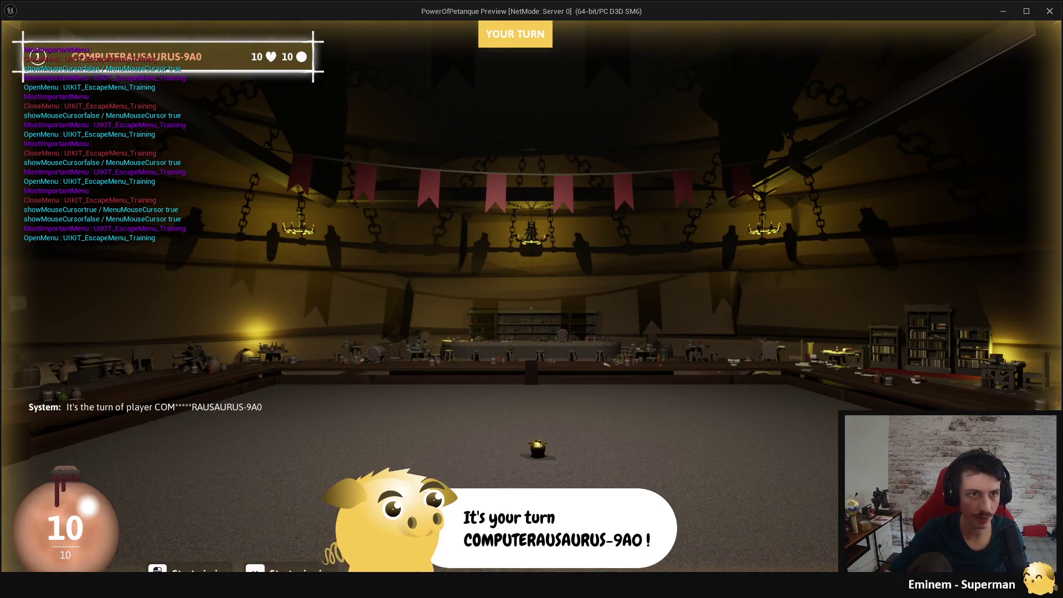
pyautogui.press('Escape')
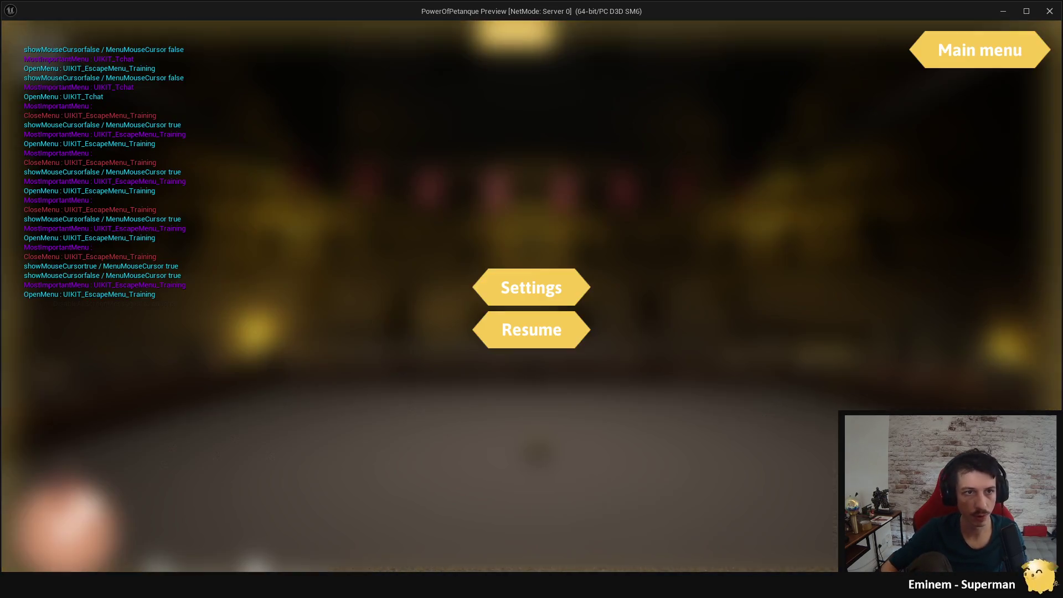
pyautogui.press('Escape')
pyautogui.press('Escape')
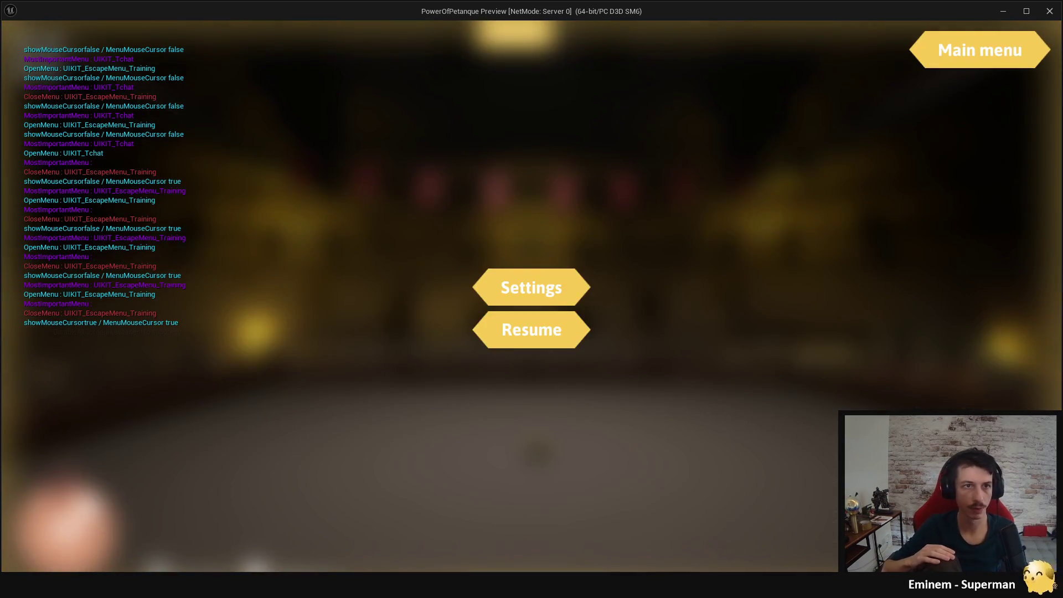
pyautogui.press('Escape')
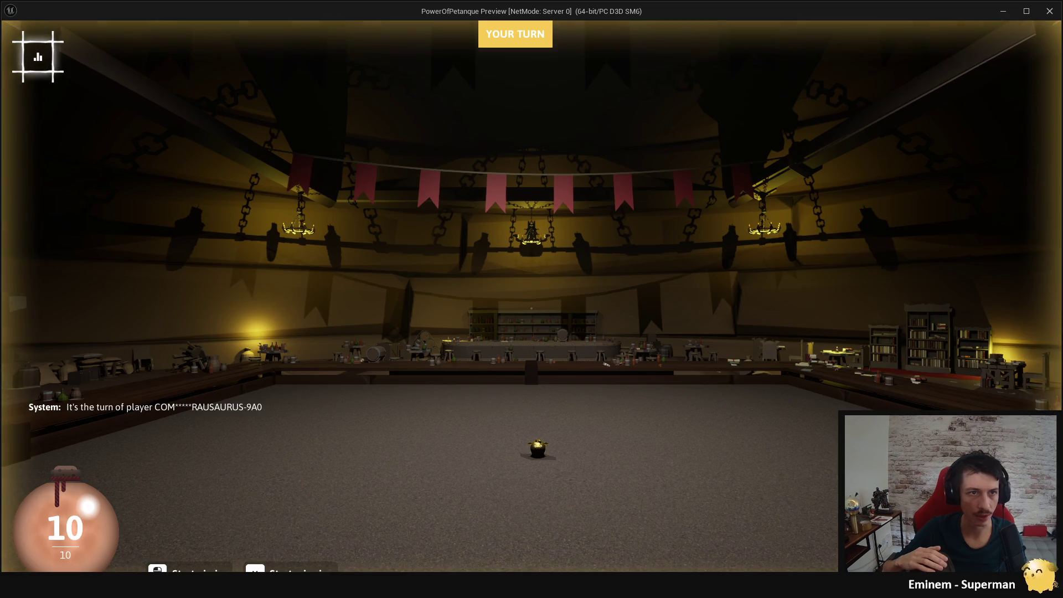
pyautogui.press('Escape')
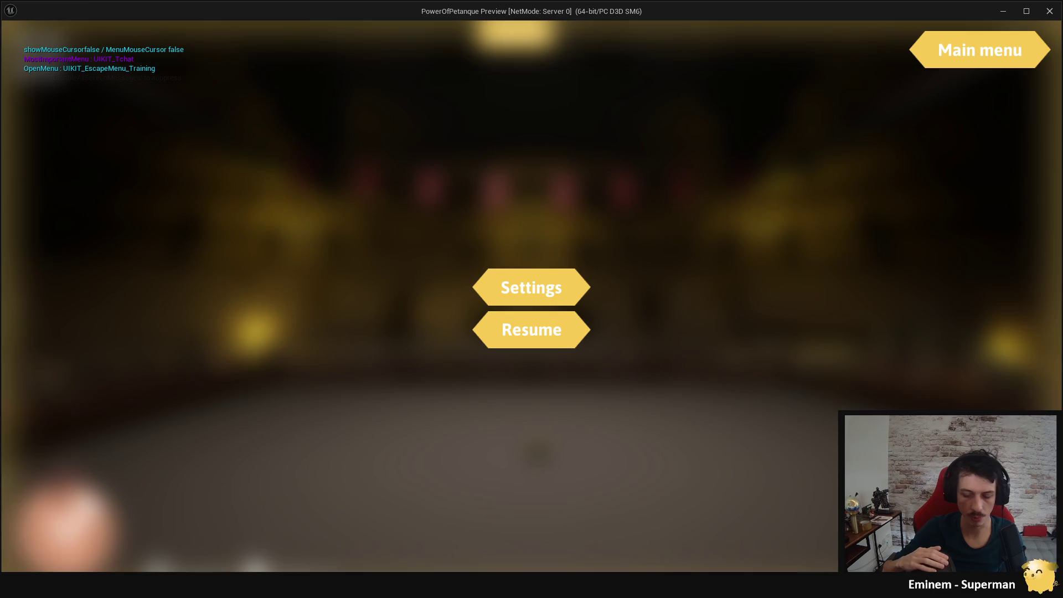
pyautogui.press('Escape')
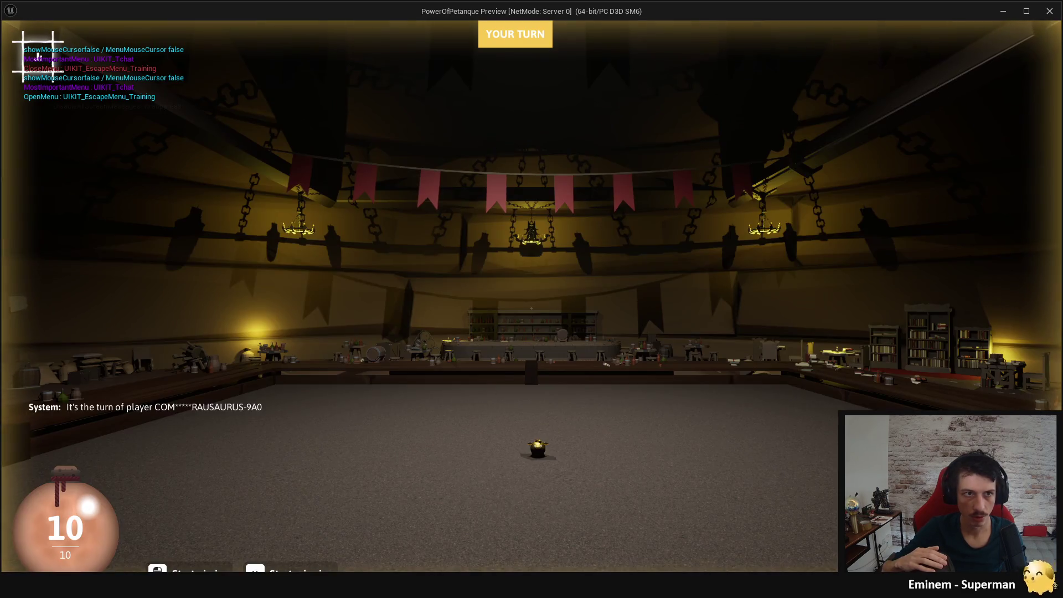
pyautogui.press('Escape')
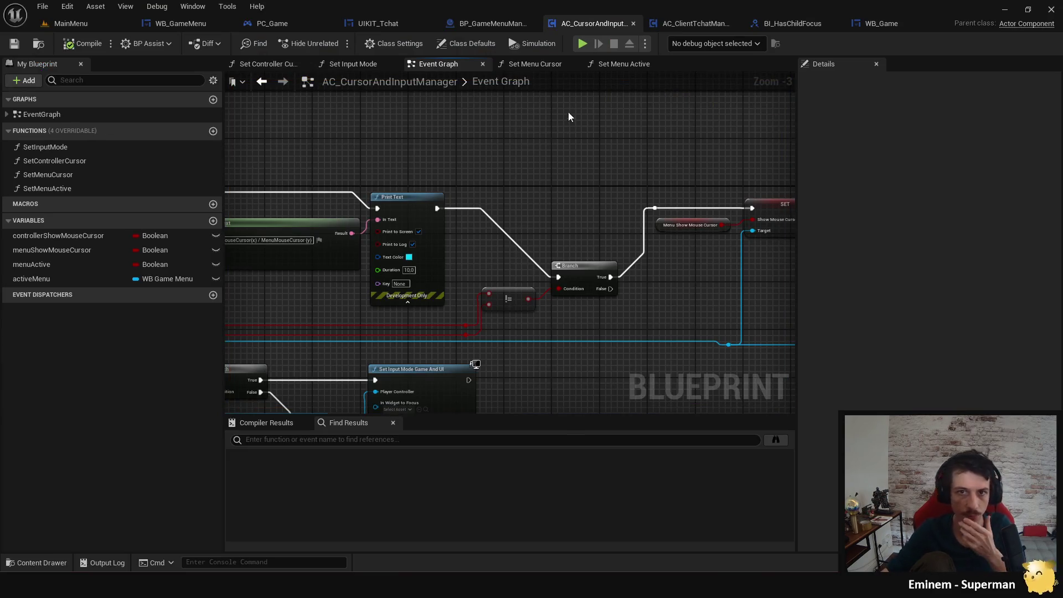
pyautogui.moveTo(558, 184); pyautogui.dragTo(668, 187)
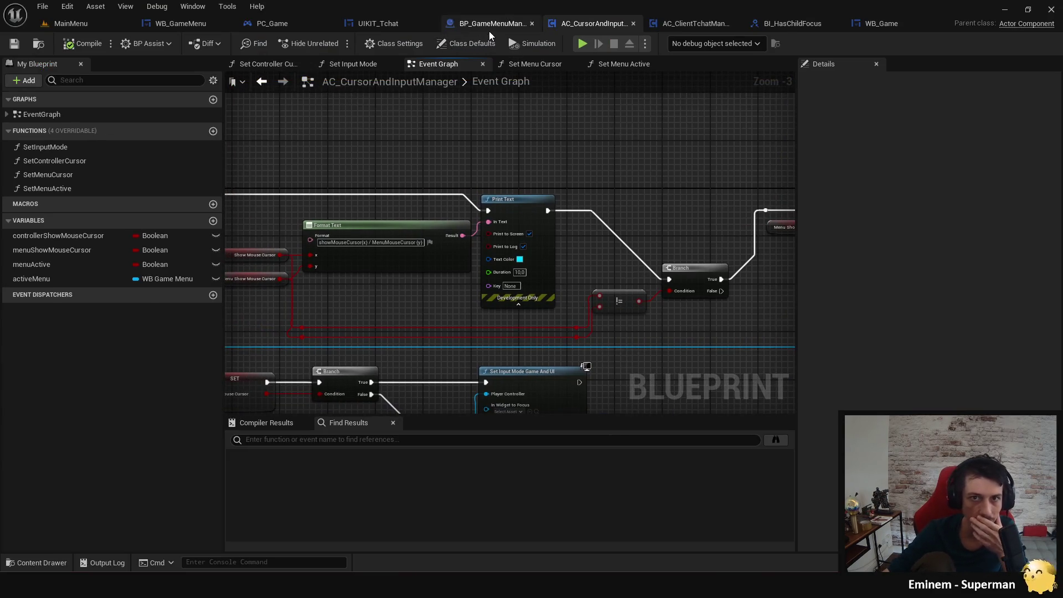
# Return to BP_GameMenuManager and frame the whole OpenAMenu chain in the Event Graph.
pyautogui.click(489, 23)
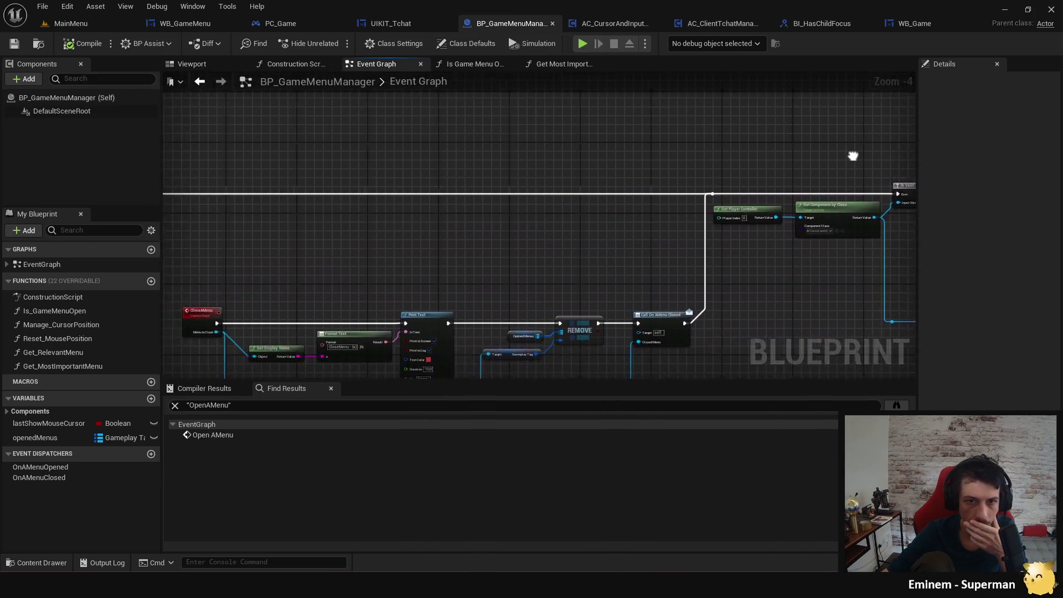
pyautogui.click(641, 235)
pyautogui.moveTo(565, 275)
pyautogui.mouseDown()
pyautogui.moveTo(471, 238)
pyautogui.moveTo(487, 247)
pyautogui.moveTo(306, 229)
pyautogui.moveTo(482, 238)
pyautogui.mouseUp()
pyautogui.scroll(2, 480, 209)
pyautogui.scroll(-3, 468, 179)
pyautogui.moveTo(469, 179)
pyautogui.mouseDown()
pyautogui.moveTo(325, 237)
pyautogui.moveTo(202, 253)
pyautogui.moveTo(334, 247)
pyautogui.mouseUp()
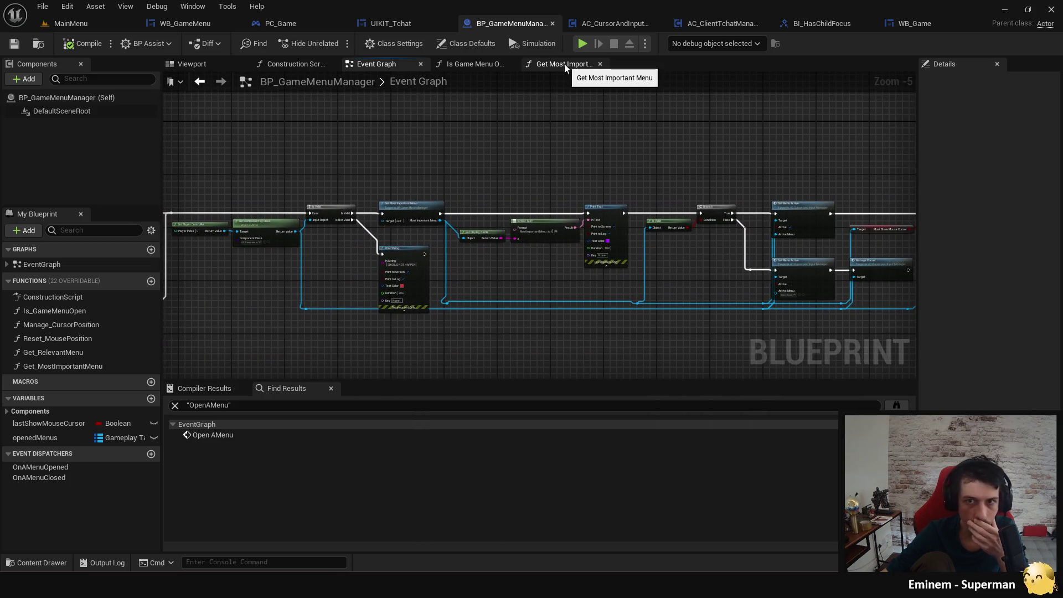
# In Get Most Important Menu, delete Get Display Name and Print String, auto-arrange, and compile and save.
pyautogui.click(565, 65)
pyautogui.moveTo(480, 157)
pyautogui.mouseDown()
pyautogui.moveTo(423, 166)
pyautogui.moveTo(411, 190)
pyautogui.moveTo(480, 247)
pyautogui.mouseUp()
pyautogui.press('Delete')
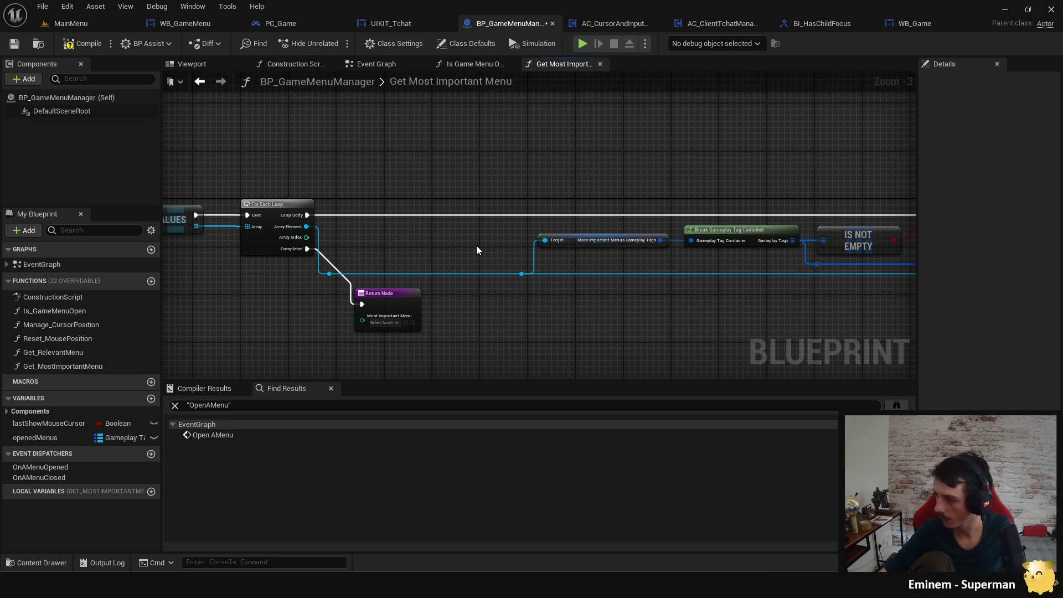
pyautogui.click(268, 216)
pyautogui.press('f')
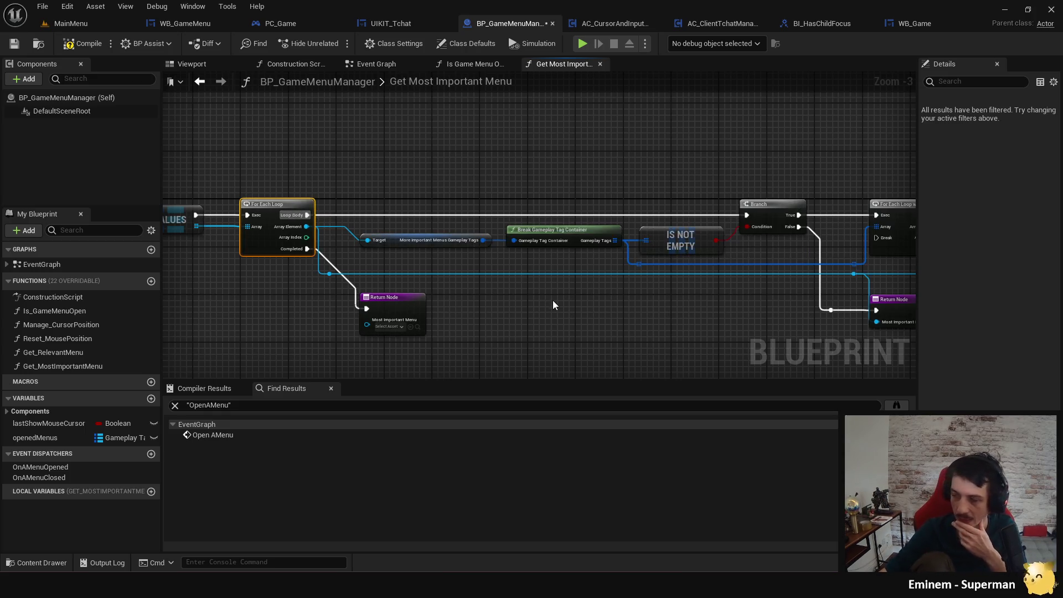
pyautogui.click(85, 43)
pyautogui.moveTo(649, 311); pyautogui.dragTo(543, 306)
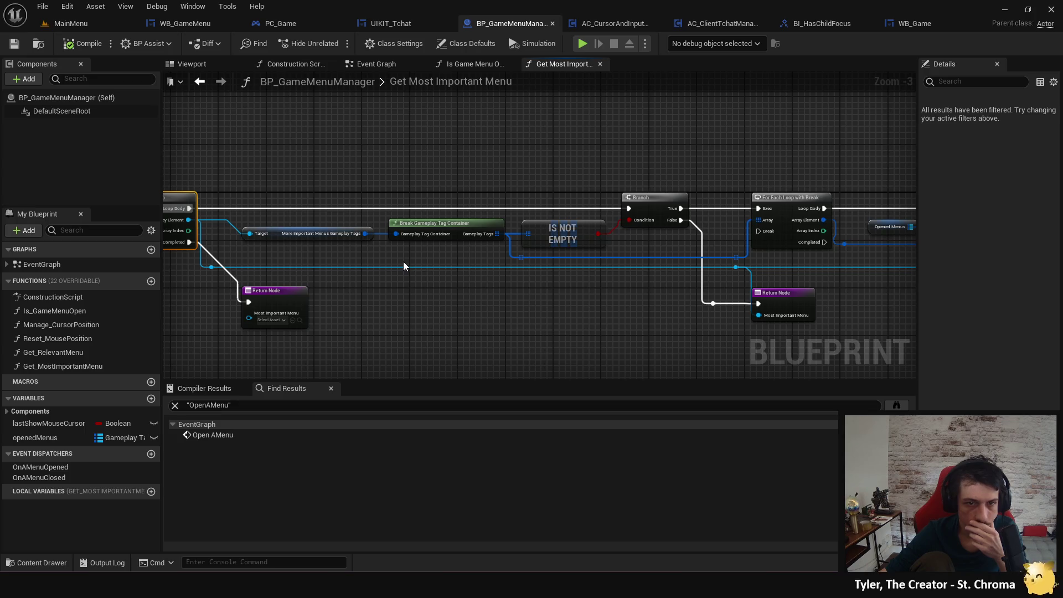
pyautogui.moveTo(404, 266)
pyautogui.mouseDown()
pyautogui.moveTo(311, 273)
pyautogui.moveTo(421, 292)
pyautogui.moveTo(364, 325)
pyautogui.moveTo(408, 313)
pyautogui.moveTo(800, 325)
pyautogui.moveTo(556, 283)
pyautogui.moveTo(659, 308)
pyautogui.moveTo(800, 311)
pyautogui.mouseUp()
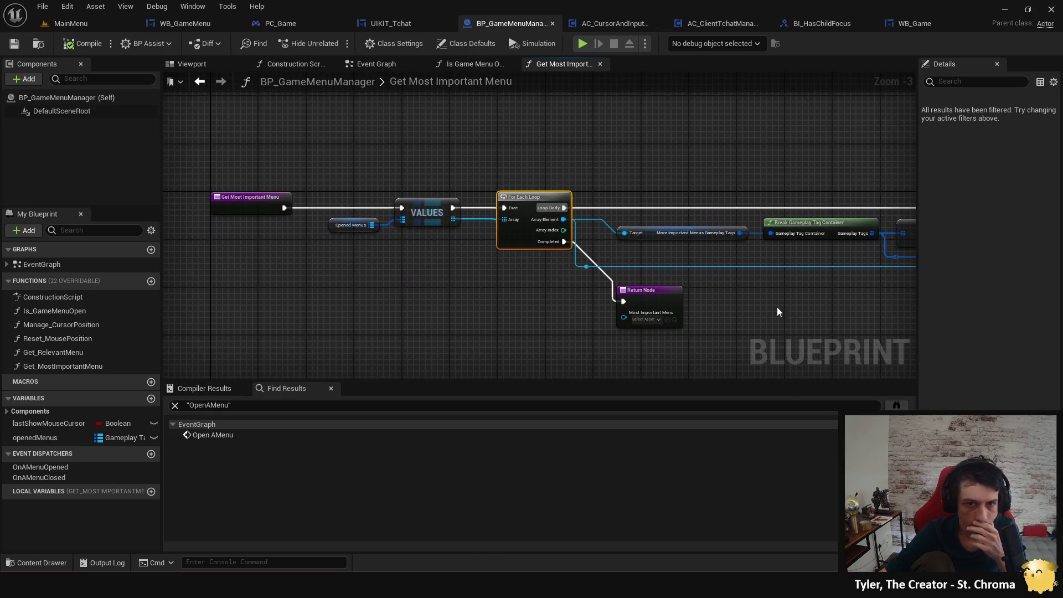
pyautogui.moveTo(531, 307)
pyautogui.mouseDown()
pyautogui.moveTo(351, 283)
pyautogui.moveTo(293, 290)
pyautogui.moveTo(764, 333)
pyautogui.mouseUp()
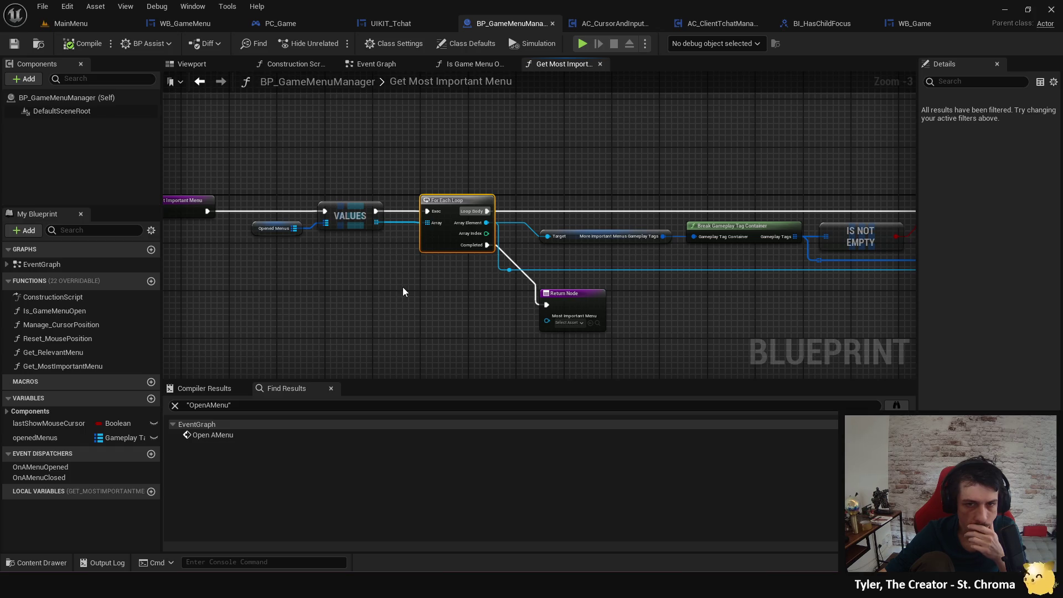
# Paste a copy of the For Each Loop and add a Print String to its body.
pyautogui.moveTo(437, 253); pyautogui.dragTo(555, 167)
pyautogui.hotkey('ctrl', 'v')
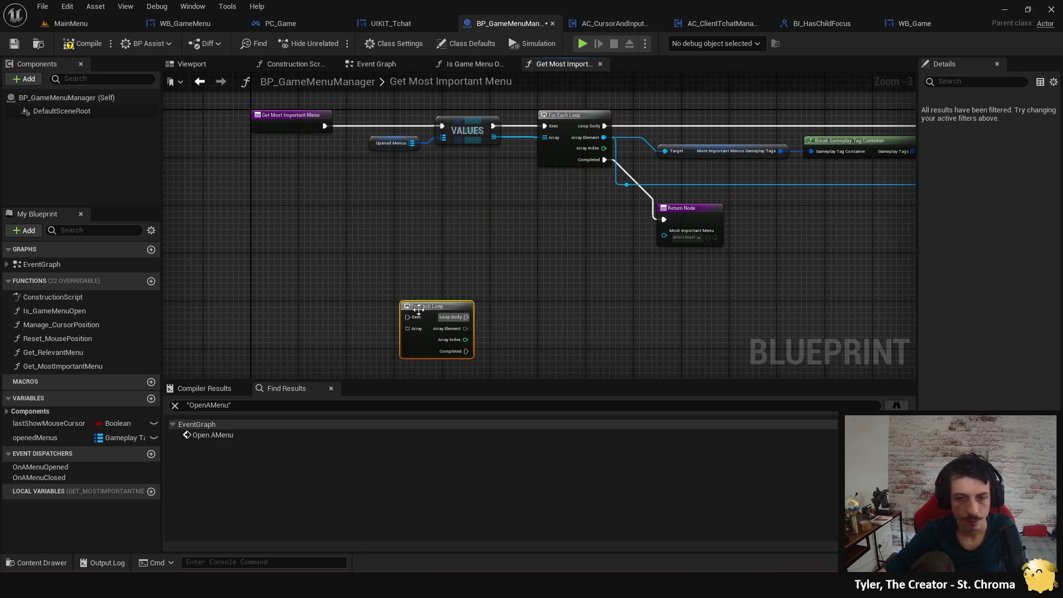
pyautogui.moveTo(466, 317); pyautogui.dragTo(580, 318)
pyautogui.write('print')
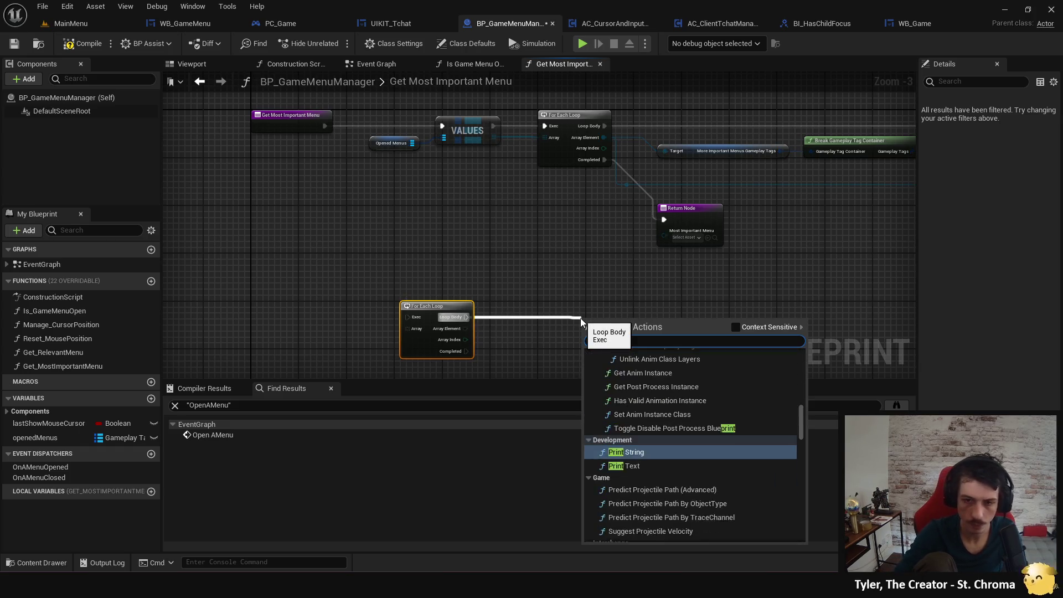
pyautogui.press('Return')
# Copy the Opened Menus VALUES node next to the new loop and wire it in.
pyautogui.click(387, 144)
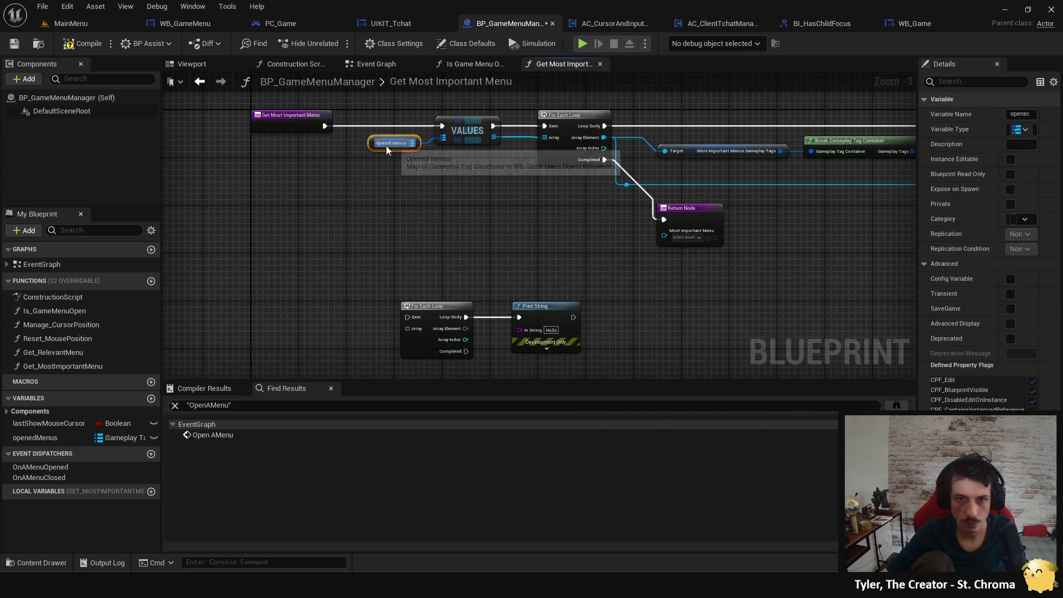
pyautogui.moveTo(495, 191); pyautogui.dragTo(379, 119)
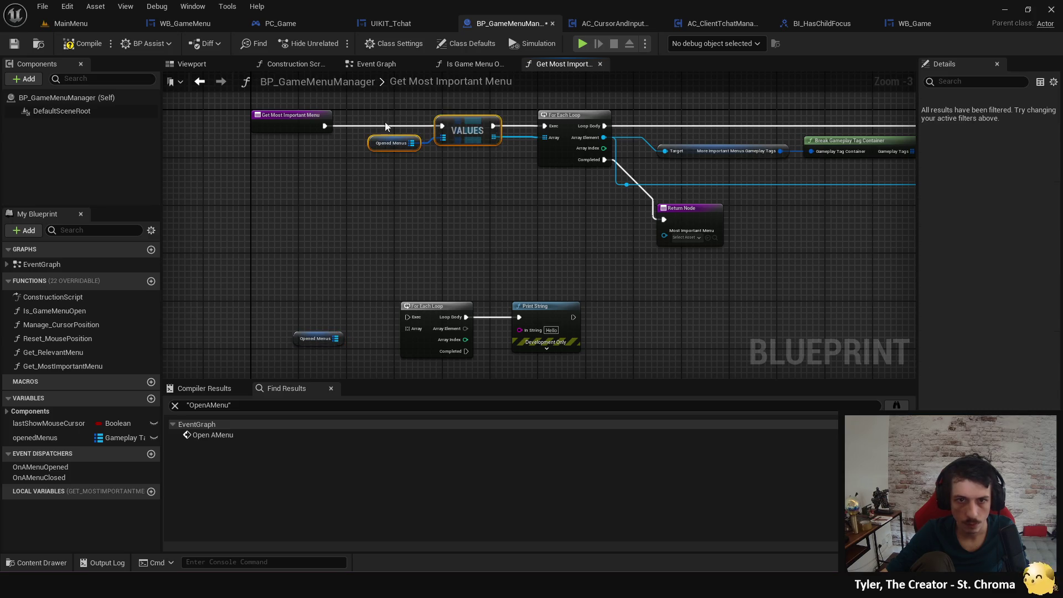
pyautogui.hotkey('ctrl', 'c')
pyautogui.moveTo(274, 306); pyautogui.dragTo(337, 228)
pyautogui.hotkey('ctrl', 'v')
pyautogui.click(390, 322)
pyautogui.click(379, 262)
pyautogui.press('Delete')
pyautogui.moveTo(403, 211)
pyautogui.mouseDown()
pyautogui.moveTo(471, 240)
pyautogui.moveTo(471, 251)
pyautogui.mouseUp()
# Print each element, route the function entry into the new loop, and chain Completed to the original.
pyautogui.moveTo(470, 198); pyautogui.dragTo(438, 230)
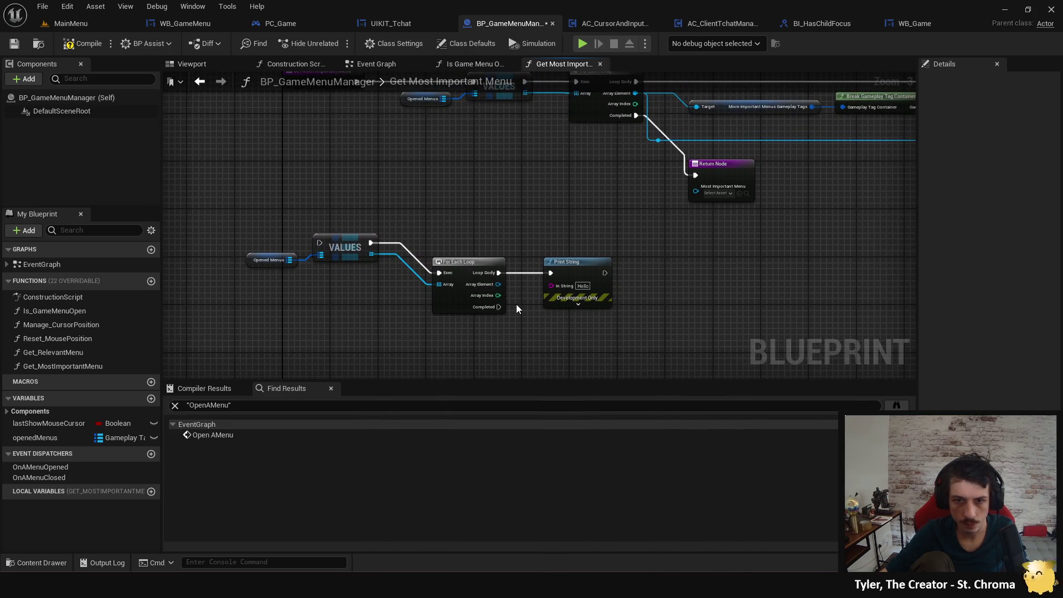
pyautogui.moveTo(498, 284)
pyautogui.mouseDown()
pyautogui.moveTo(563, 288)
pyautogui.moveTo(527, 335)
pyautogui.mouseUp()
pyautogui.moveTo(350, 291); pyautogui.dragTo(422, 225)
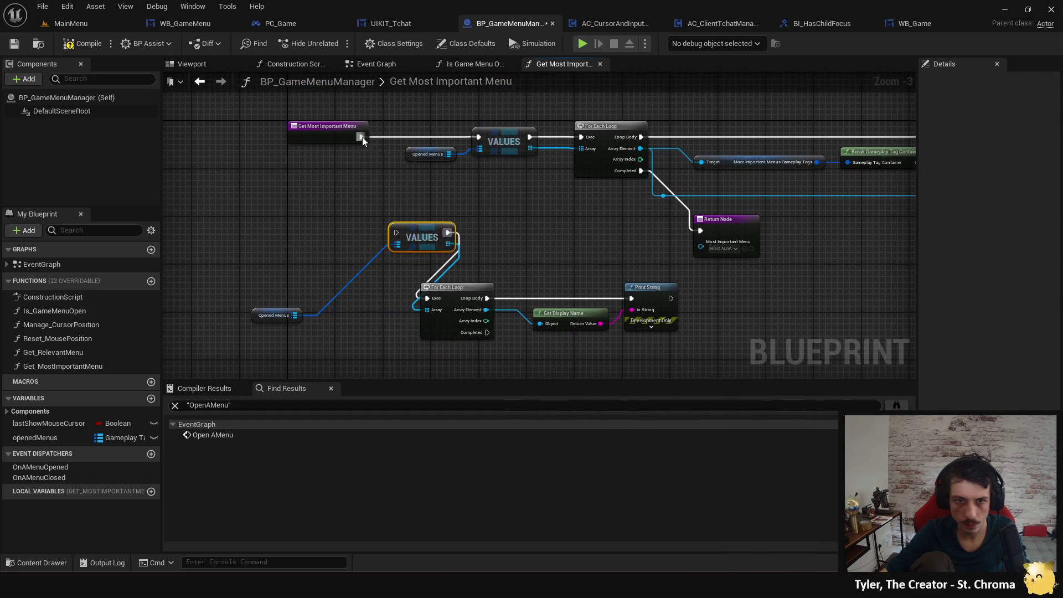
pyautogui.moveTo(360, 136); pyautogui.dragTo(400, 231)
pyautogui.moveTo(633, 268); pyautogui.dragTo(590, 288)
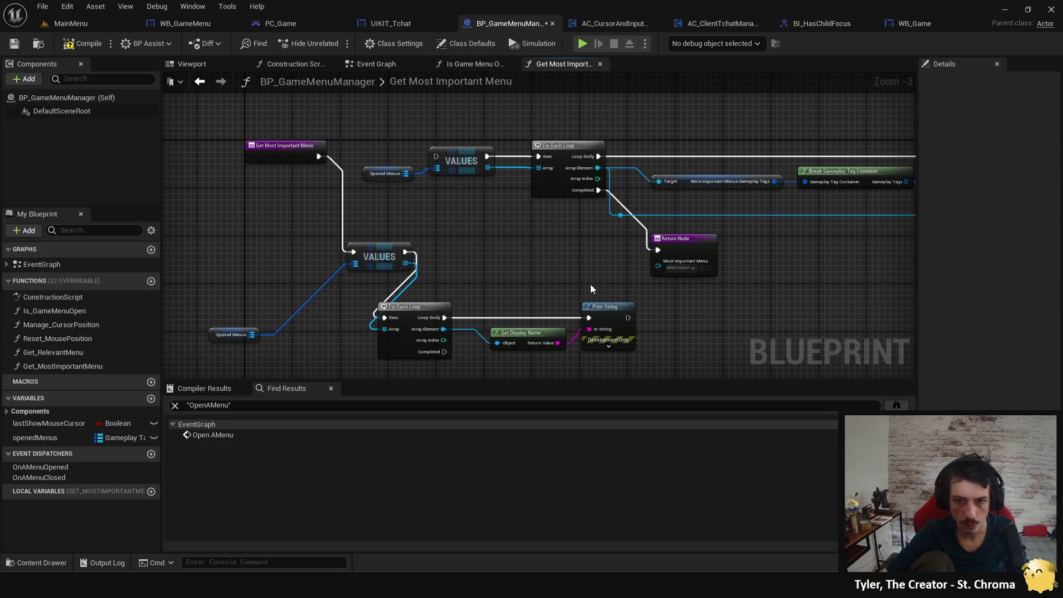
pyautogui.moveTo(444, 351)
pyautogui.mouseDown()
pyautogui.moveTo(453, 152)
pyautogui.moveTo(444, 160)
pyautogui.mouseUp()
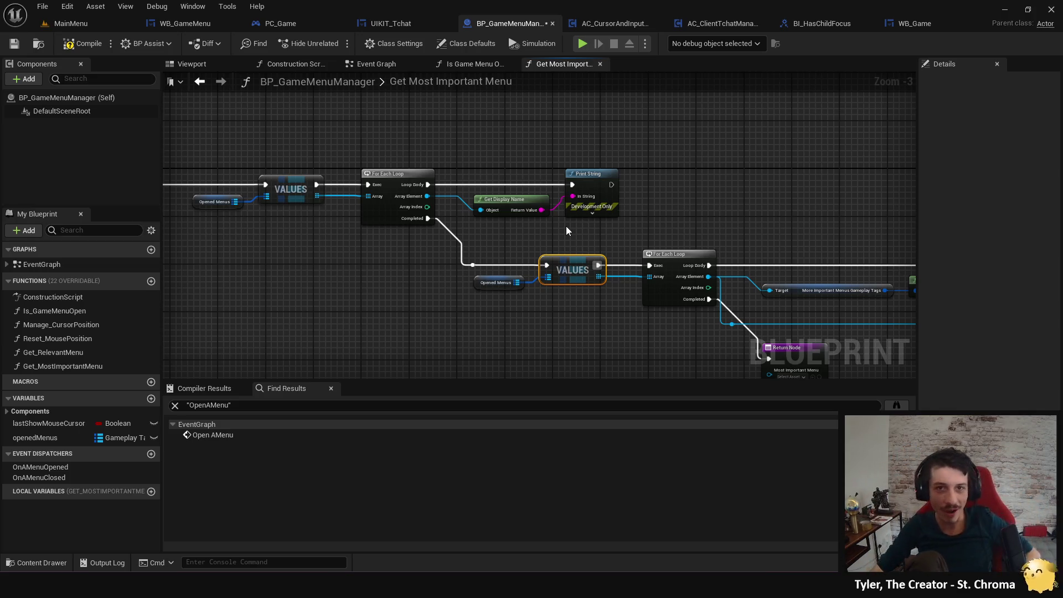
# Save all, then in the preview open the radial wheel, choose Drink alone and Toast, and stop.
pyautogui.hotkey('ctrl', 's')
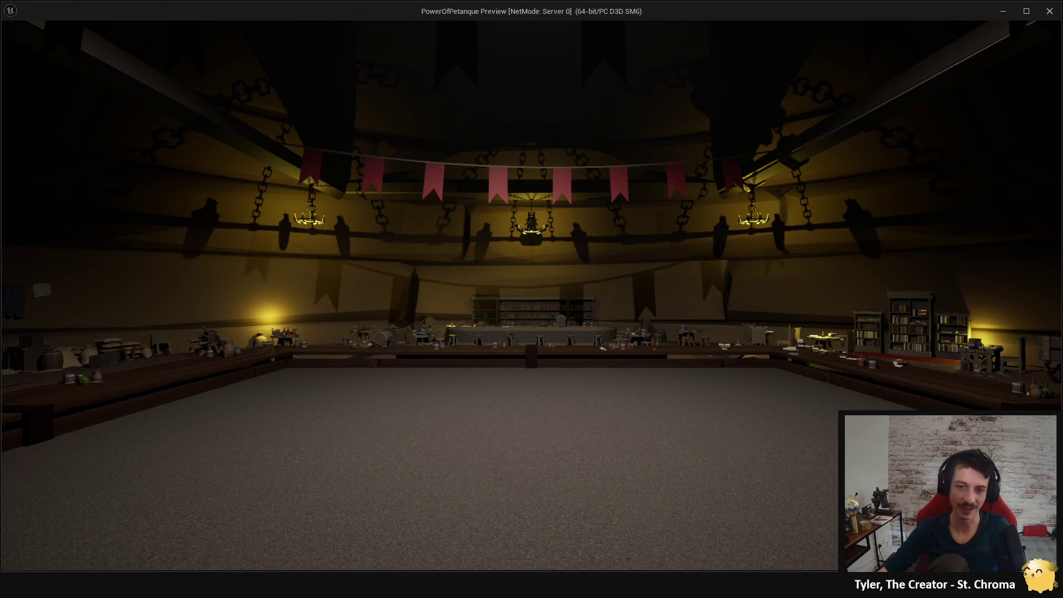
pyautogui.press('q')
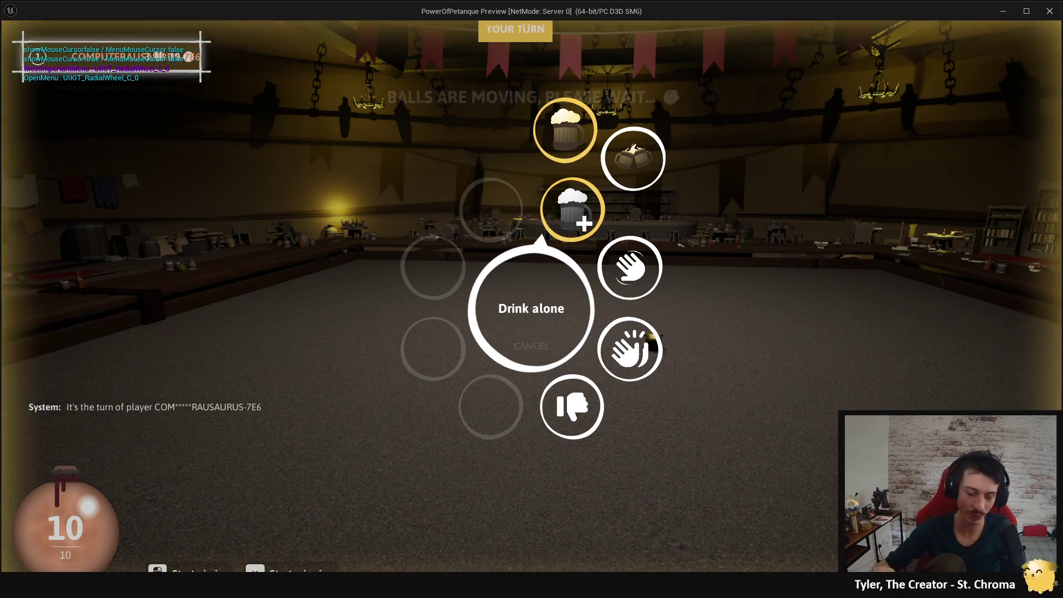
pyautogui.press('q')
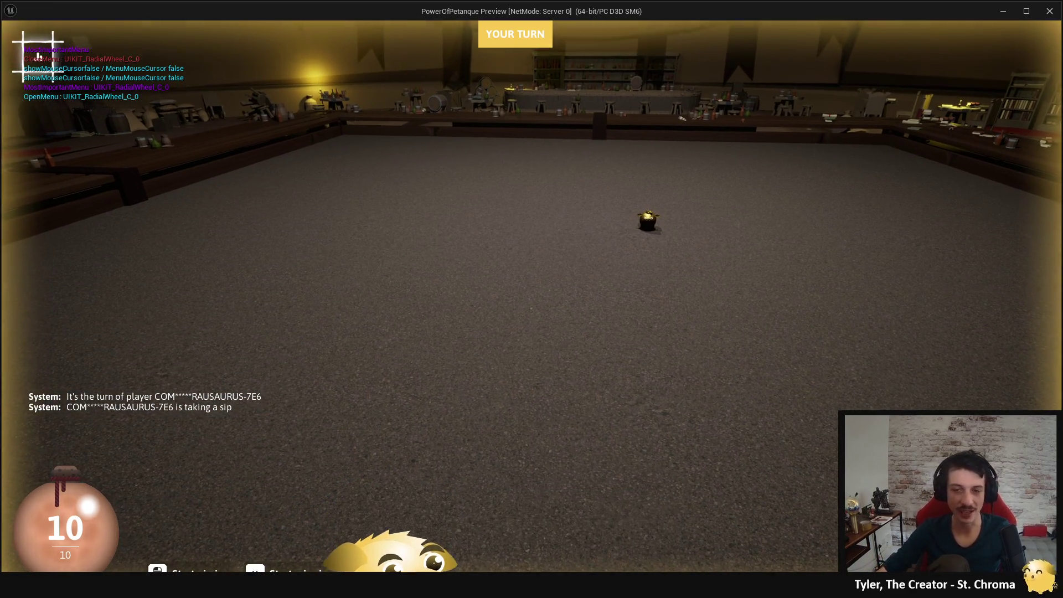
pyautogui.press('q')
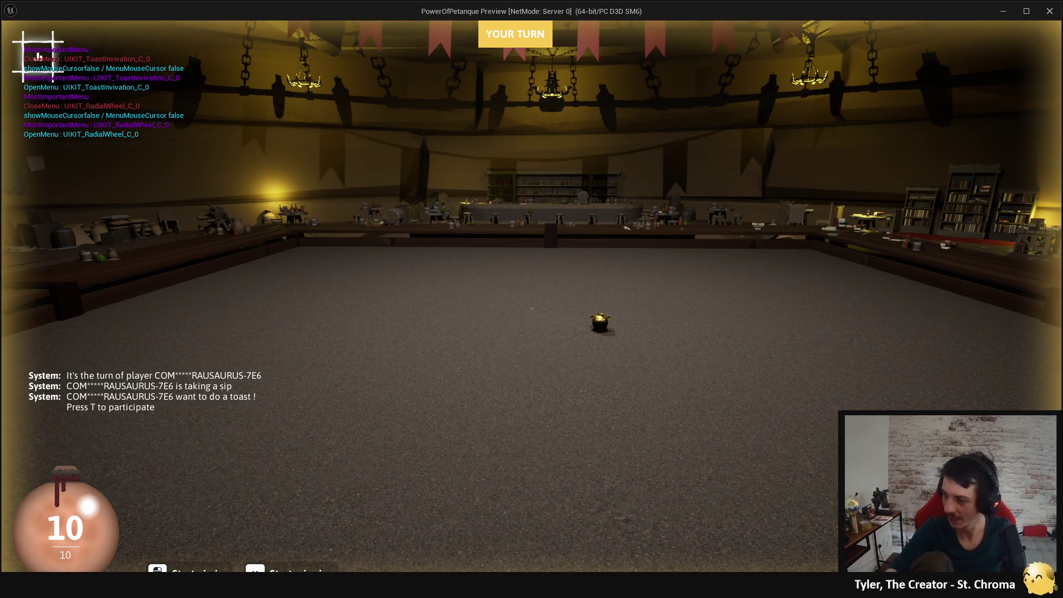
pyautogui.press('Escape')
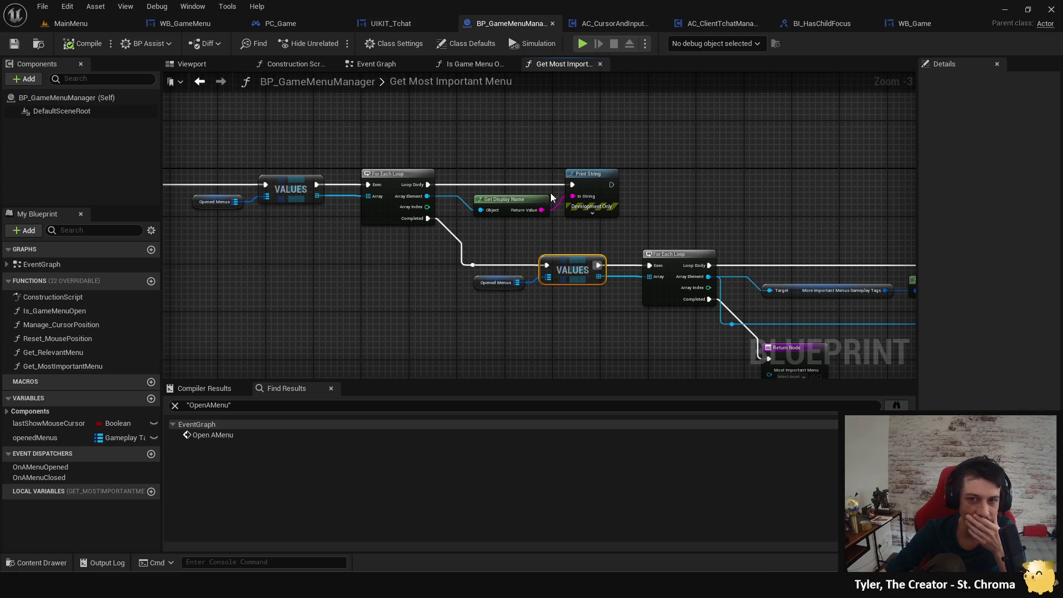
# Make the opened-menu Print String text orange-yellow instead of cyan, then start a new test play.
pyautogui.click(592, 213)
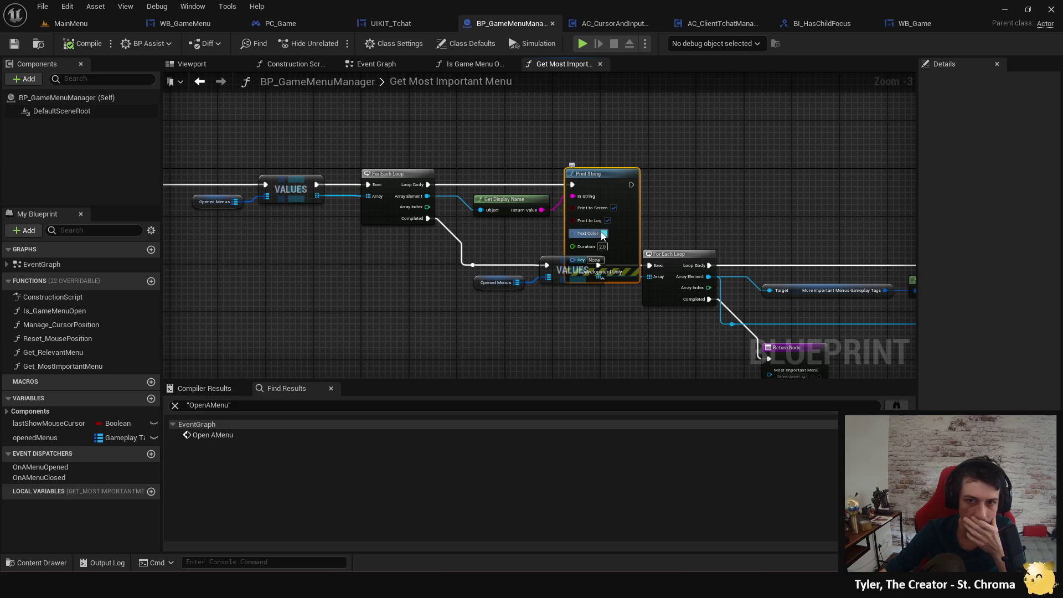
pyautogui.click(603, 233)
pyautogui.click(717, 355)
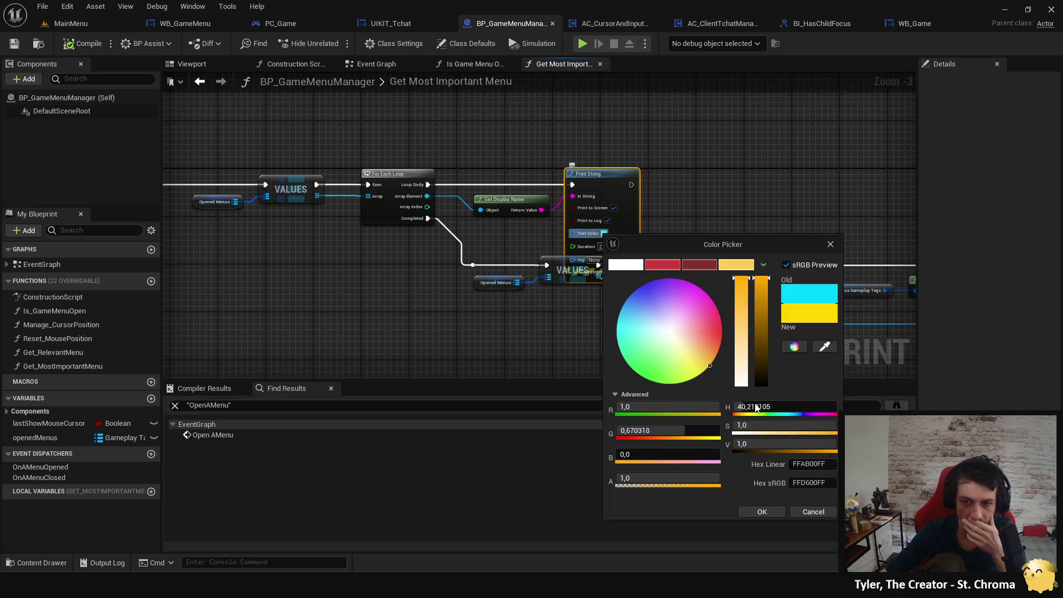
pyautogui.click(762, 511)
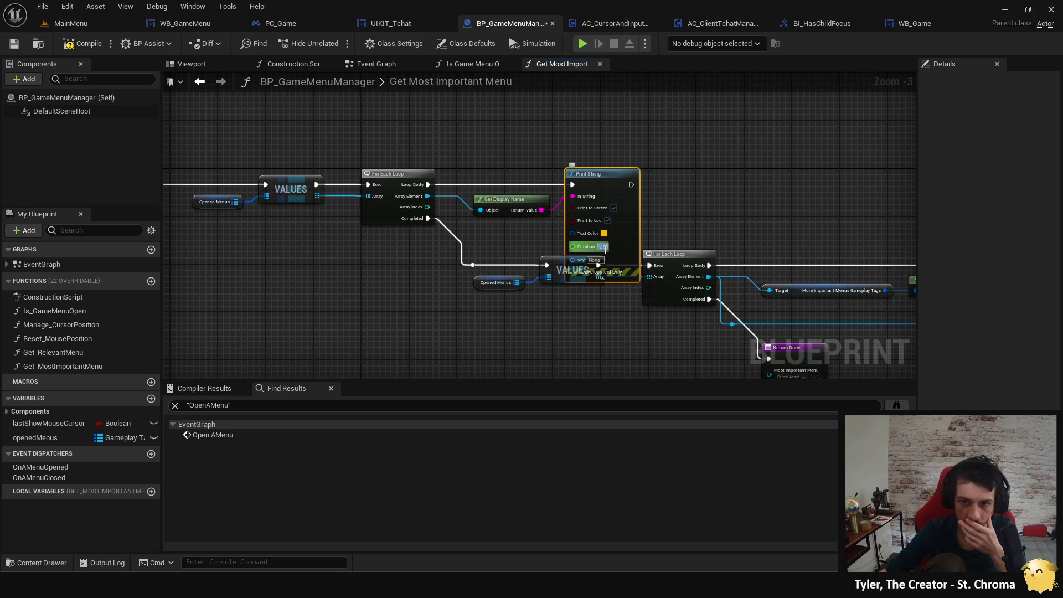
pyautogui.click(610, 280)
pyautogui.click(605, 310)
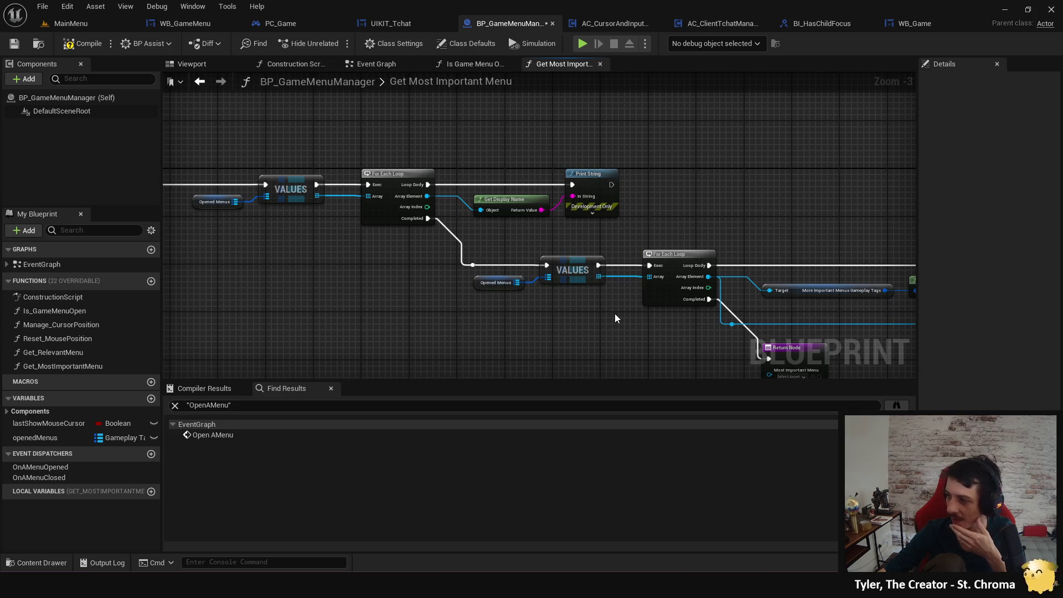
pyautogui.click(588, 45)
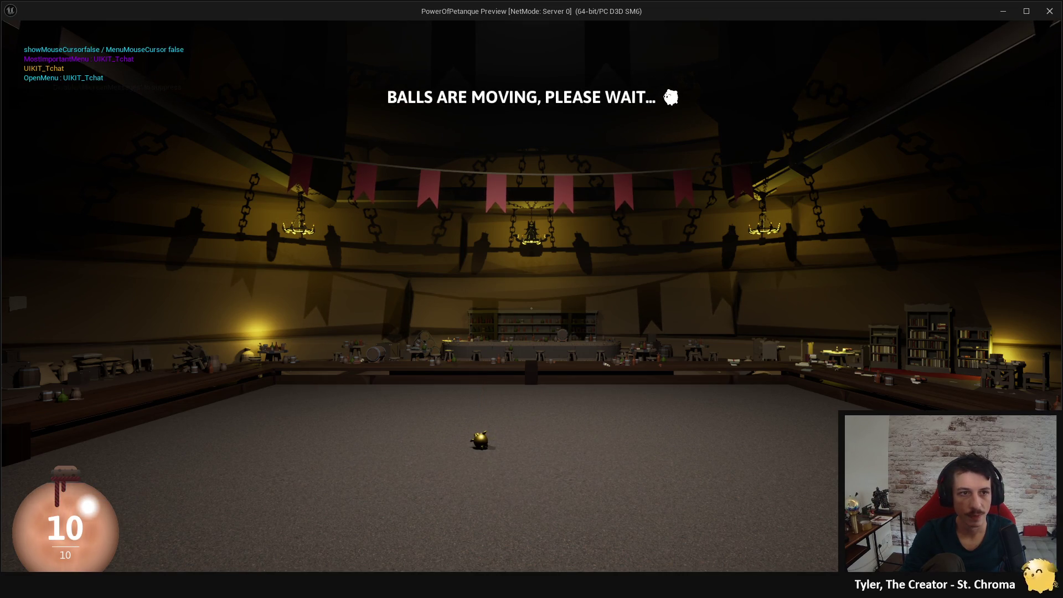
# Toggle the in-game escape menu closed and open twice, then stop the preview.
pyautogui.press('Escape')
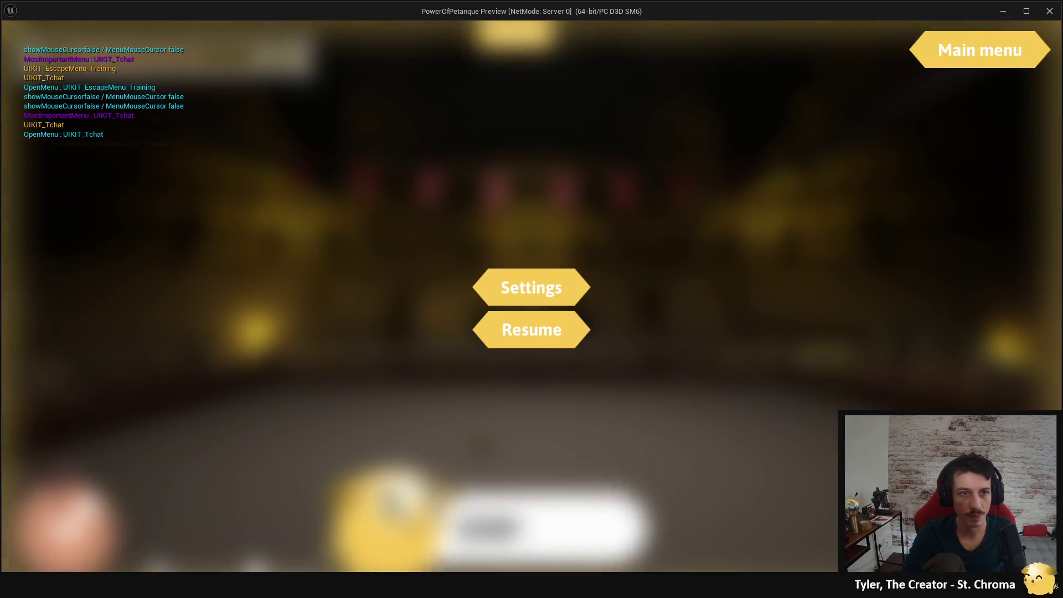
pyautogui.press('Escape')
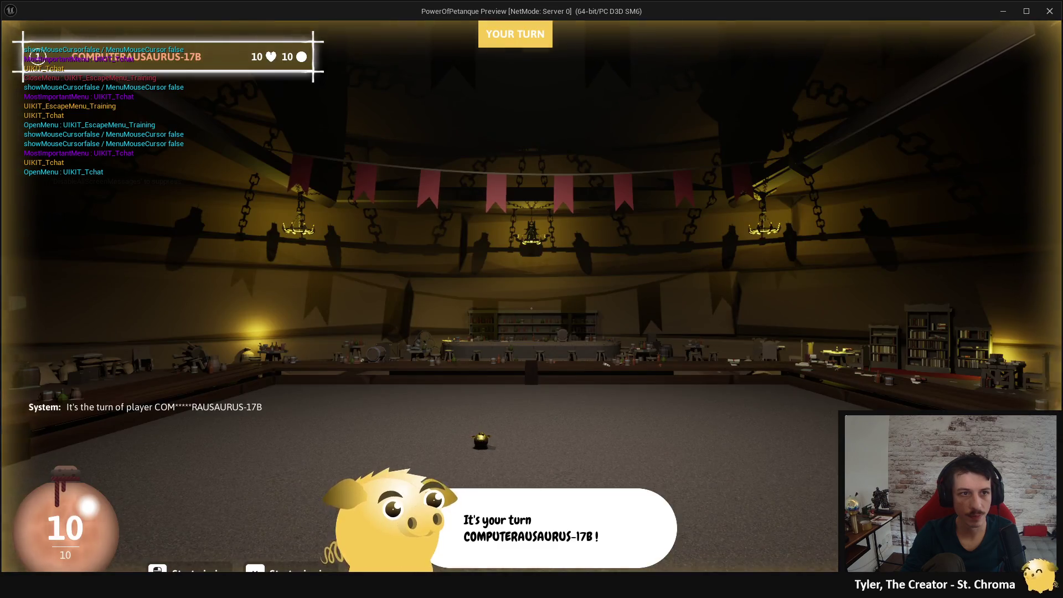
pyautogui.press('Escape')
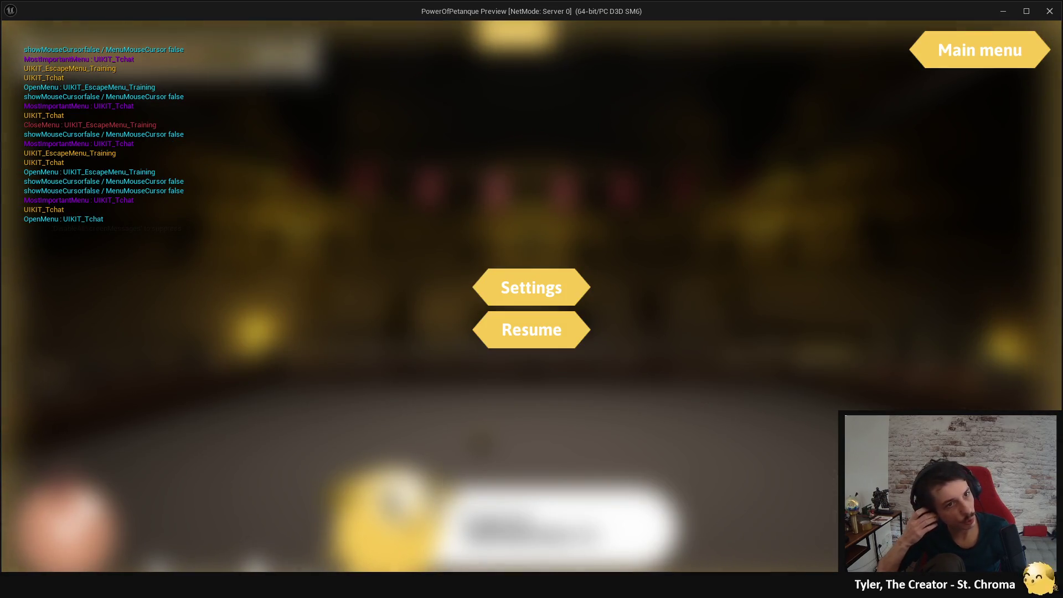
pyautogui.press('Escape')
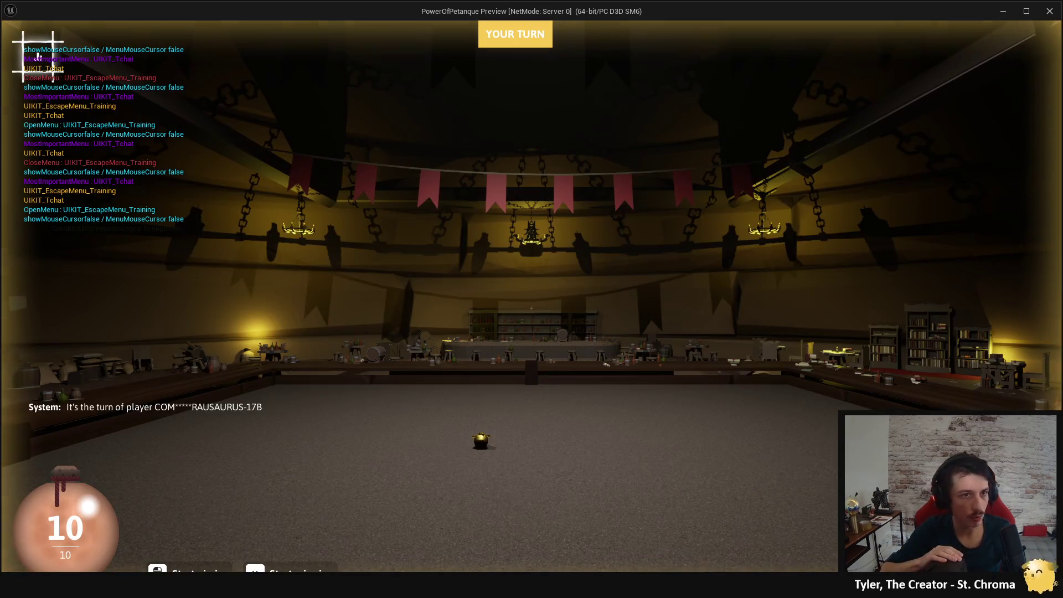
pyautogui.press('Escape')
pyautogui.press('Escape')
pyautogui.press('Escape')
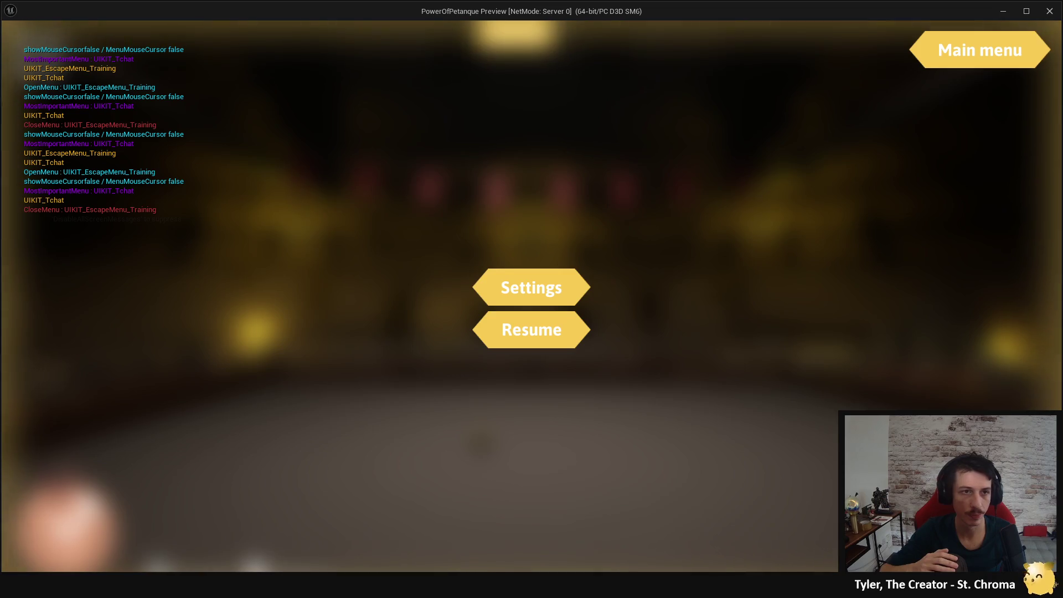
pyautogui.press('Escape')
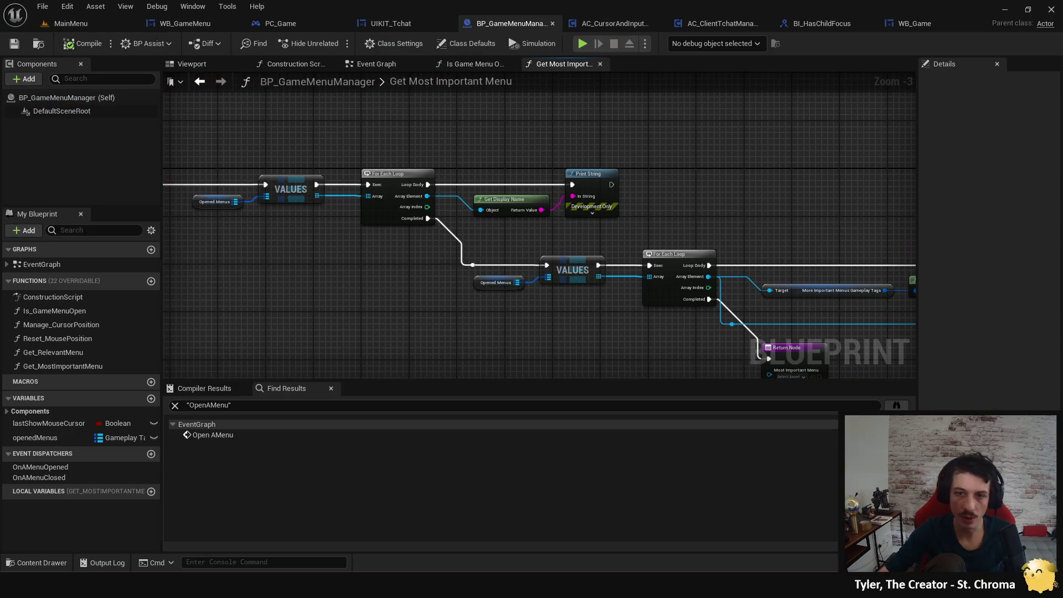
# Wire the function entry straight into the tag-checking For Each Loop and delete the redundant print loop.
pyautogui.moveTo(226, 172)
pyautogui.mouseDown()
pyautogui.moveTo(411, 241)
pyautogui.moveTo(557, 256)
pyautogui.mouseUp()
pyautogui.moveTo(342, 156); pyautogui.dragTo(714, 222)
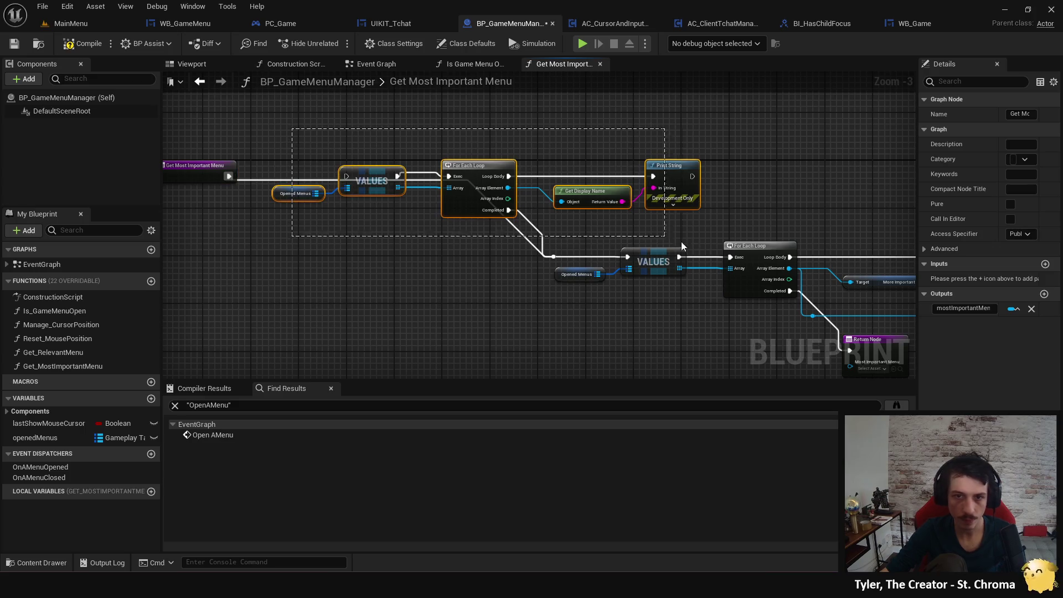
pyautogui.press('Delete')
pyautogui.moveTo(551, 307)
pyautogui.mouseDown()
pyautogui.moveTo(515, 283)
pyautogui.moveTo(504, 288)
pyautogui.moveTo(659, 281)
pyautogui.moveTo(615, 283)
pyautogui.mouseUp()
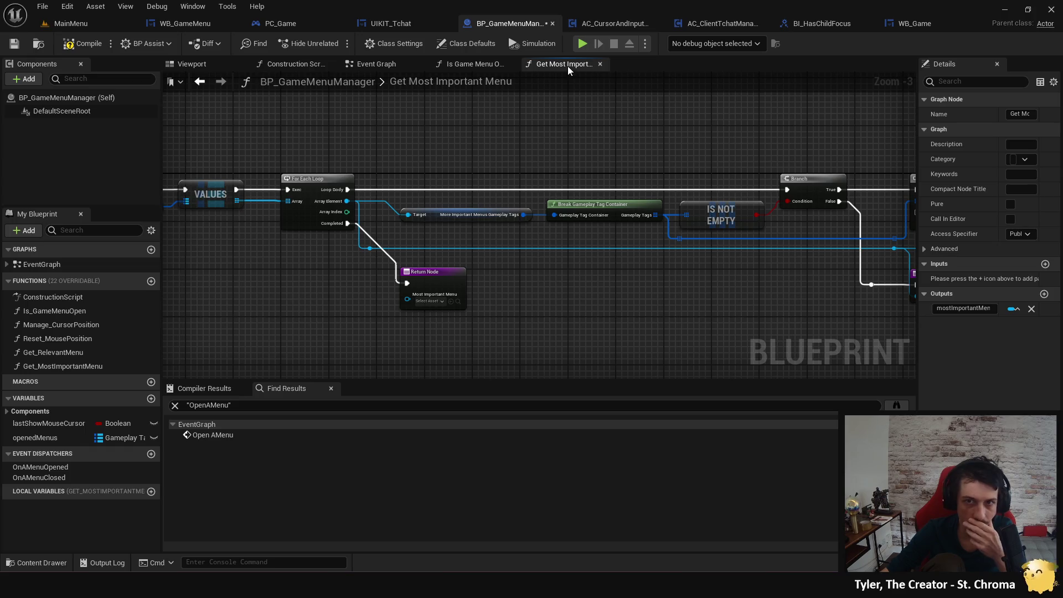
pyautogui.click(560, 298)
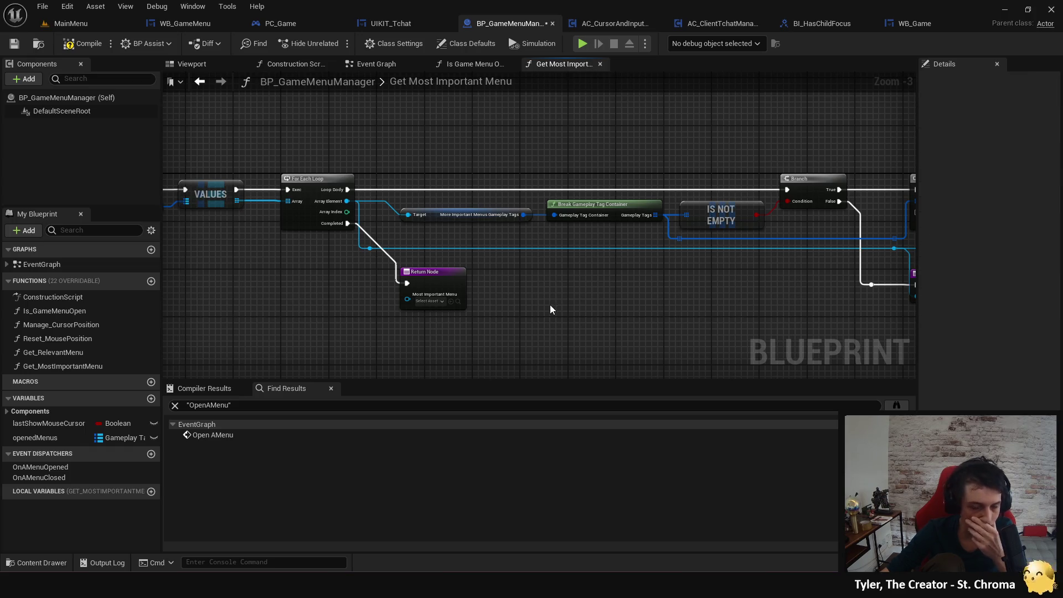
pyautogui.moveTo(509, 313)
pyautogui.mouseDown()
pyautogui.moveTo(268, 294)
pyautogui.moveTo(383, 300)
pyautogui.mouseUp()
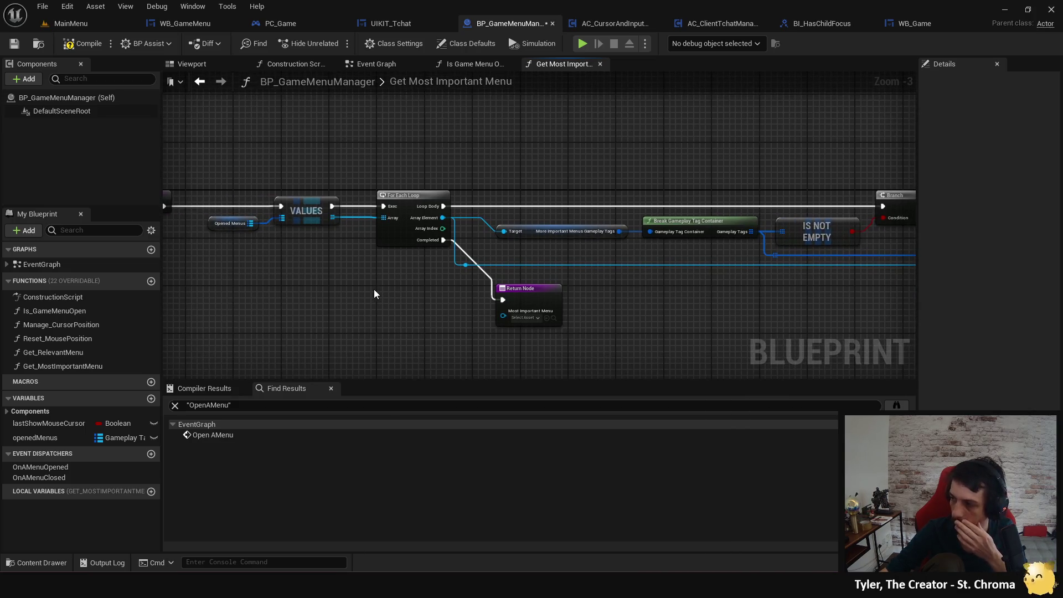
# Check UIKIT_Tchat's more important menu tags (UI.Escape, UI.PowerUpProposal), then search assets for 'escape'.
pyautogui.click(409, 19)
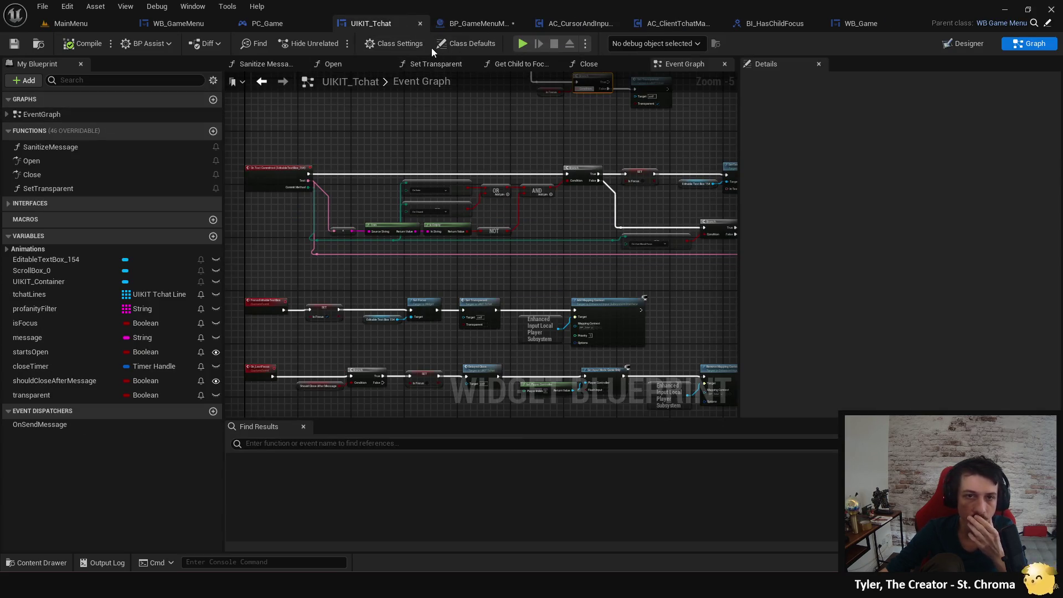
pyautogui.click(471, 43)
pyautogui.scroll(-3, 893, 298)
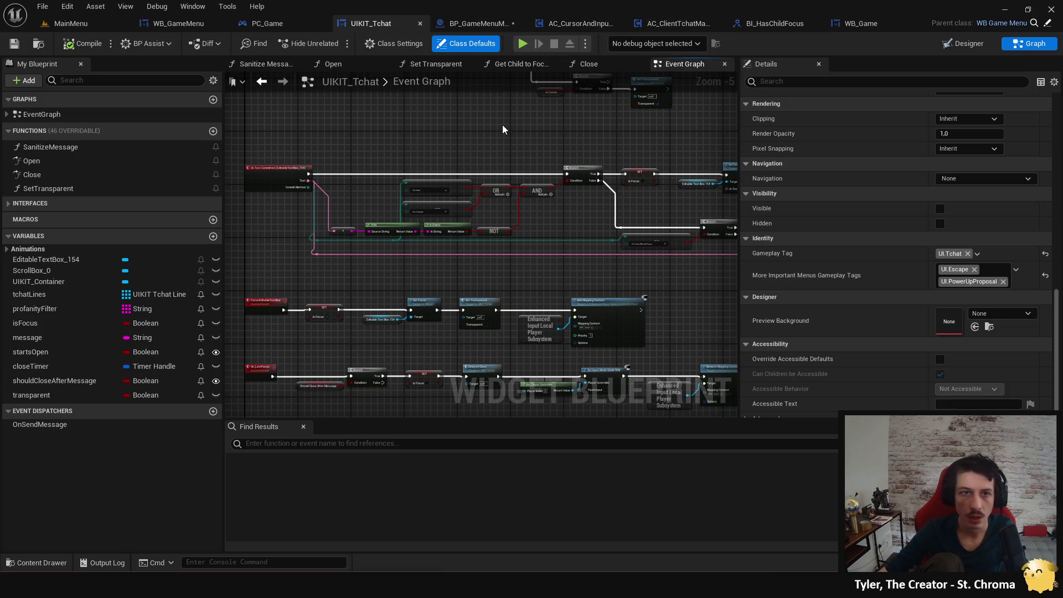
pyautogui.hotkey('ctrl', 'p')
pyautogui.write('escape')
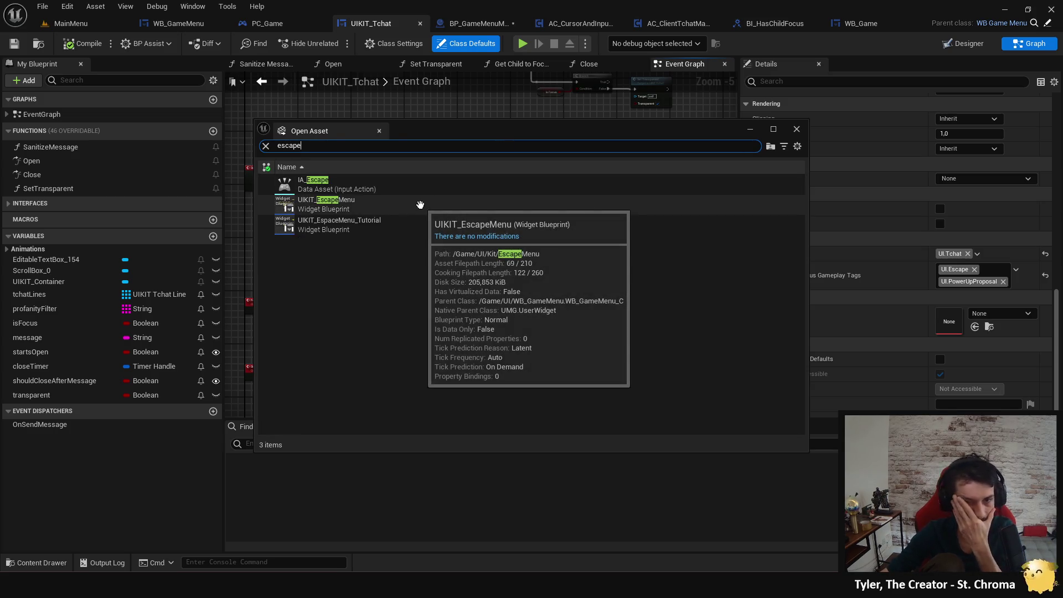
# Open UIKIT_EscapeMenu, confirm its UI.Escape tag has no more-important menus, and close it.
pyautogui.doubleClick(420, 205)
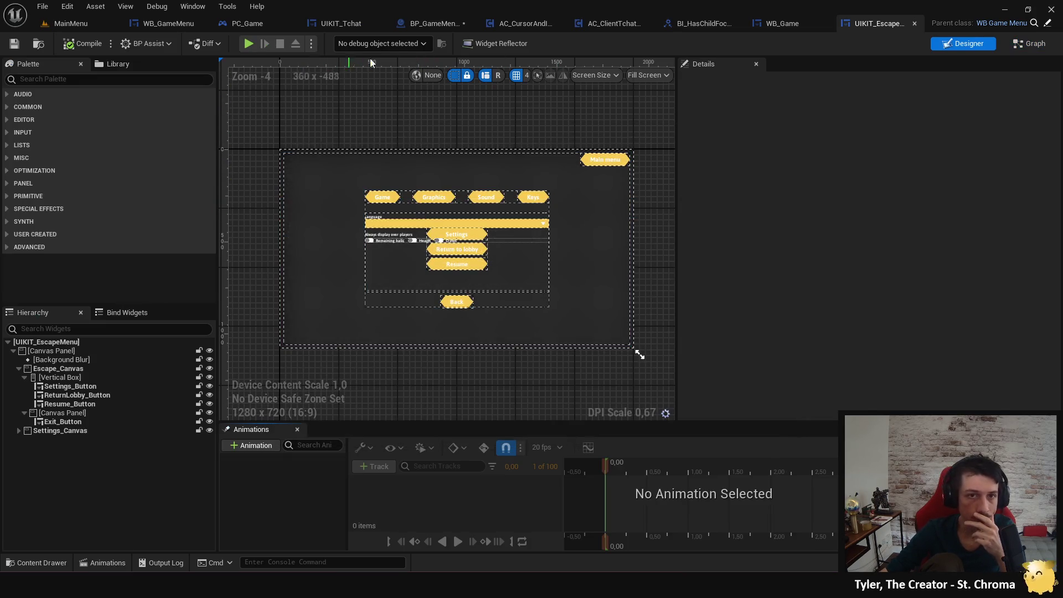
pyautogui.click(1026, 46)
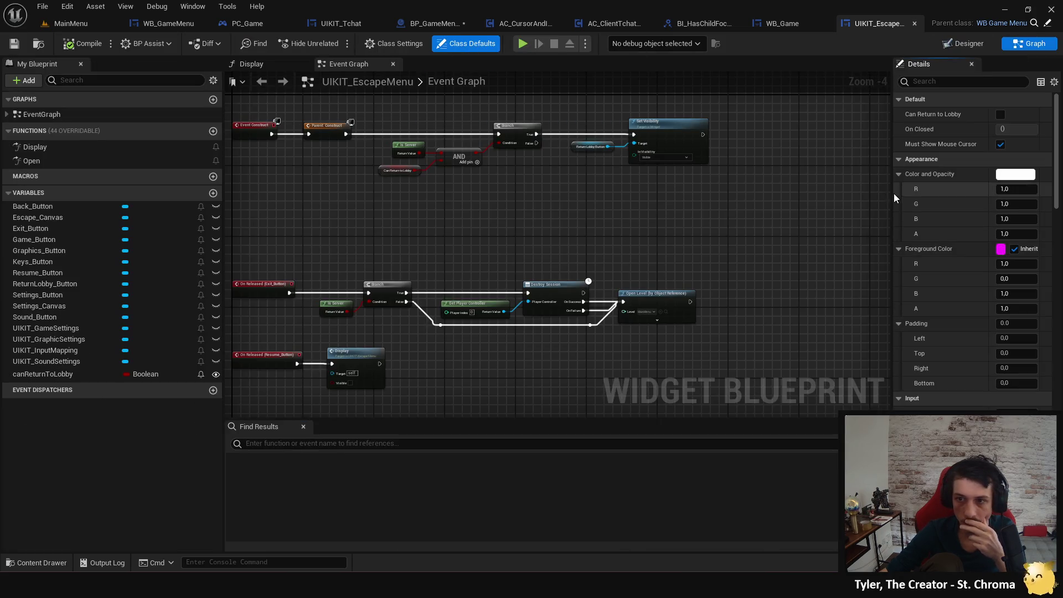
pyautogui.moveTo(892, 200); pyautogui.dragTo(687, 198)
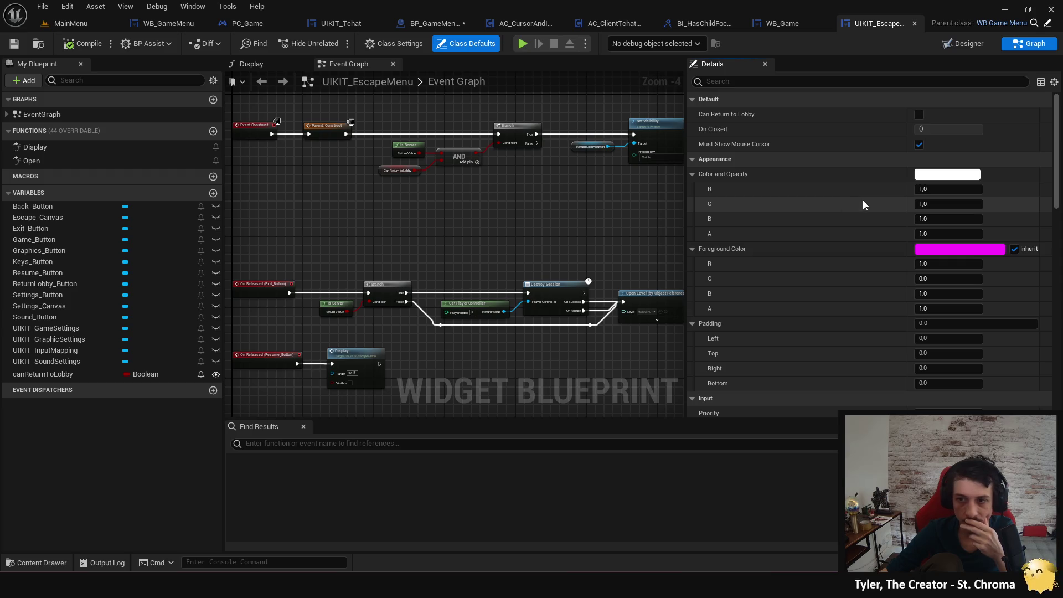
pyautogui.scroll(-15, 857, 174)
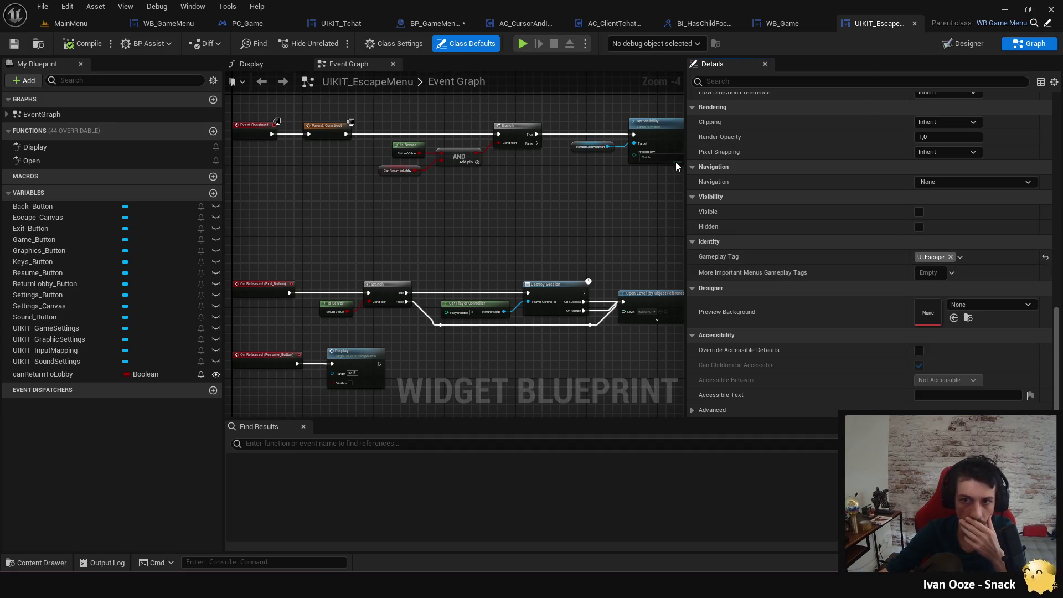
pyautogui.hotkey('ctrl', 'w')
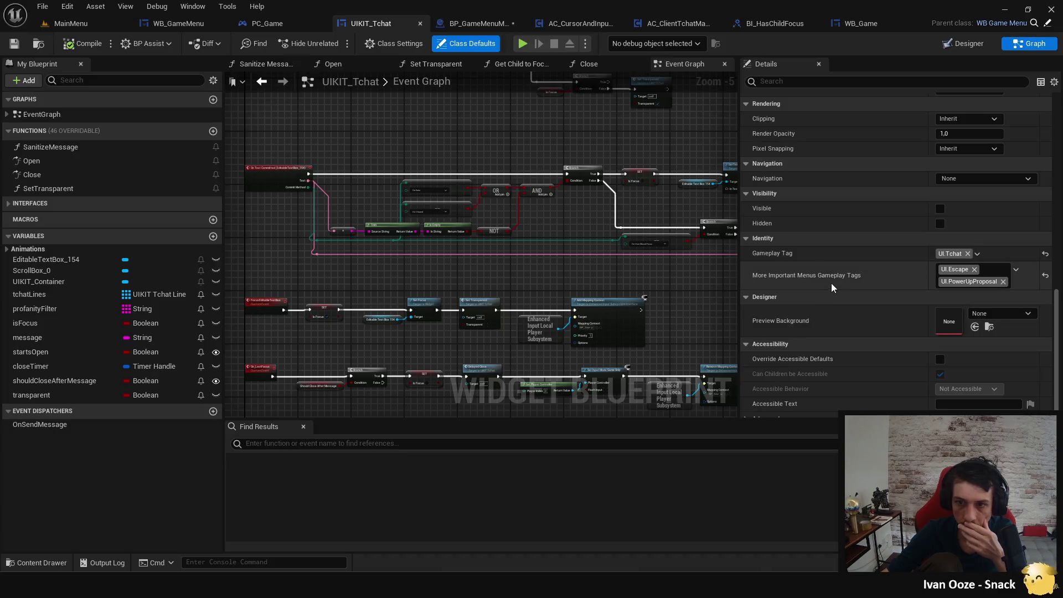
# Add a Get Gameplay Tag node fed by Menu to Open in BP_GameMenuManager's event graph.
pyautogui.click(493, 22)
pyautogui.moveTo(244, 186)
pyautogui.mouseDown()
pyautogui.moveTo(325, 265)
pyautogui.moveTo(317, 253)
pyautogui.mouseUp()
pyautogui.write('gamep')
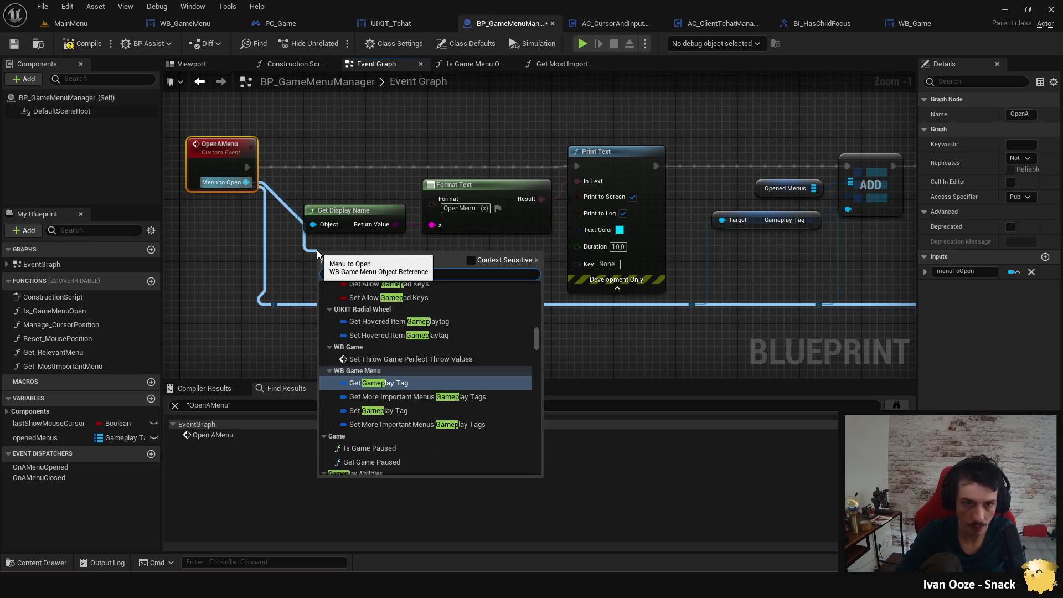
pyautogui.write('lay')
pyautogui.click(428, 383)
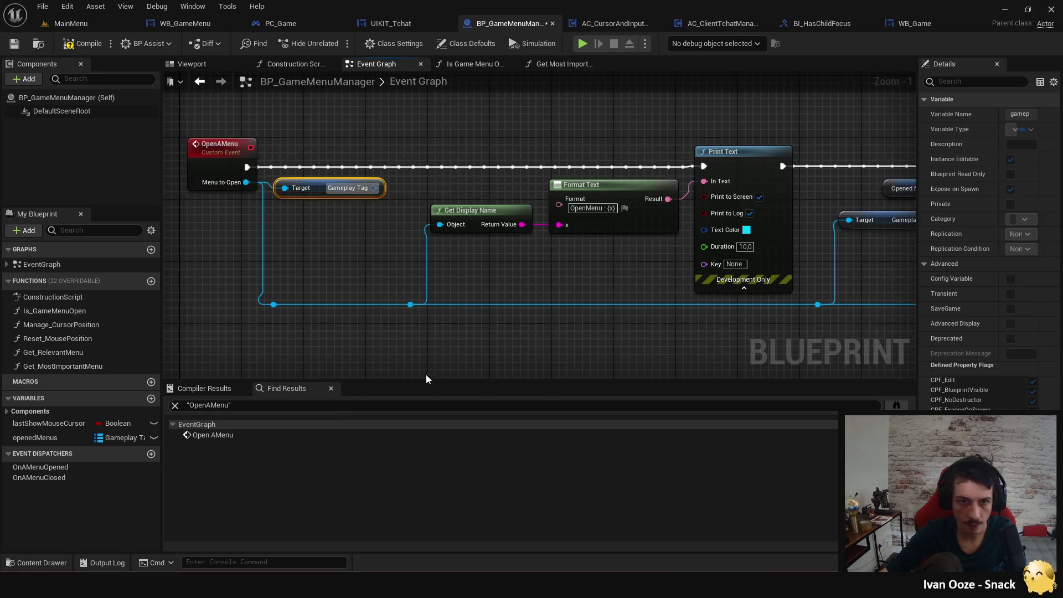
pyautogui.moveTo(374, 188)
pyautogui.mouseDown()
pyautogui.moveTo(563, 219)
pyautogui.moveTo(496, 271)
pyautogui.moveTo(451, 272)
pyautogui.mouseUp()
pyautogui.write('tostring')
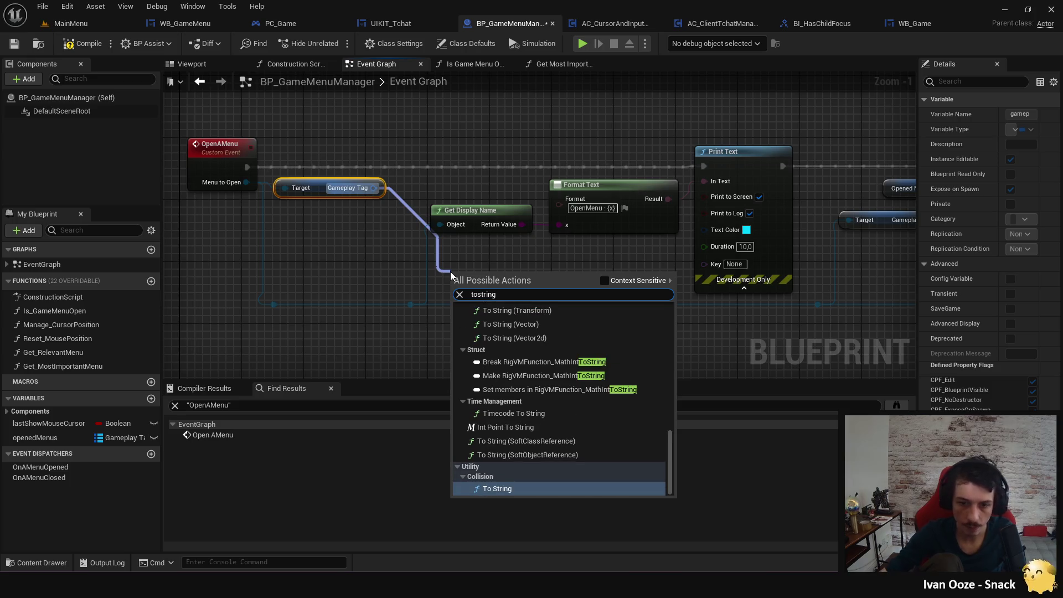
pyautogui.click(615, 280)
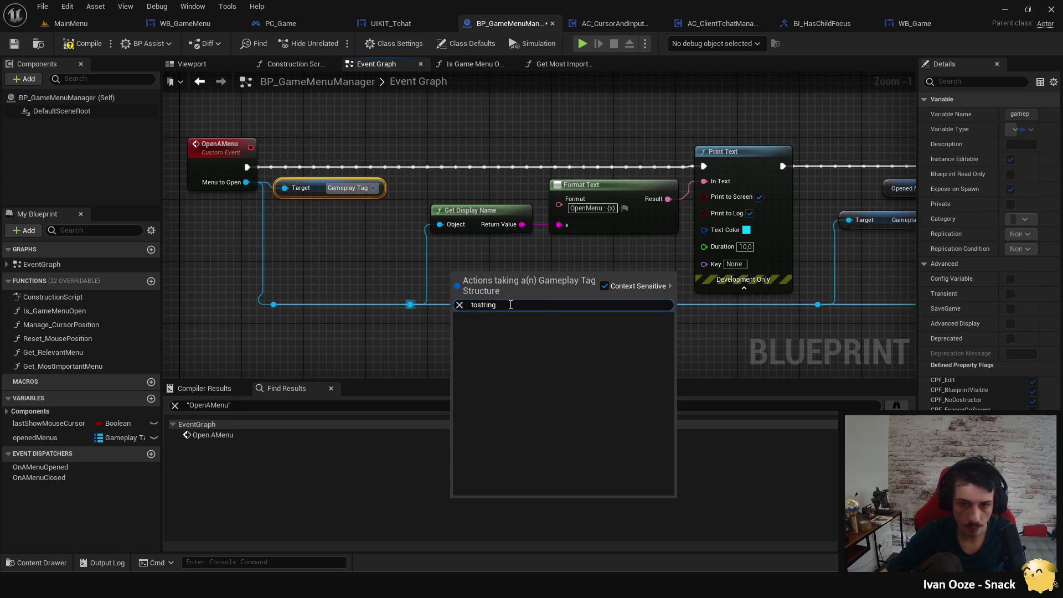
pyautogui.click(409, 304)
pyautogui.press('BackSpace')
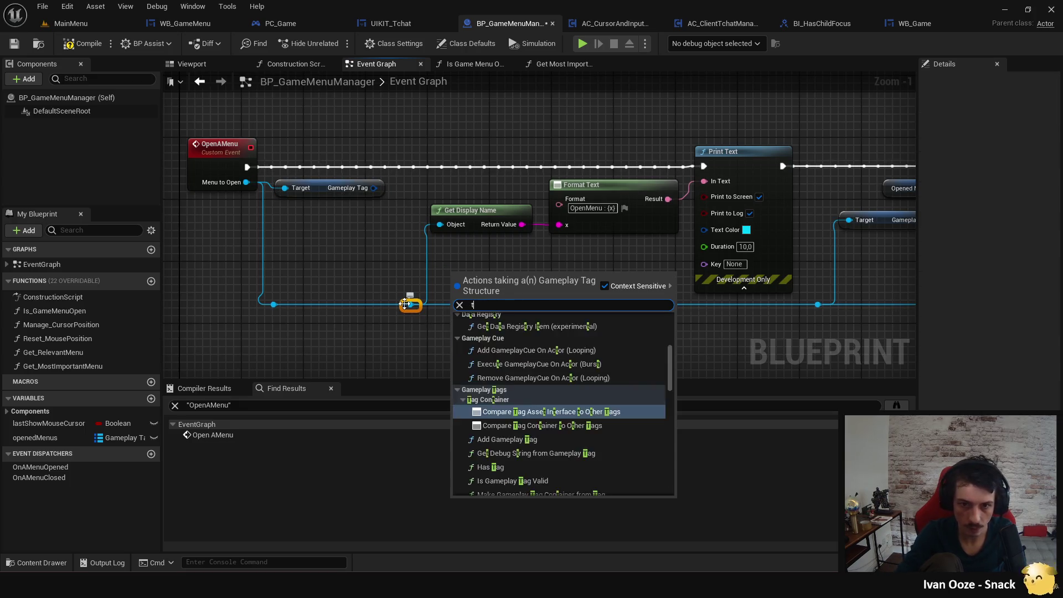
pyautogui.click(353, 218)
# Feed the tag's Get Debug String into the OpenMenu format's x, replacing Get Display Name.
pyautogui.moveTo(375, 187); pyautogui.dragTo(420, 197)
pyautogui.write('string')
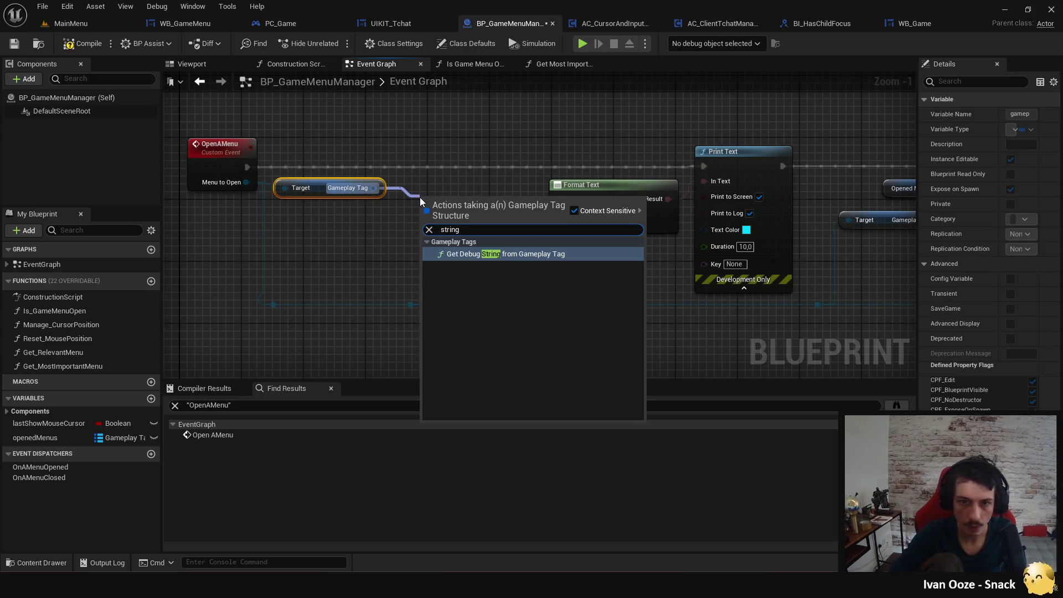
pyautogui.click(520, 255)
pyautogui.moveTo(540, 201); pyautogui.dragTo(649, 213)
pyautogui.moveTo(714, 227); pyautogui.dragTo(714, 228)
pyautogui.click(659, 230)
pyautogui.press('Delete')
# Reuse the tag nodes for CloseAMenu, wiring Menu to Close's tag string into the CloseMenu format.
pyautogui.click(485, 197)
pyautogui.press('f')
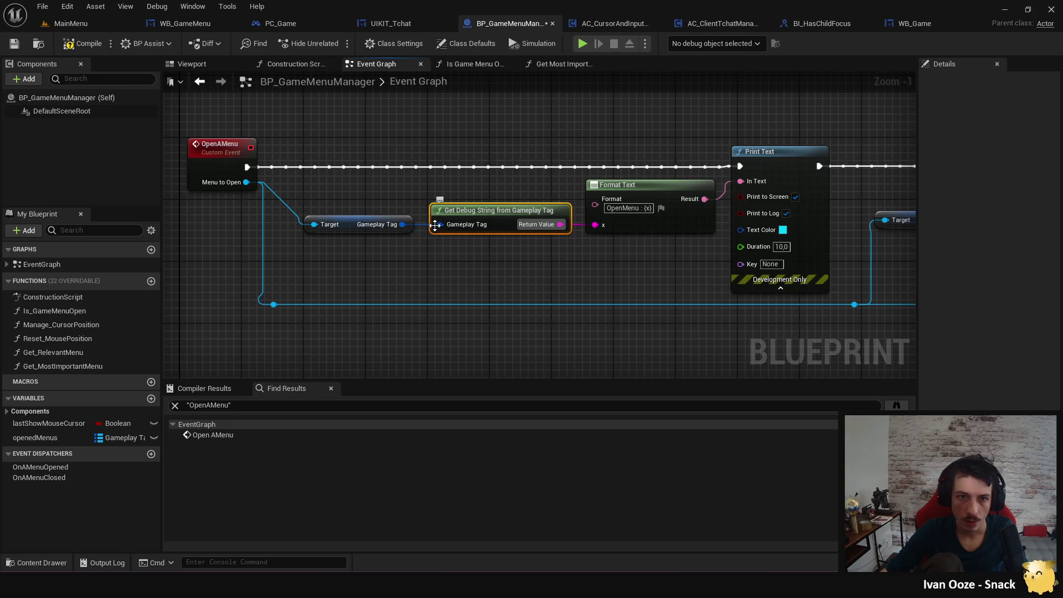
pyautogui.scroll(-3, 539, 277)
pyautogui.moveTo(539, 278)
pyautogui.mouseDown()
pyautogui.moveTo(434, 230)
pyautogui.moveTo(441, 258)
pyautogui.mouseUp()
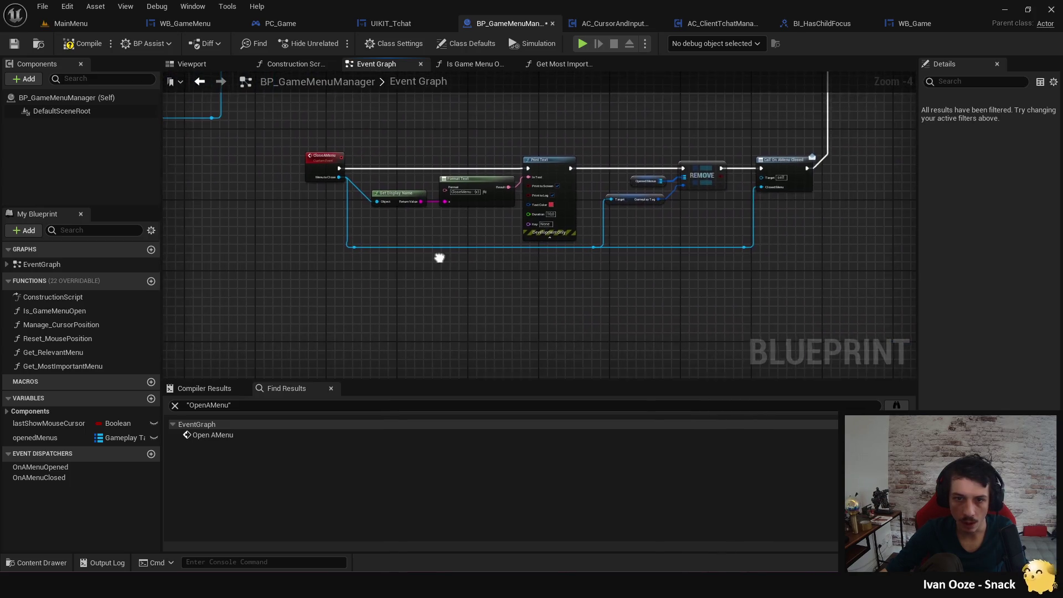
pyautogui.scroll(3, 441, 259)
pyautogui.hotkey('ctrl', 'v')
pyautogui.moveTo(291, 123); pyautogui.dragTo(327, 218)
pyautogui.moveTo(568, 213); pyautogui.dragTo(476, 164)
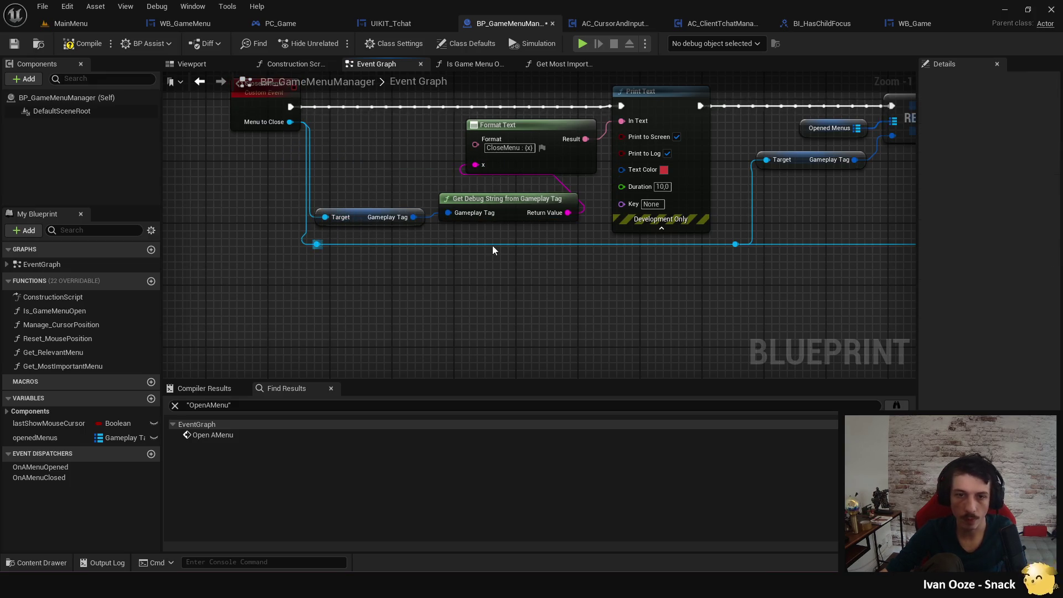
# Wire the most important menu's tag string into the MostImportantMenu format's x.
pyautogui.scroll(-6, 465, 224)
pyautogui.scroll(4, 449, 261)
pyautogui.moveTo(448, 261)
pyautogui.mouseDown()
pyautogui.moveTo(251, 339)
pyautogui.moveTo(401, 290)
pyautogui.mouseUp()
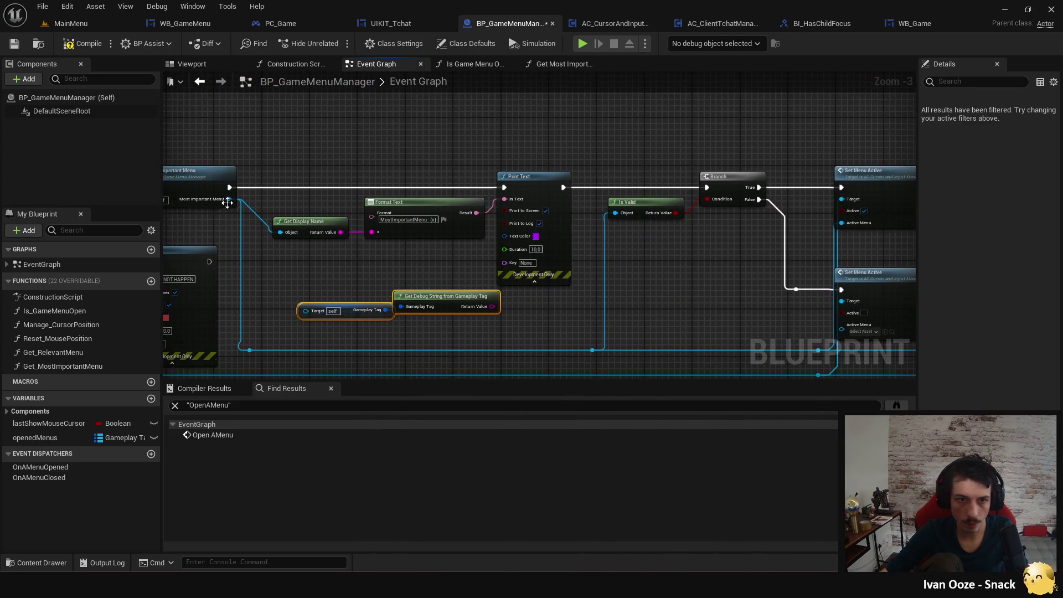
pyautogui.moveTo(229, 199); pyautogui.dragTo(306, 310)
pyautogui.moveTo(493, 306)
pyautogui.mouseDown()
pyautogui.moveTo(393, 267)
pyautogui.moveTo(372, 232)
pyautogui.moveTo(668, 225)
pyautogui.mouseUp()
pyautogui.click(416, 225)
# Compile the blueprint and run a brief test play.
pyautogui.click(88, 45)
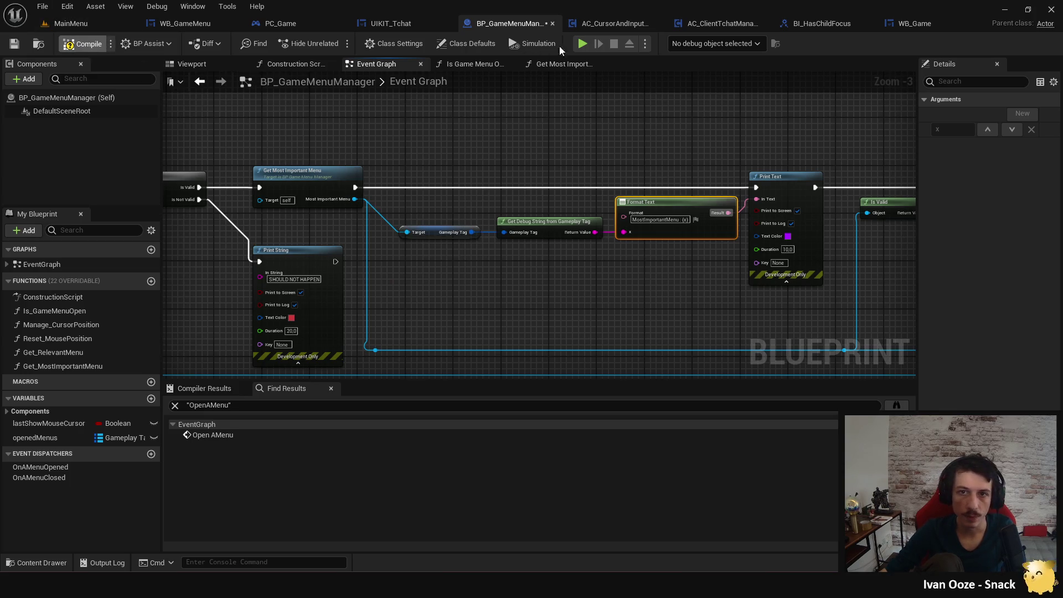
pyautogui.click(584, 46)
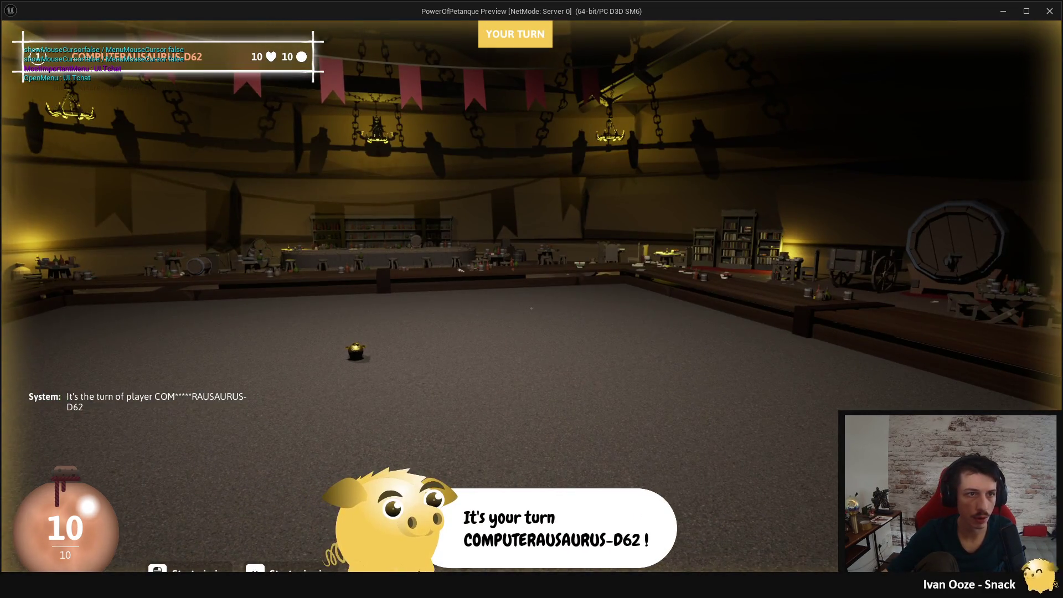
pyautogui.press('Escape')
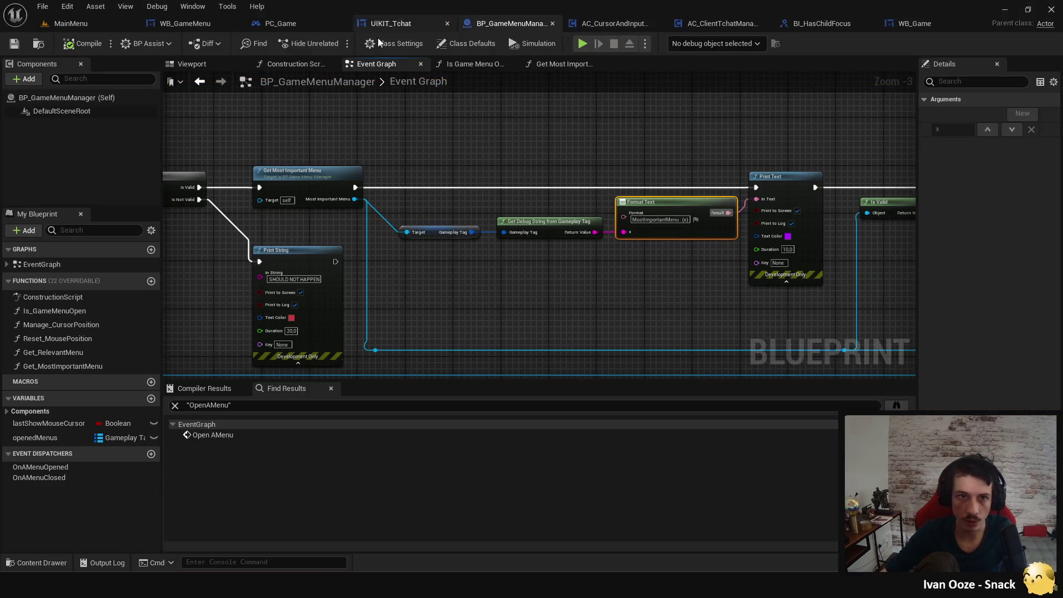
# Review BP_GameMenuManager's menu-opening nodes and its Get Most Important Menu function.
pyautogui.moveTo(598, 190); pyautogui.dragTo(540, 158)
pyautogui.scroll(-3, 540, 158)
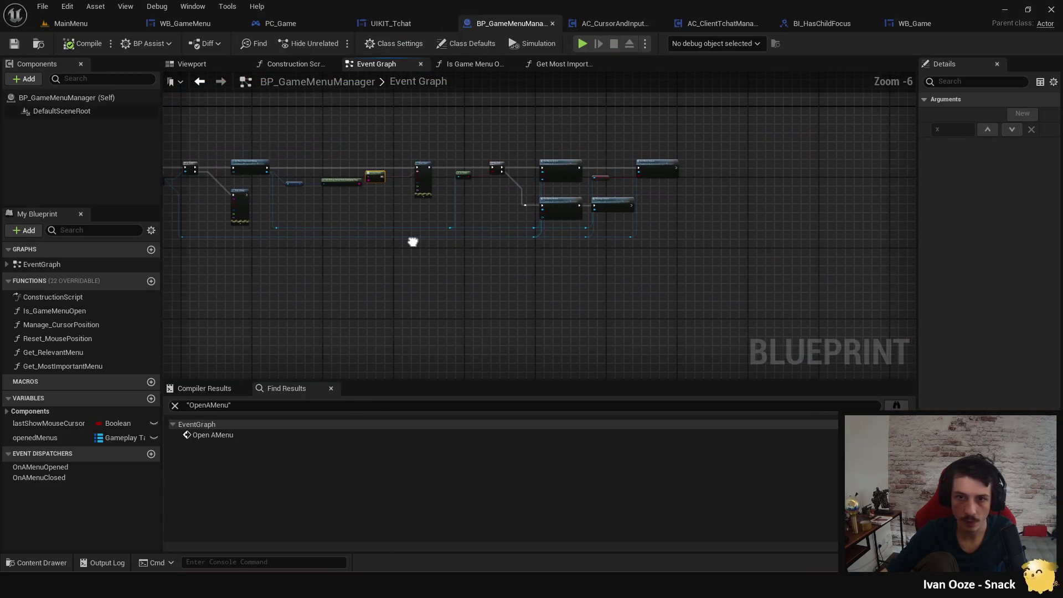
pyautogui.scroll(3, 411, 240)
pyautogui.moveTo(477, 233)
pyautogui.mouseDown()
pyautogui.moveTo(810, 261)
pyautogui.moveTo(910, 253)
pyautogui.mouseUp()
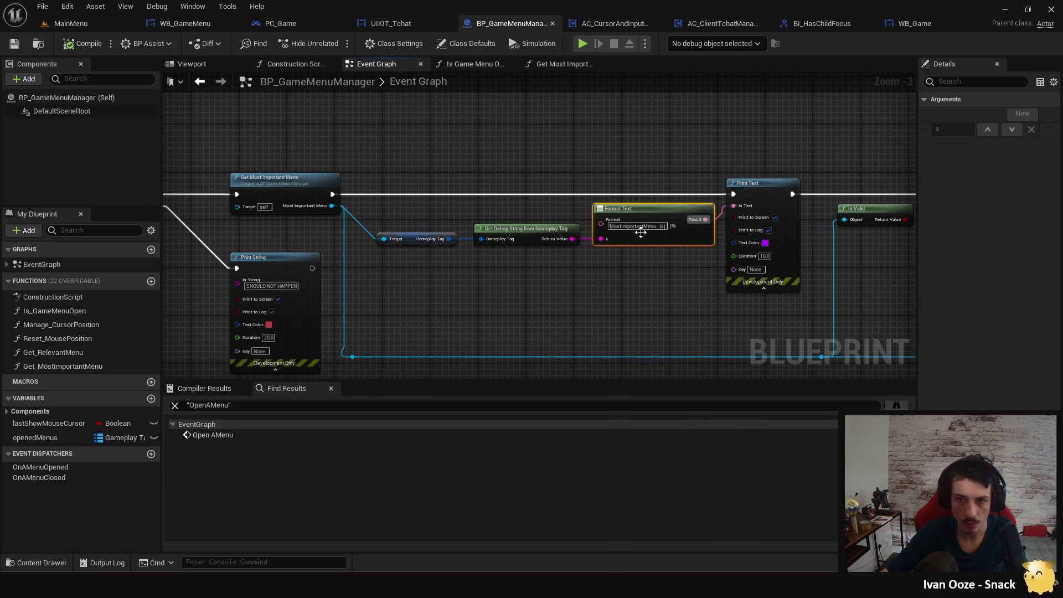
pyautogui.moveTo(634, 255)
pyautogui.mouseDown()
pyautogui.moveTo(767, 230)
pyautogui.moveTo(335, 218)
pyautogui.moveTo(263, 238)
pyautogui.mouseUp()
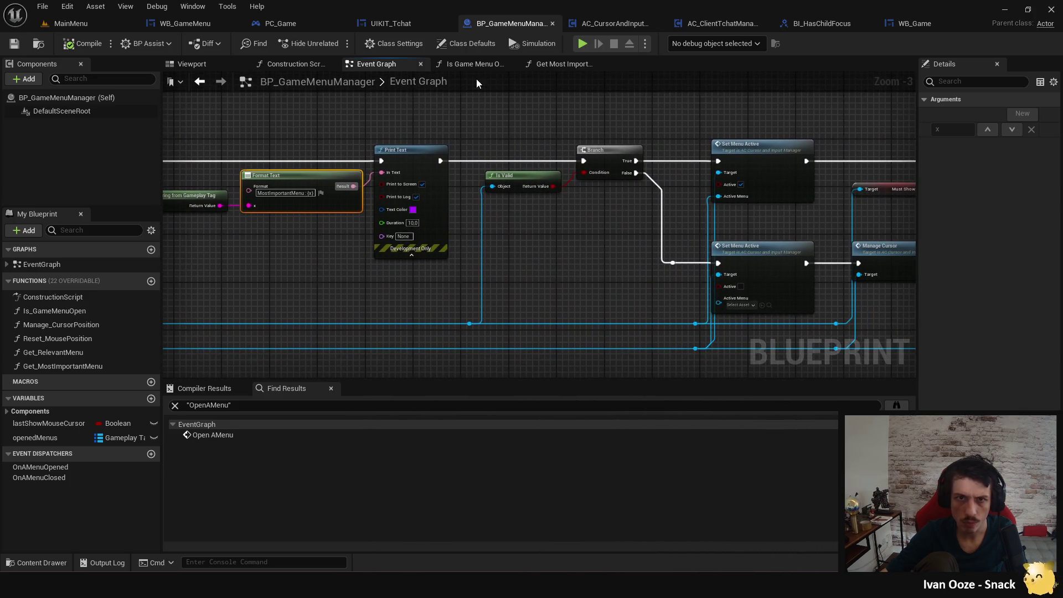
pyautogui.click(540, 67)
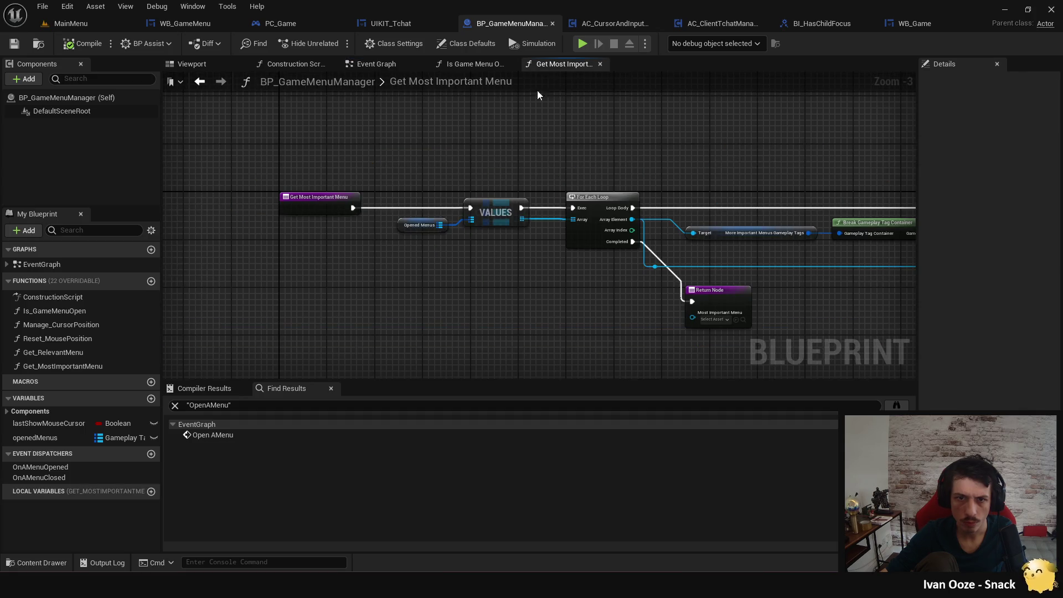
pyautogui.click(372, 64)
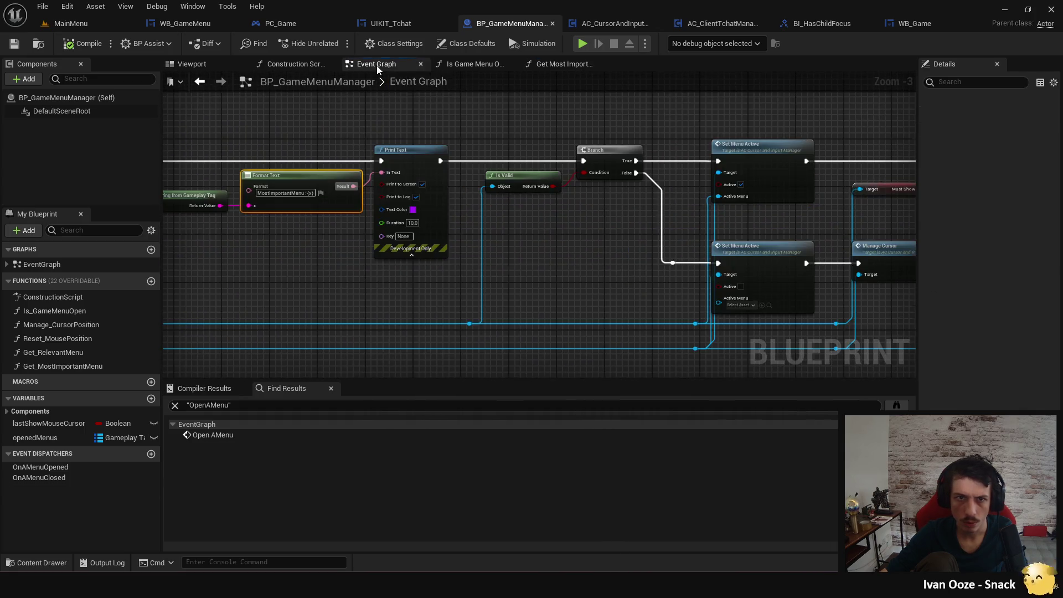
pyautogui.moveTo(530, 118); pyautogui.dragTo(623, 135)
pyautogui.scroll(-1, 622, 135)
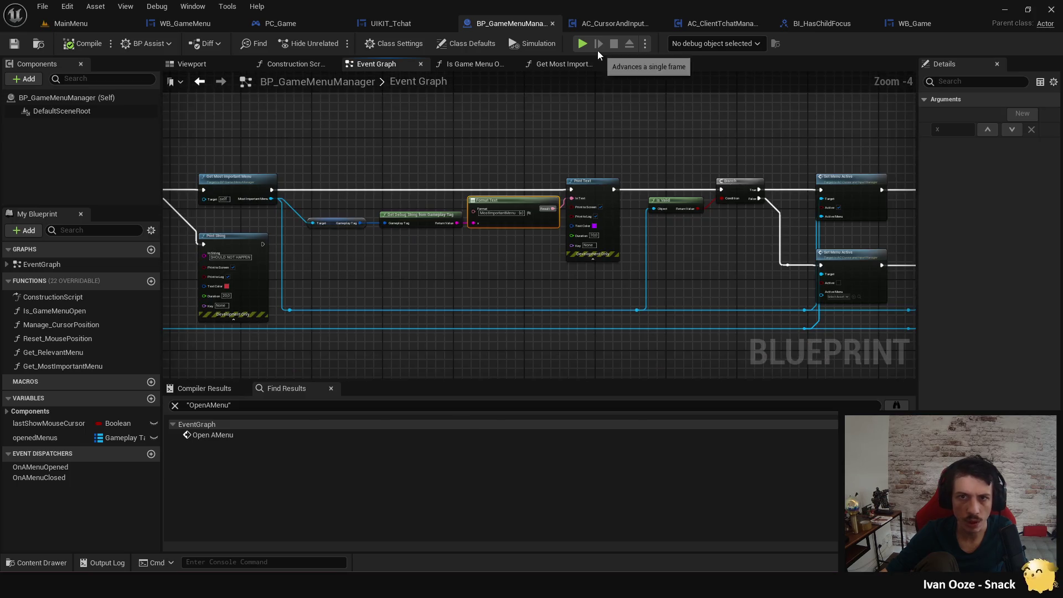
# Review AC_CursorAndInputManager's menu-active logic, compile and save it, and start a play session.
pyautogui.click(609, 27)
pyautogui.scroll(-2, 553, 152)
pyautogui.scroll(2, 497, 198)
pyautogui.moveTo(497, 198)
pyautogui.mouseDown()
pyautogui.moveTo(414, 192)
pyautogui.moveTo(489, 262)
pyautogui.moveTo(541, 266)
pyautogui.moveTo(482, 263)
pyautogui.mouseUp()
pyautogui.scroll(-1, 414, 192)
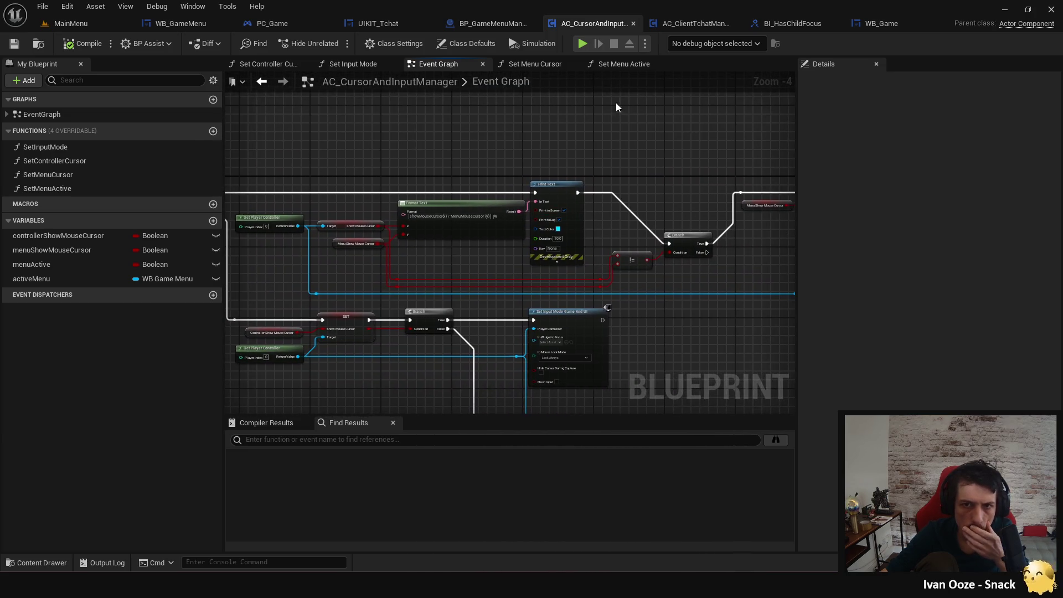
pyautogui.moveTo(231, 174); pyautogui.dragTo(362, 174)
pyautogui.moveTo(811, 232)
pyautogui.mouseDown()
pyautogui.moveTo(594, 242)
pyautogui.moveTo(653, 194)
pyautogui.moveTo(569, 245)
pyautogui.mouseUp()
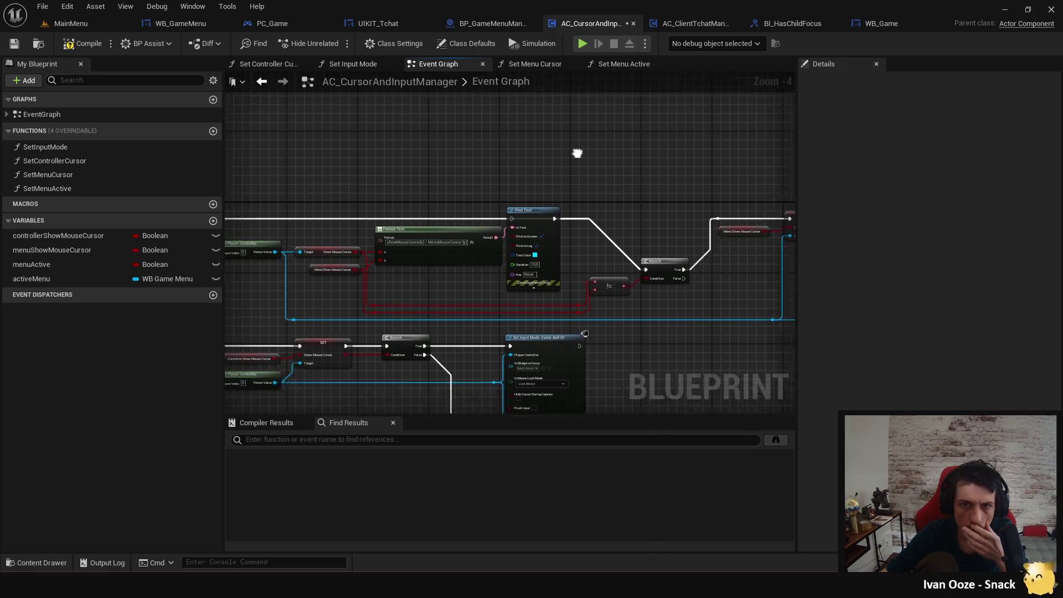
pyautogui.click(81, 44)
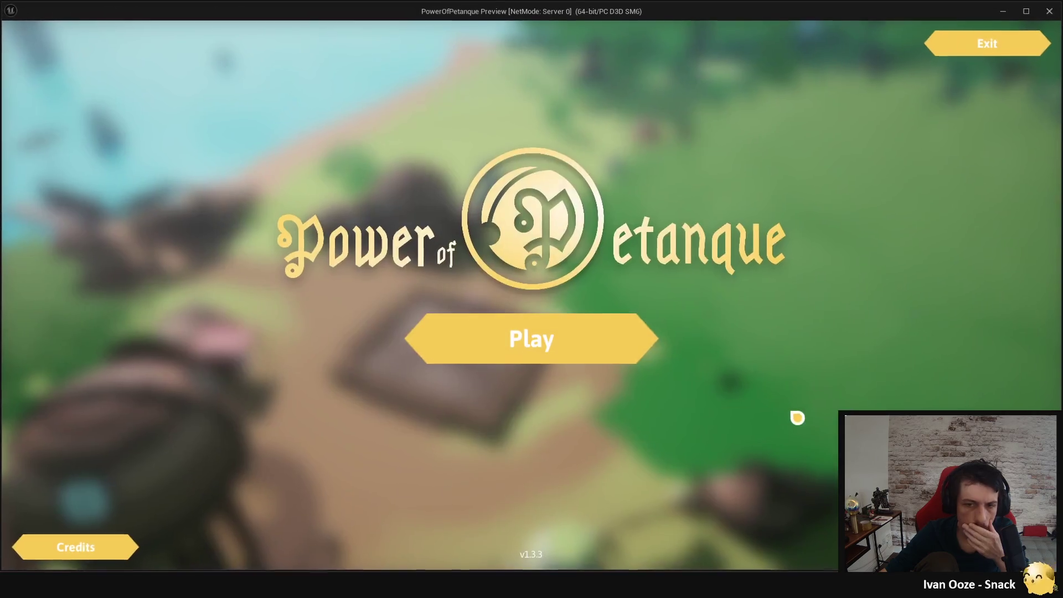
pyautogui.click(585, 44)
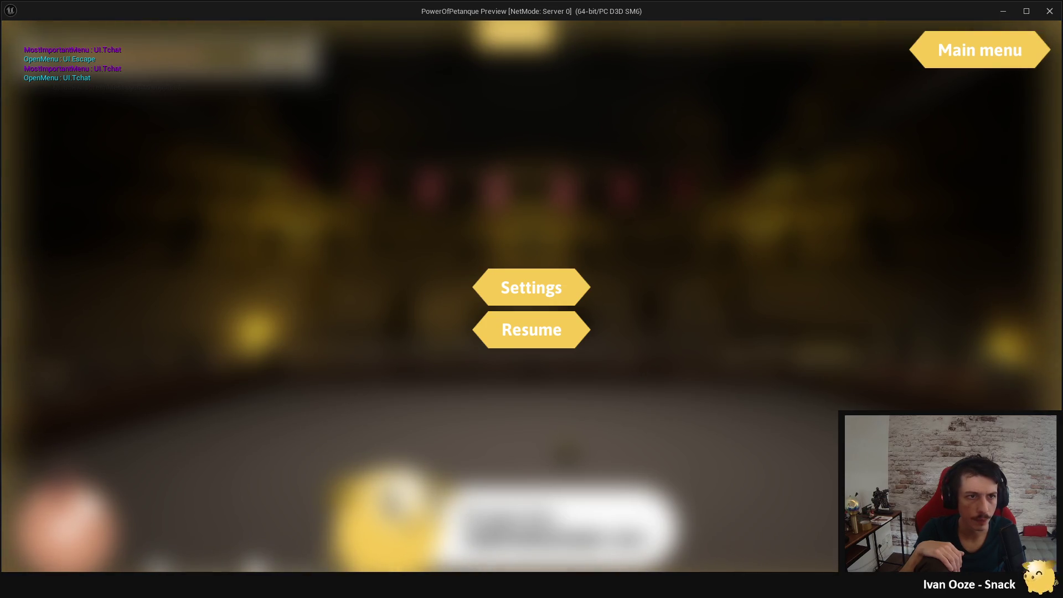
# Toggle the pause menu several times while watching the debug prints, then end the play session.
pyautogui.press('Escape')
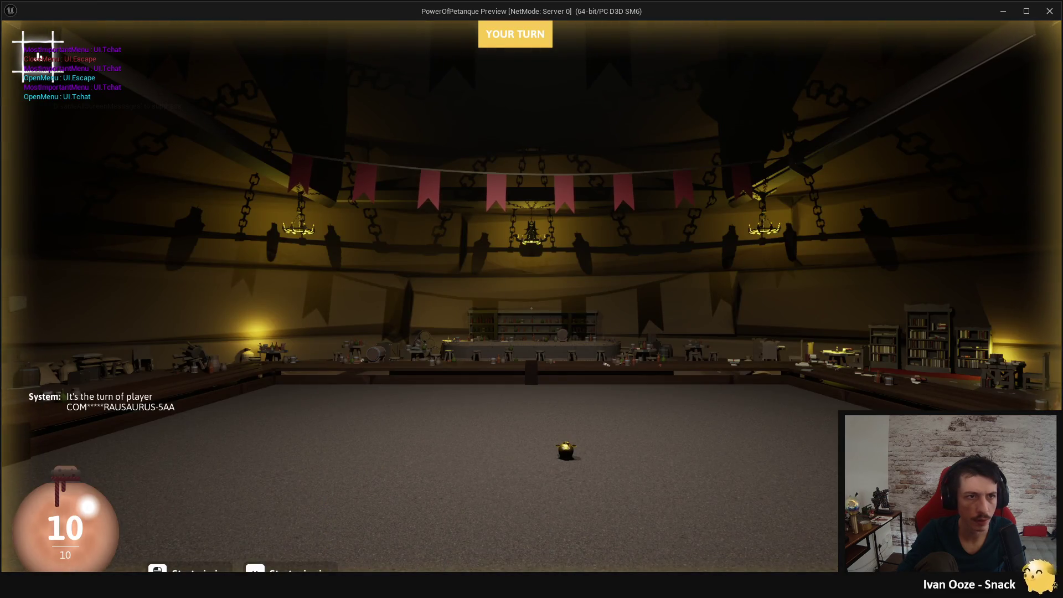
pyautogui.press('Escape')
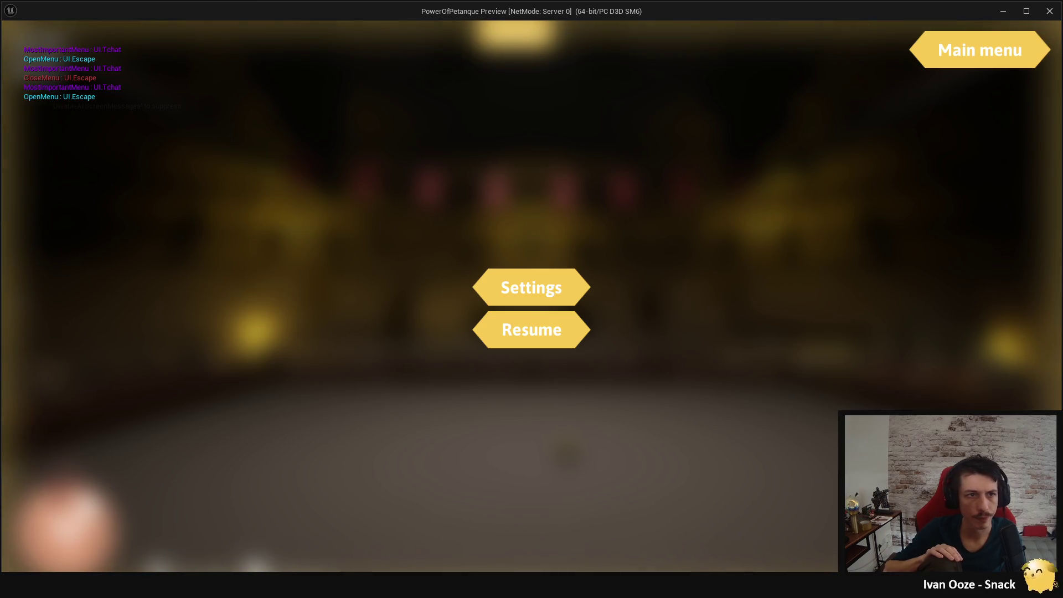
pyautogui.press('Escape')
pyautogui.press('Escape')
pyautogui.press('Escape')
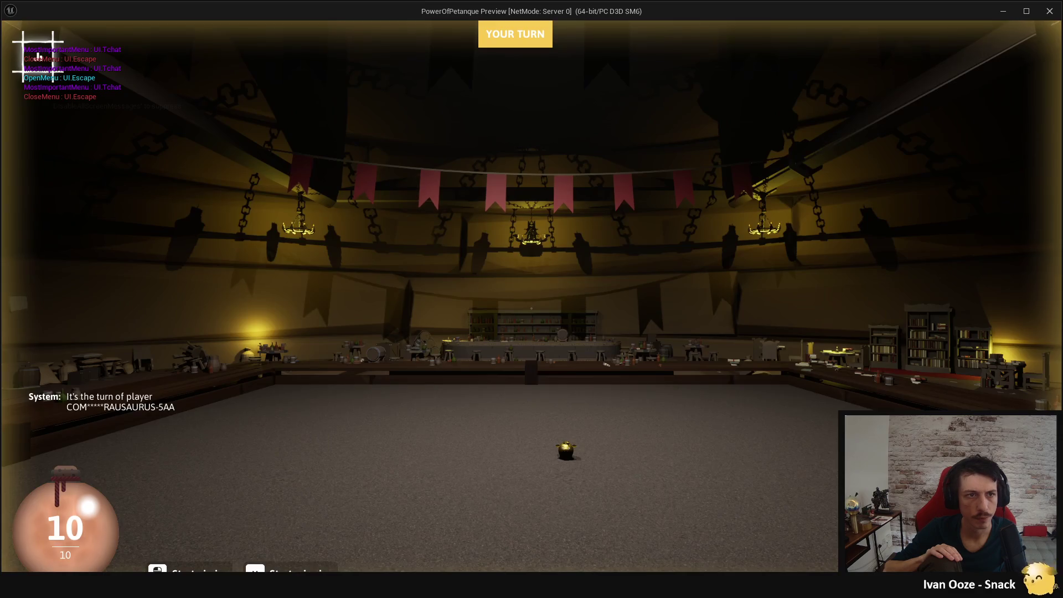
pyautogui.press('Escape')
pyautogui.press('Escape')
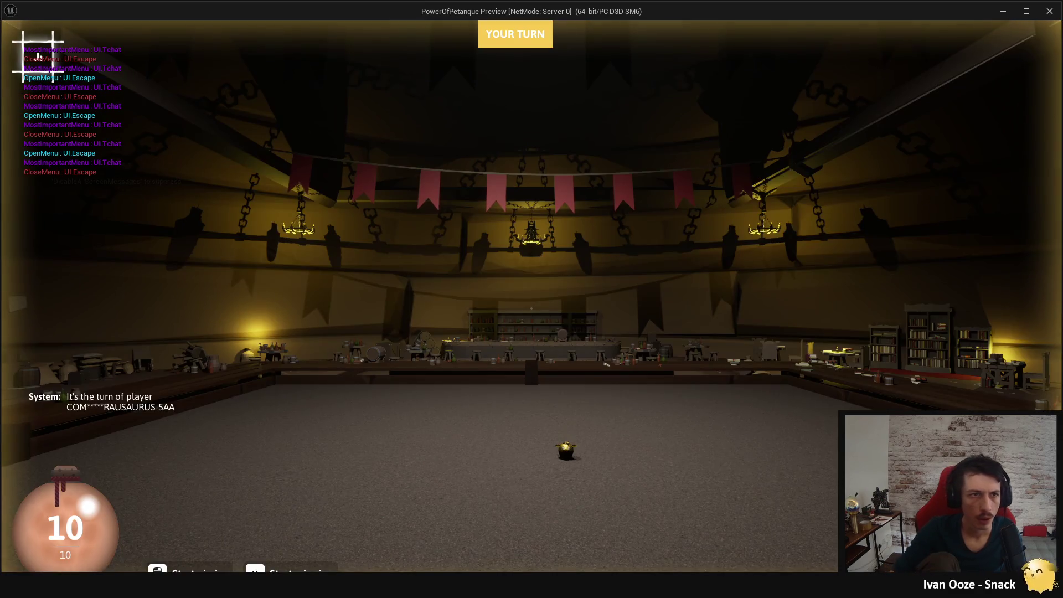
pyautogui.press('Escape')
pyautogui.press('Escape')
pyautogui.press('Escape')
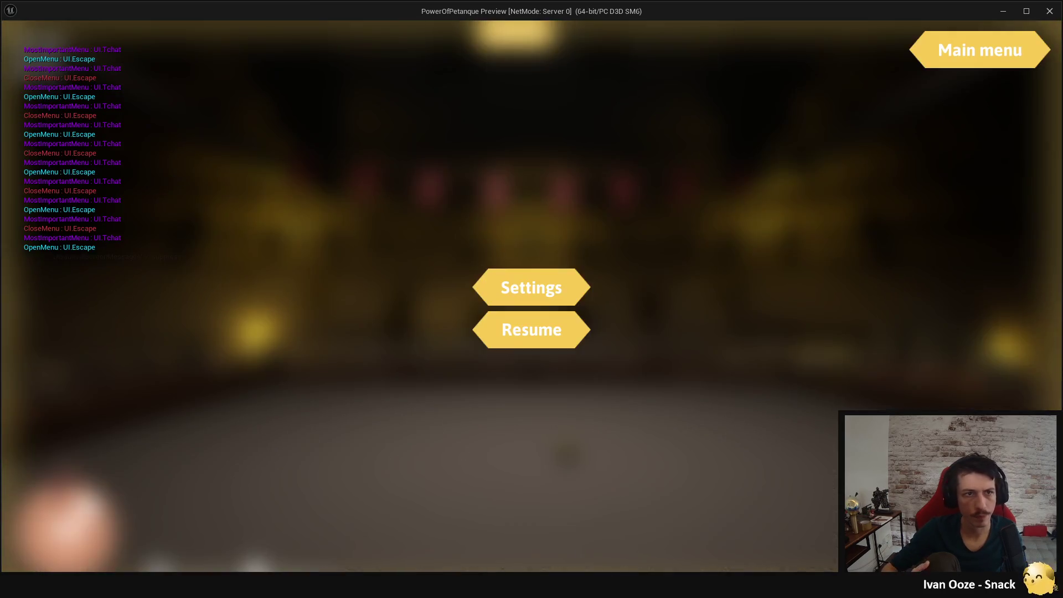
pyautogui.hotkey('shift', 'Escape')
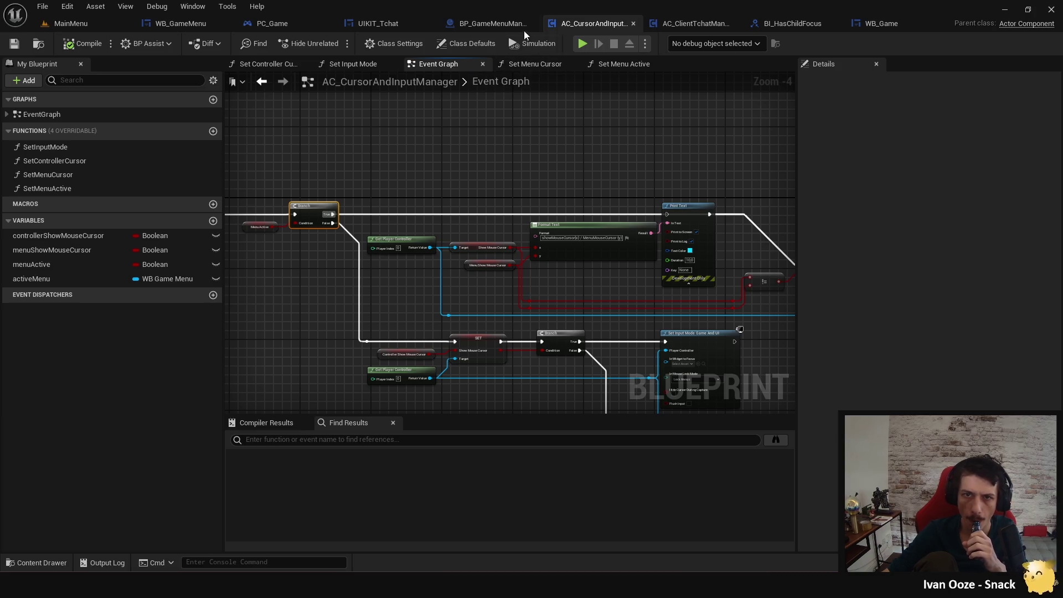
# Open Get Most Important Menu and inspect its entry, VALUES, Branch and Return nodes.
pyautogui.click(495, 23)
pyautogui.moveTo(510, 282)
pyautogui.mouseDown()
pyautogui.moveTo(399, 281)
pyautogui.moveTo(718, 299)
pyautogui.mouseUp()
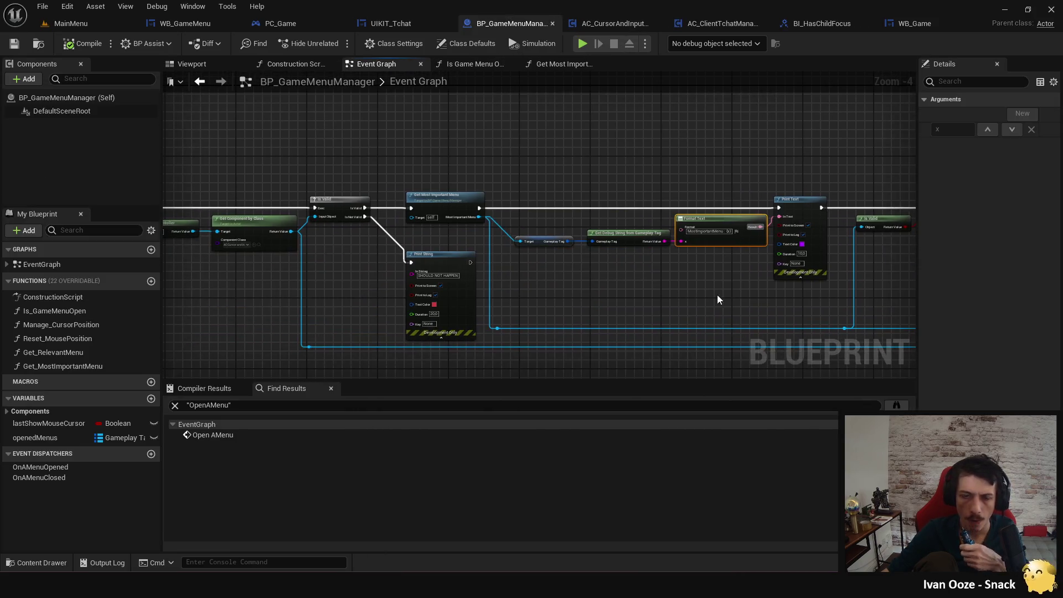
pyautogui.click(540, 66)
pyautogui.moveTo(253, 262)
pyautogui.mouseDown()
pyautogui.moveTo(365, 275)
pyautogui.moveTo(457, 307)
pyautogui.moveTo(587, 287)
pyautogui.mouseUp()
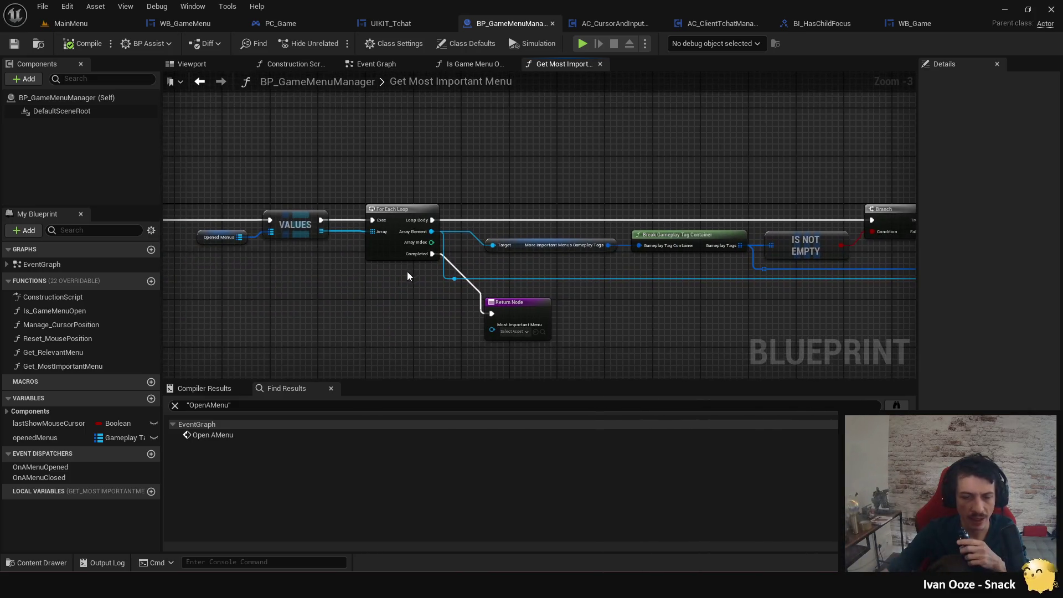
pyautogui.moveTo(407, 271); pyautogui.dragTo(468, 282)
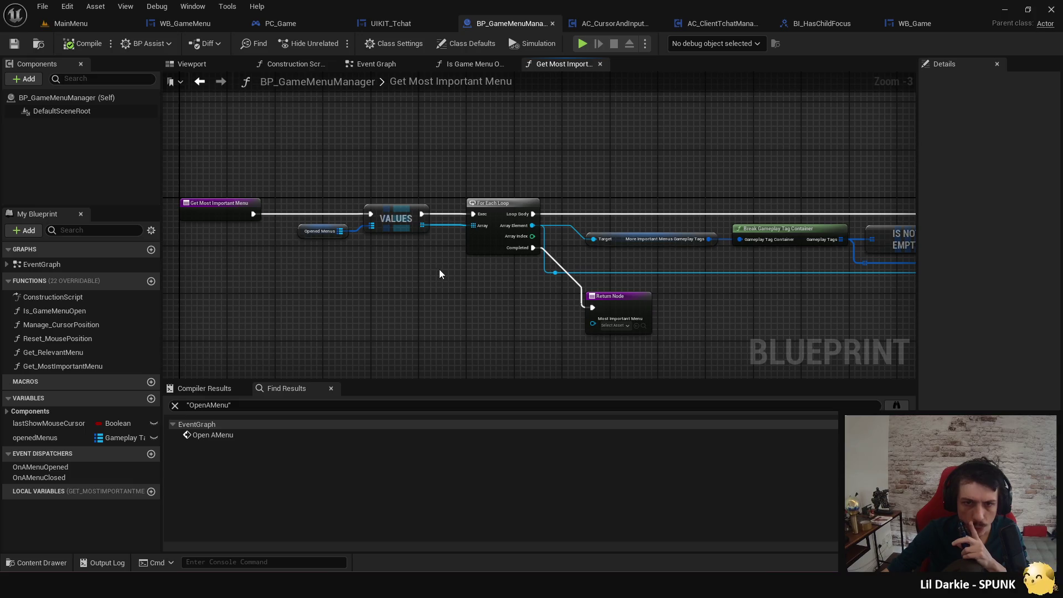
pyautogui.moveTo(440, 269); pyautogui.dragTo(339, 281)
pyautogui.moveTo(423, 257); pyautogui.dragTo(322, 280)
pyautogui.moveTo(537, 297)
pyautogui.mouseDown()
pyautogui.moveTo(465, 298)
pyautogui.moveTo(426, 273)
pyautogui.moveTo(480, 268)
pyautogui.moveTo(443, 280)
pyautogui.mouseUp()
# Follow the loop logic to the second Branch and its Return Node.
pyautogui.scroll(1, 397, 285)
pyautogui.scroll(1, 396, 283)
pyautogui.moveTo(506, 288); pyautogui.dragTo(366, 275)
pyautogui.moveTo(489, 303); pyautogui.dragTo(446, 301)
pyautogui.moveTo(578, 294)
pyautogui.mouseDown()
pyautogui.moveTo(344, 288)
pyautogui.moveTo(504, 315)
pyautogui.moveTo(429, 299)
pyautogui.mouseUp()
pyautogui.click(545, 296)
pyautogui.moveTo(545, 296); pyautogui.dragTo(423, 297)
pyautogui.moveTo(576, 311)
pyautogui.mouseDown()
pyautogui.moveTo(457, 310)
pyautogui.moveTo(520, 306)
pyautogui.mouseUp()
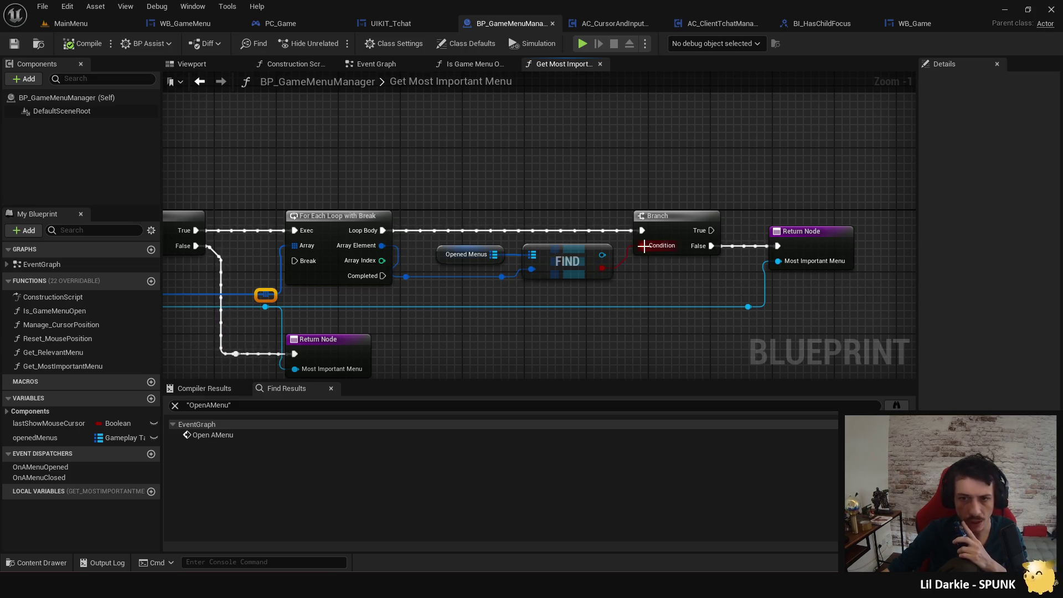
# Inspect the For Each Loop with Break, IS NOT EMPTY and FIND section, then branch from False.
pyautogui.moveTo(720, 247)
pyautogui.mouseDown()
pyautogui.moveTo(909, 275)
pyautogui.moveTo(915, 261)
pyautogui.mouseUp()
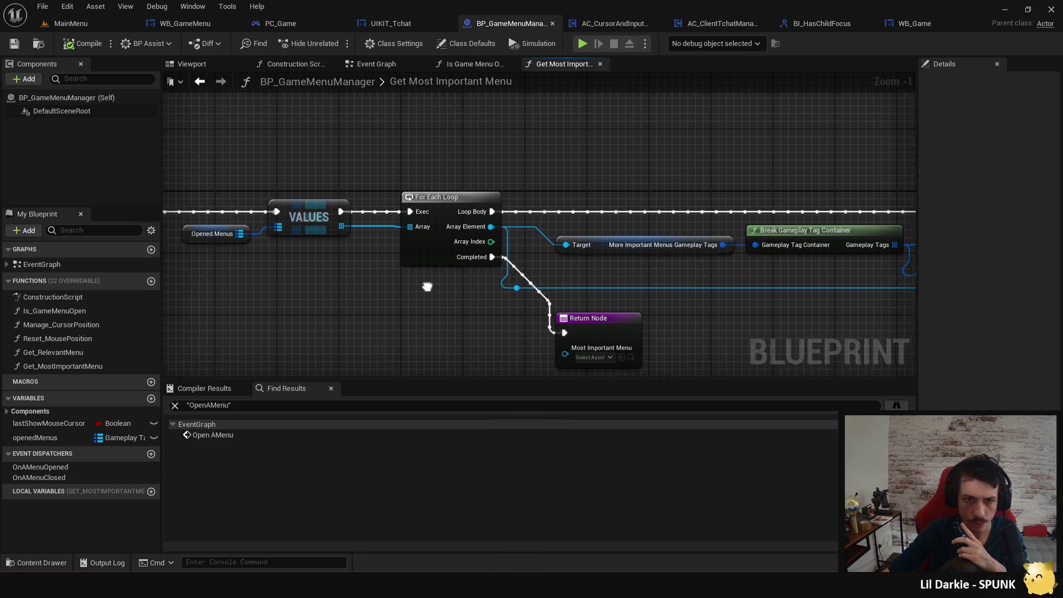
pyautogui.scroll(-1, 510, 272)
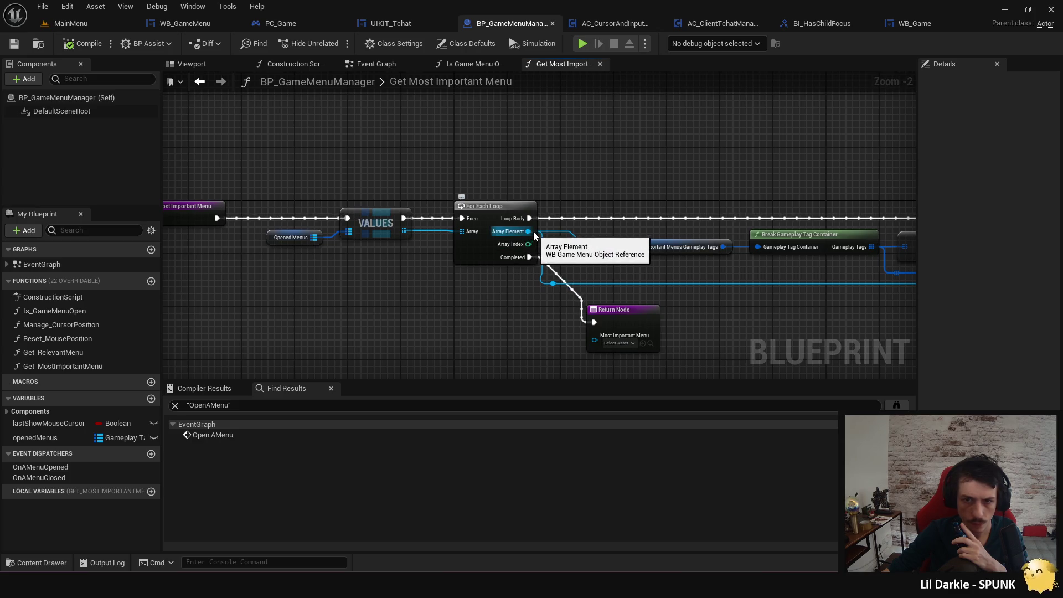
pyautogui.moveTo(535, 237)
pyautogui.mouseDown()
pyautogui.moveTo(539, 301)
pyautogui.moveTo(695, 311)
pyautogui.moveTo(729, 238)
pyautogui.mouseUp()
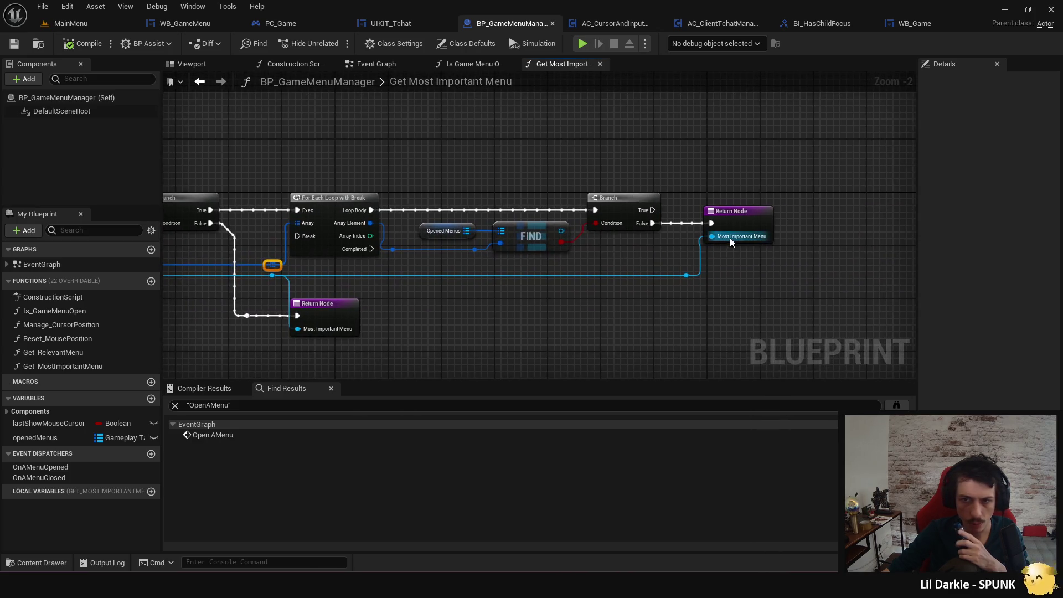
pyautogui.moveTo(568, 324); pyautogui.dragTo(669, 297)
pyautogui.moveTo(394, 296)
pyautogui.mouseDown()
pyautogui.moveTo(714, 285)
pyautogui.moveTo(268, 297)
pyautogui.mouseUp()
pyautogui.moveTo(645, 296); pyautogui.dragTo(605, 308)
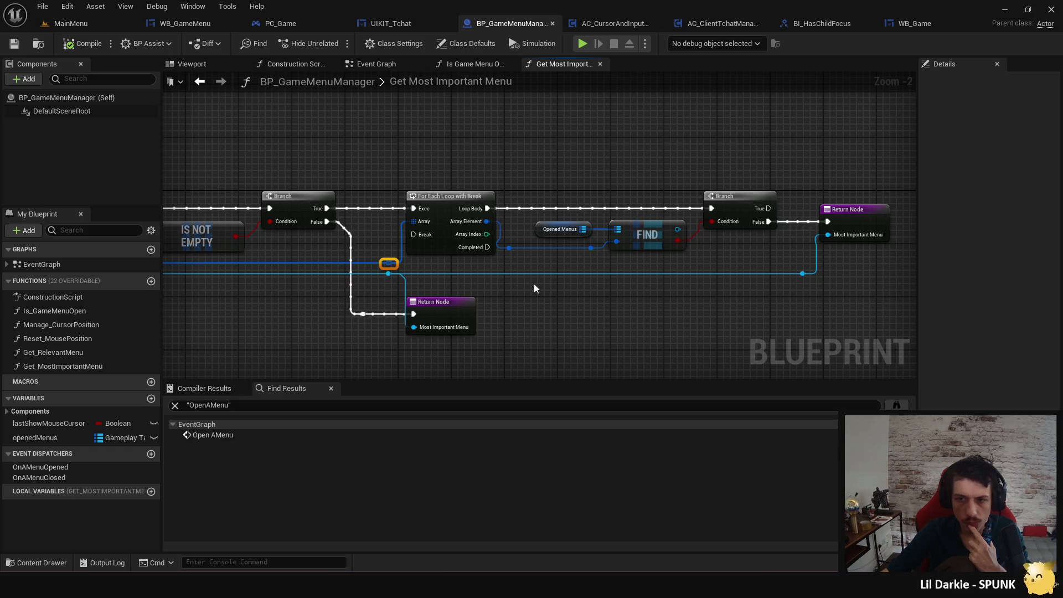
pyautogui.moveTo(630, 218); pyautogui.dragTo(663, 204)
# Insert Print String nodes on the Branch False path with Hello cleared, one printing '2'.
pyautogui.write('print')
pyautogui.press('Return')
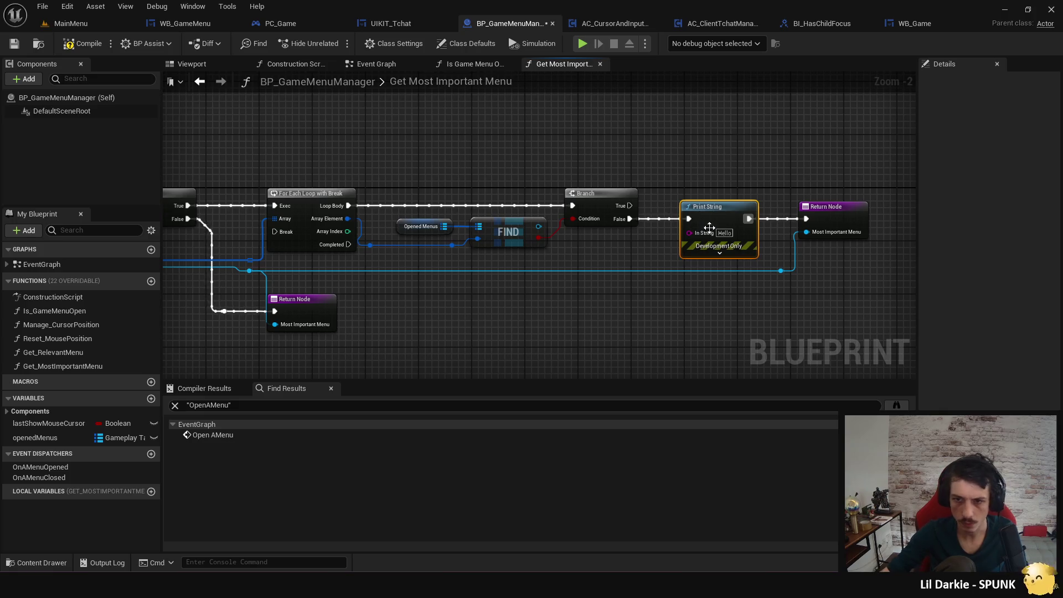
pyautogui.click(725, 233)
pyautogui.press('BackSpace')
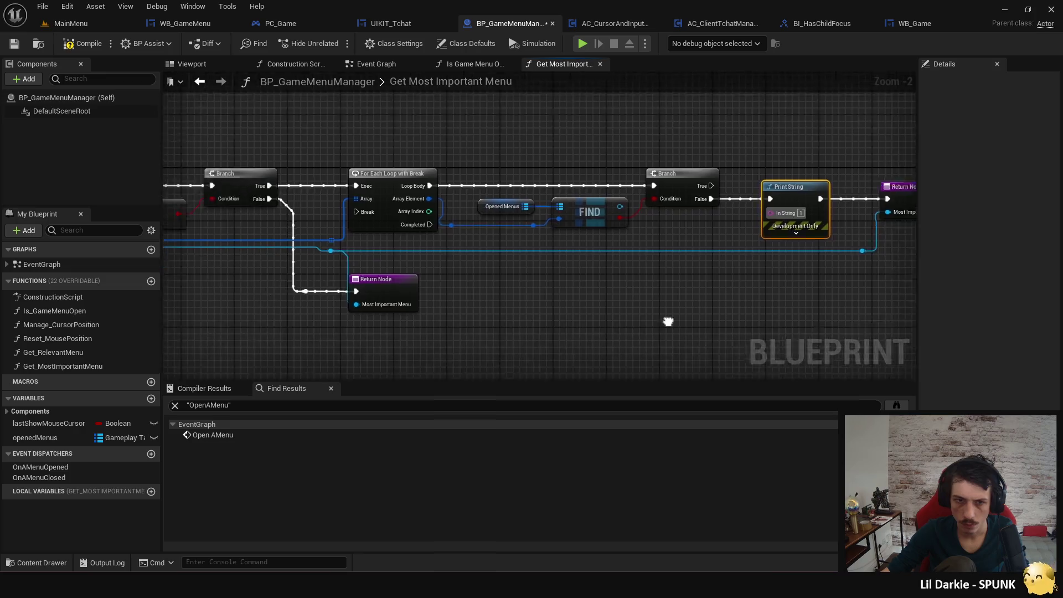
pyautogui.hotkey('ctrl', 'v')
pyautogui.moveTo(411, 272)
pyautogui.mouseDown()
pyautogui.moveTo(412, 327)
pyautogui.moveTo(459, 273)
pyautogui.mouseUp()
pyautogui.write('2')
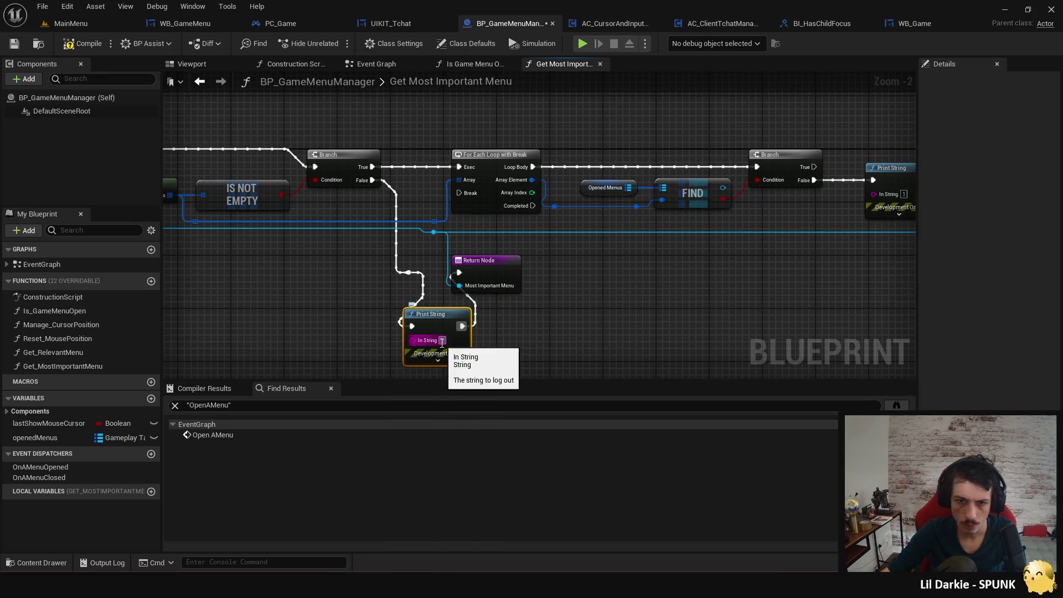
# Add a Print String between the loop's Completed output and Return Node, save, and relaunch the game.
pyautogui.moveTo(338, 299); pyautogui.dragTo(814, 266)
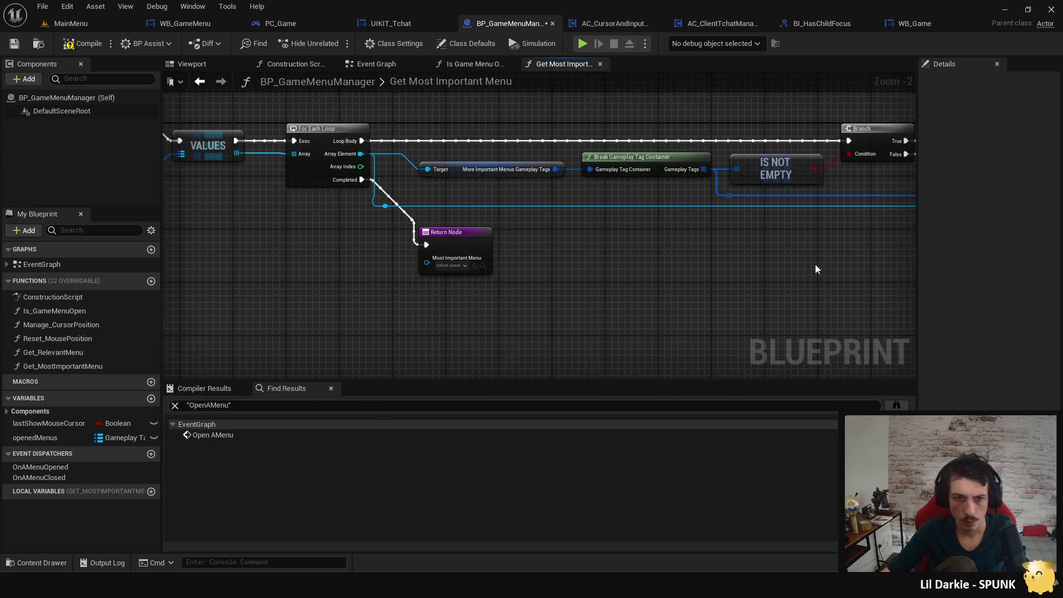
pyautogui.hotkey('ctrl', 'v')
pyautogui.moveTo(362, 179)
pyautogui.mouseDown()
pyautogui.moveTo(355, 300)
pyautogui.moveTo(427, 245)
pyautogui.mouseUp()
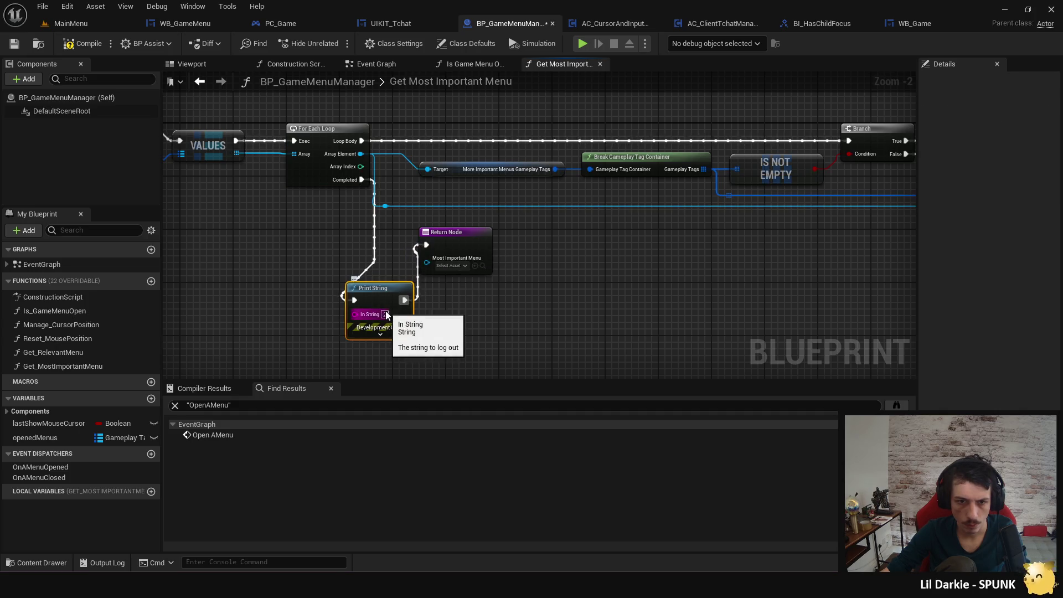
pyautogui.click(534, 304)
pyautogui.hotkey('ctrl', 's')
pyautogui.click(582, 44)
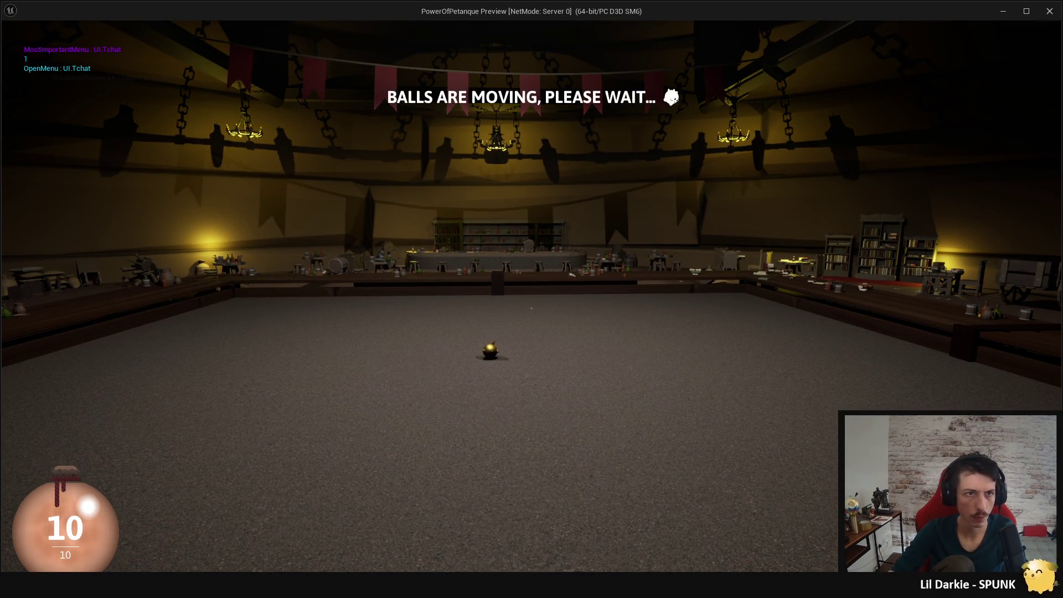
# Toggle the pause menu four times in the preview, then end the play session.
pyautogui.press('Escape')
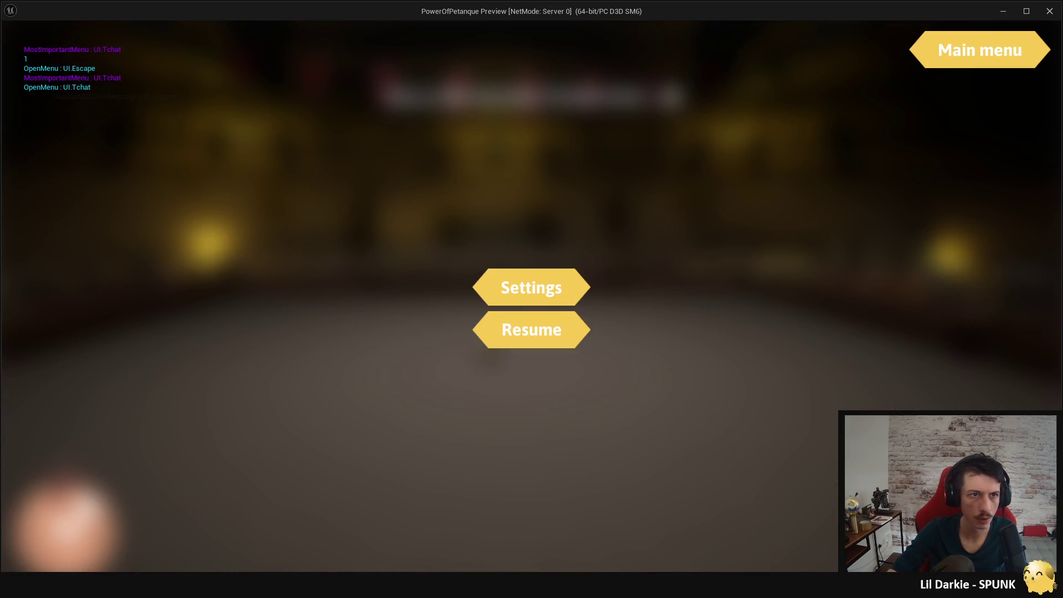
pyautogui.press('Escape')
pyautogui.press('Escape')
pyautogui.press('Escape')
pyautogui.press('Escape')
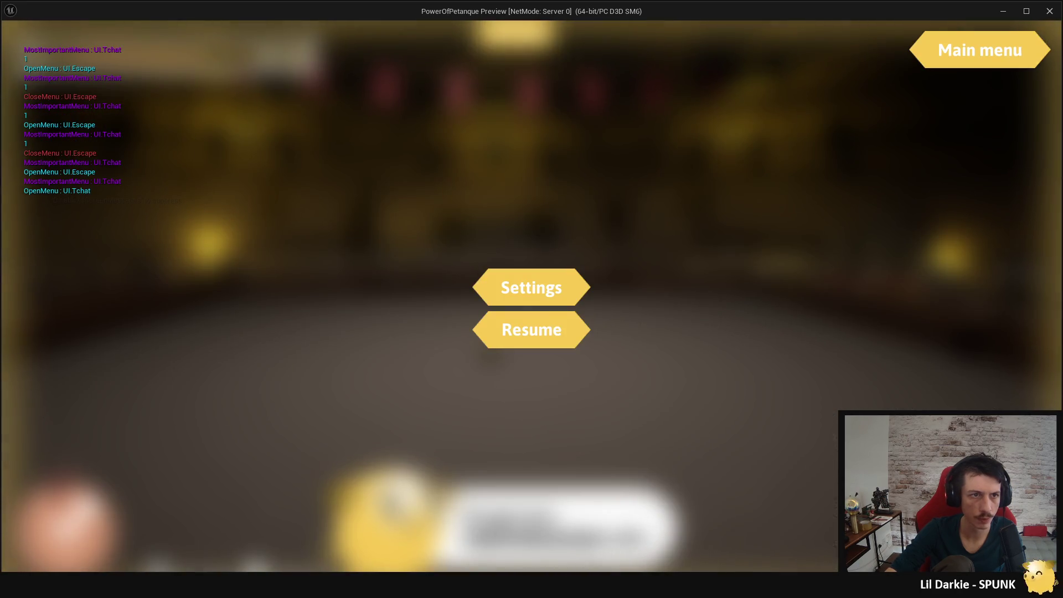
pyautogui.press('Escape')
pyautogui.press('Escape')
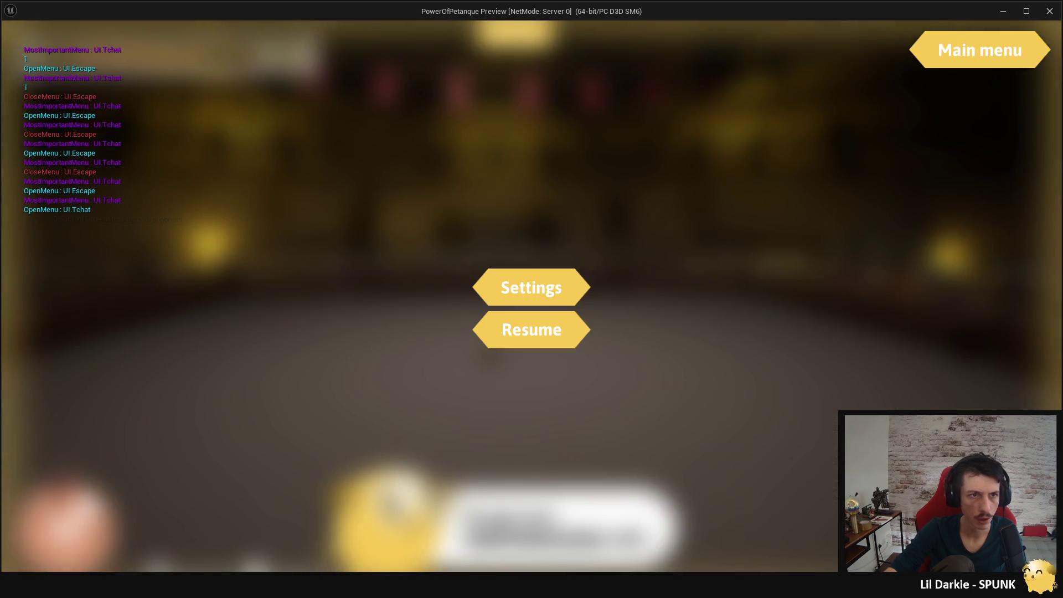
pyautogui.press('Escape')
pyautogui.press('Escape')
pyautogui.hotkey('shift', 'Escape')
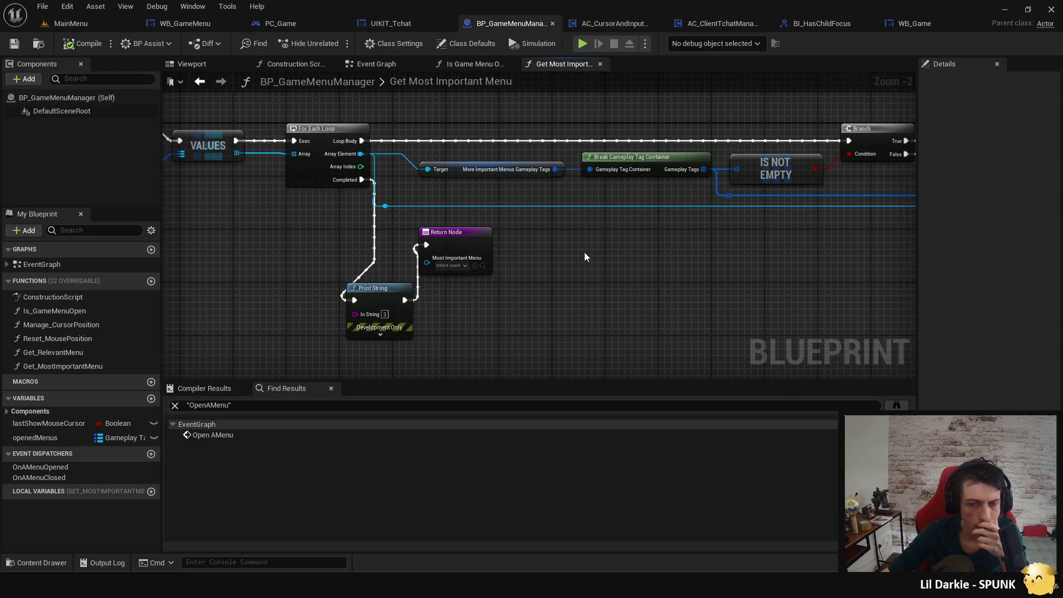
# Add a Print String after the loop body, then delete the unwanted Hello print node.
pyautogui.moveTo(593, 252)
pyautogui.mouseDown()
pyautogui.moveTo(502, 278)
pyautogui.moveTo(480, 314)
pyautogui.moveTo(646, 305)
pyautogui.moveTo(610, 315)
pyautogui.moveTo(610, 327)
pyautogui.mouseUp()
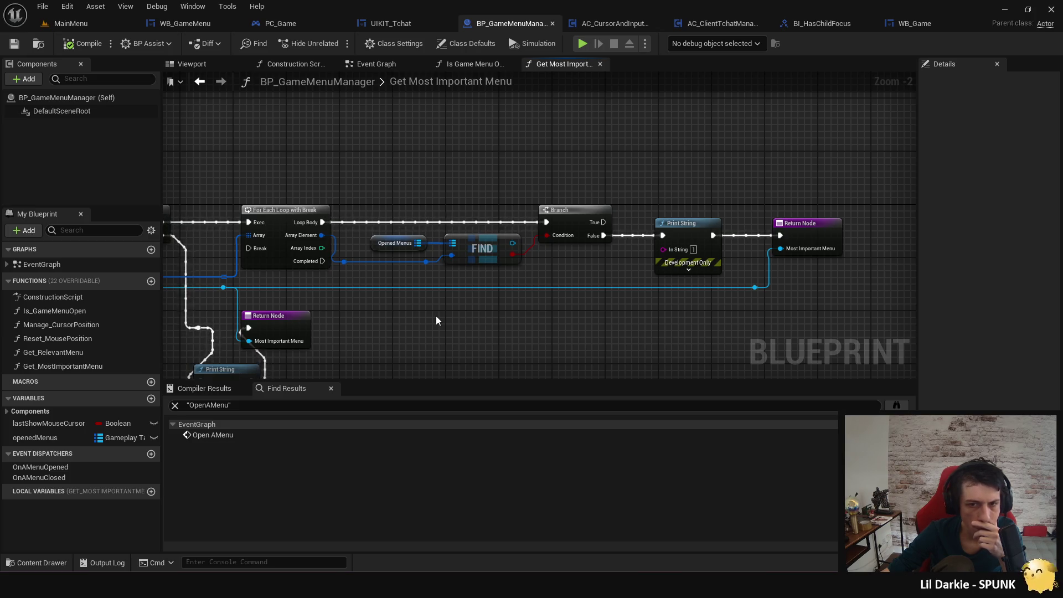
pyautogui.moveTo(323, 222); pyautogui.dragTo(375, 205)
pyautogui.write('print string')
pyautogui.press('Return')
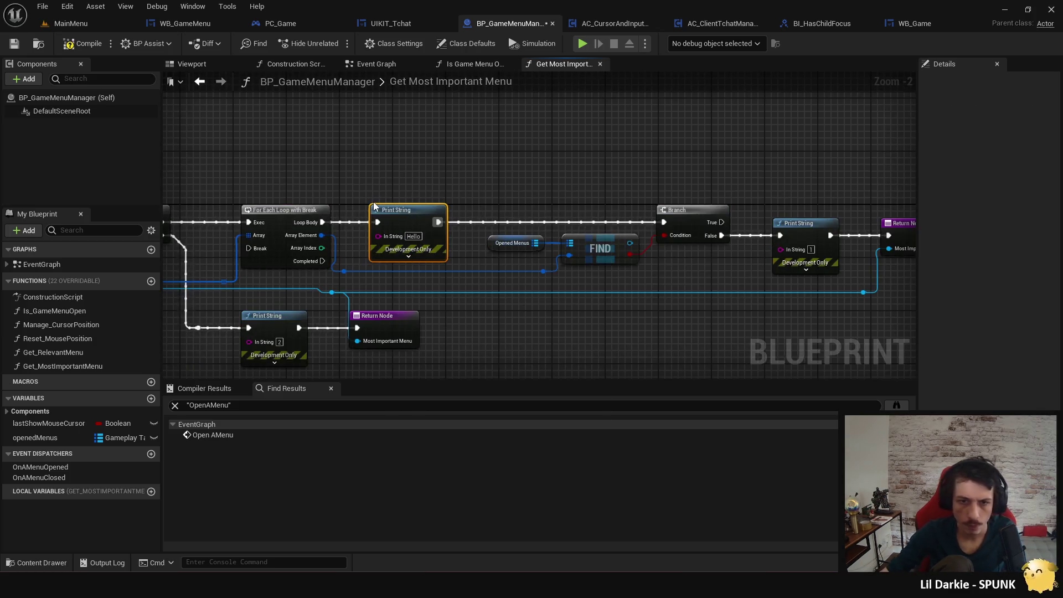
pyautogui.press('Delete')
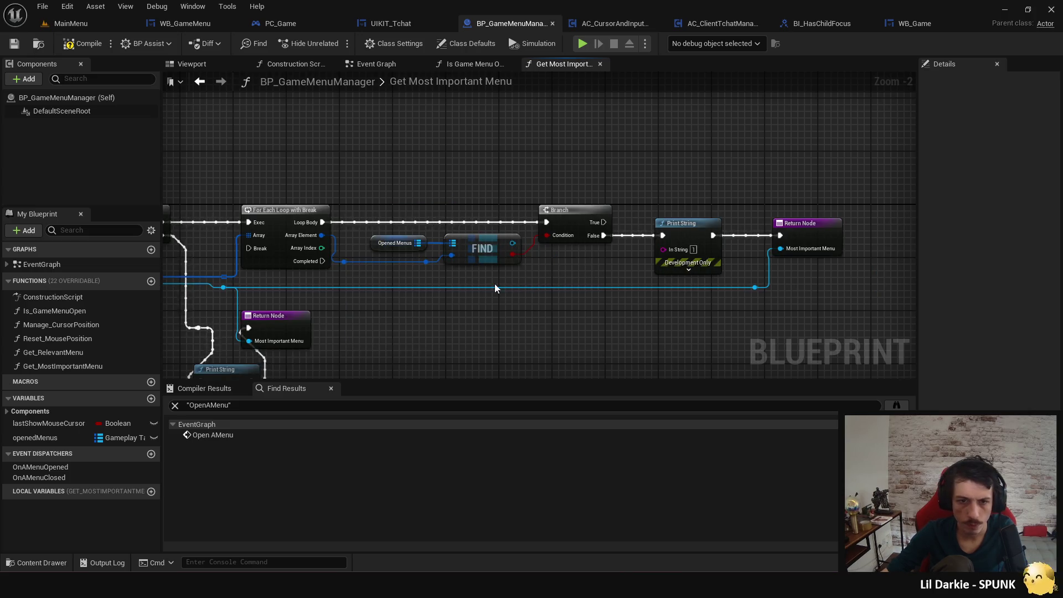
# Feed the gameplay tag's Get Debug String into Print String and make its text colour green.
pyautogui.moveTo(426, 261)
pyautogui.mouseDown()
pyautogui.moveTo(660, 261)
pyautogui.moveTo(587, 268)
pyautogui.mouseUp()
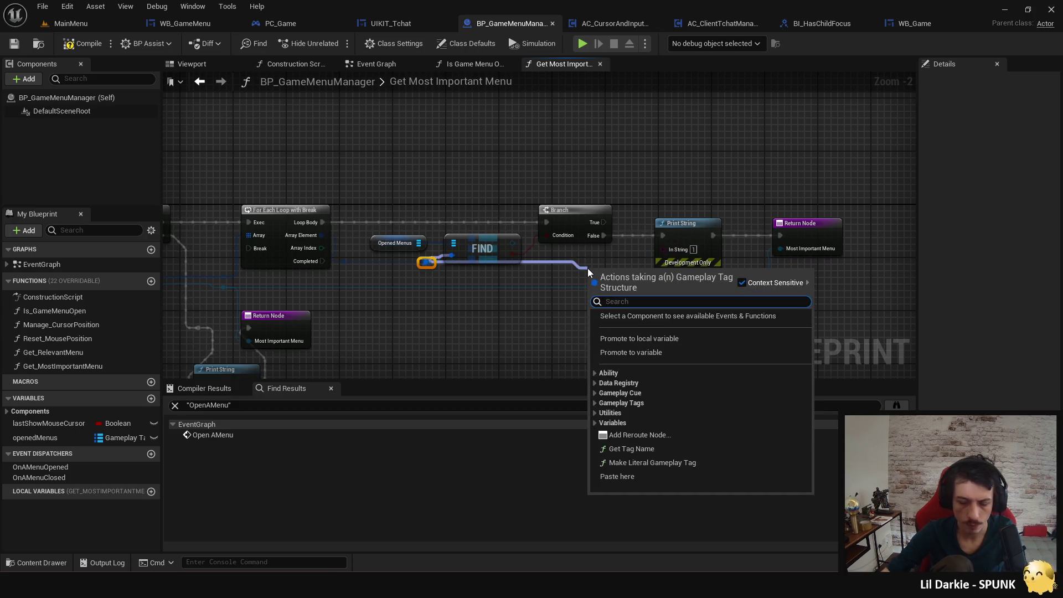
pyautogui.write('debug')
pyautogui.press('Return')
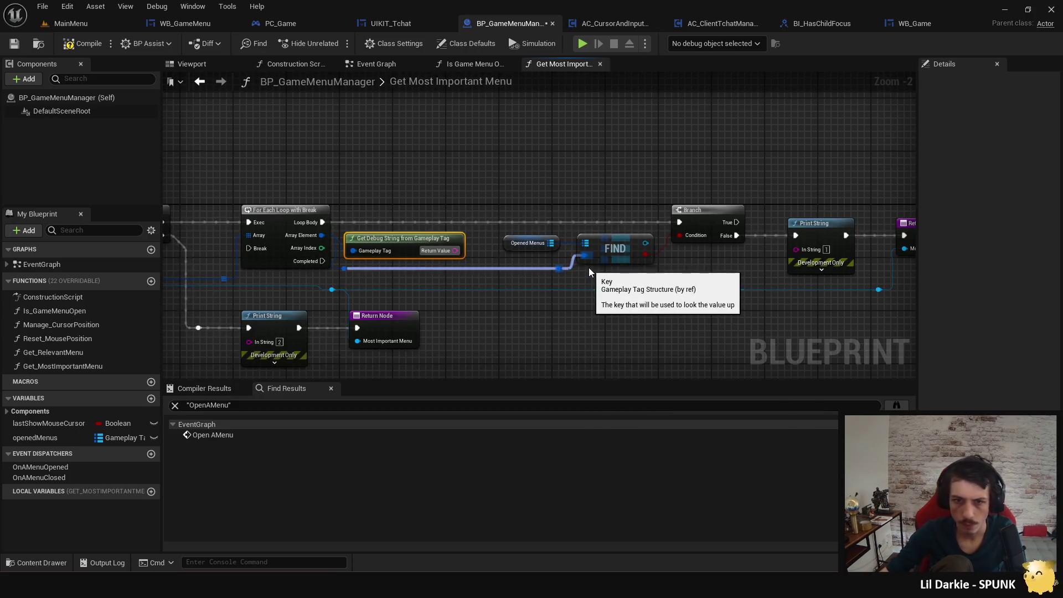
pyautogui.moveTo(455, 250)
pyautogui.mouseDown()
pyautogui.moveTo(644, 265)
pyautogui.moveTo(806, 247)
pyautogui.moveTo(798, 248)
pyautogui.mouseUp()
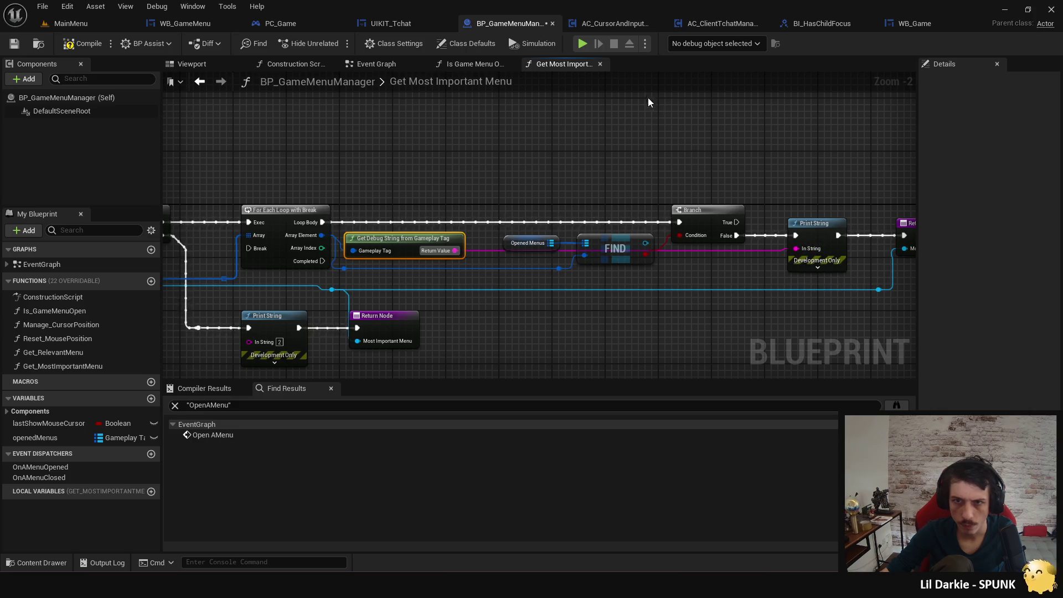
pyautogui.click(818, 268)
pyautogui.click(830, 289)
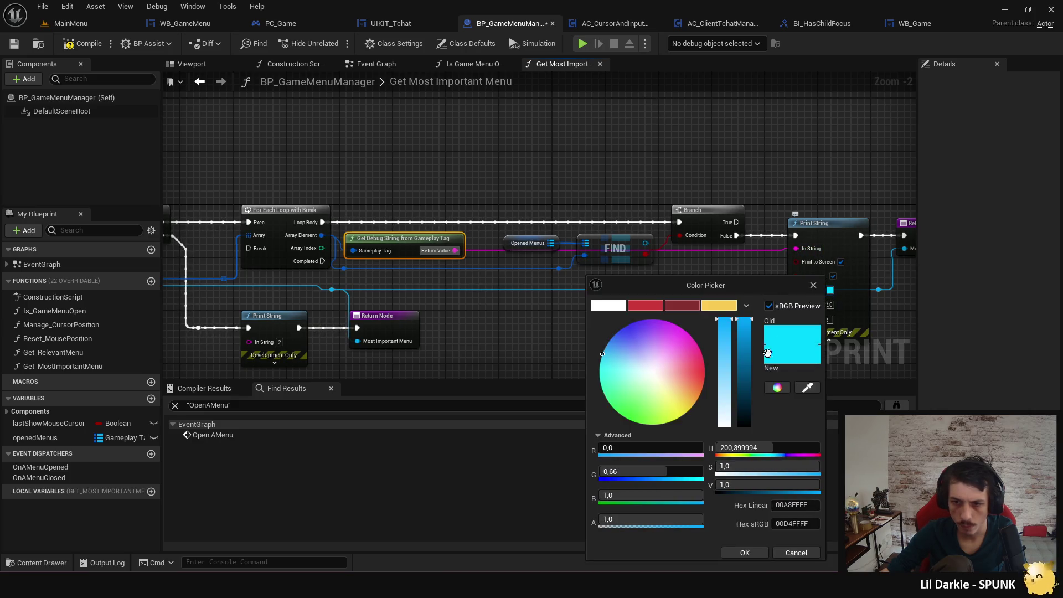
pyautogui.moveTo(654, 376)
pyautogui.mouseDown()
pyautogui.moveTo(646, 367)
pyautogui.moveTo(625, 418)
pyautogui.mouseUp()
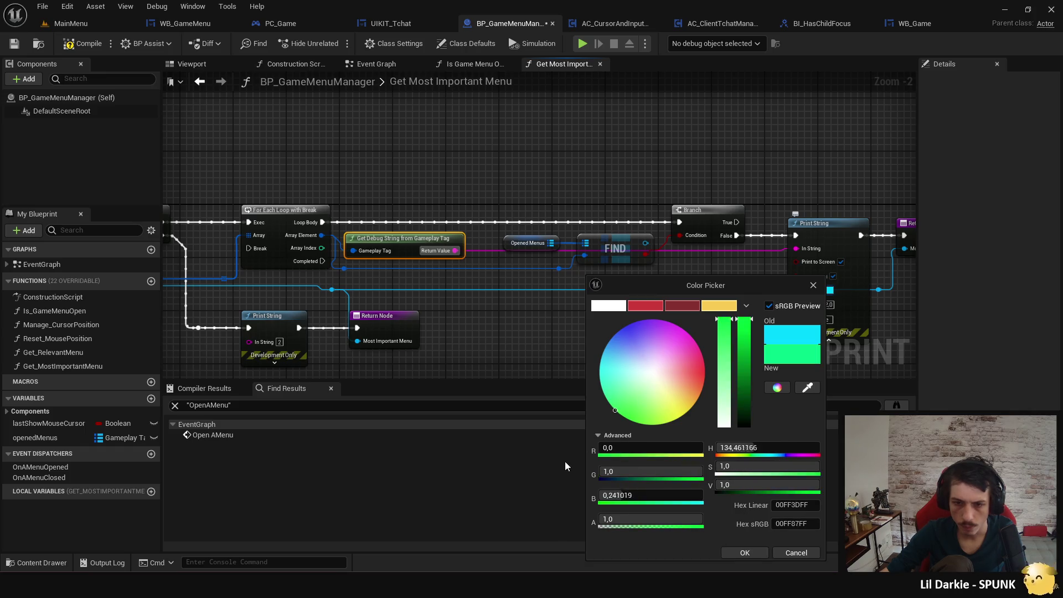
pyautogui.click(742, 553)
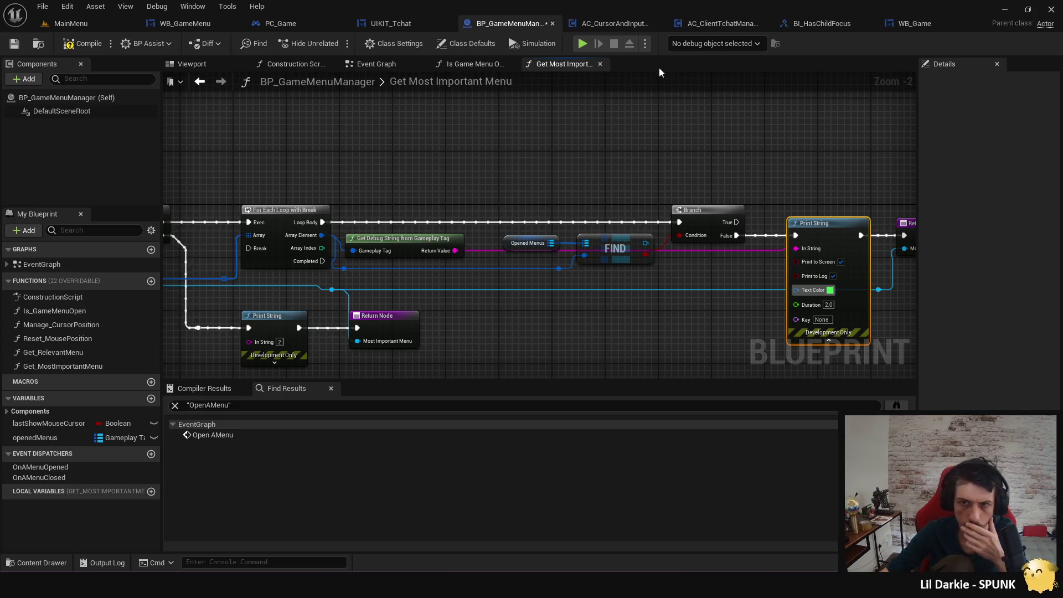
pyautogui.click(583, 43)
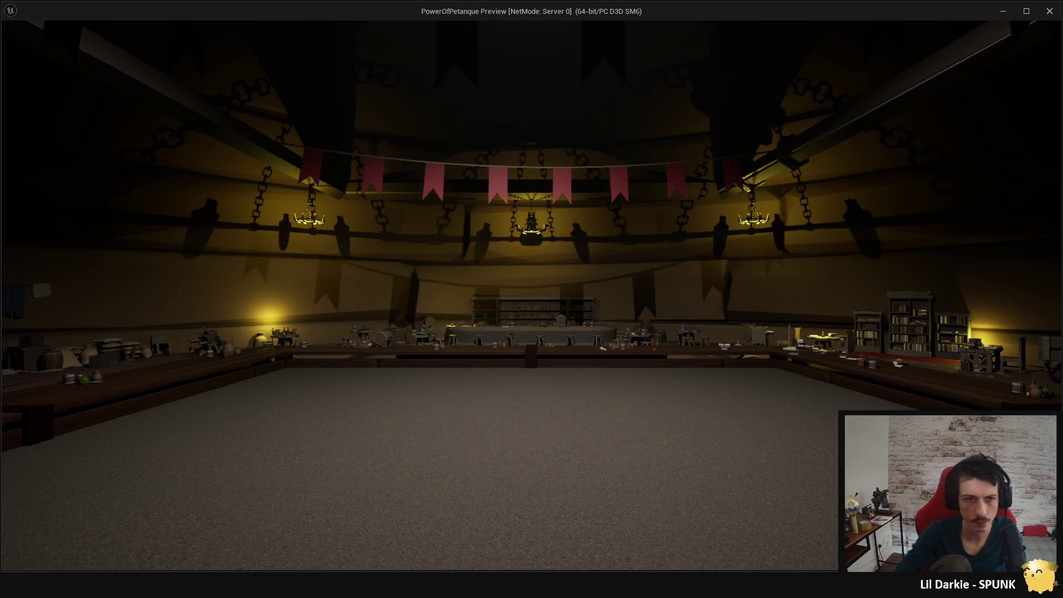
# Open and close the pause menu about ten times, watching the green UI.PowerUpProposal and UI.Escape prints.
pyautogui.press('Escape')
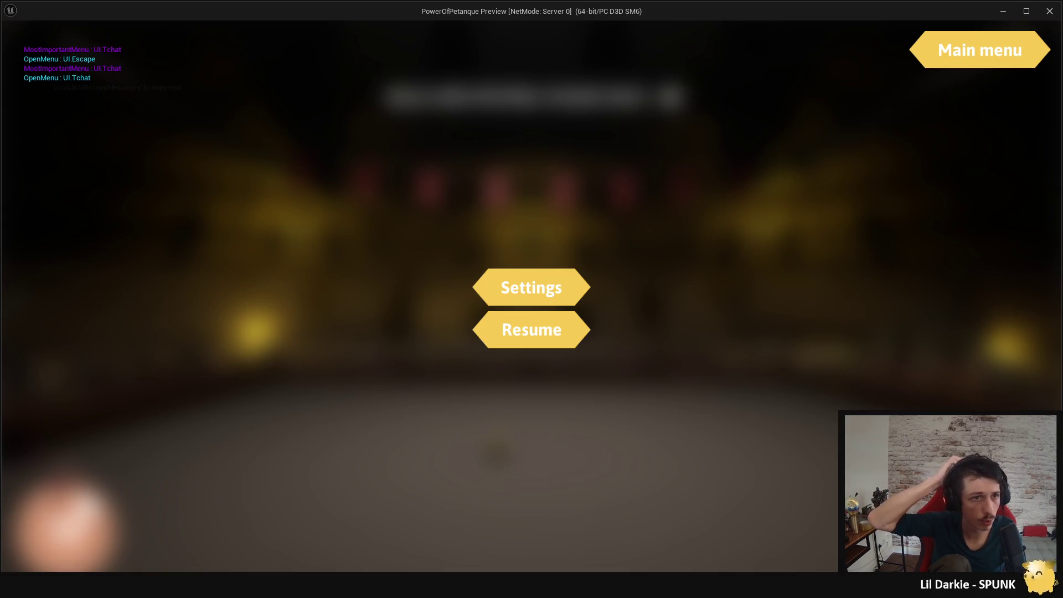
pyautogui.press('Escape')
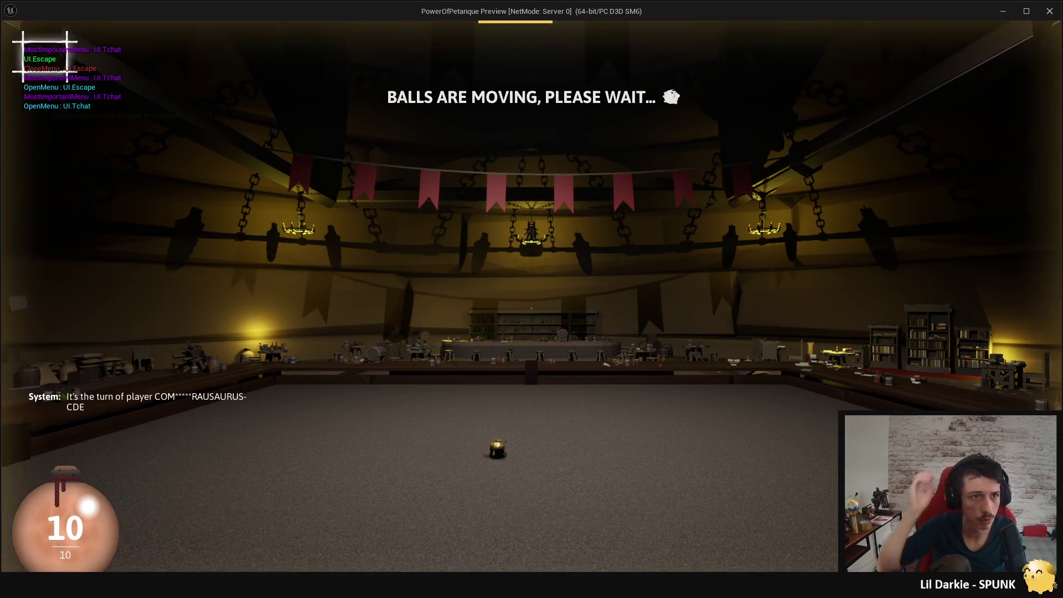
pyautogui.press('Escape')
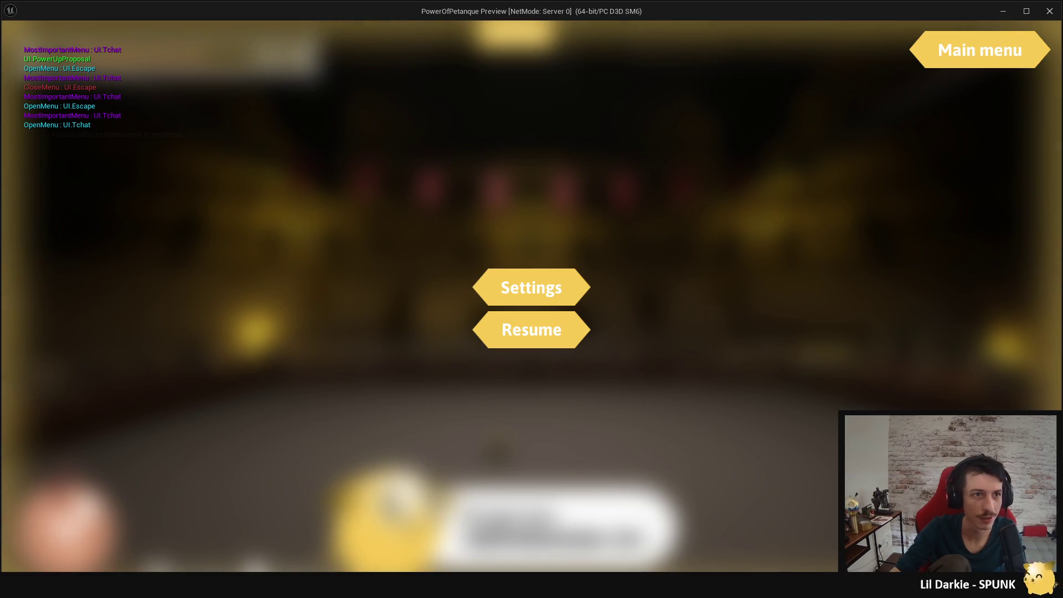
pyautogui.press('Escape')
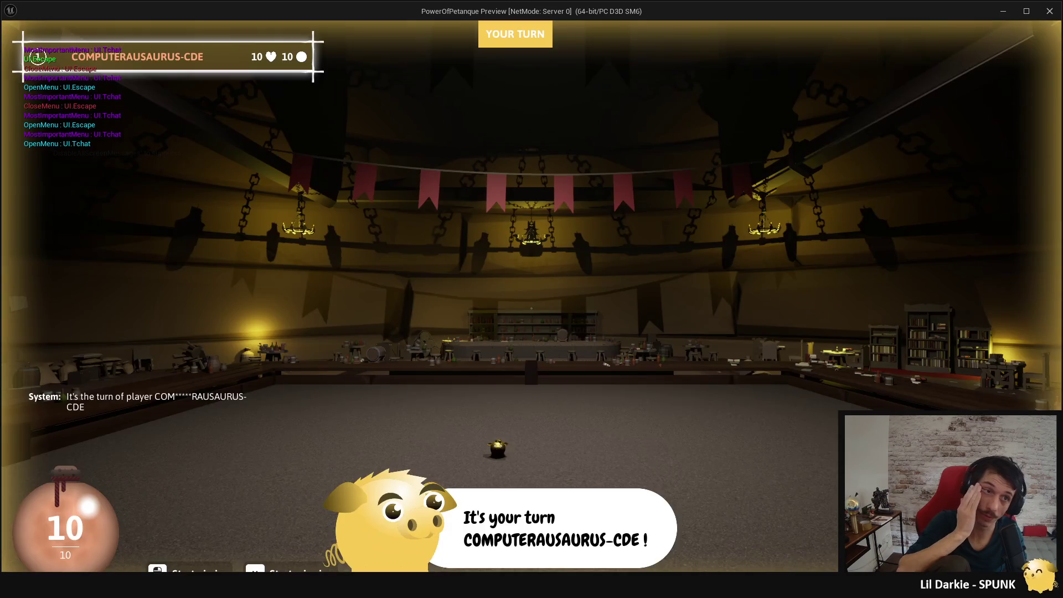
pyautogui.press('Escape')
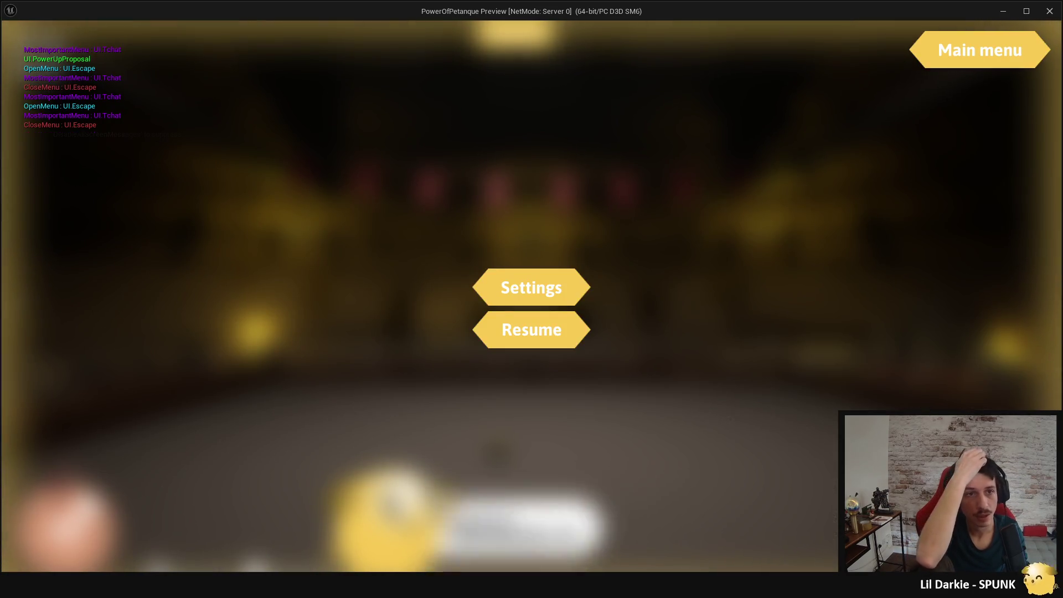
pyautogui.press('Escape')
pyautogui.press('Escape')
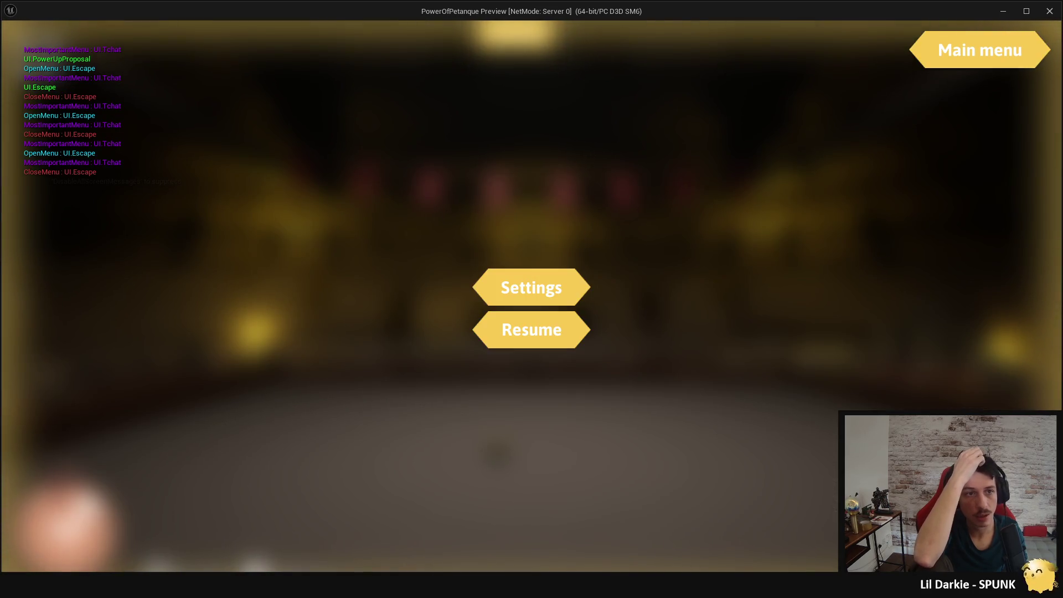
pyautogui.press('Escape')
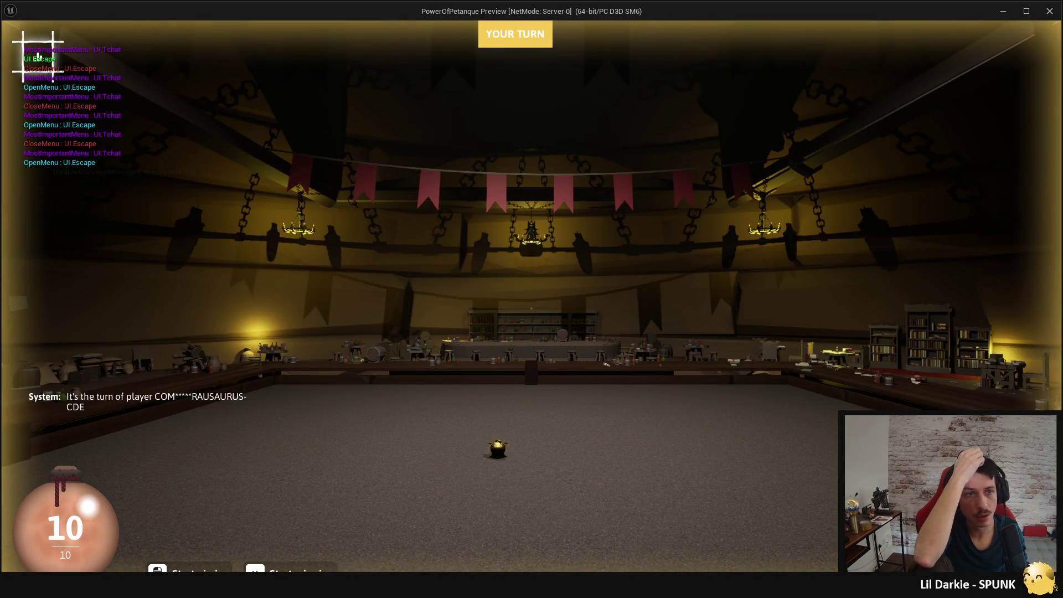
pyautogui.press('Escape')
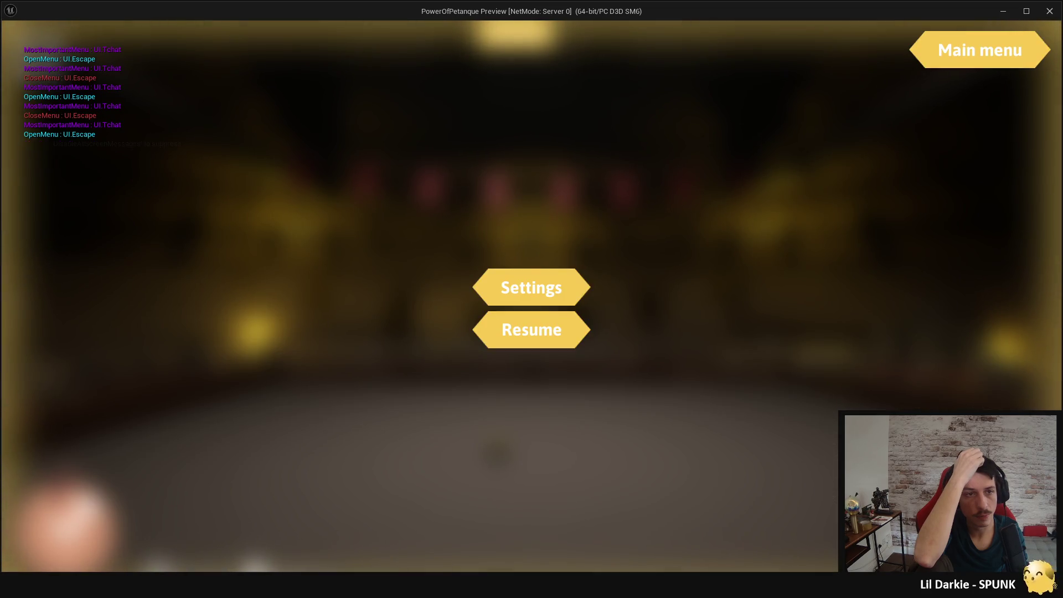
pyautogui.press('Escape')
pyautogui.press('Escape')
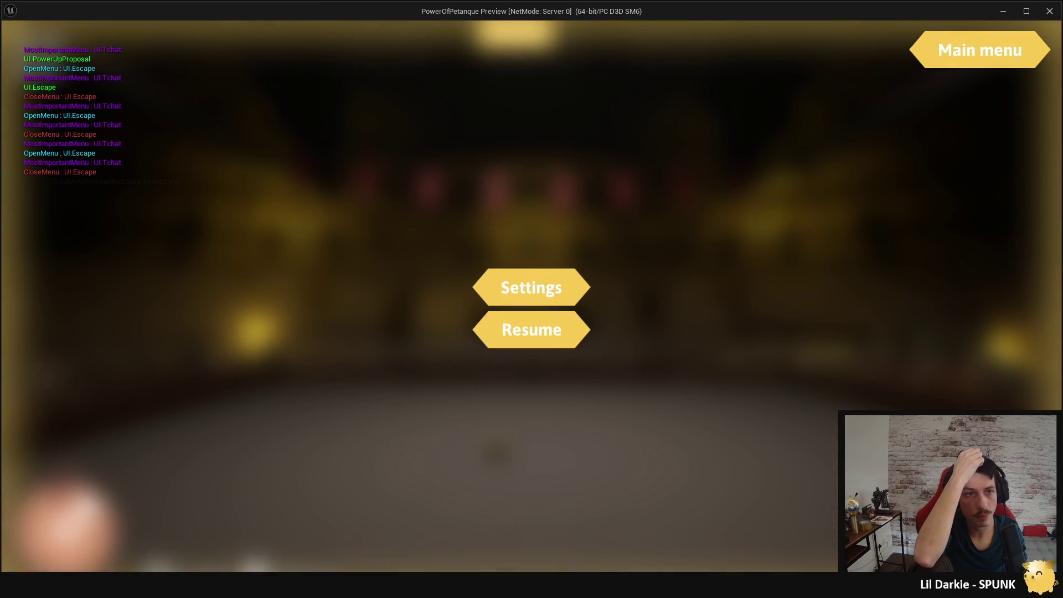
pyautogui.press('Escape')
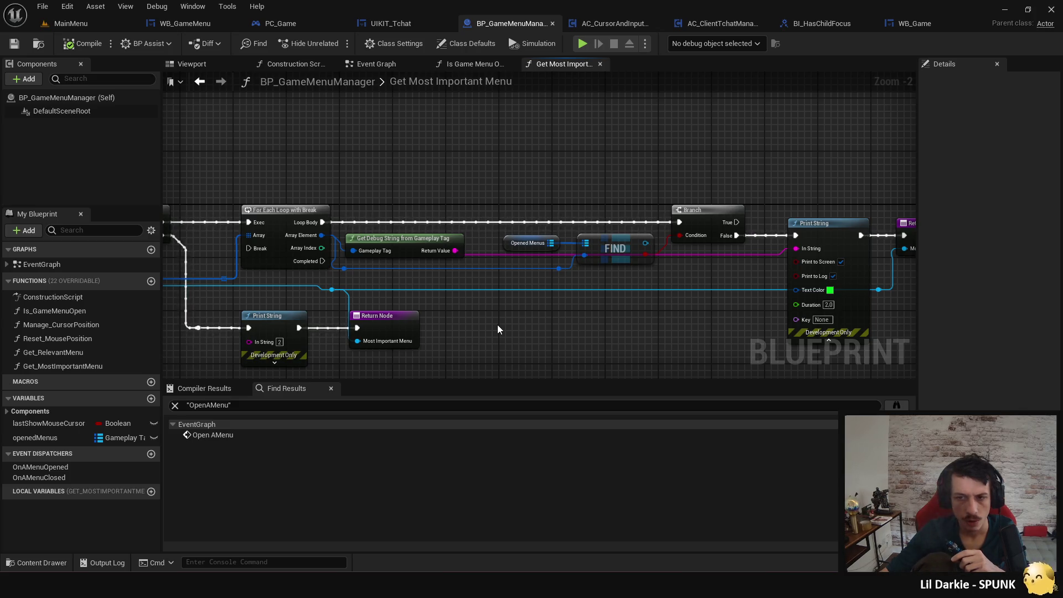
# Wire the Branch's False output straight to the Return Node and delete the debug Print String.
pyautogui.moveTo(665, 314); pyautogui.dragTo(586, 299)
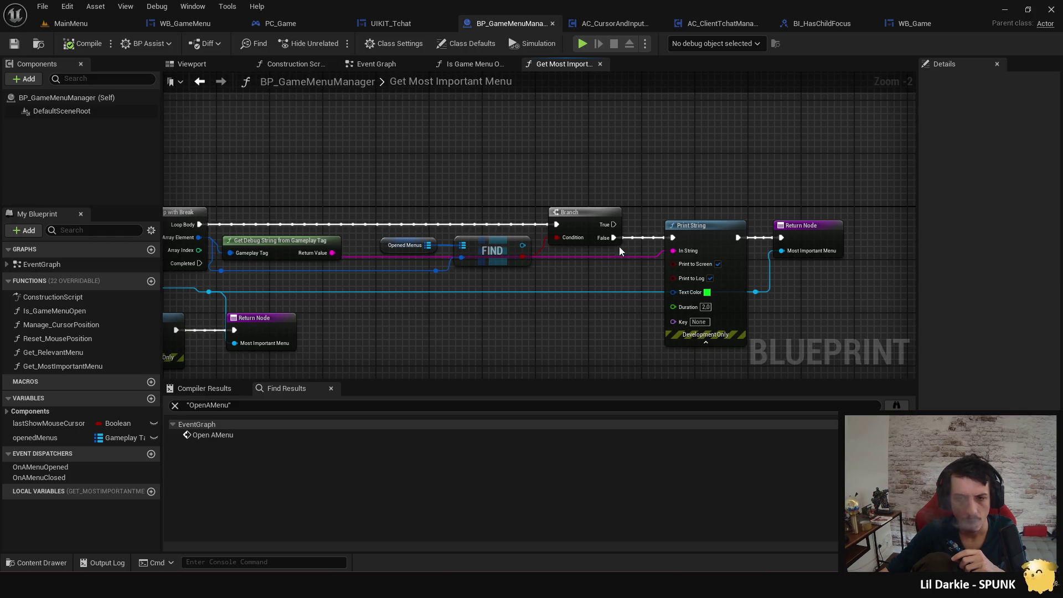
pyautogui.moveTo(615, 238)
pyautogui.mouseDown()
pyautogui.moveTo(797, 248)
pyautogui.moveTo(787, 241)
pyautogui.mouseUp()
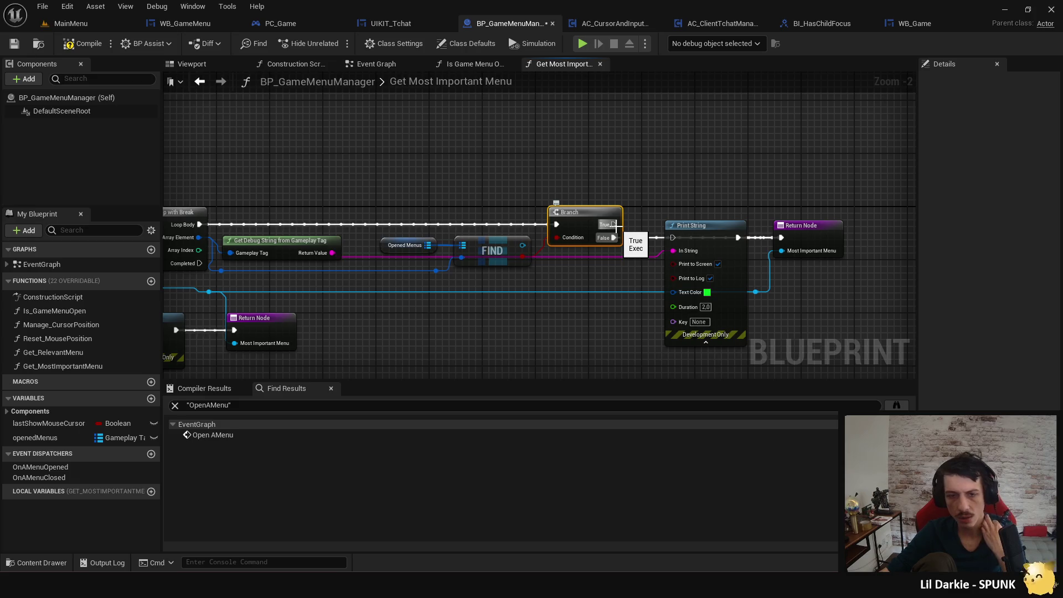
pyautogui.click(712, 235)
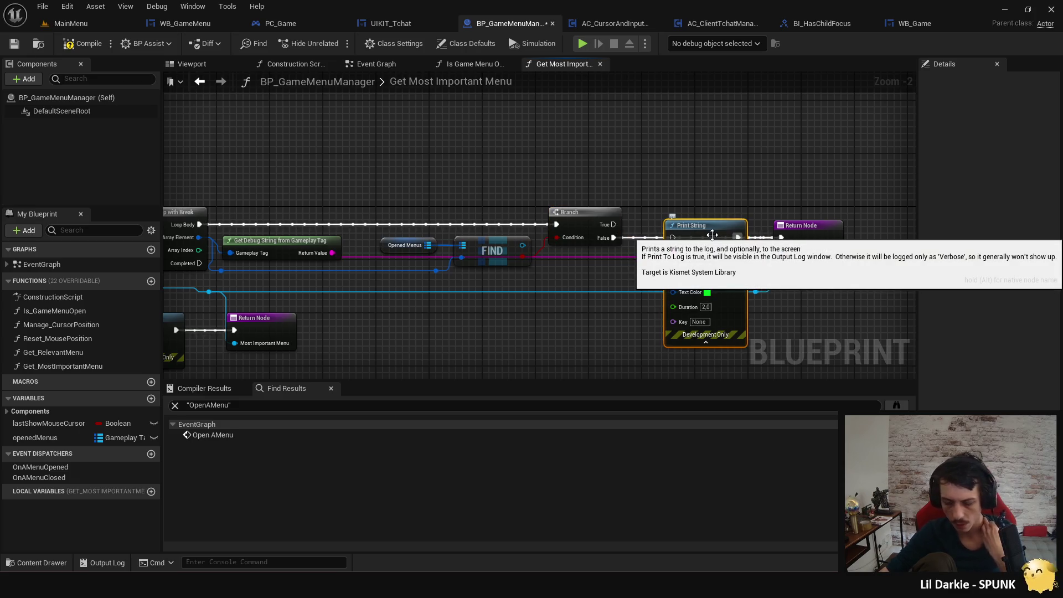
pyautogui.hotkey('shift', 'Delete')
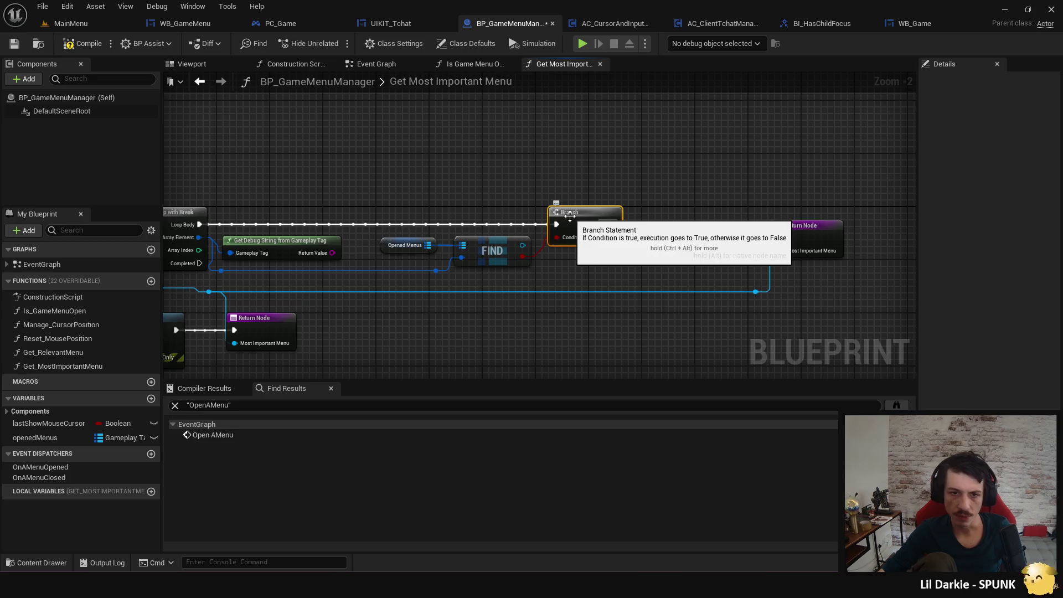
pyautogui.click(558, 223)
pyautogui.moveTo(566, 289)
pyautogui.mouseDown()
pyautogui.moveTo(606, 295)
pyautogui.moveTo(679, 263)
pyautogui.mouseUp()
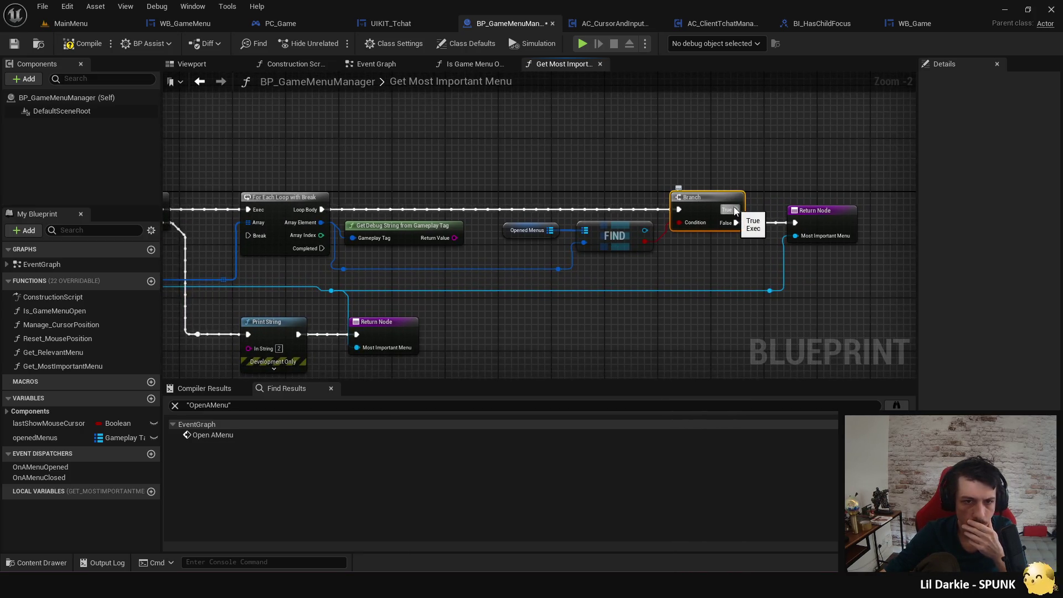
# Connect the Branch's True pin to the For Each Loop with Break's Break pin.
pyautogui.moveTo(719, 249)
pyautogui.mouseDown()
pyautogui.moveTo(759, 315)
pyautogui.moveTo(688, 323)
pyautogui.mouseUp()
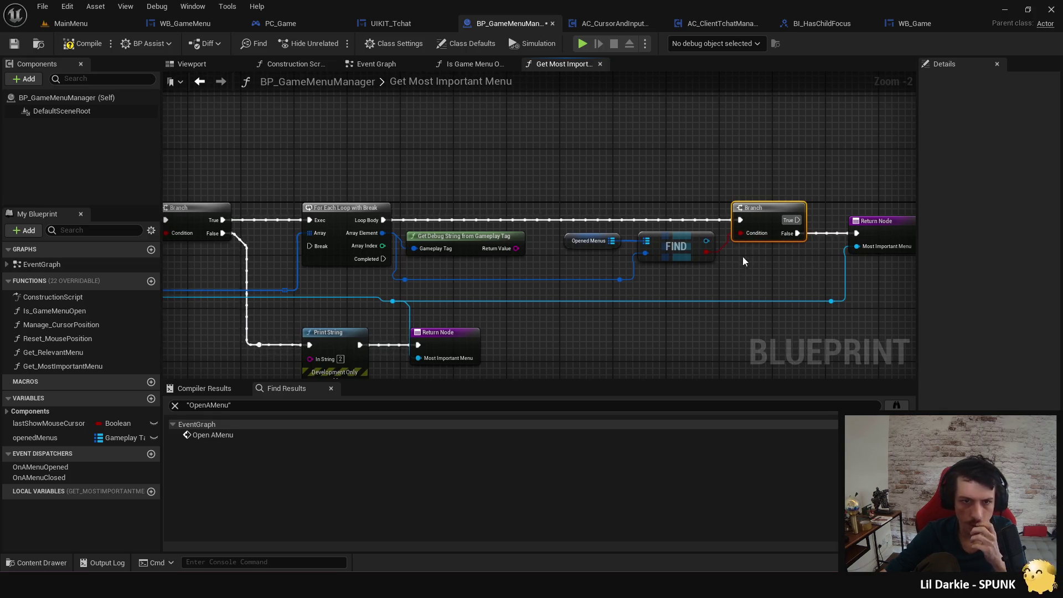
pyautogui.moveTo(752, 280); pyautogui.dragTo(784, 266)
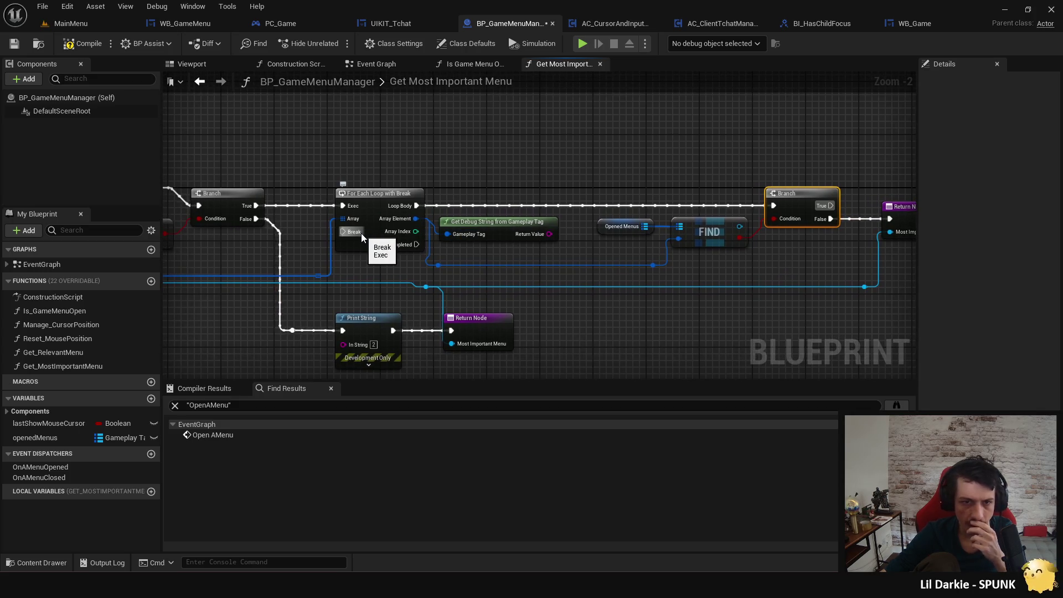
pyautogui.moveTo(831, 206); pyautogui.dragTo(343, 232)
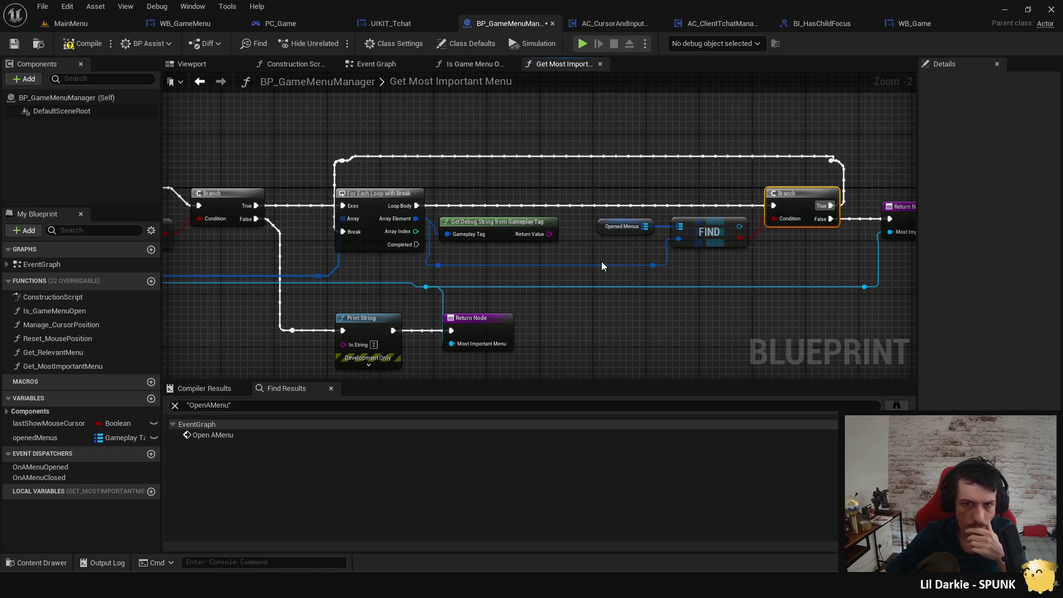
pyautogui.click(581, 45)
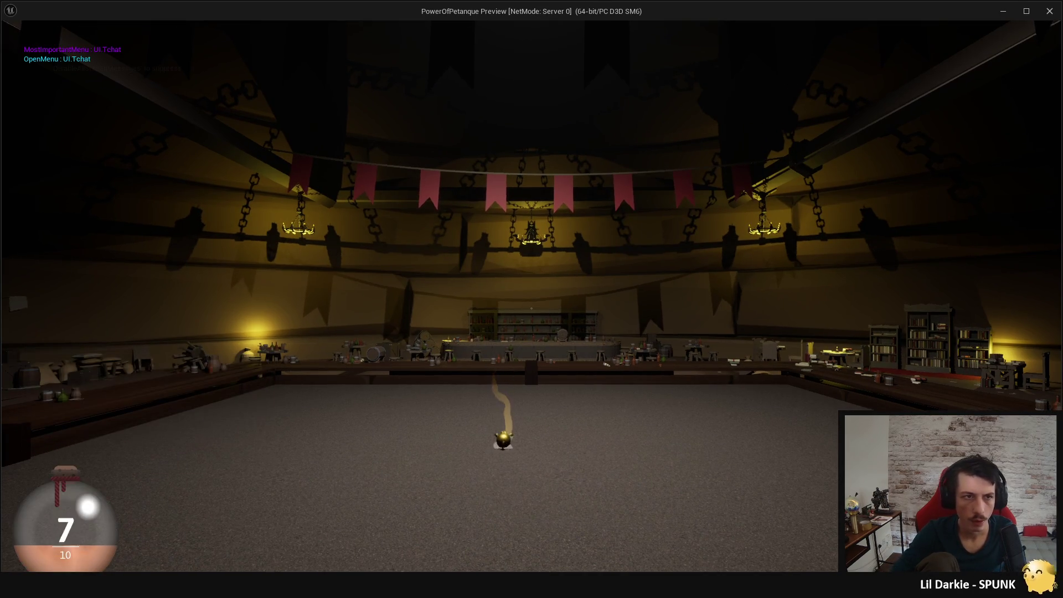
# Toggle the pause menu five times to check the debug prints, then stop the session.
pyautogui.press('Escape')
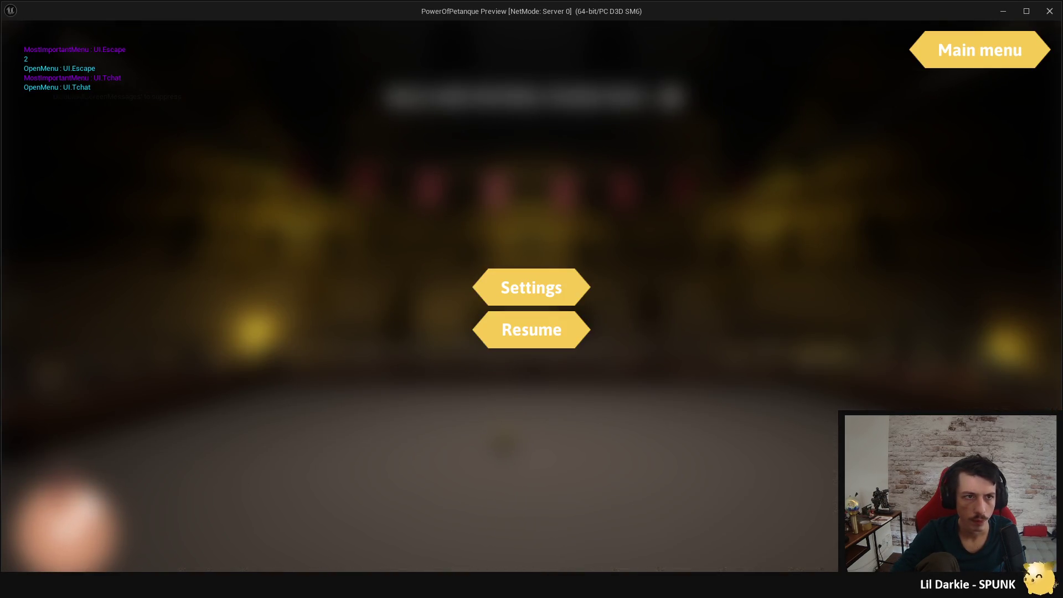
pyautogui.press('Escape')
pyautogui.press('Escape')
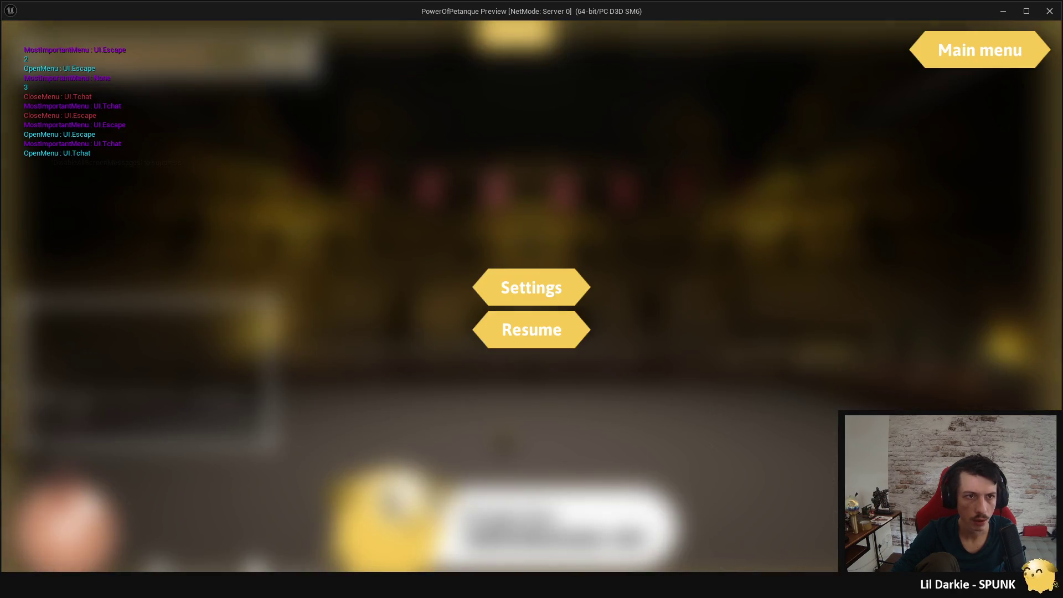
pyautogui.press('Escape')
pyautogui.press('Escape')
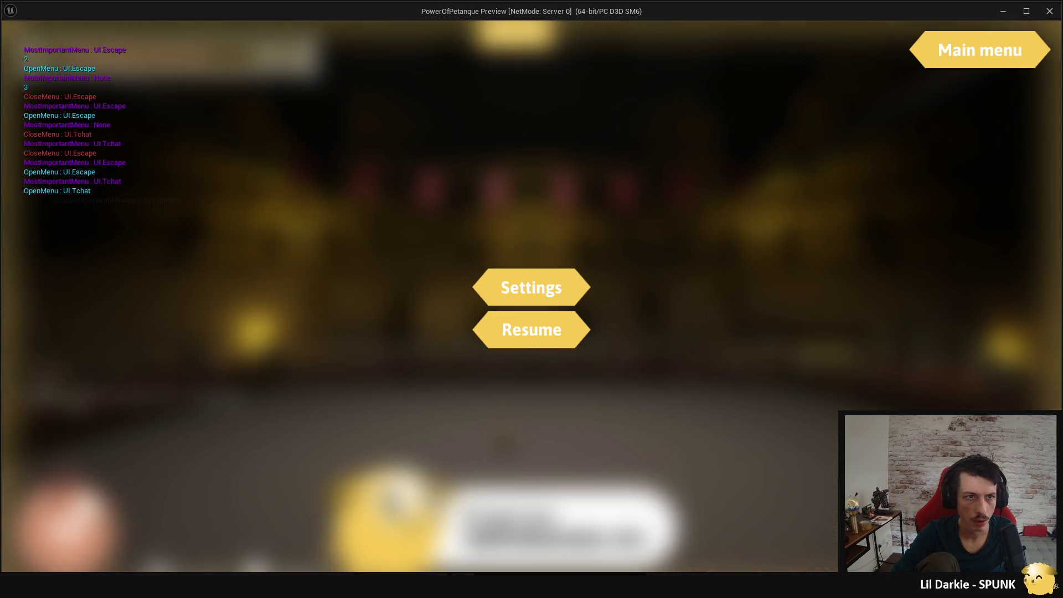
pyautogui.press('Escape')
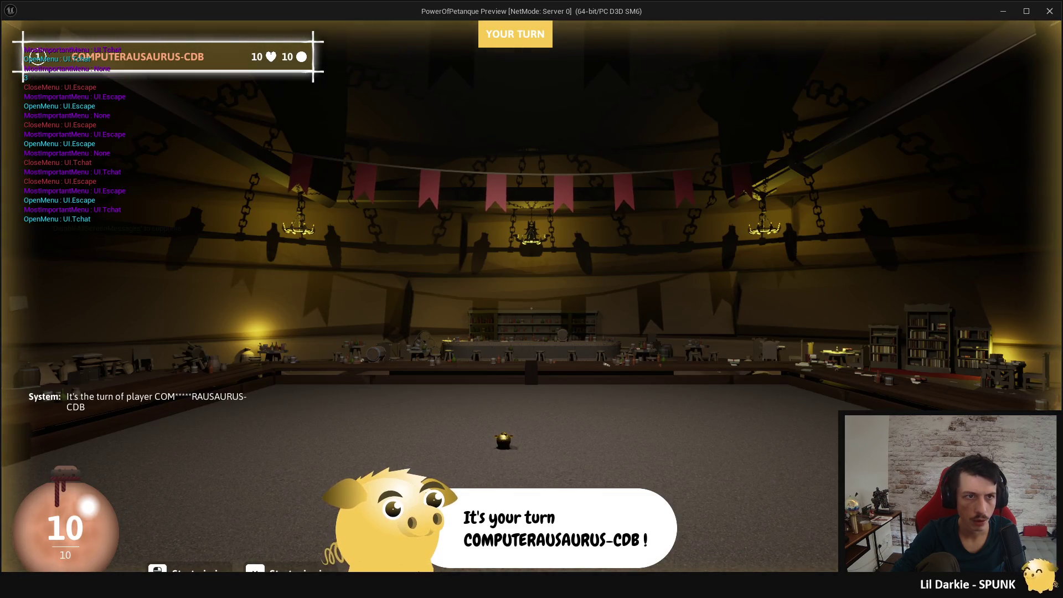
pyautogui.press('Escape')
pyautogui.press('Escape')
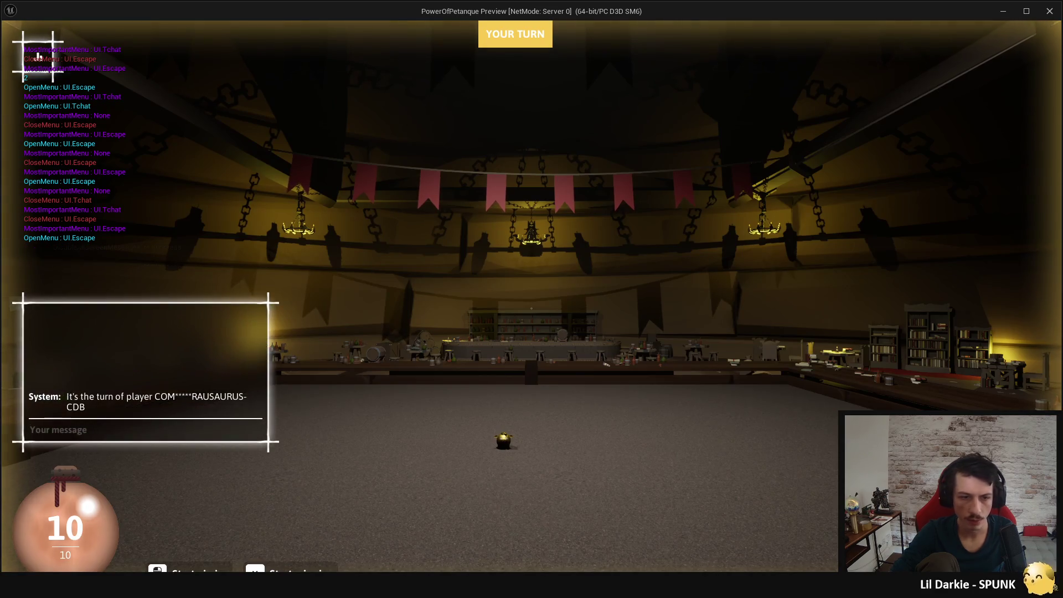
pyautogui.hotkey('shift', 'Escape')
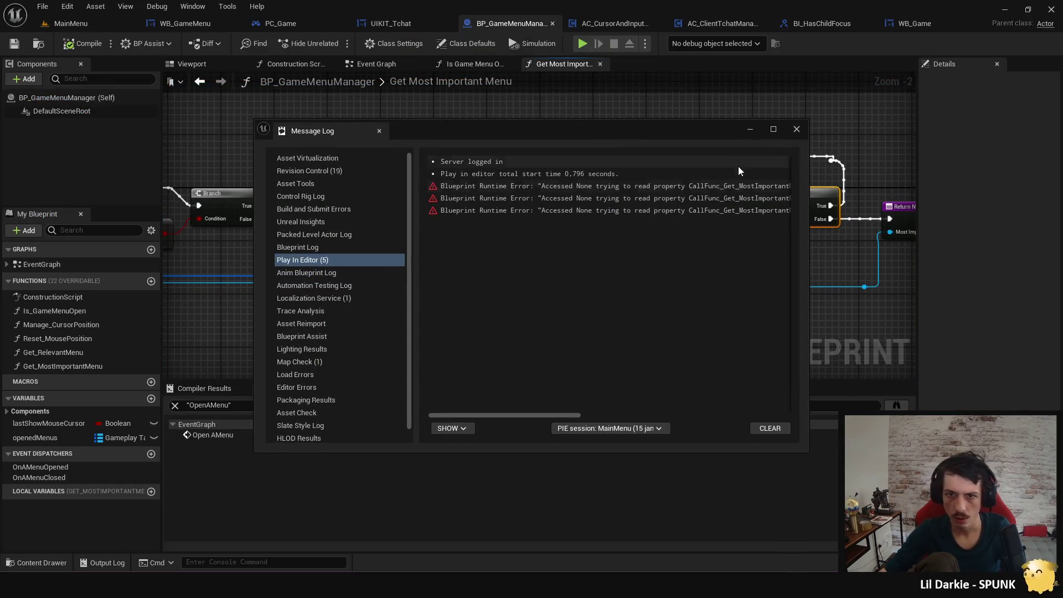
# Jump from the first Message Log error to the flagged Print Text node and close the log.
pyautogui.moveTo(579, 418); pyautogui.dragTo(678, 412)
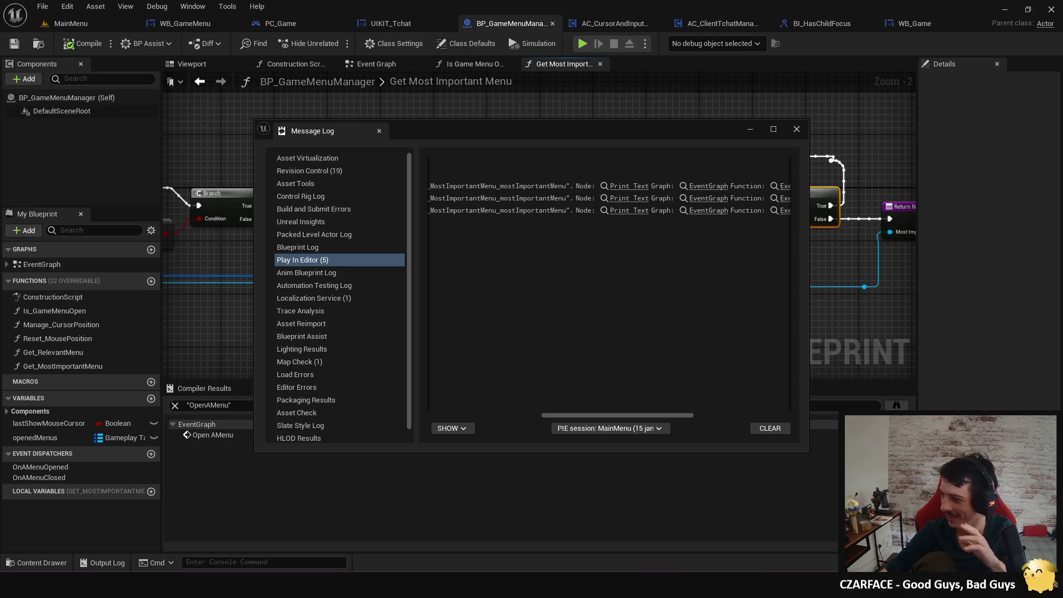
pyautogui.click(641, 188)
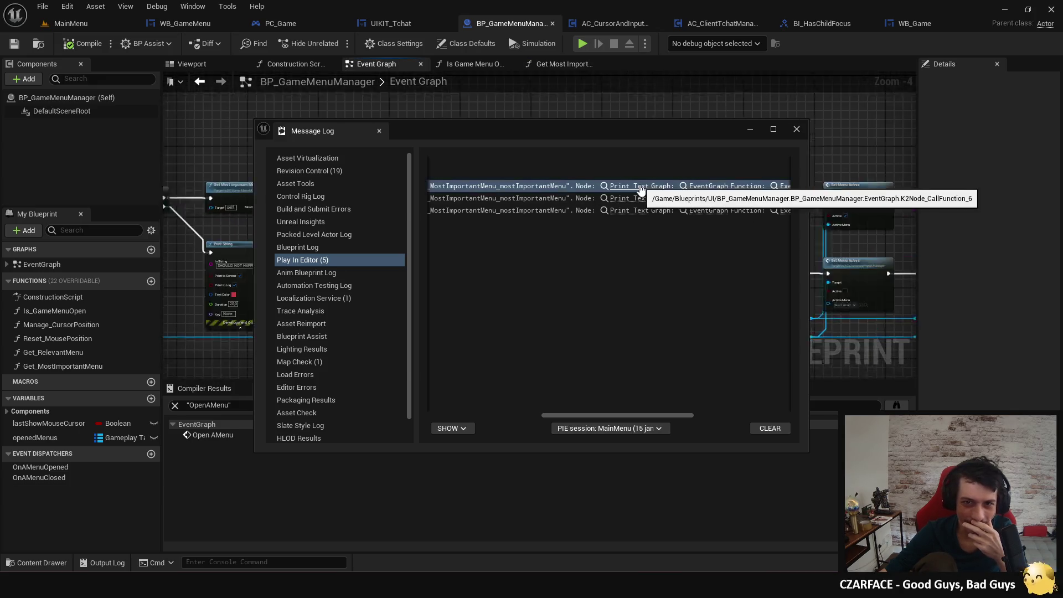
pyautogui.click(794, 130)
pyautogui.moveTo(574, 268)
pyautogui.mouseDown()
pyautogui.moveTo(596, 227)
pyautogui.moveTo(623, 283)
pyautogui.moveTo(535, 292)
pyautogui.mouseUp()
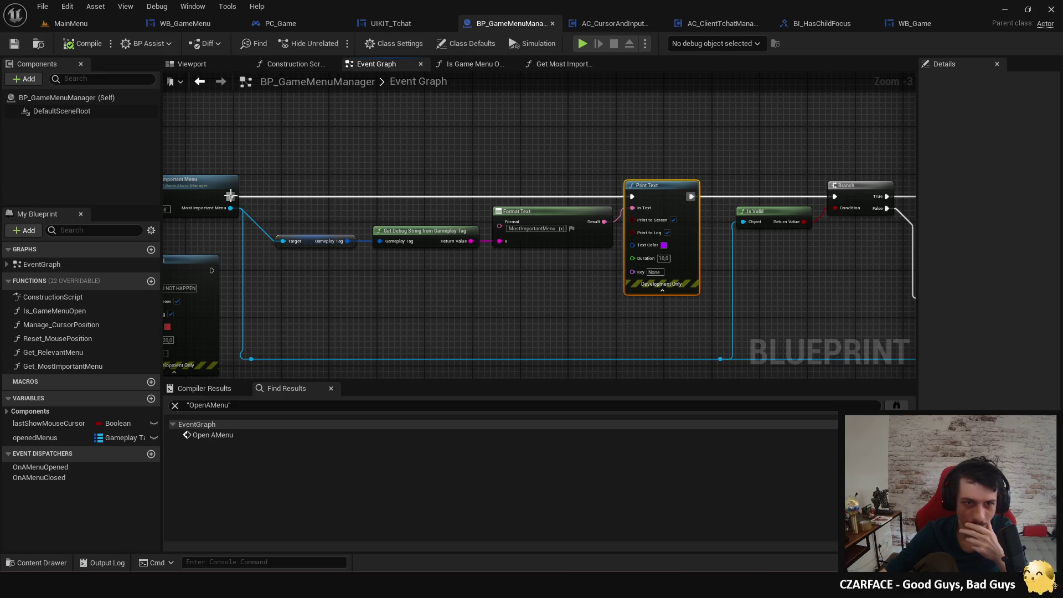
# Wire Get Most Important Menu straight into the Branch and run Print Text from its True path.
pyautogui.click(355, 133)
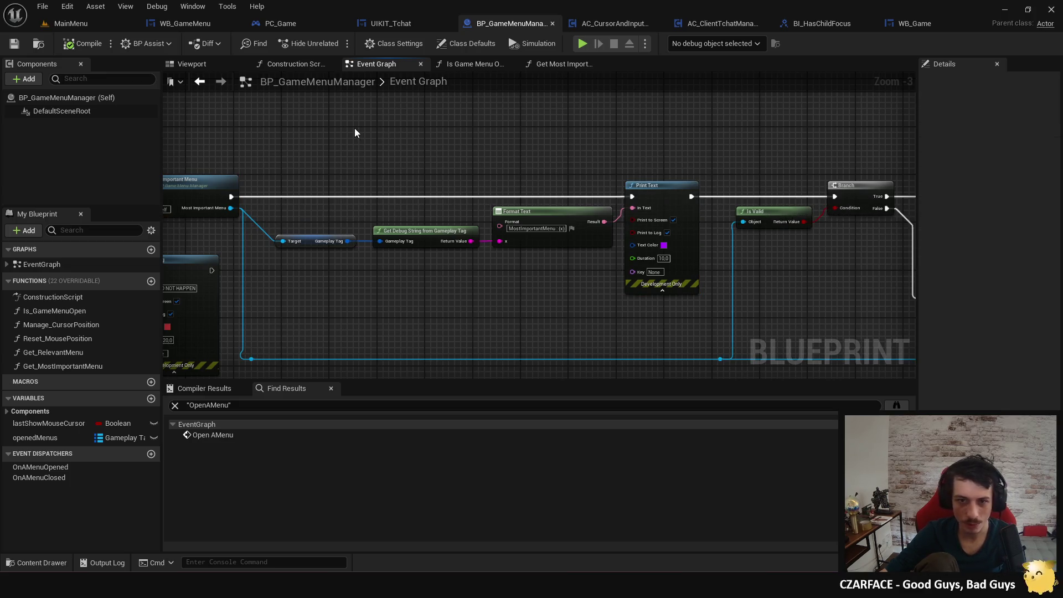
pyautogui.moveTo(509, 221)
pyautogui.mouseDown()
pyautogui.moveTo(562, 281)
pyautogui.moveTo(373, 275)
pyautogui.moveTo(480, 266)
pyautogui.mouseUp()
pyautogui.moveTo(237, 173)
pyautogui.mouseDown()
pyautogui.moveTo(866, 178)
pyautogui.moveTo(773, 176)
pyautogui.mouseUp()
pyautogui.moveTo(708, 265); pyautogui.dragTo(538, 282)
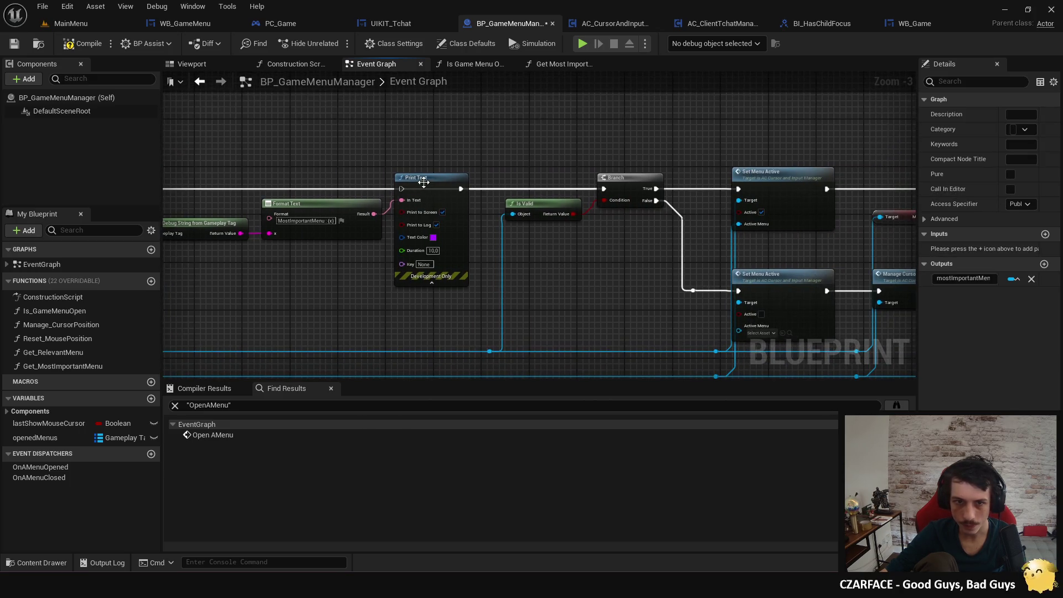
pyautogui.moveTo(429, 176); pyautogui.dragTo(595, 244)
pyautogui.moveTo(657, 188)
pyautogui.mouseDown()
pyautogui.moveTo(603, 244)
pyautogui.moveTo(567, 255)
pyautogui.moveTo(743, 190)
pyautogui.mouseUp()
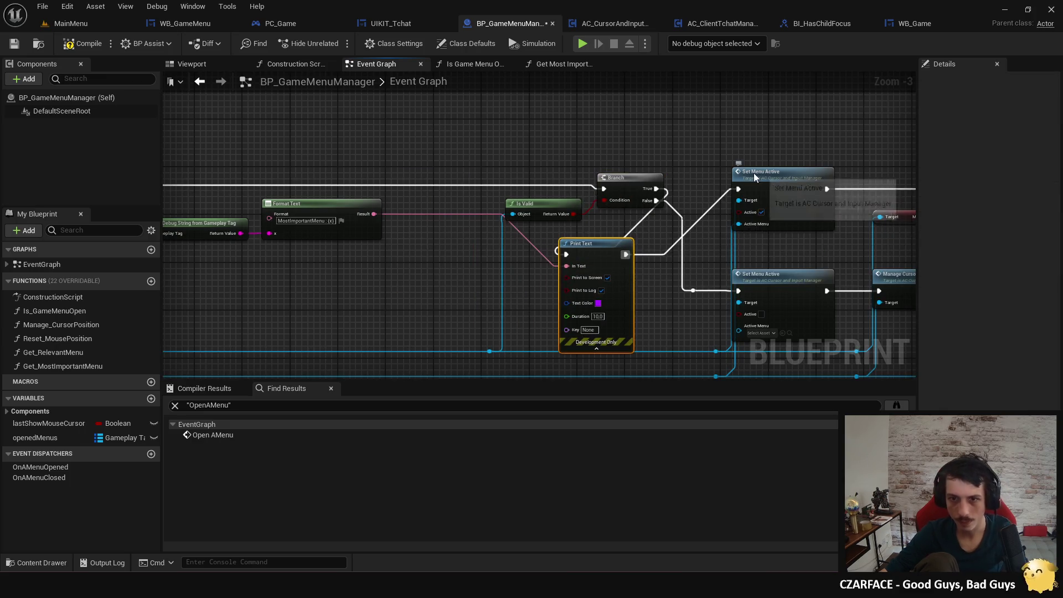
pyautogui.press('f')
pyautogui.moveTo(544, 293); pyautogui.dragTo(510, 261)
# Wire CloseAMenu directly to REMOVE and delete the close chain's debug print nodes.
pyautogui.scroll(-1, 510, 261)
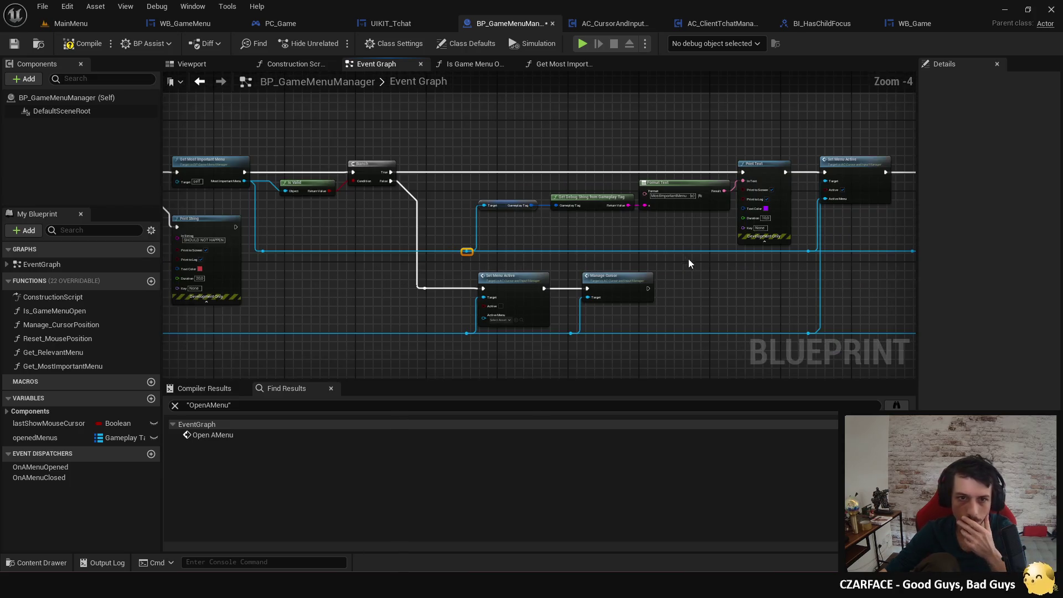
pyautogui.moveTo(681, 287)
pyautogui.mouseDown()
pyautogui.moveTo(556, 291)
pyautogui.moveTo(674, 268)
pyautogui.moveTo(349, 277)
pyautogui.moveTo(587, 292)
pyautogui.mouseUp()
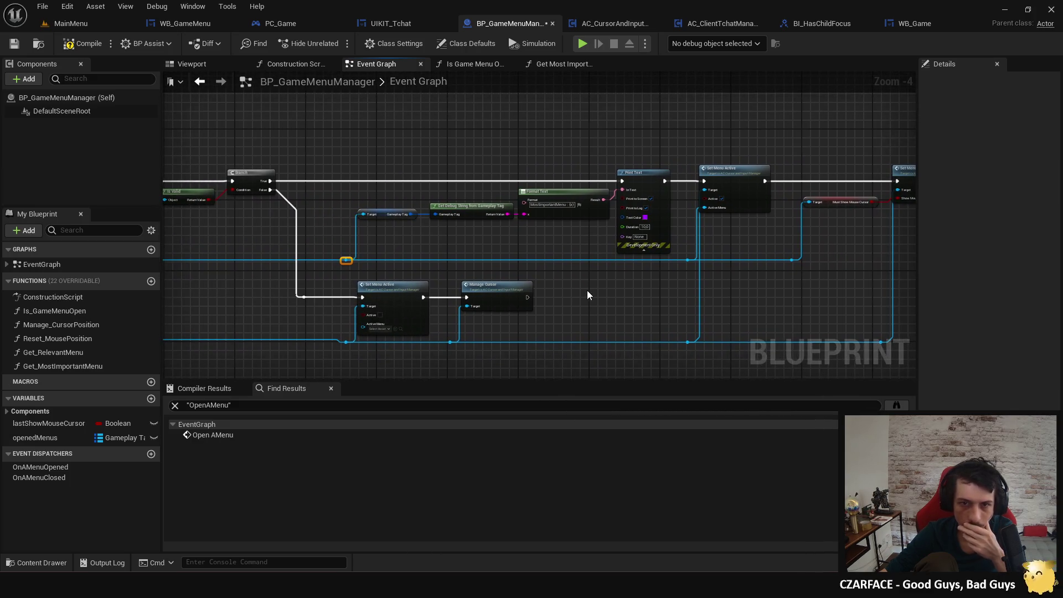
pyautogui.moveTo(276, 194); pyautogui.dragTo(712, 203)
pyautogui.moveTo(424, 254)
pyautogui.mouseDown()
pyautogui.moveTo(807, 261)
pyautogui.moveTo(689, 167)
pyautogui.mouseUp()
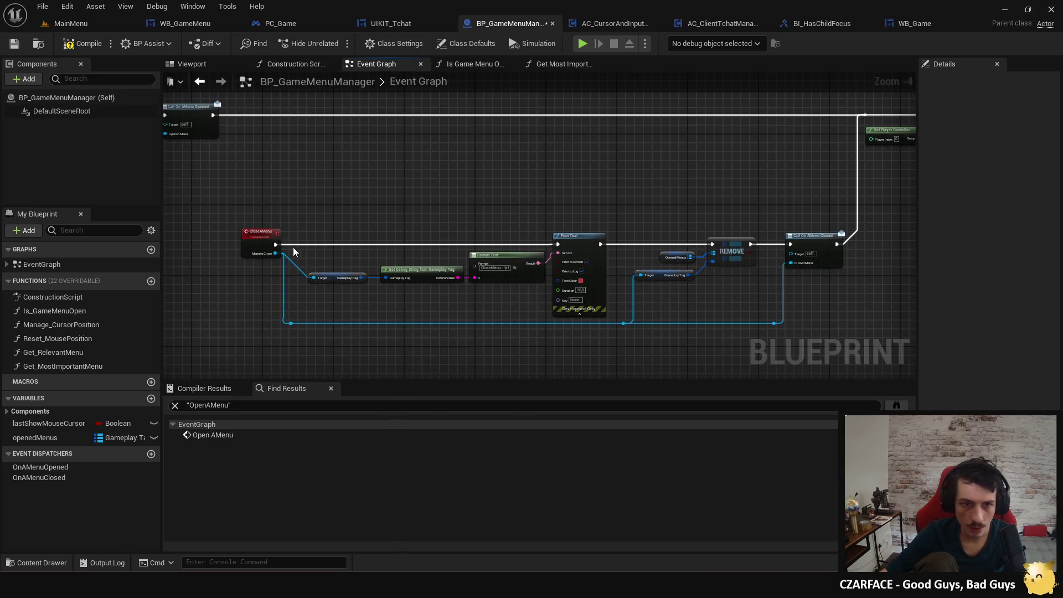
pyautogui.moveTo(275, 245)
pyautogui.mouseDown()
pyautogui.moveTo(344, 256)
pyautogui.moveTo(715, 245)
pyautogui.mouseUp()
pyautogui.moveTo(580, 214); pyautogui.dragTo(355, 300)
pyautogui.press('Delete')
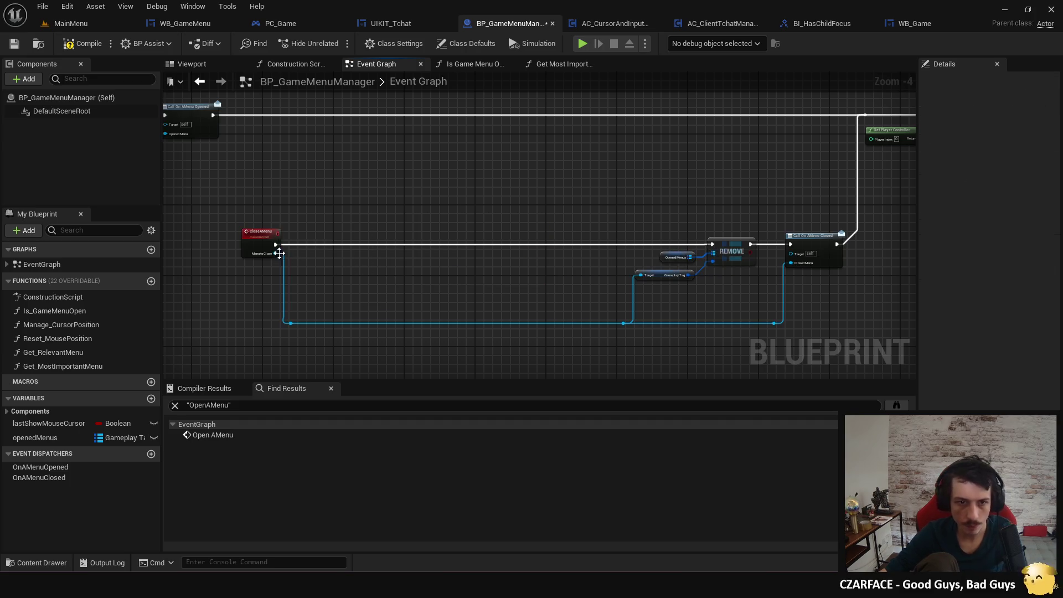
# Delete the OpenAMenu chain's debug print nodes and wire OpenAMenu directly to ADD.
pyautogui.click(281, 253)
pyautogui.moveTo(343, 179)
pyautogui.mouseDown()
pyautogui.moveTo(643, 275)
pyautogui.moveTo(603, 279)
pyautogui.mouseUp()
pyautogui.press('Delete')
pyautogui.moveTo(724, 212)
pyautogui.mouseDown()
pyautogui.moveTo(291, 204)
pyautogui.moveTo(287, 215)
pyautogui.mouseUp()
pyautogui.scroll(3, 342, 235)
pyautogui.moveTo(523, 165)
pyautogui.mouseDown()
pyautogui.moveTo(435, 291)
pyautogui.moveTo(621, 309)
pyautogui.moveTo(584, 290)
pyautogui.moveTo(613, 294)
pyautogui.moveTo(659, 269)
pyautogui.mouseUp()
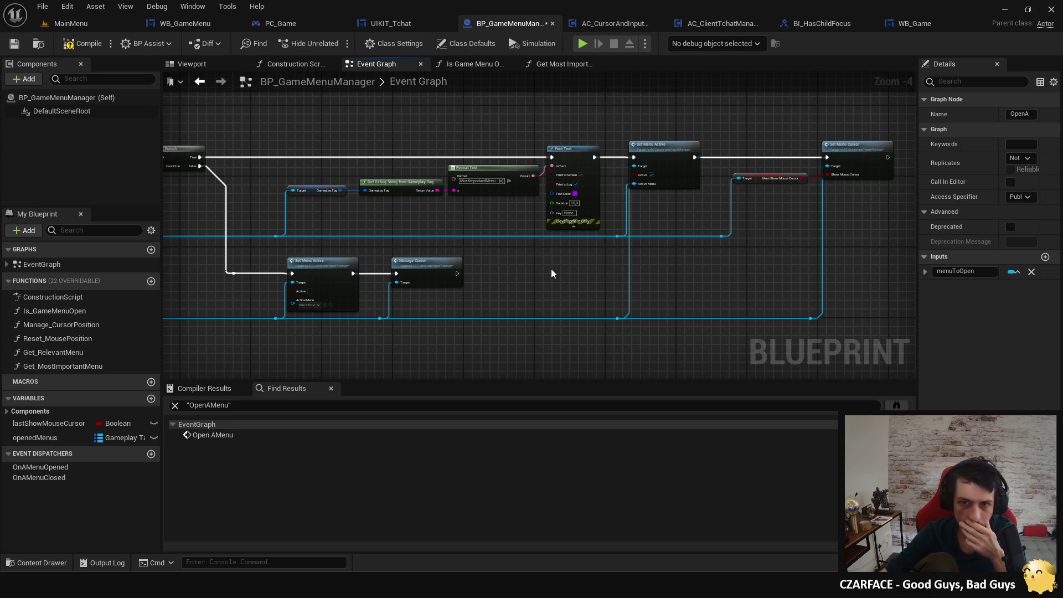
pyautogui.moveTo(549, 267)
pyautogui.mouseDown()
pyautogui.moveTo(527, 302)
pyautogui.moveTo(797, 301)
pyautogui.moveTo(762, 290)
pyautogui.moveTo(673, 309)
pyautogui.mouseUp()
# Compile the BP_GameMenuManager blueprint and launch the game to retest the menus.
pyautogui.click(91, 51)
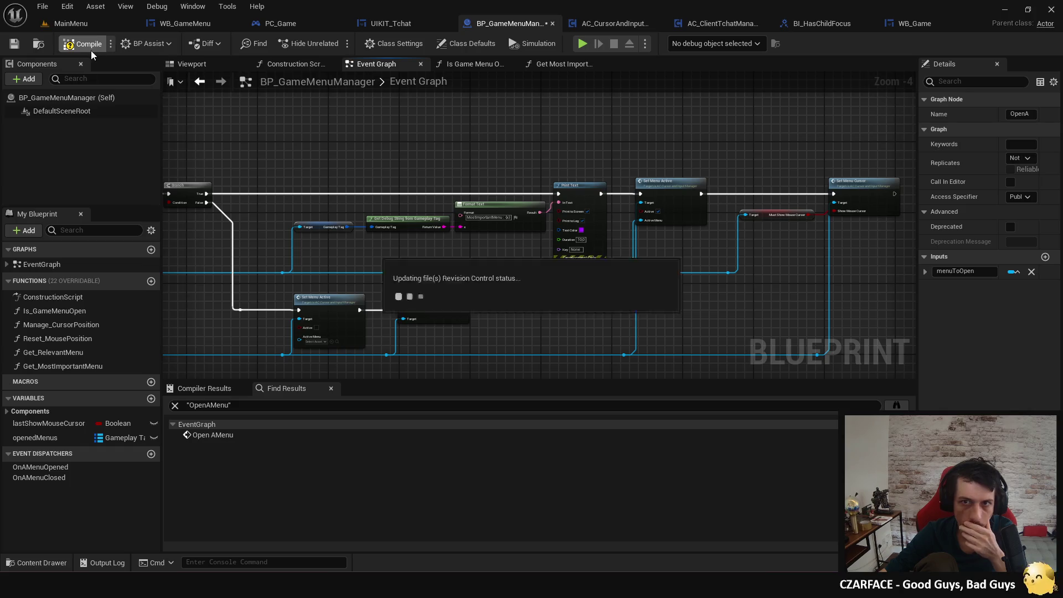
pyautogui.moveTo(491, 145); pyautogui.dragTo(624, 151)
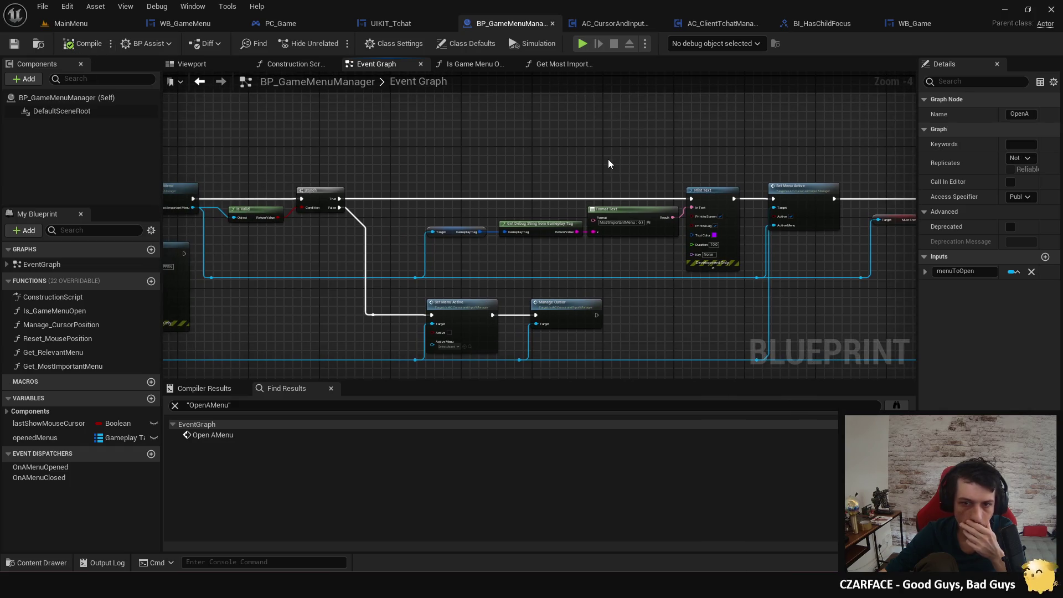
pyautogui.moveTo(541, 166); pyautogui.dragTo(690, 171)
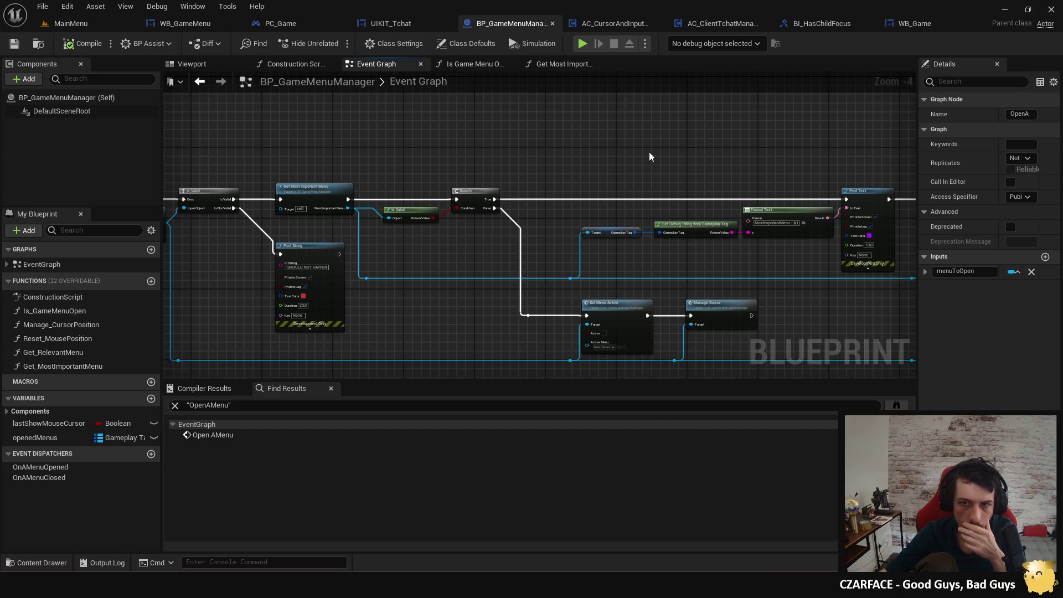
pyautogui.click(582, 43)
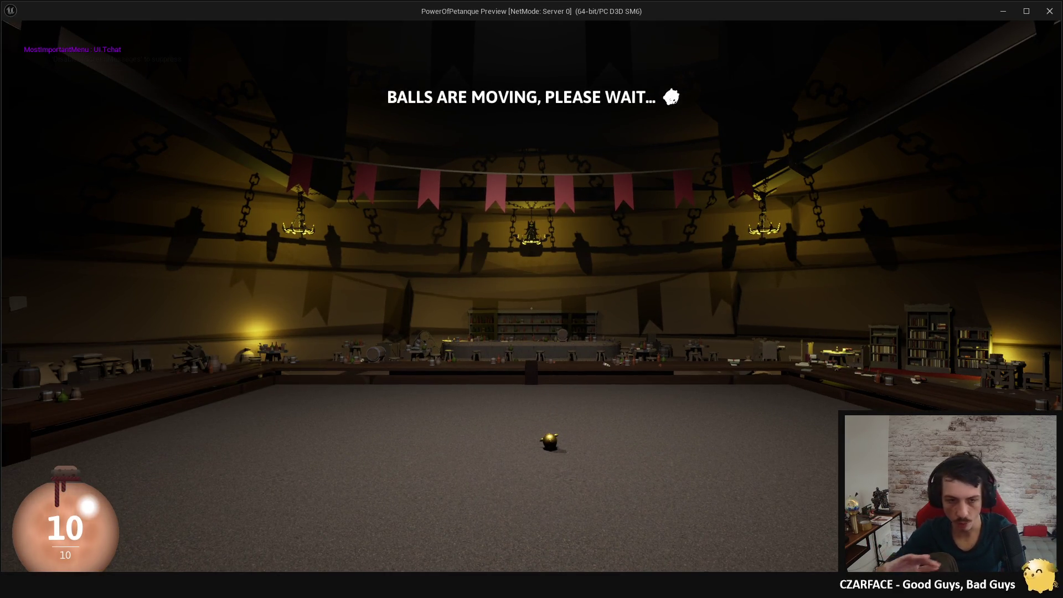
# Open the pause menu with Escape, then choose Resume to return to the match.
pyautogui.press('Escape')
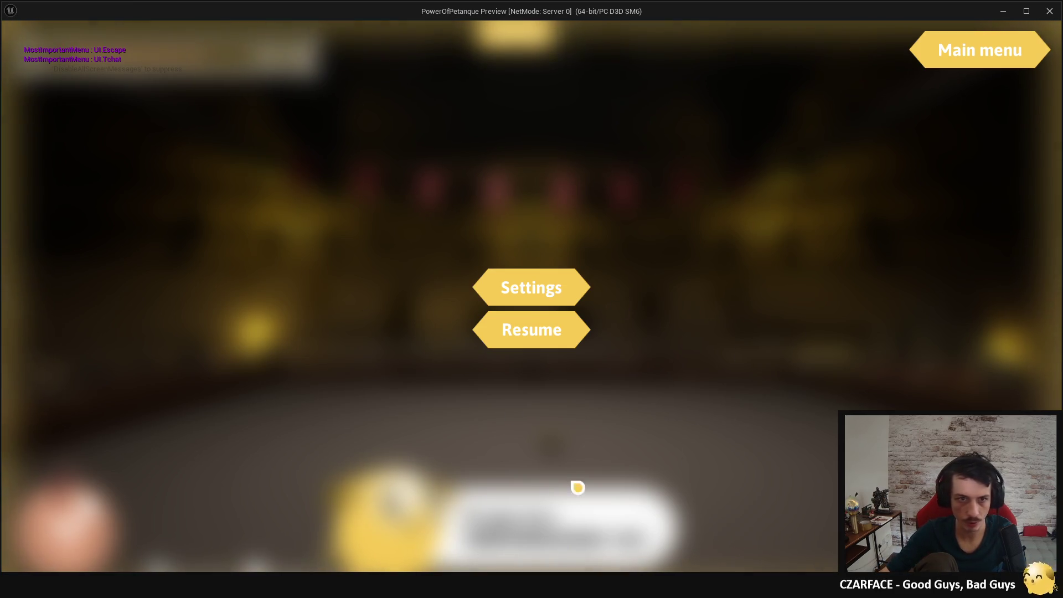
pyautogui.click(532, 329)
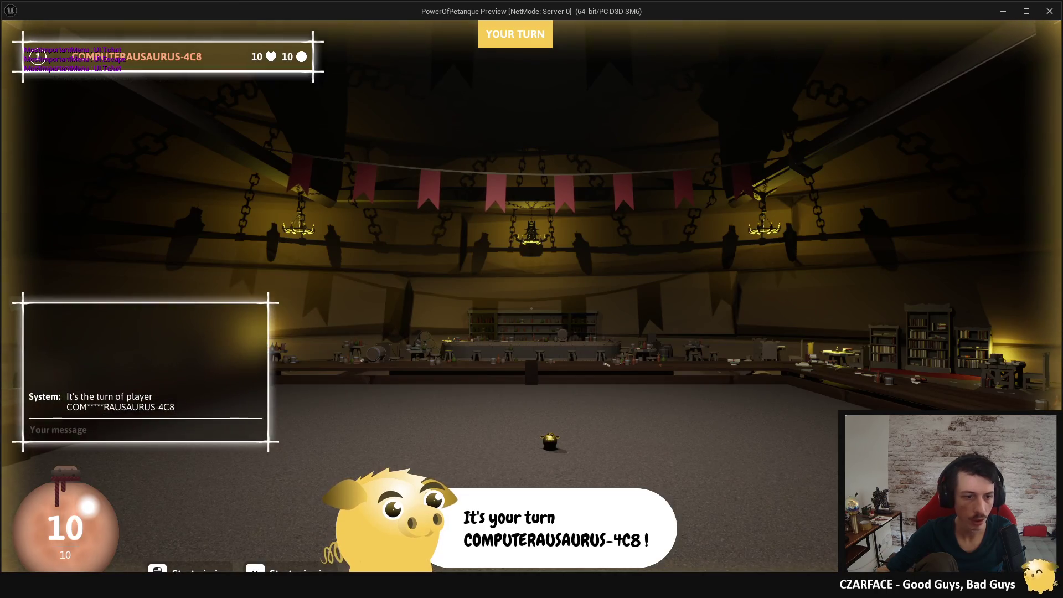
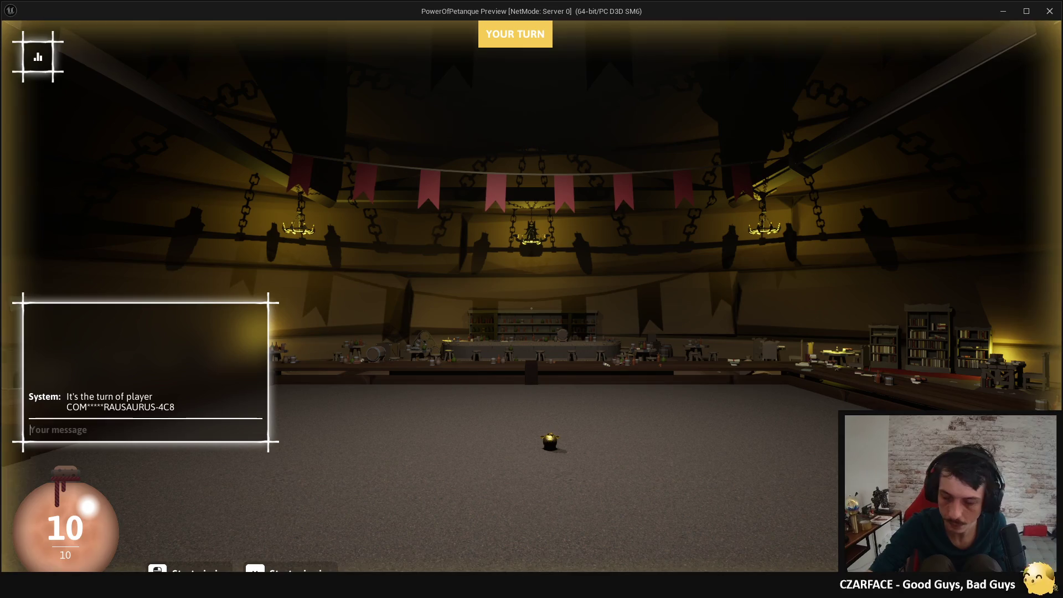
# Delete the Get Gameplay Tag, Get Debug String, Format Text and Print Text nodes, link True to Set Menu Active, and compile.
pyautogui.press('Escape')
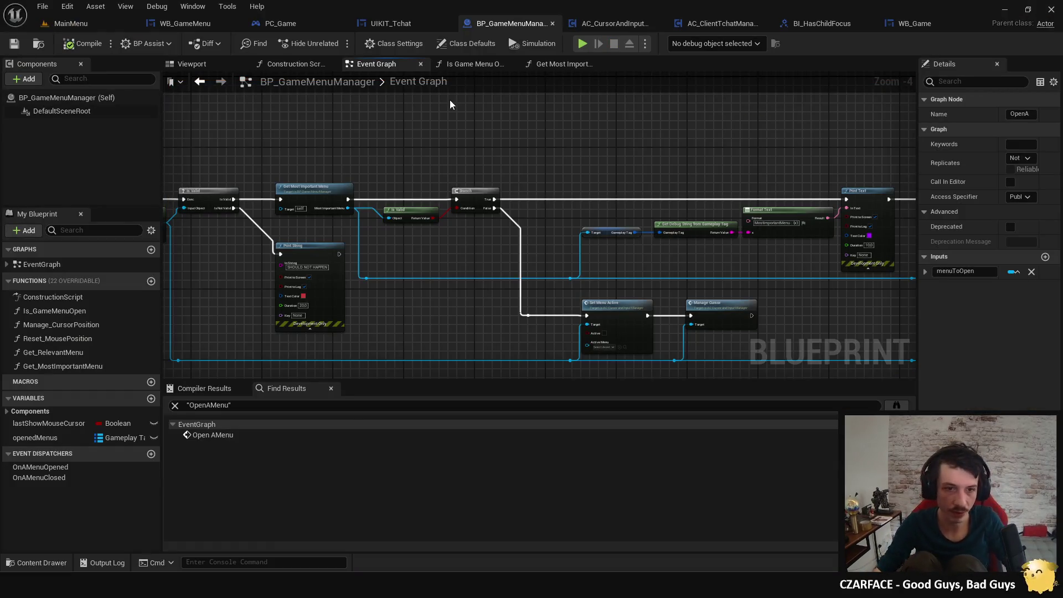
pyautogui.moveTo(650, 215); pyautogui.dragTo(430, 204)
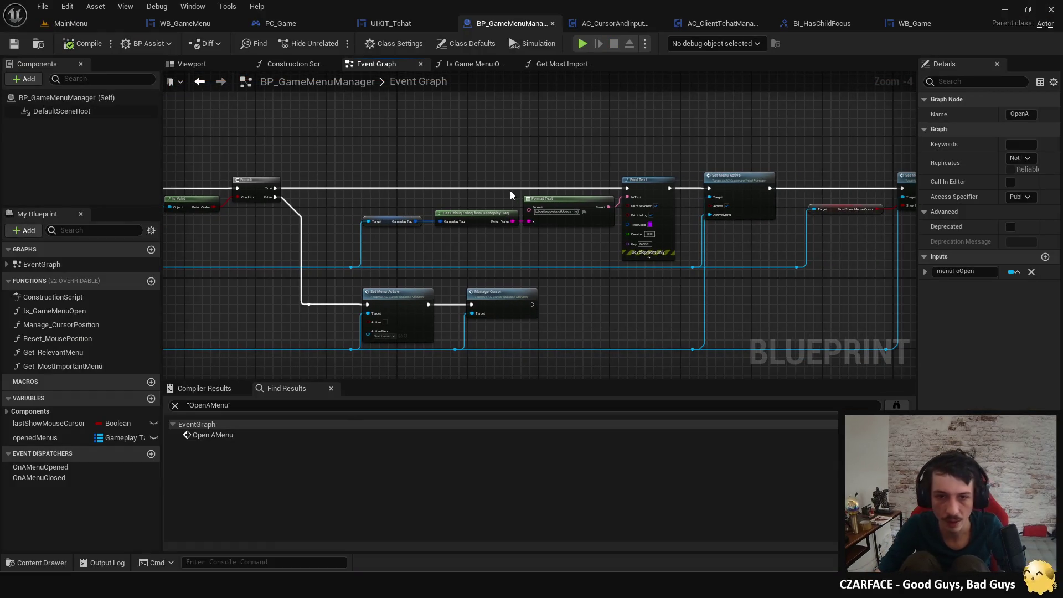
pyautogui.moveTo(380, 172)
pyautogui.mouseDown()
pyautogui.moveTo(572, 238)
pyautogui.moveTo(630, 245)
pyautogui.mouseUp()
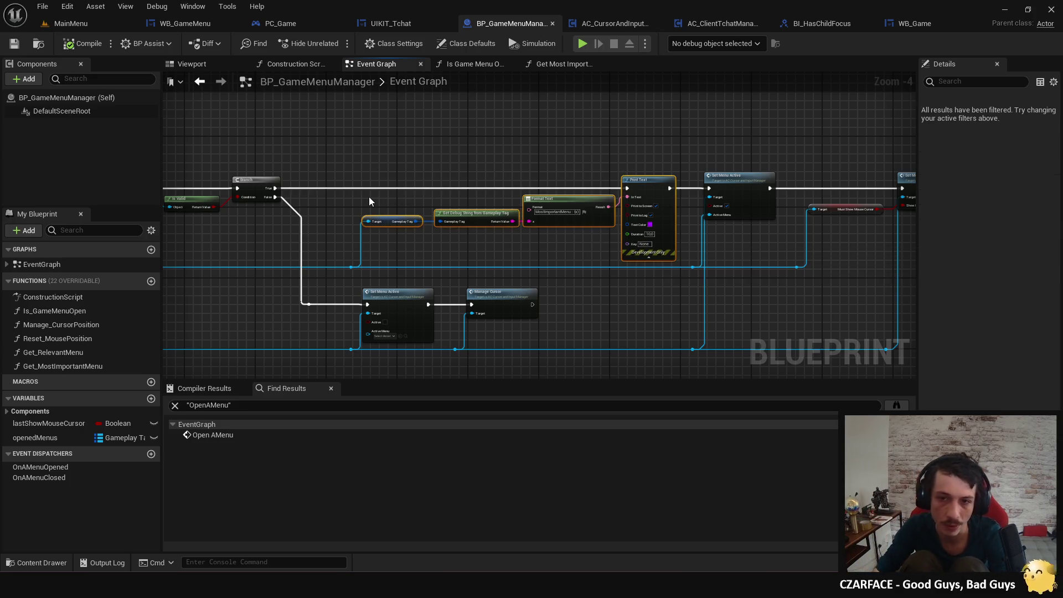
pyautogui.scroll(2, 367, 201)
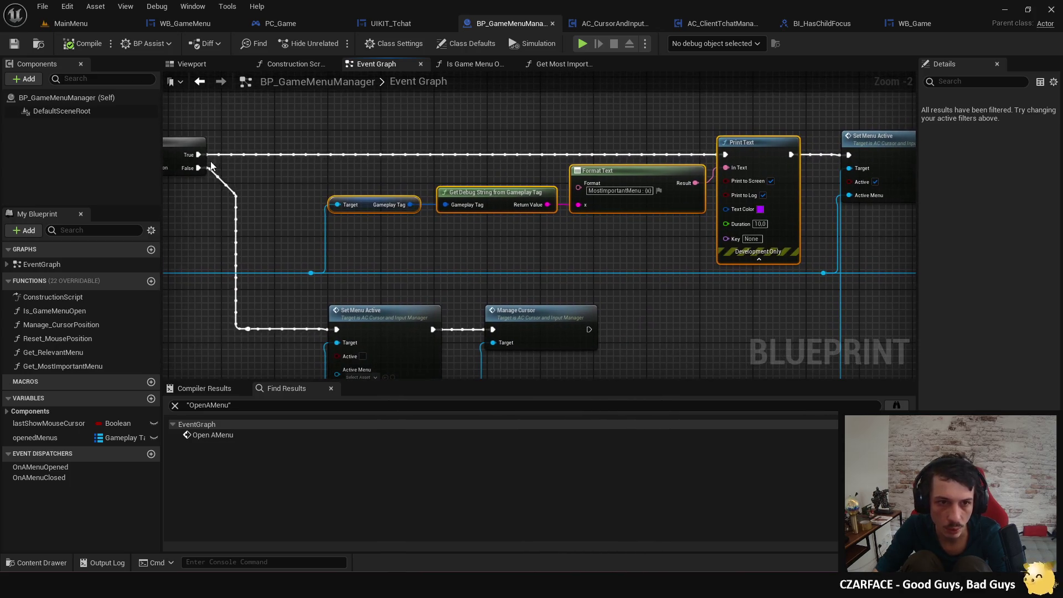
pyautogui.moveTo(201, 155)
pyautogui.mouseDown()
pyautogui.moveTo(776, 164)
pyautogui.moveTo(850, 155)
pyautogui.mouseUp()
pyautogui.moveTo(745, 120)
pyautogui.mouseDown()
pyautogui.moveTo(538, 202)
pyautogui.moveTo(373, 229)
pyautogui.mouseUp()
pyautogui.press('Delete')
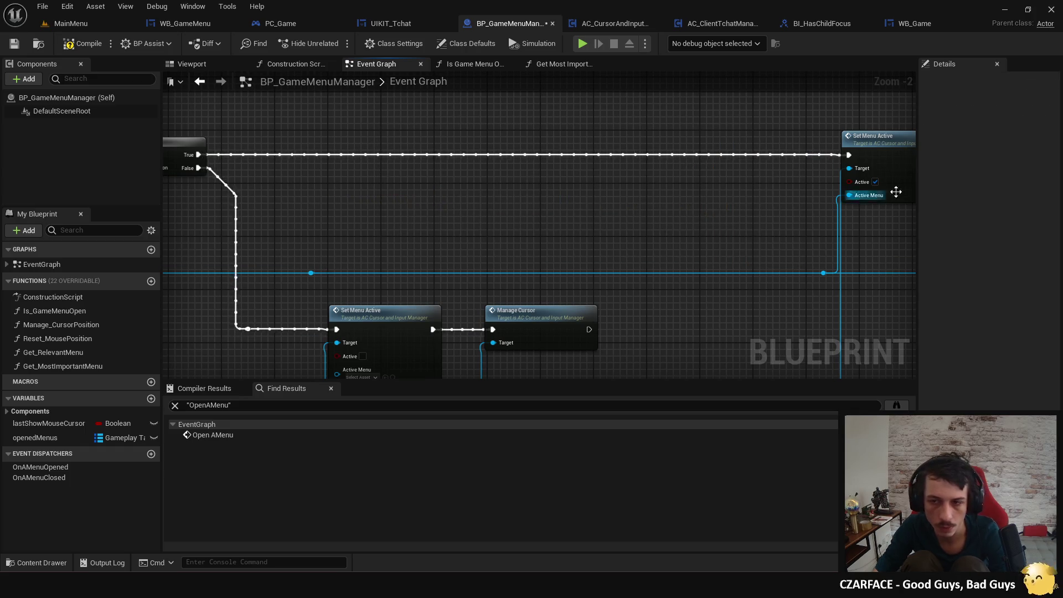
pyautogui.moveTo(889, 150); pyautogui.dragTo(541, 150)
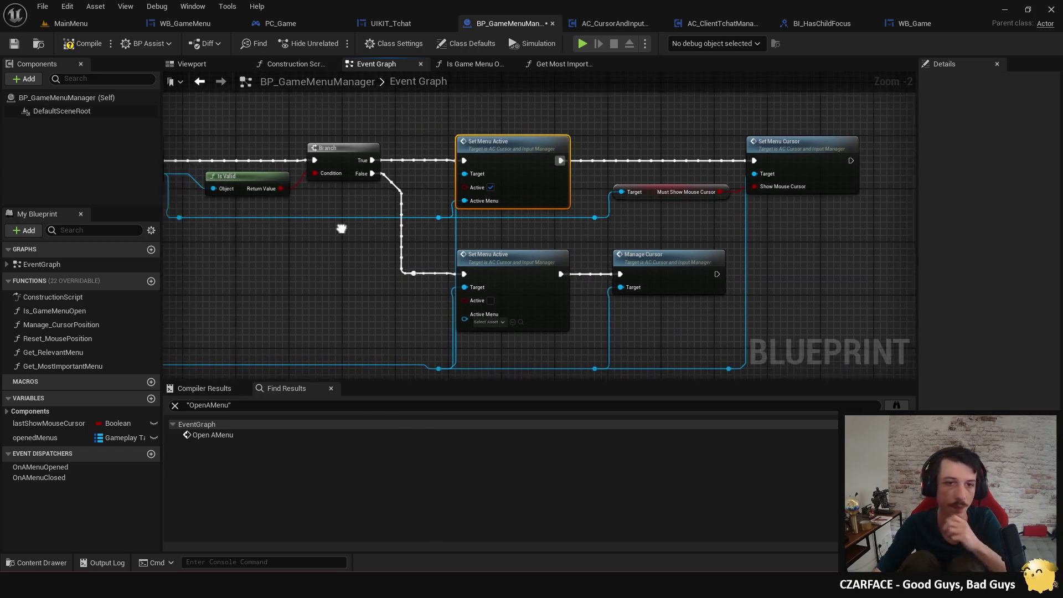
pyautogui.moveTo(392, 290); pyautogui.dragTo(380, 296)
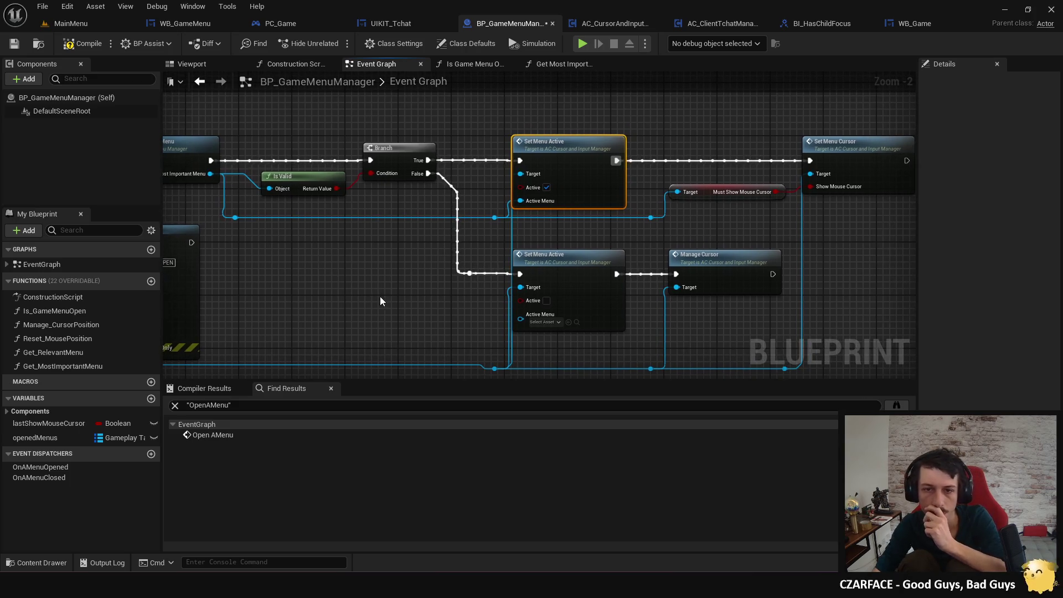
pyautogui.click(78, 48)
# Review the Get Most Important Menu chain, then open and close the Is Game Menu Open function.
pyautogui.moveTo(415, 246); pyautogui.dragTo(351, 215)
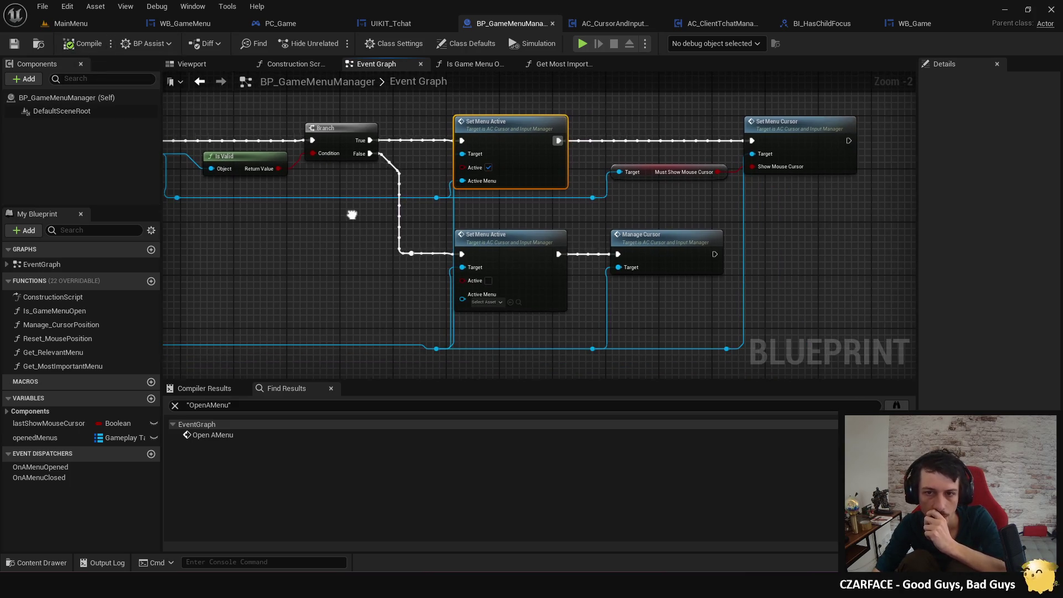
pyautogui.scroll(-1, 352, 218)
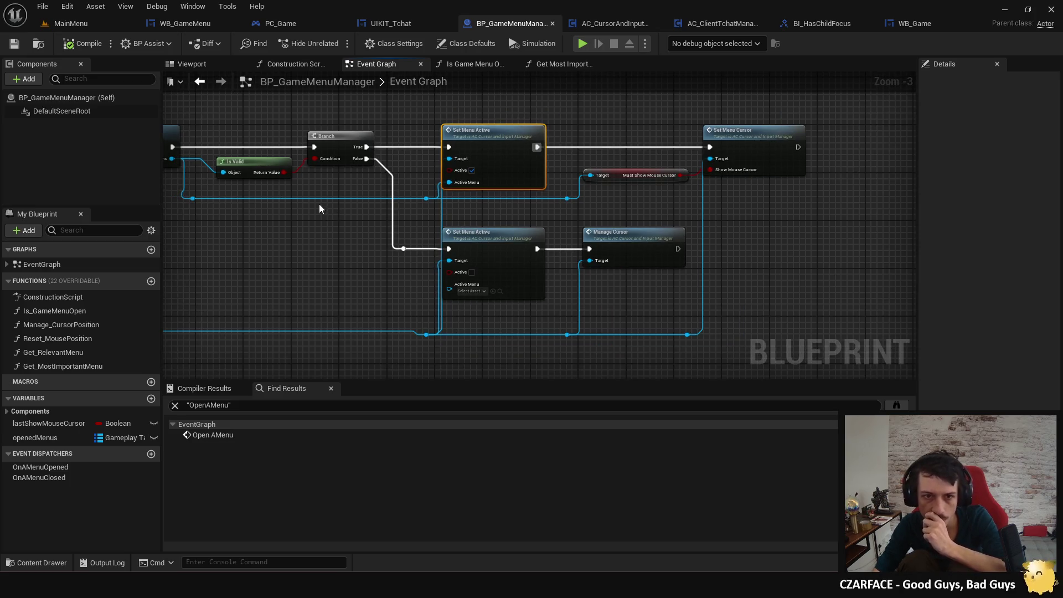
pyautogui.moveTo(319, 208); pyautogui.dragTo(466, 233)
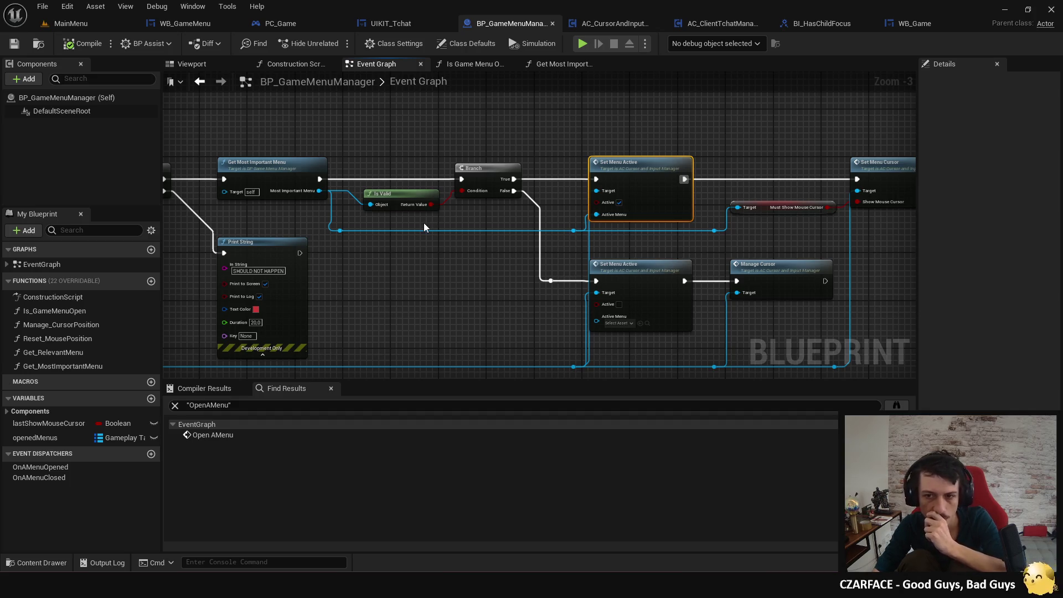
pyautogui.moveTo(427, 278); pyautogui.dragTo(618, 245)
pyautogui.scroll(-2, 570, 258)
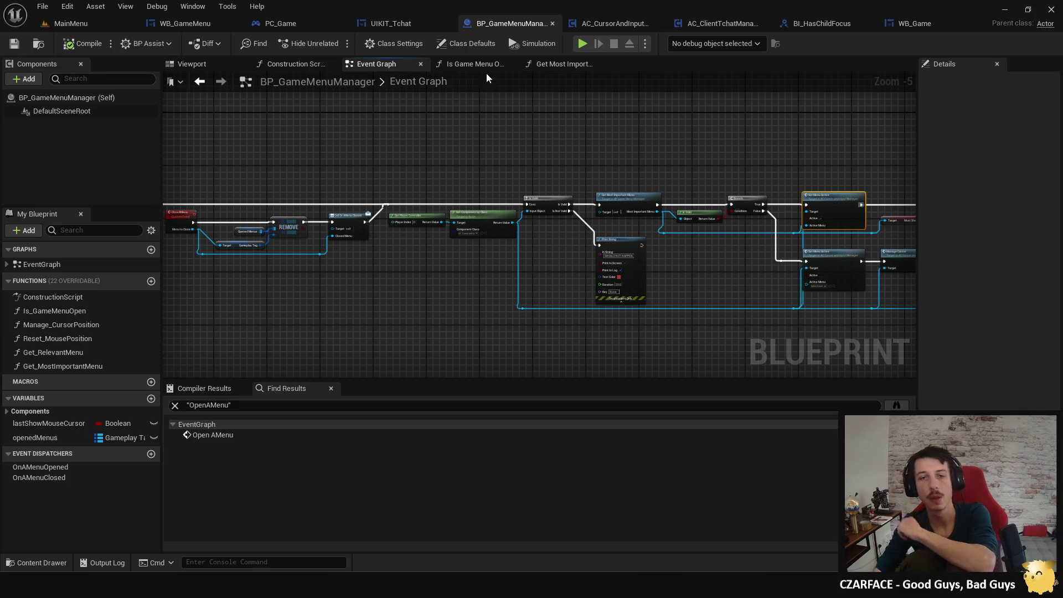
pyautogui.click(466, 66)
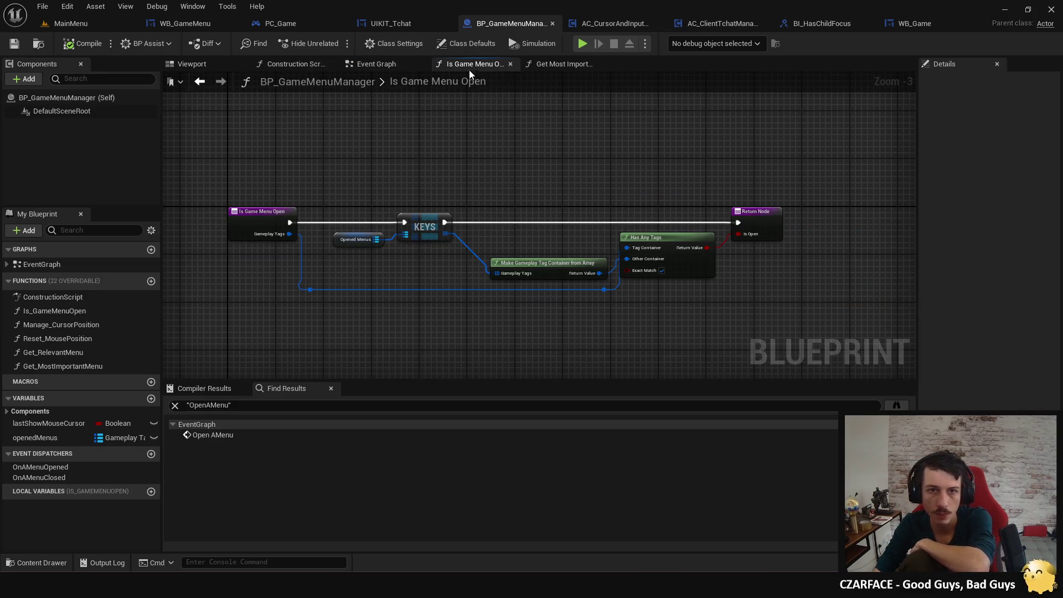
pyautogui.click(509, 64)
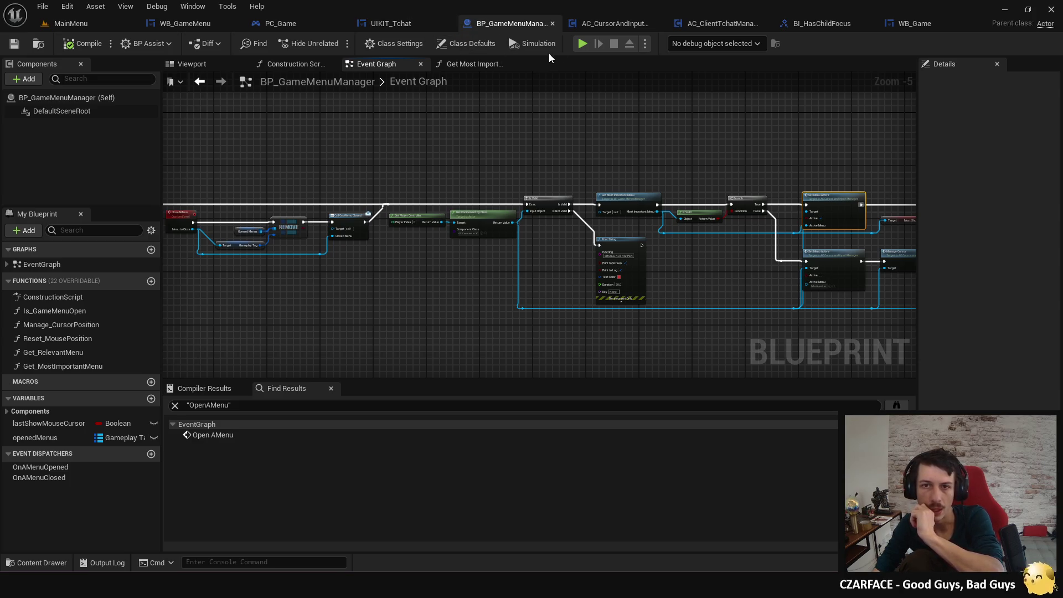
# In UIKIT_Tchat's Open function, add a Set Visibility node after Clear and Invalidate Timer by Handle.
pyautogui.click(392, 22)
pyautogui.moveTo(411, 118)
pyautogui.mouseDown()
pyautogui.moveTo(430, 190)
pyautogui.moveTo(477, 213)
pyautogui.mouseUp()
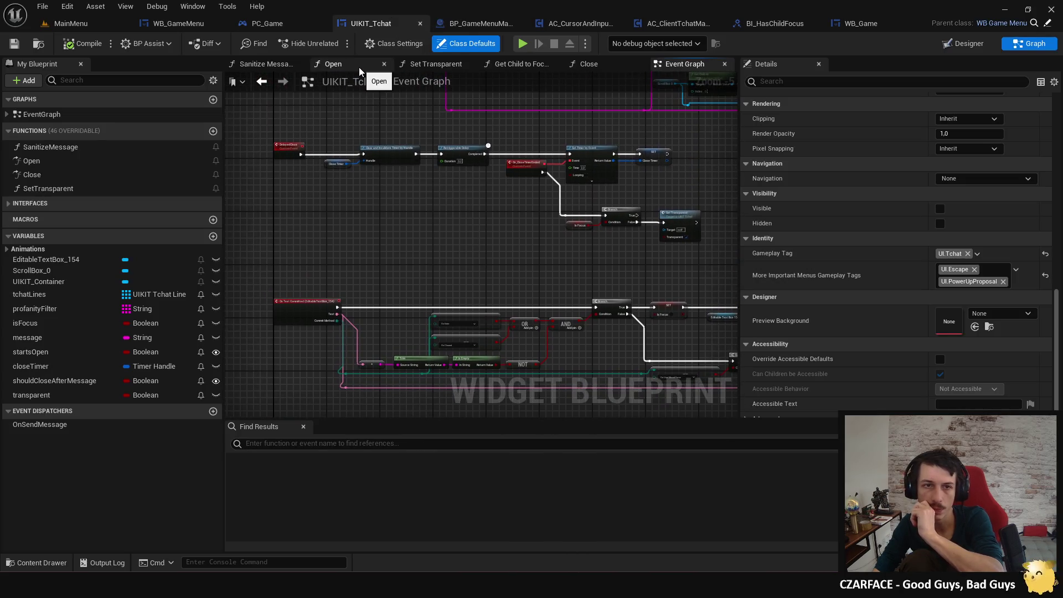
pyautogui.click(360, 67)
pyautogui.rightClick(498, 226)
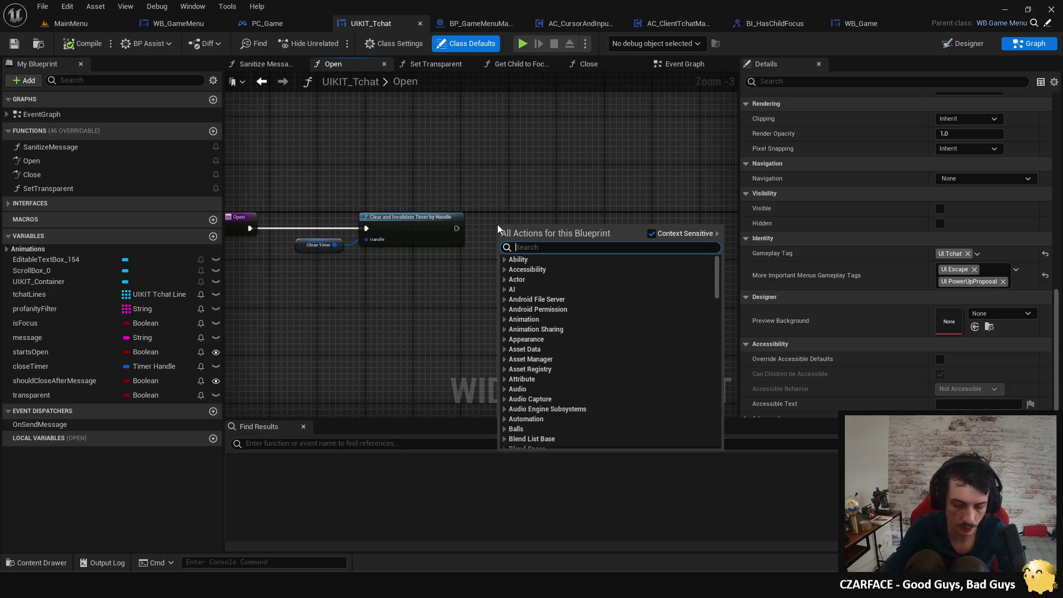
pyautogui.write('visib')
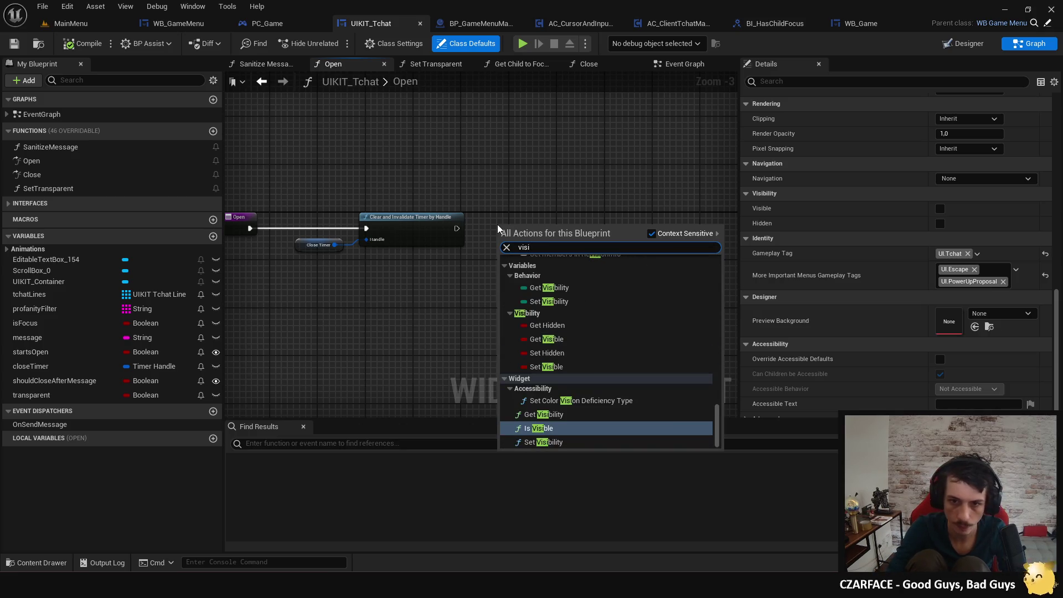
pyautogui.click(543, 446)
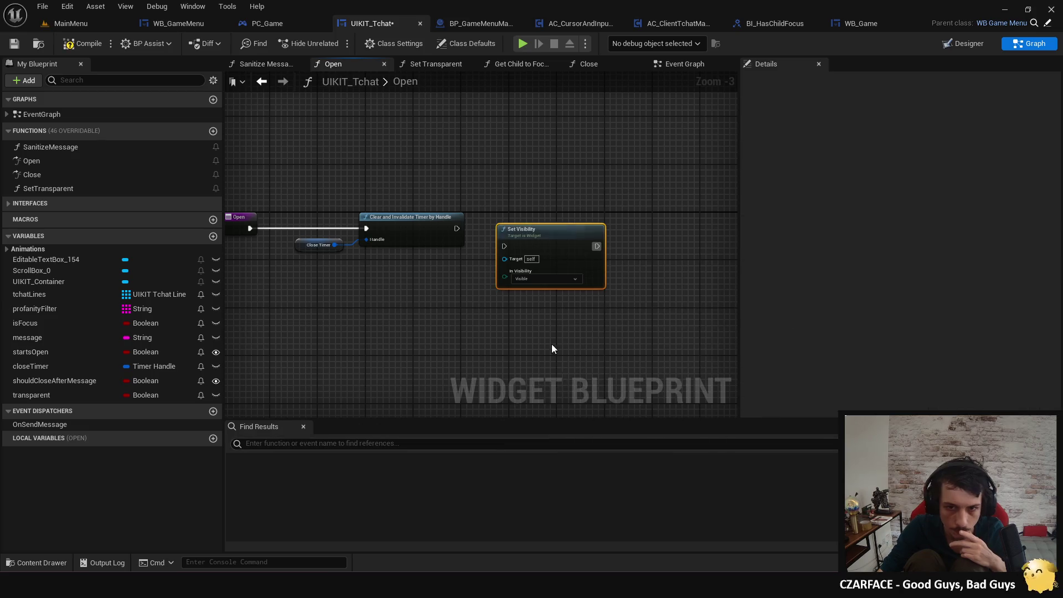
pyautogui.click(534, 278)
pyautogui.moveTo(456, 228); pyautogui.dragTo(504, 246)
# Play-test the chat opening, toggling the pause menu, then stop the session.
pyautogui.click(523, 44)
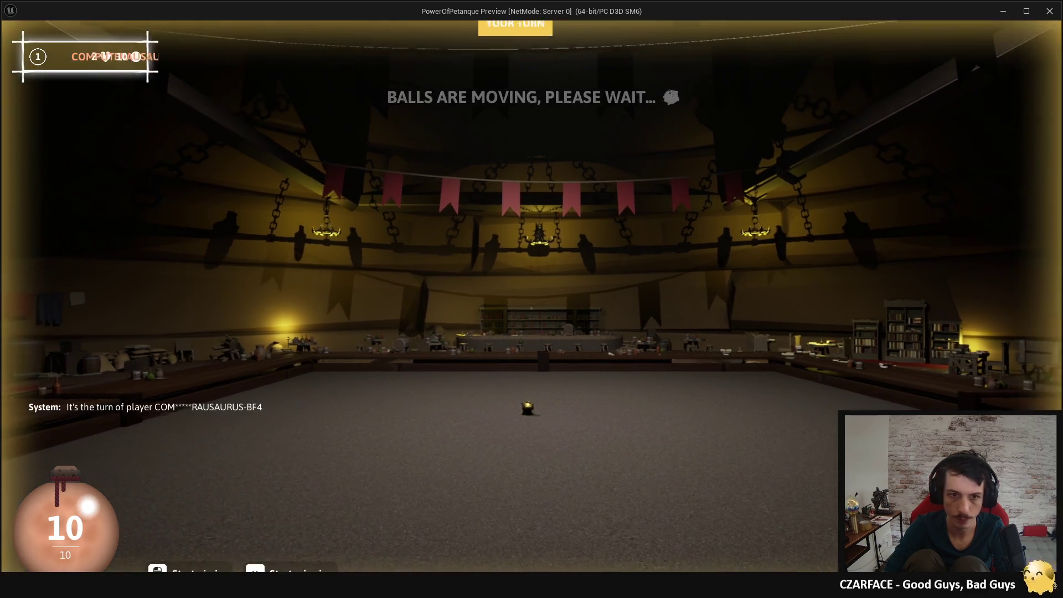
pyautogui.press('Escape')
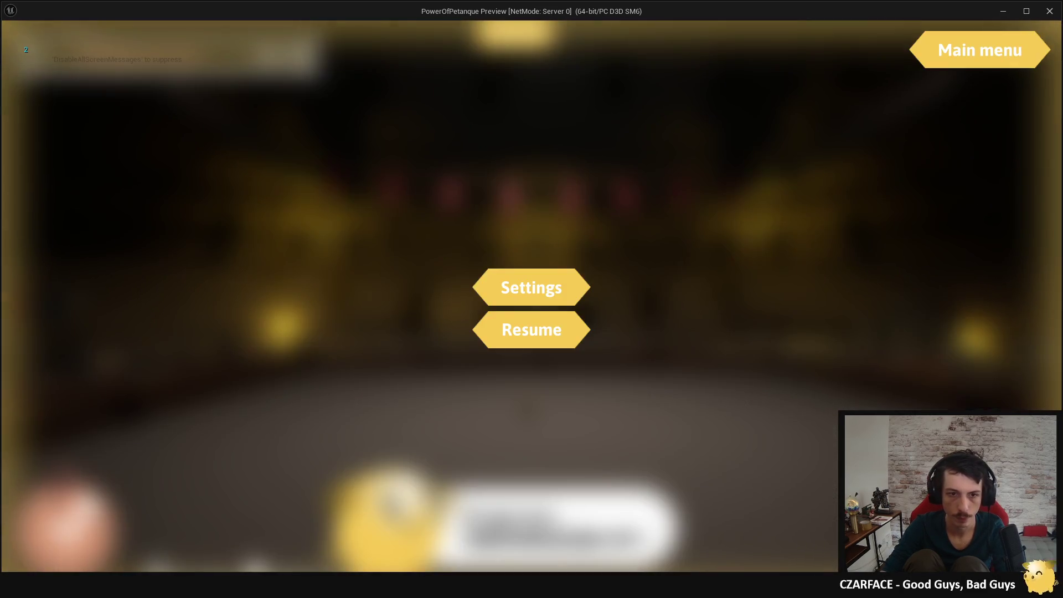
pyautogui.press('Escape')
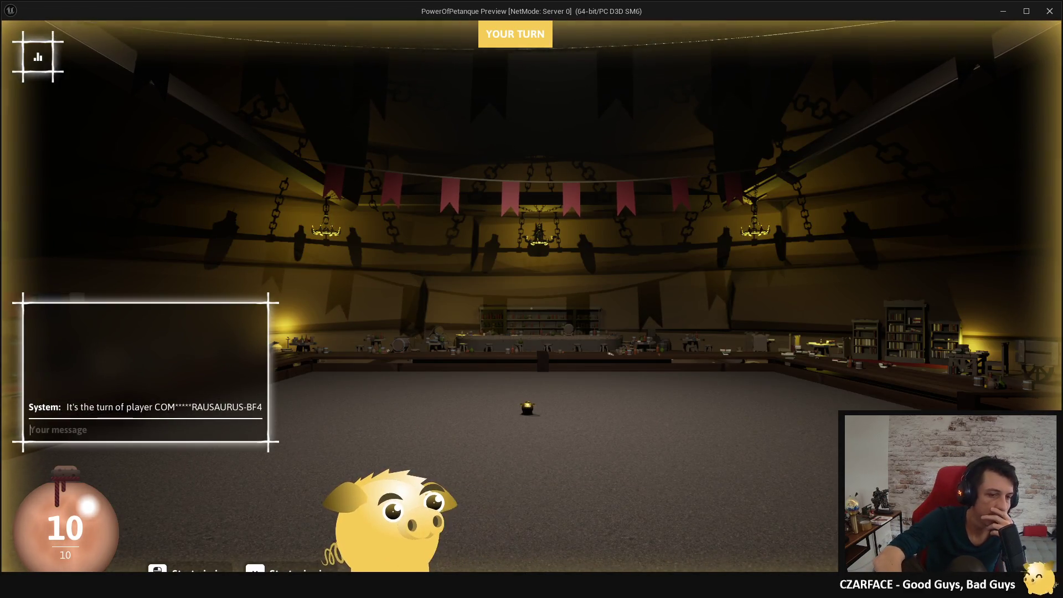
pyautogui.press('Escape')
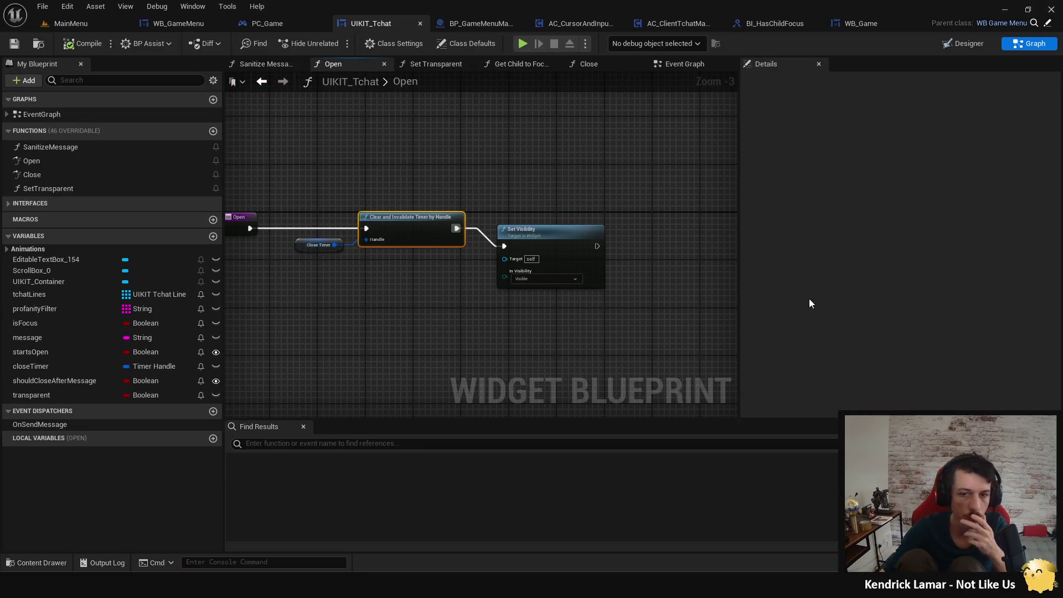
# Delete the Set Visibility node from the Open function and recompile UIKIT_Tchat.
pyautogui.moveTo(520, 182); pyautogui.dragTo(571, 308)
pyautogui.press('Delete')
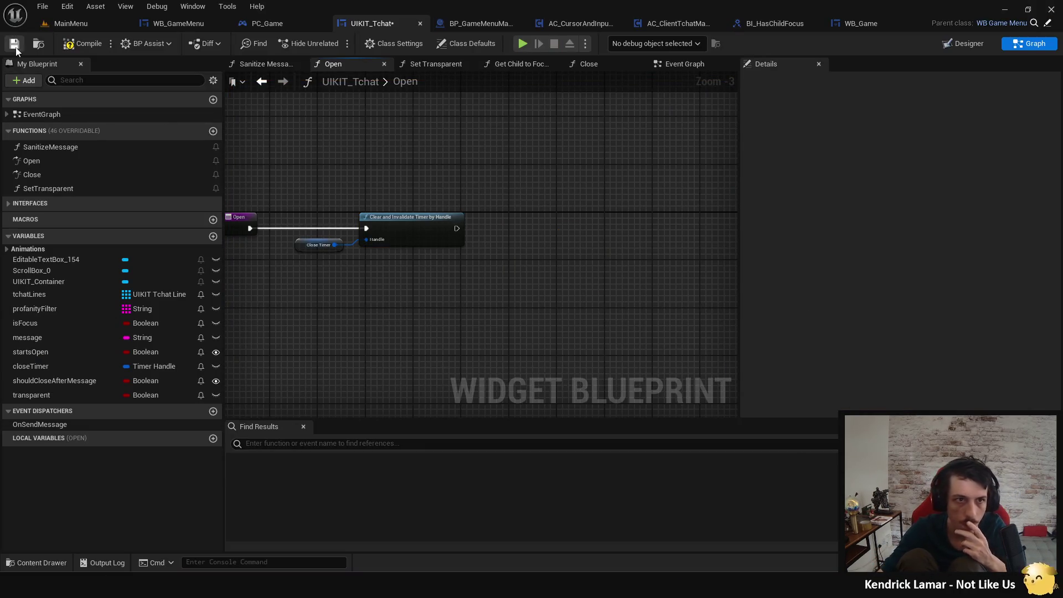
pyautogui.click(86, 44)
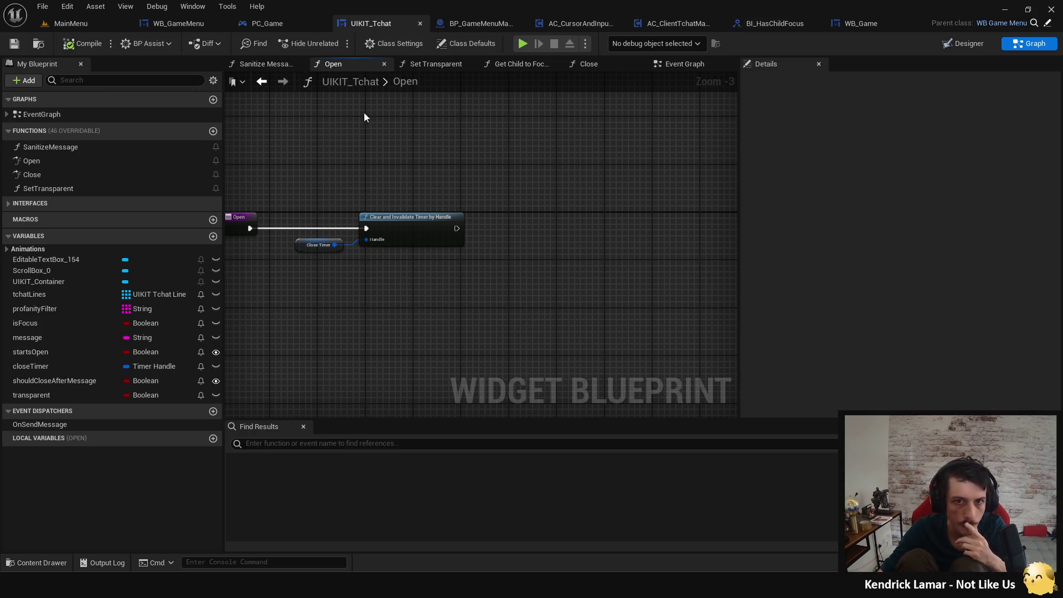
pyautogui.click(684, 65)
pyautogui.moveTo(342, 172)
pyautogui.mouseDown()
pyautogui.moveTo(367, 318)
pyautogui.moveTo(364, 180)
pyautogui.moveTo(389, 307)
pyautogui.moveTo(352, 254)
pyautogui.moveTo(383, 216)
pyautogui.moveTo(385, 182)
pyautogui.moveTo(376, 211)
pyautogui.mouseUp()
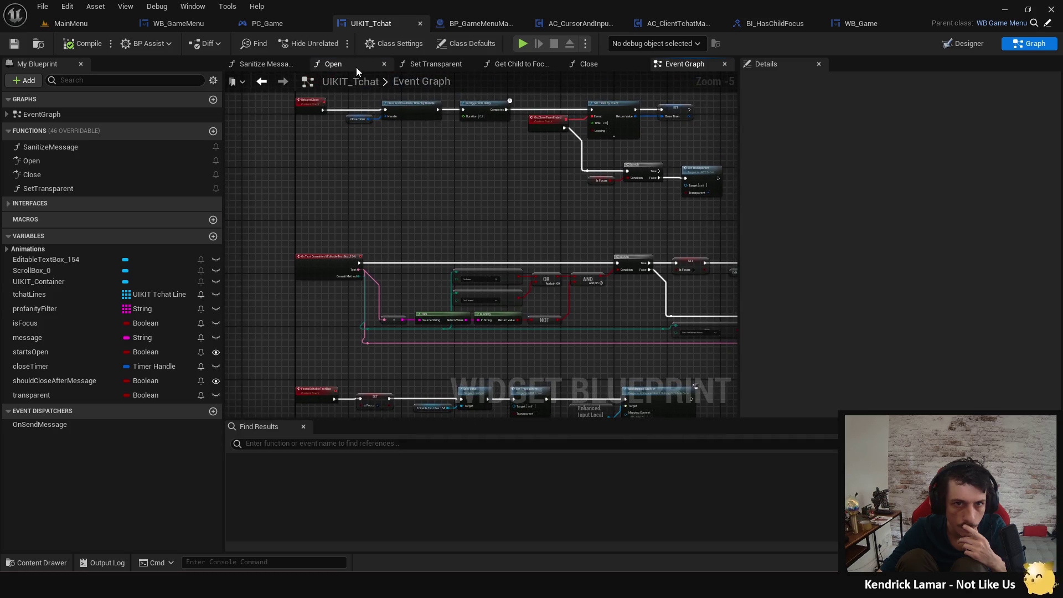
# Add a temporary Print String after the timer clear, test it in-game, then delete it.
pyautogui.click(357, 67)
pyautogui.moveTo(456, 228); pyautogui.dragTo(578, 257)
pyautogui.write('pr')
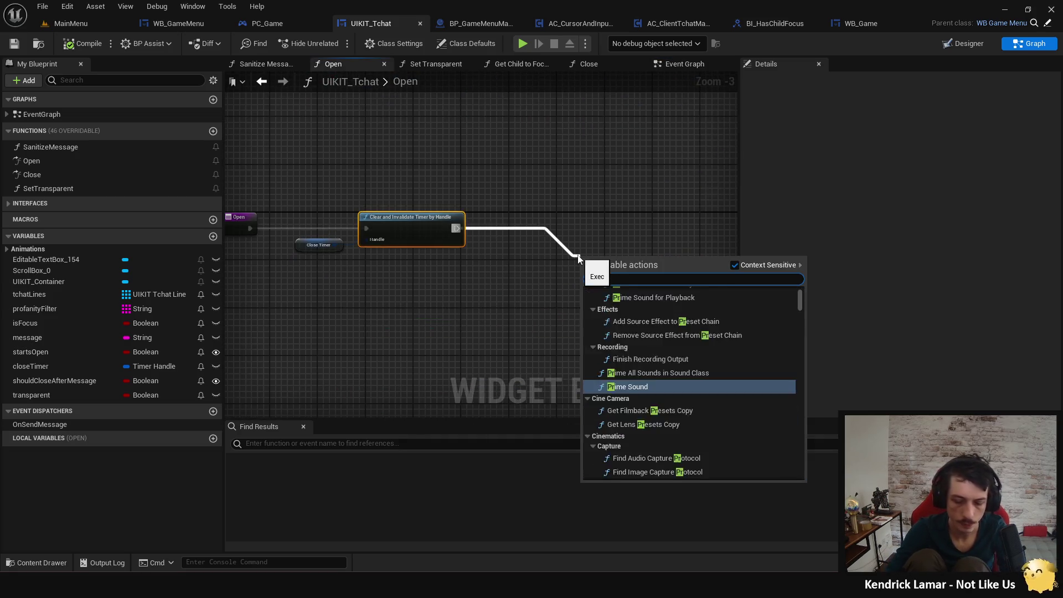
pyautogui.write('i')
pyautogui.press('Return')
pyautogui.click(523, 44)
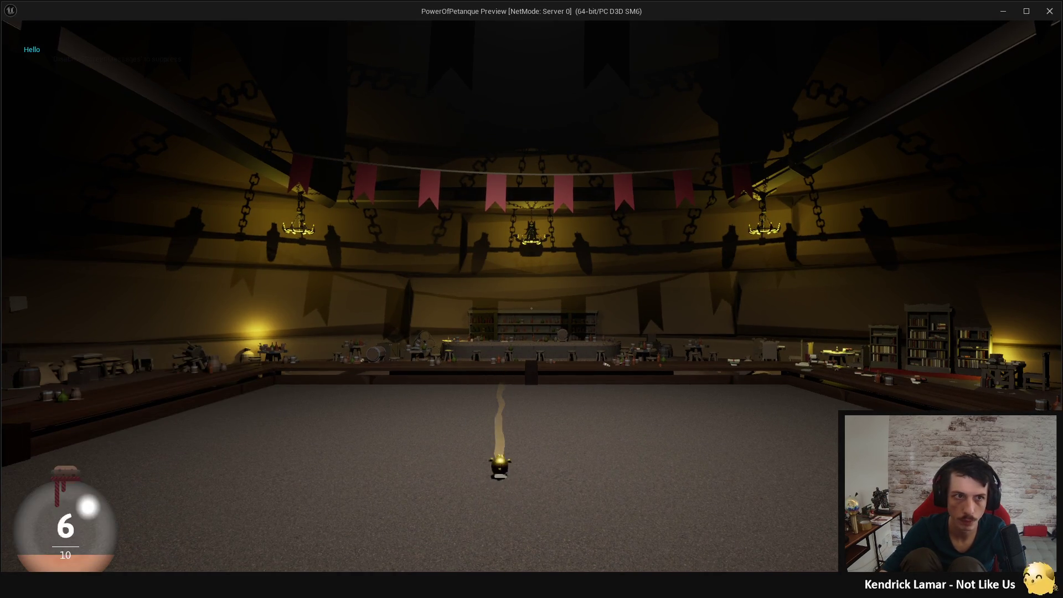
pyautogui.press('Escape')
pyautogui.press('Delete')
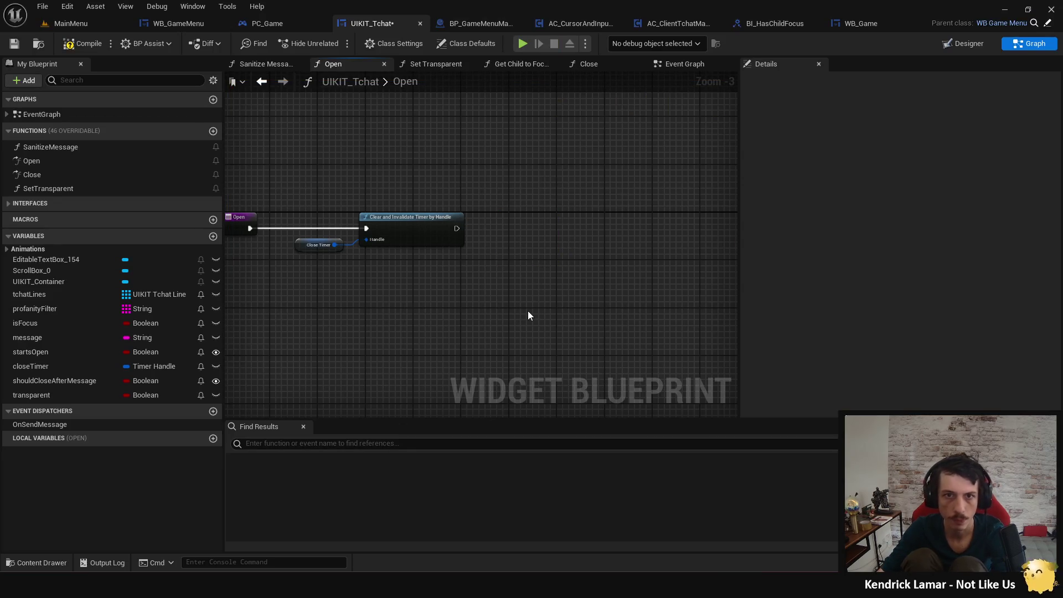
pyautogui.click(678, 64)
pyautogui.scroll(-2, 427, 201)
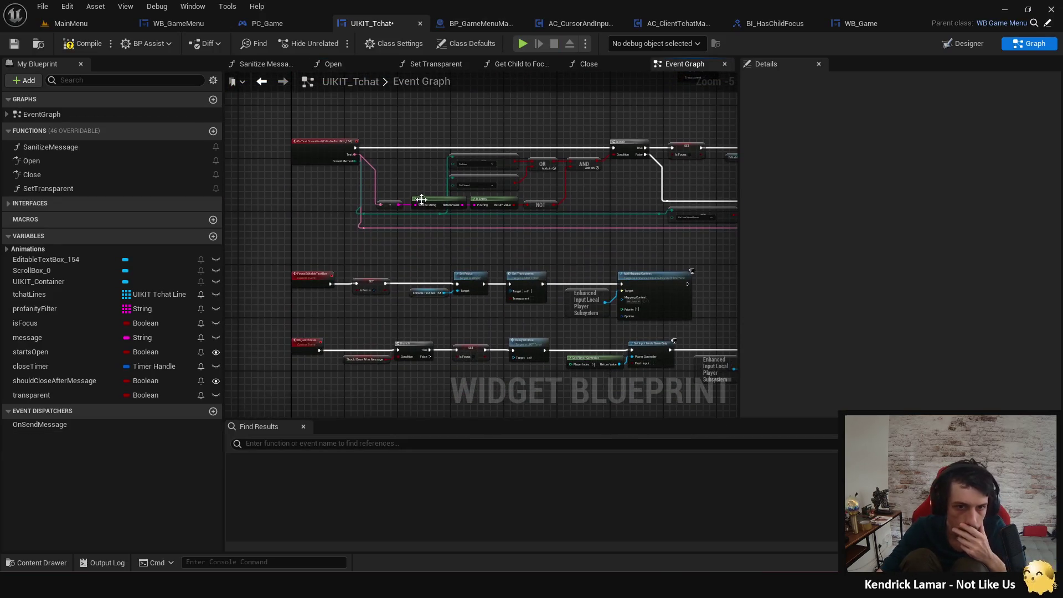
# Open the Set Transparent function and look over its entry, Branch and Play Animation nodes.
pyautogui.scroll(2, 290, 251)
pyautogui.moveTo(289, 251)
pyautogui.mouseDown()
pyautogui.moveTo(377, 277)
pyautogui.moveTo(321, 118)
pyautogui.moveTo(428, 79)
pyautogui.mouseUp()
pyautogui.click(435, 64)
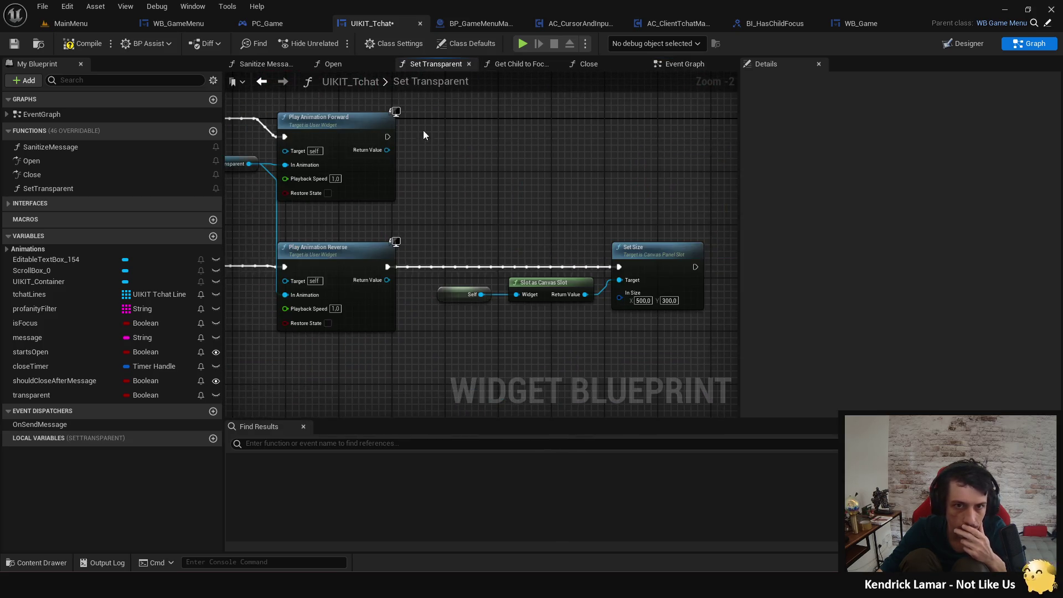
pyautogui.scroll(-1, 417, 261)
pyautogui.moveTo(417, 260)
pyautogui.mouseDown()
pyautogui.moveTo(467, 263)
pyautogui.moveTo(415, 276)
pyautogui.mouseUp()
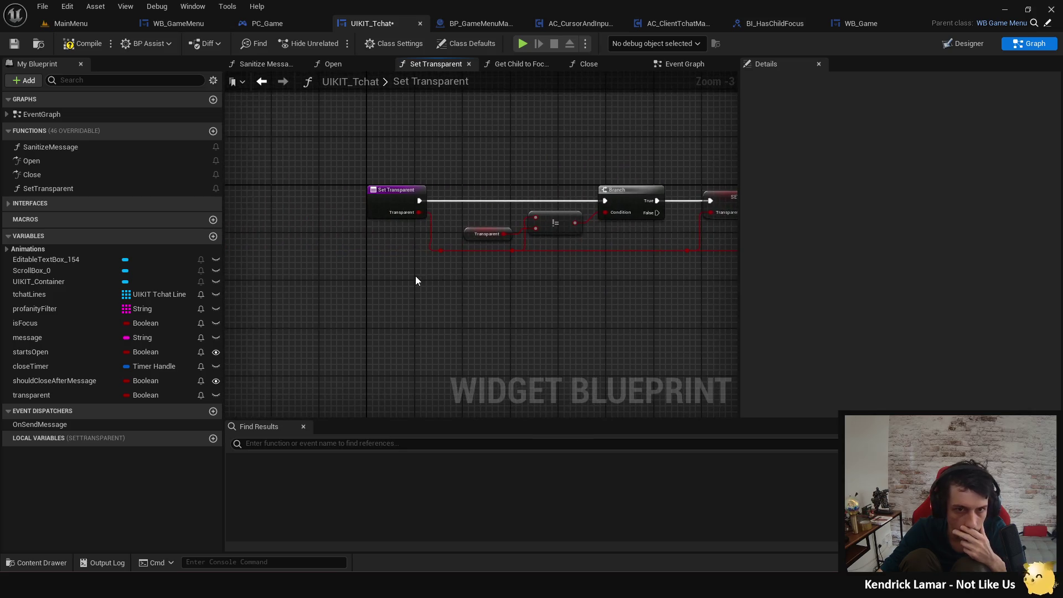
pyautogui.moveTo(489, 299)
pyautogui.mouseDown()
pyautogui.moveTo(368, 221)
pyautogui.moveTo(449, 285)
pyautogui.moveTo(262, 278)
pyautogui.moveTo(432, 282)
pyautogui.moveTo(266, 260)
pyautogui.mouseUp()
pyautogui.moveTo(278, 197)
pyautogui.mouseDown()
pyautogui.moveTo(367, 248)
pyautogui.moveTo(463, 231)
pyautogui.moveTo(537, 188)
pyautogui.mouseUp()
# Add a Print String fed by the Transparent value through a reroute knot, then Play.
pyautogui.write('print')
pyautogui.press('Return')
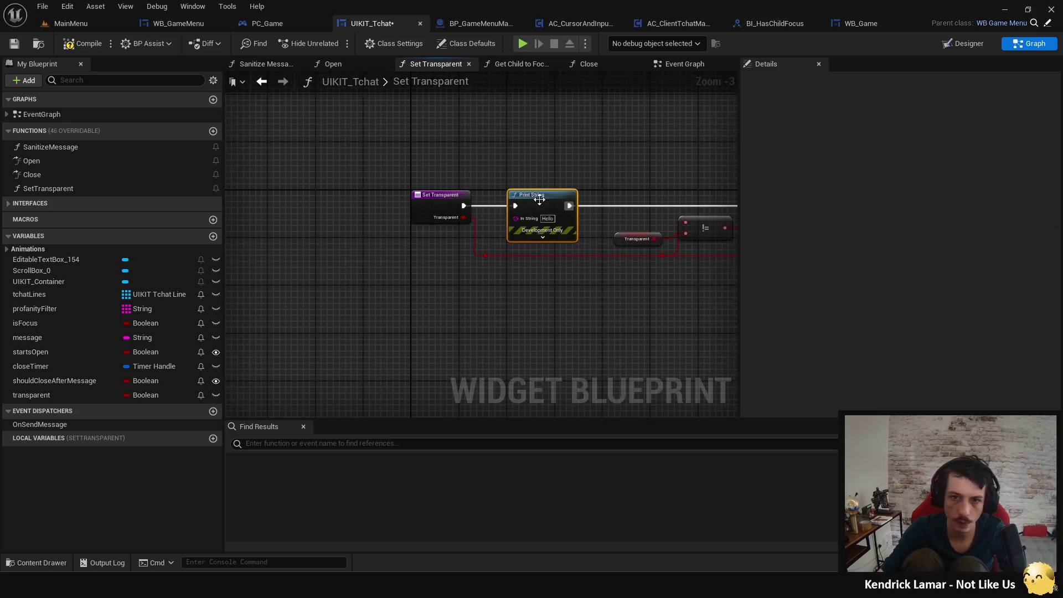
pyautogui.doubleClick(485, 256)
pyautogui.moveTo(485, 256); pyautogui.dragTo(518, 218)
pyautogui.click(523, 43)
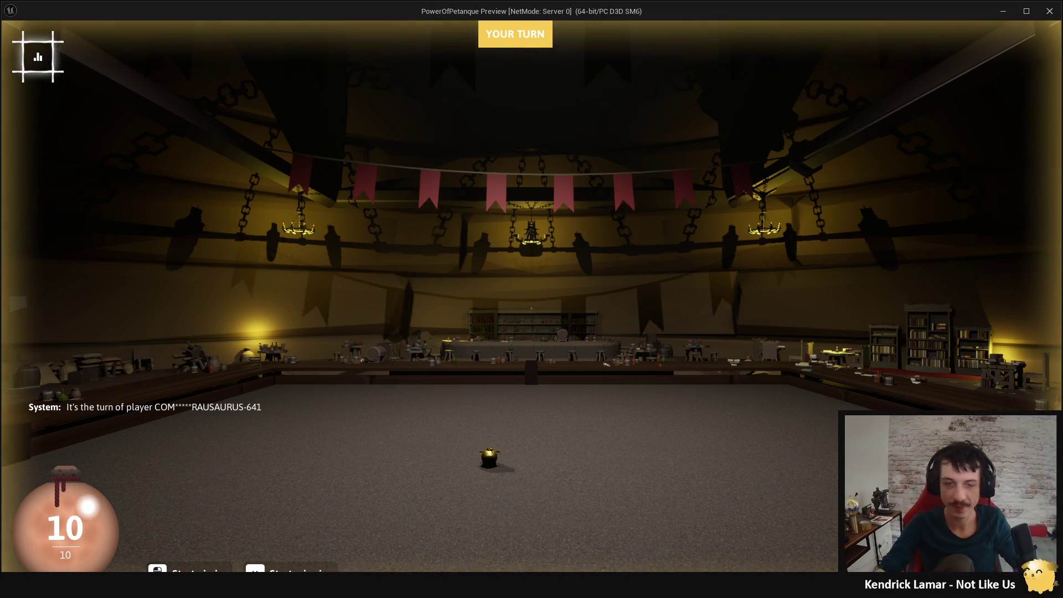
# Open the chat in the running game, then quit the preview.
pyautogui.press('Return')
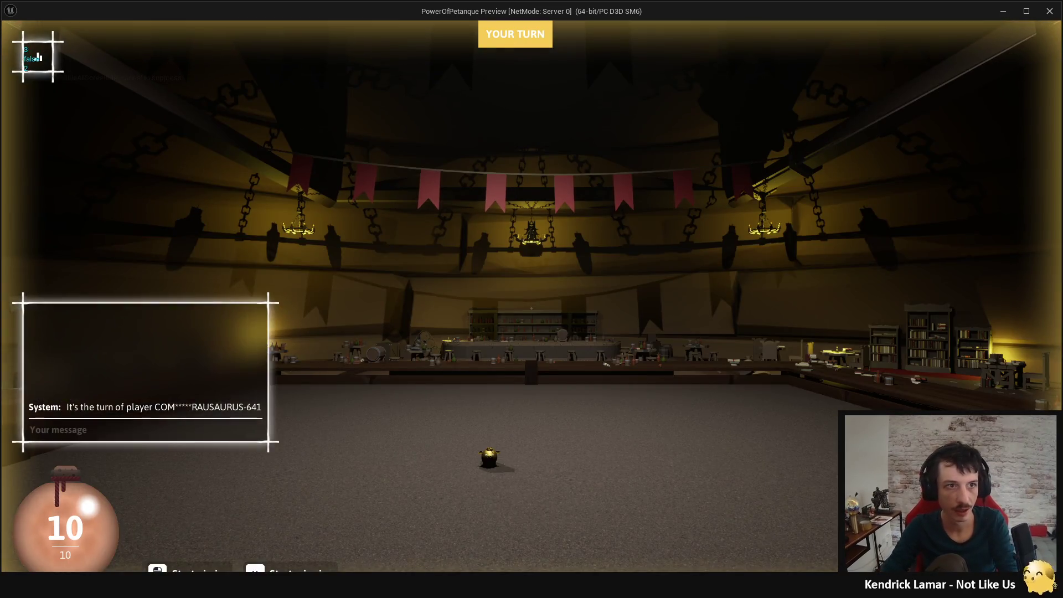
pyautogui.press('Escape')
pyautogui.press('Escape')
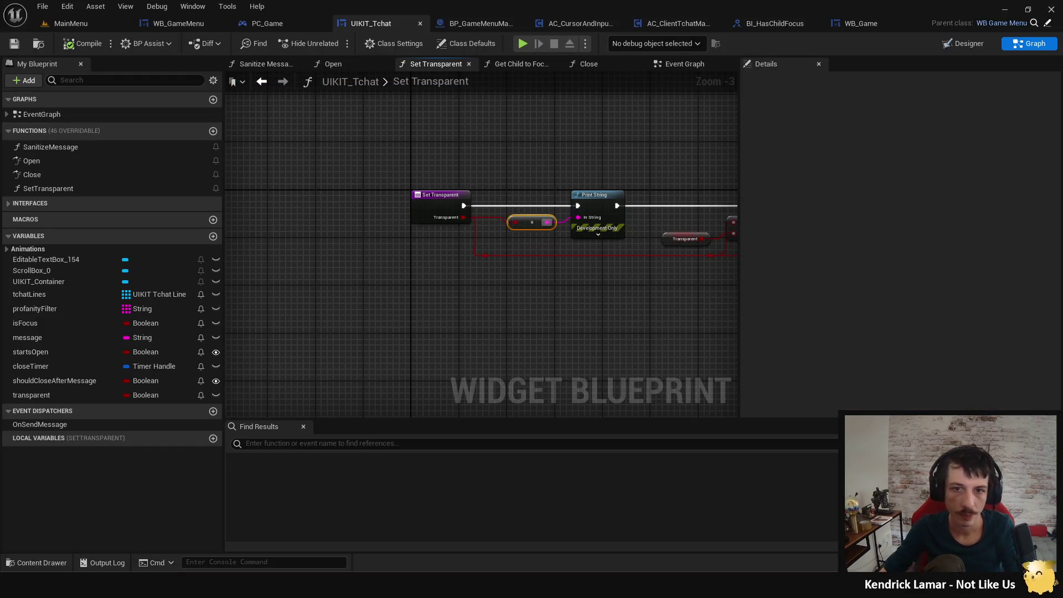
pyautogui.moveTo(562, 280); pyautogui.dragTo(392, 282)
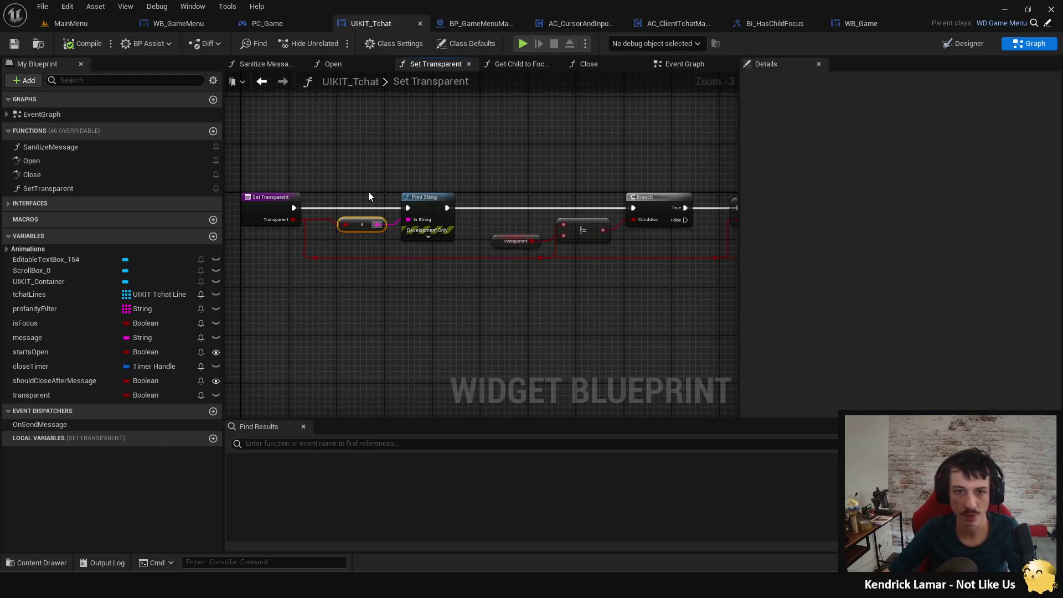
# Rewire Set Transparent's execution output back into the Print String node.
pyautogui.moveTo(293, 209)
pyautogui.mouseDown()
pyautogui.moveTo(582, 218)
pyautogui.moveTo(633, 208)
pyautogui.mouseUp()
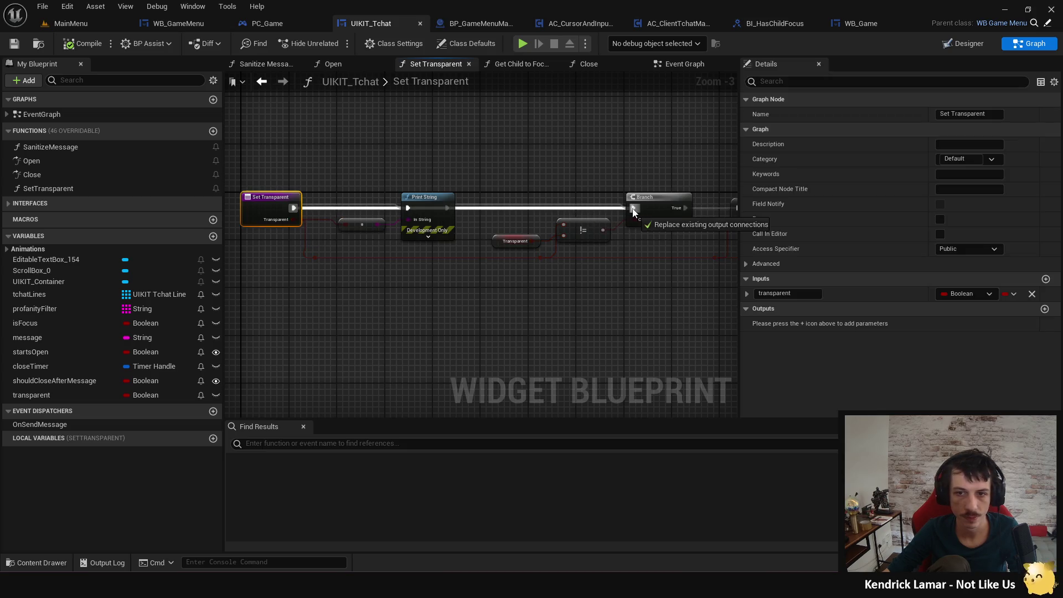
pyautogui.moveTo(424, 174)
pyautogui.mouseDown()
pyautogui.moveTo(358, 231)
pyautogui.moveTo(368, 146)
pyautogui.moveTo(356, 137)
pyautogui.mouseUp()
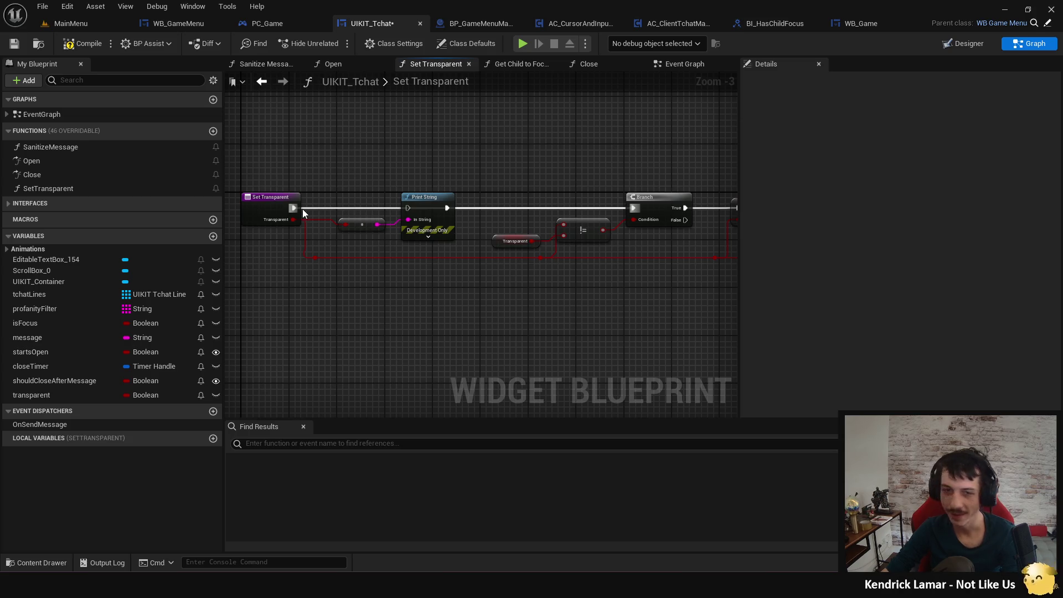
pyautogui.moveTo(294, 208)
pyautogui.mouseDown()
pyautogui.moveTo(484, 207)
pyautogui.moveTo(413, 205)
pyautogui.mouseUp()
pyautogui.click(552, 179)
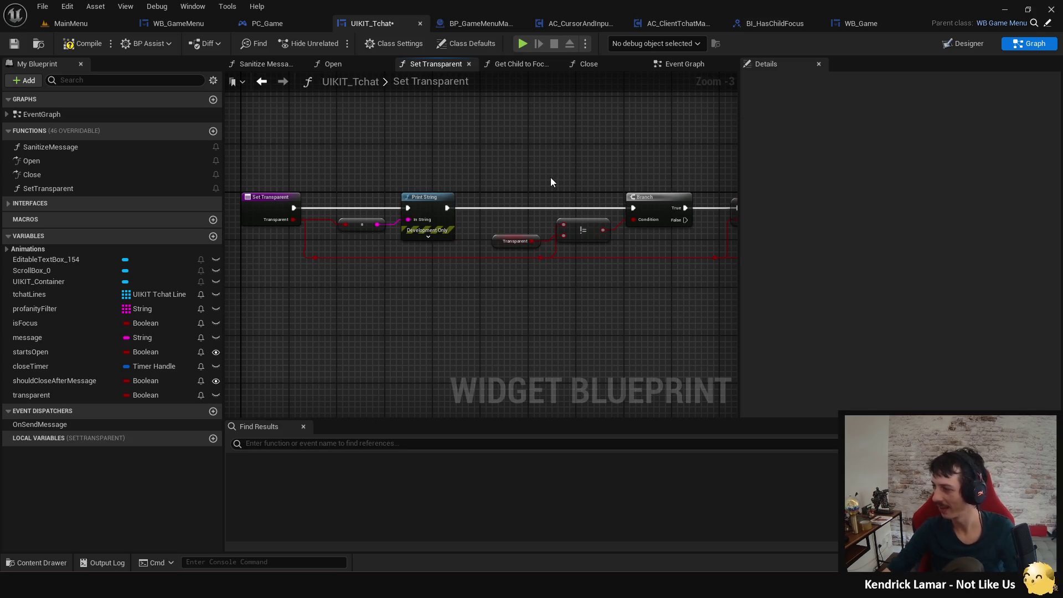
pyautogui.moveTo(551, 177); pyautogui.dragTo(343, 148)
pyautogui.moveTo(577, 274); pyautogui.dragTo(423, 272)
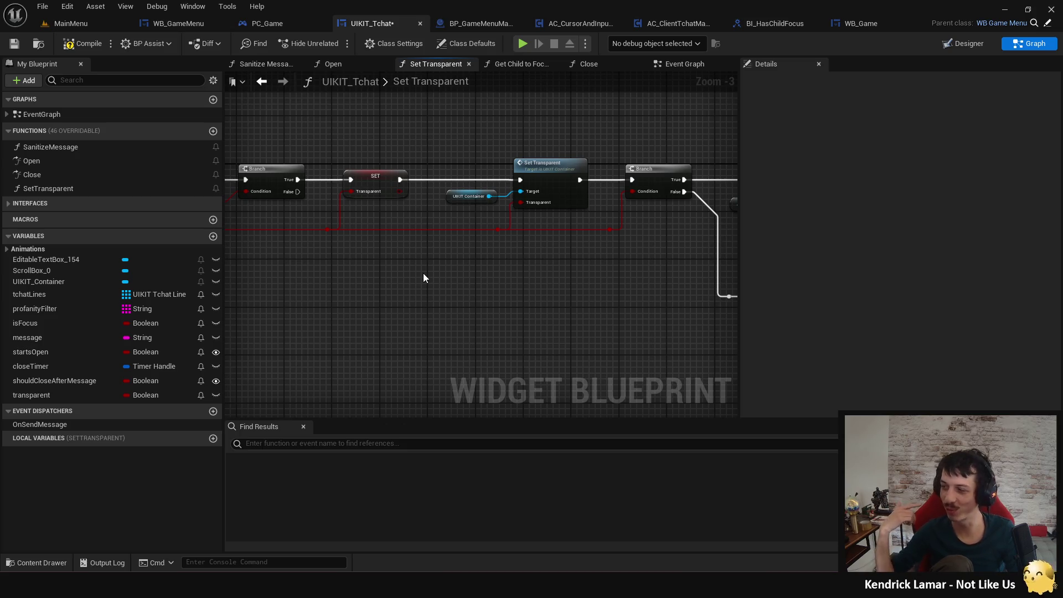
# Look over the Play Animation, Slot as Canvas Slot and Set Size nodes, then compile and save UIKIT_Tchat.
pyautogui.moveTo(423, 272); pyautogui.dragTo(281, 283)
pyautogui.moveTo(527, 245)
pyautogui.mouseDown()
pyautogui.moveTo(501, 235)
pyautogui.moveTo(430, 257)
pyautogui.mouseUp()
pyautogui.moveTo(546, 262)
pyautogui.mouseDown()
pyautogui.moveTo(448, 229)
pyautogui.moveTo(513, 218)
pyautogui.mouseUp()
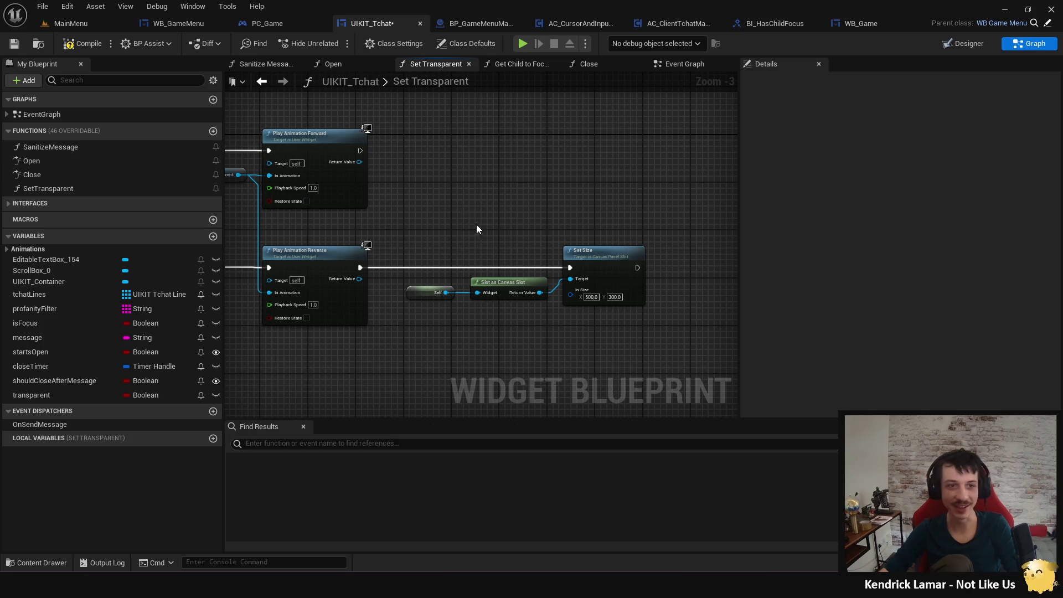
pyautogui.click(88, 49)
# Inspect the SET, Set Transparent, Branch and Play Animation chain, then go to BP_GameMenuManager.
pyautogui.moveTo(434, 199)
pyautogui.mouseDown()
pyautogui.moveTo(447, 192)
pyautogui.moveTo(693, 246)
pyautogui.mouseUp()
pyautogui.moveTo(322, 246); pyautogui.dragTo(494, 259)
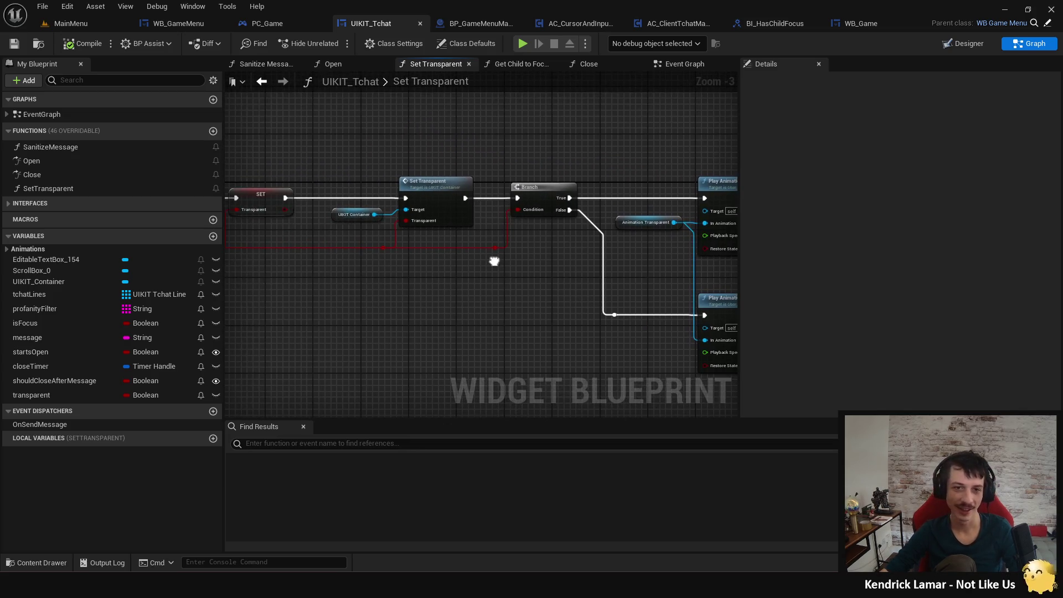
pyautogui.scroll(-2, 487, 288)
pyautogui.moveTo(528, 295)
pyautogui.mouseDown()
pyautogui.moveTo(361, 345)
pyautogui.moveTo(526, 351)
pyautogui.mouseUp()
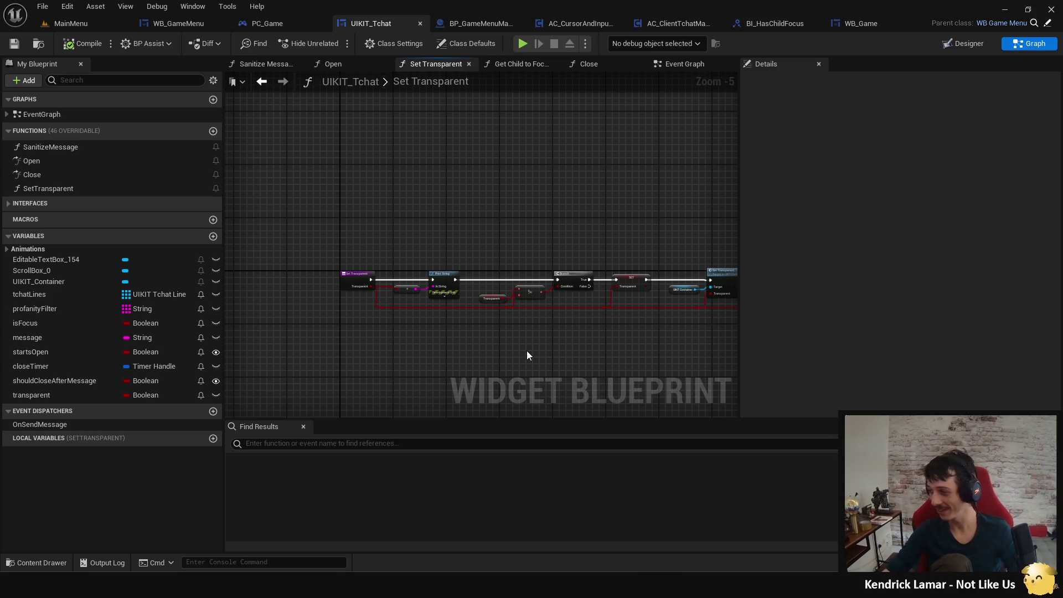
pyautogui.moveTo(403, 340); pyautogui.dragTo(390, 322)
pyautogui.moveTo(517, 185); pyautogui.dragTo(373, 157)
pyautogui.moveTo(551, 309); pyautogui.dragTo(432, 295)
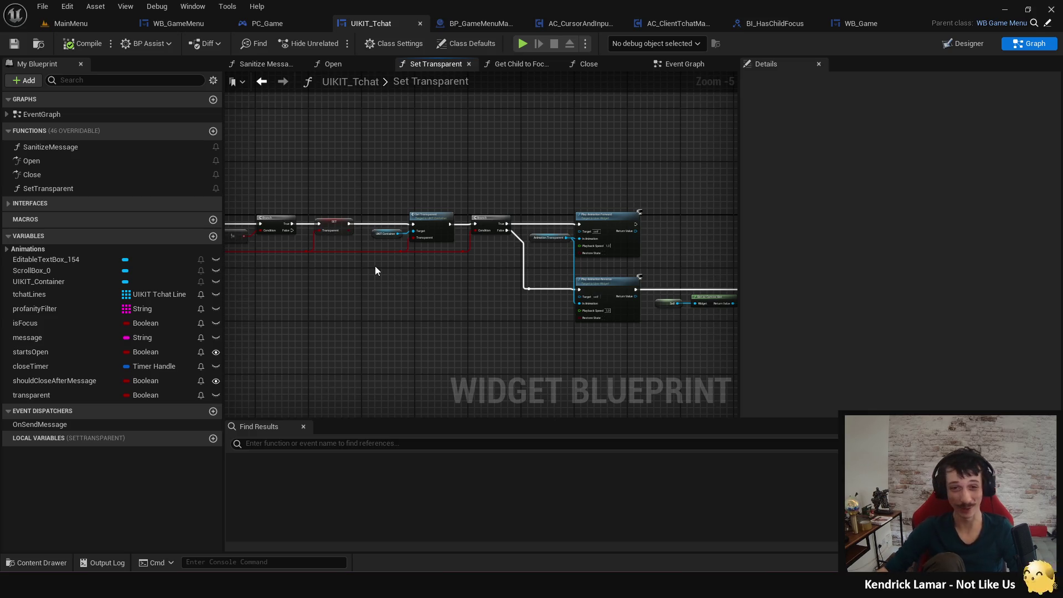
pyautogui.scroll(3, 375, 266)
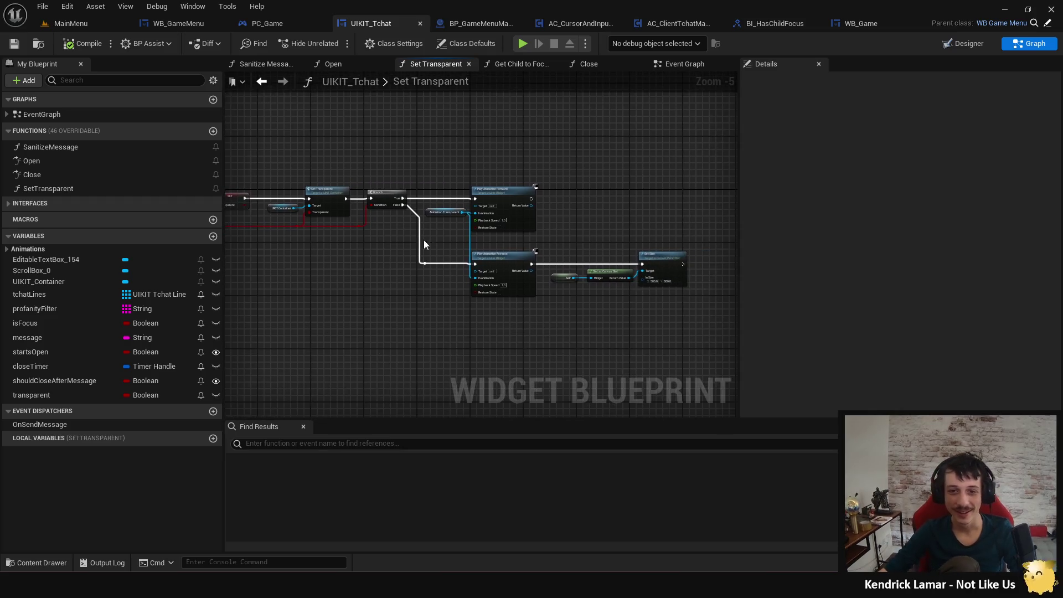
pyautogui.moveTo(565, 239); pyautogui.dragTo(507, 216)
pyautogui.moveTo(516, 149)
pyautogui.mouseDown()
pyautogui.moveTo(500, 159)
pyautogui.moveTo(565, 171)
pyautogui.moveTo(646, 161)
pyautogui.moveTo(493, 234)
pyautogui.moveTo(518, 235)
pyautogui.moveTo(554, 274)
pyautogui.mouseUp()
pyautogui.scroll(-1, 565, 168)
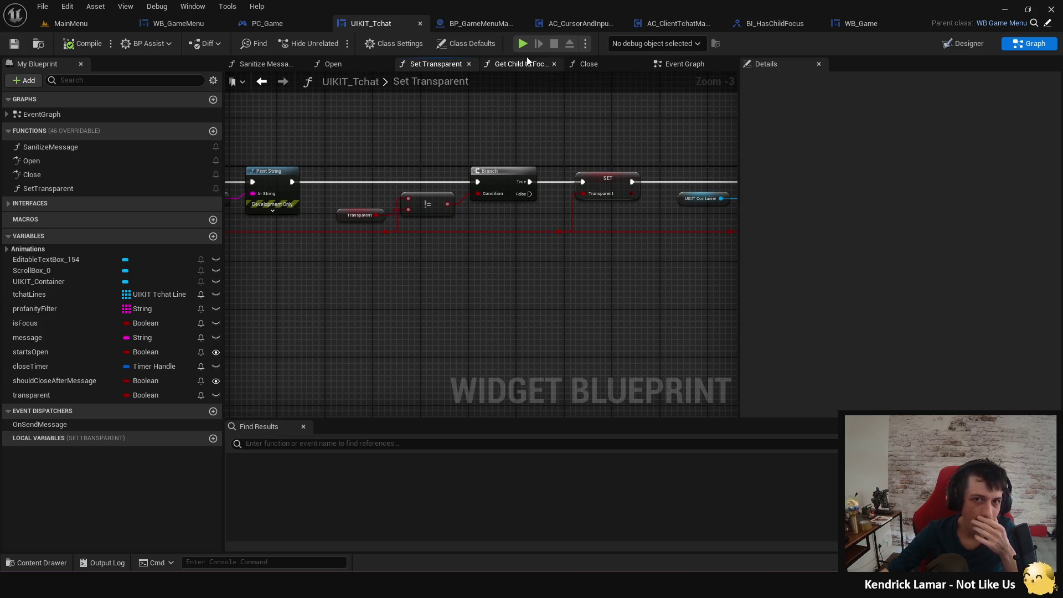
pyautogui.click(494, 28)
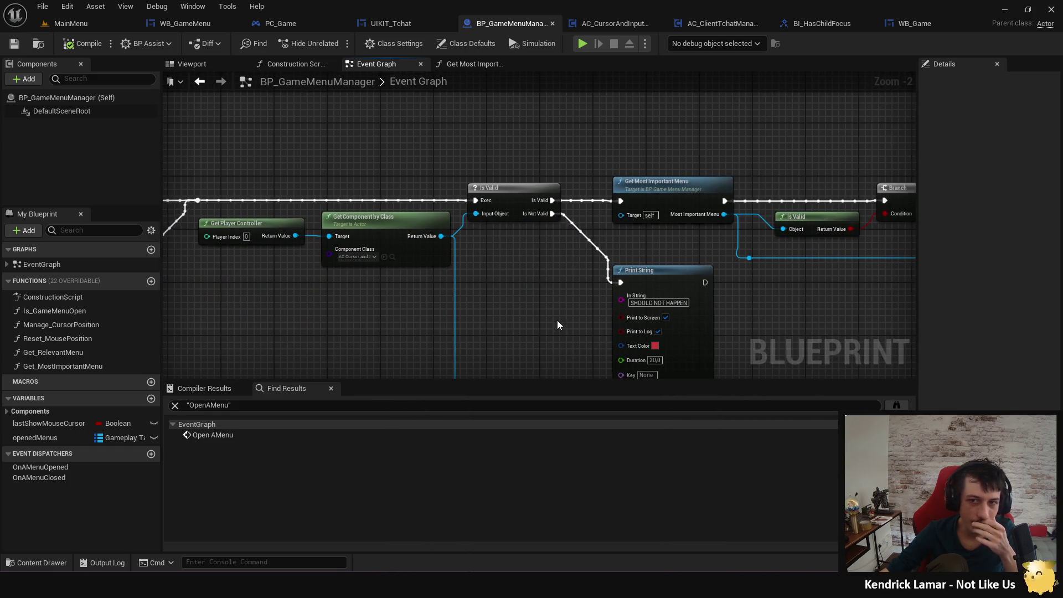
# Add a Print String after OpenAMenu printing the opened menu's display name, then play-test.
pyautogui.moveTo(703, 296); pyautogui.dragTo(362, 290)
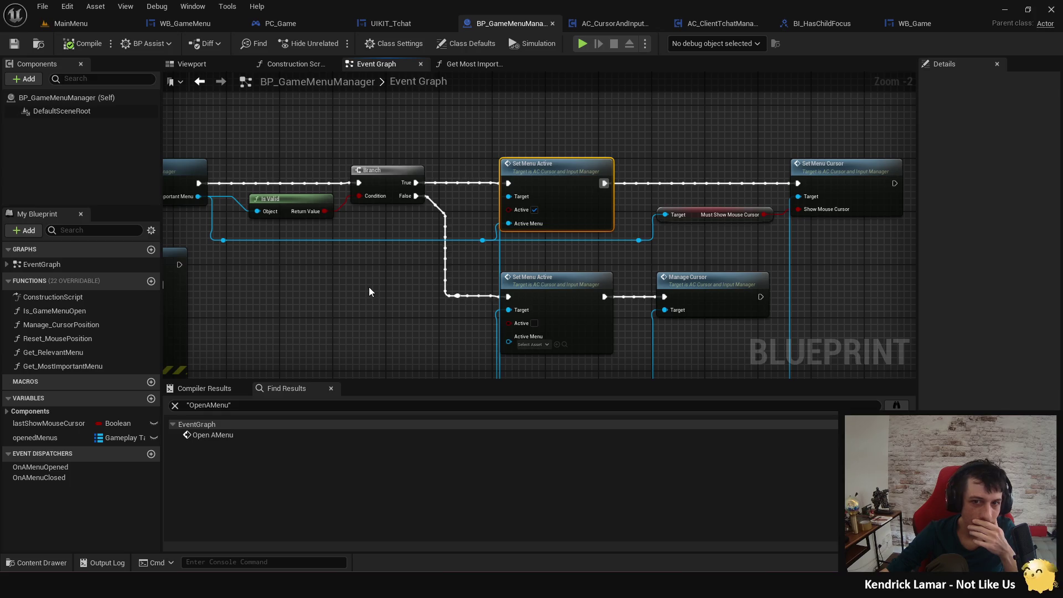
pyautogui.scroll(-2, 339, 294)
pyautogui.moveTo(339, 294)
pyautogui.mouseDown()
pyautogui.moveTo(731, 288)
pyautogui.moveTo(461, 292)
pyautogui.moveTo(406, 235)
pyautogui.mouseUp()
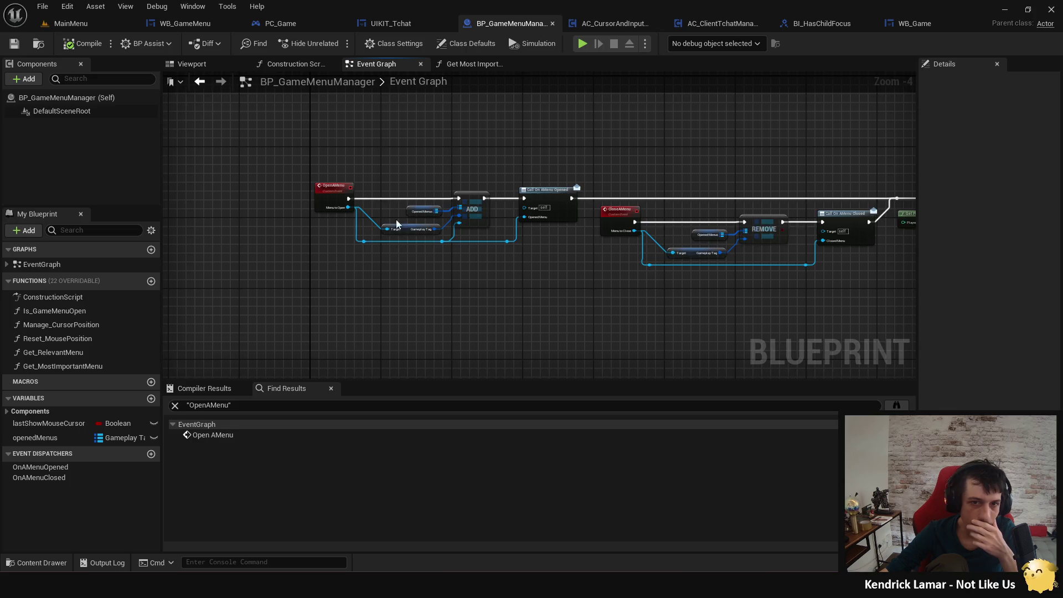
pyautogui.scroll(2, 382, 222)
pyautogui.moveTo(332, 203); pyautogui.dragTo(397, 176)
pyautogui.write('print')
pyautogui.press('Return')
pyautogui.moveTo(330, 214); pyautogui.dragTo(389, 215)
pyautogui.click(583, 43)
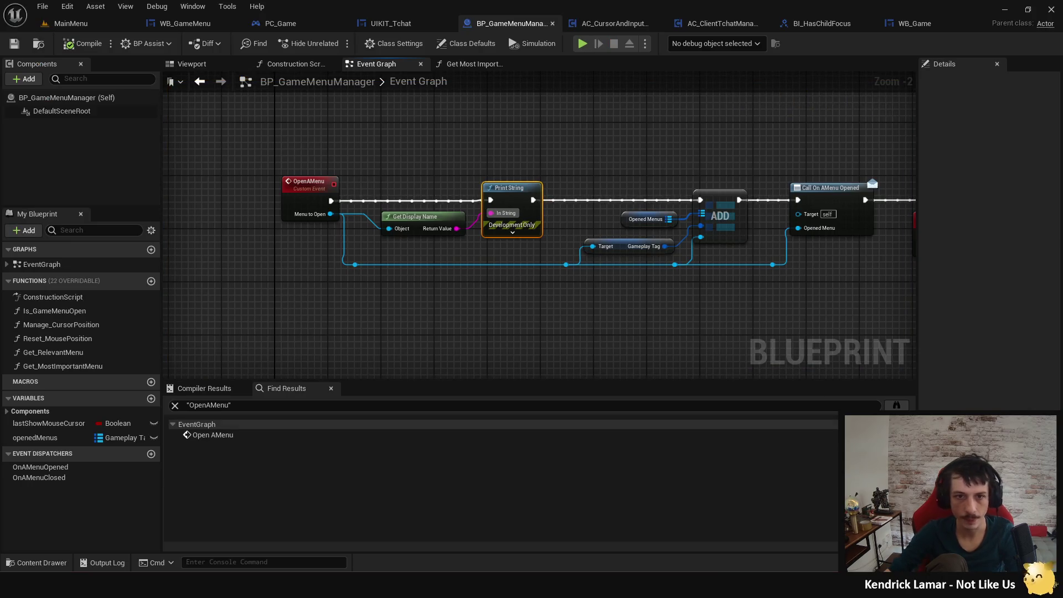
# Delete the Get Display Name and Print String nodes and recompile BP_GameMenuManager.
pyautogui.moveTo(402, 162); pyautogui.dragTo(506, 247)
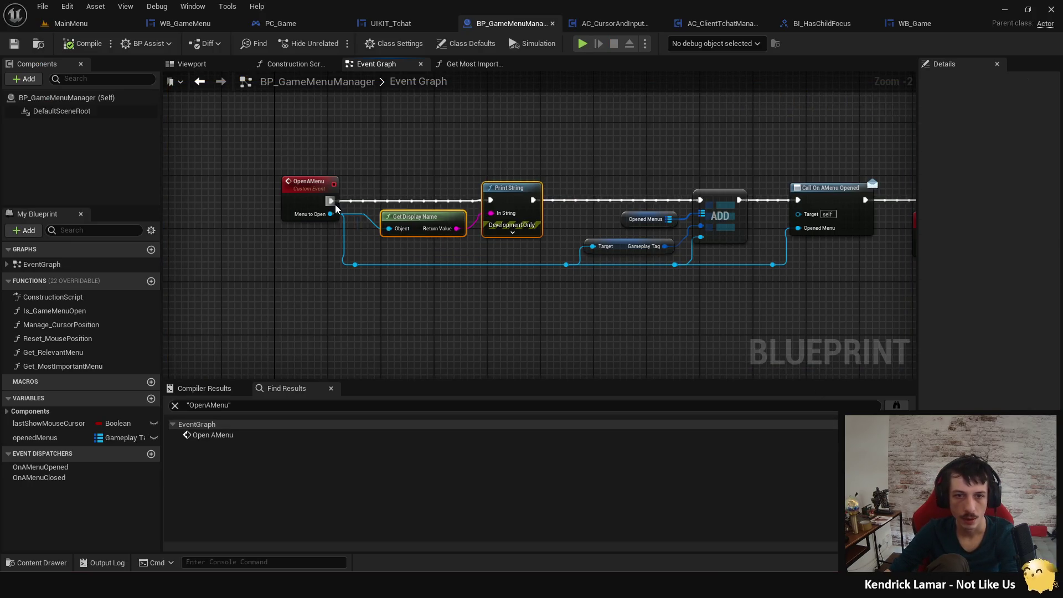
pyautogui.moveTo(331, 200); pyautogui.dragTo(700, 200)
pyautogui.press('Delete')
pyautogui.click(291, 212)
pyautogui.click(87, 45)
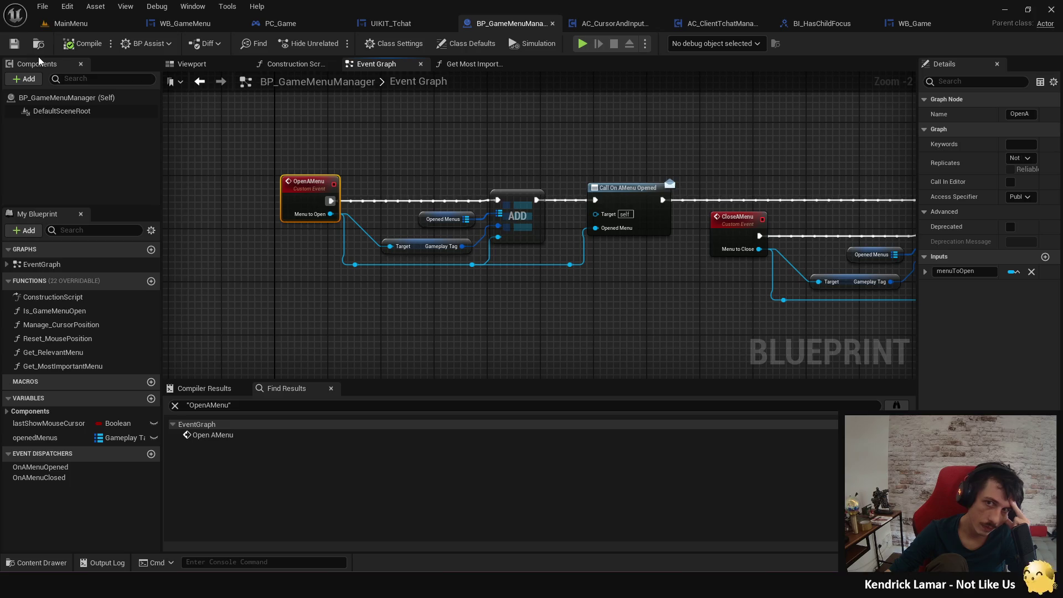
pyautogui.click(909, 25)
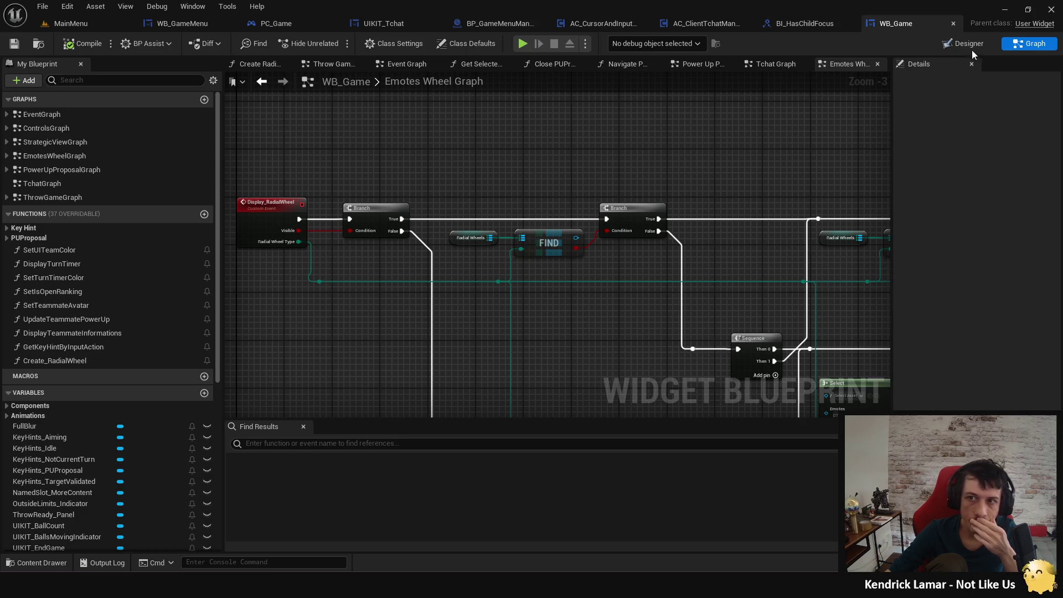
# In WB_Game's Designer, select UIKIT_Tchat, scroll through its Details, then close WB_Game.
pyautogui.click(969, 44)
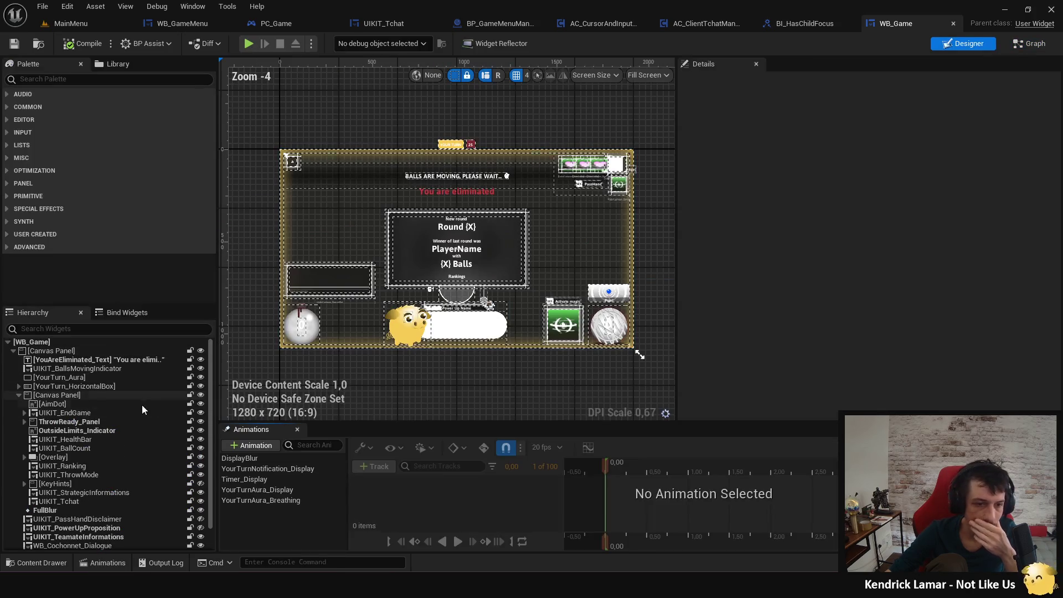
pyautogui.click(80, 501)
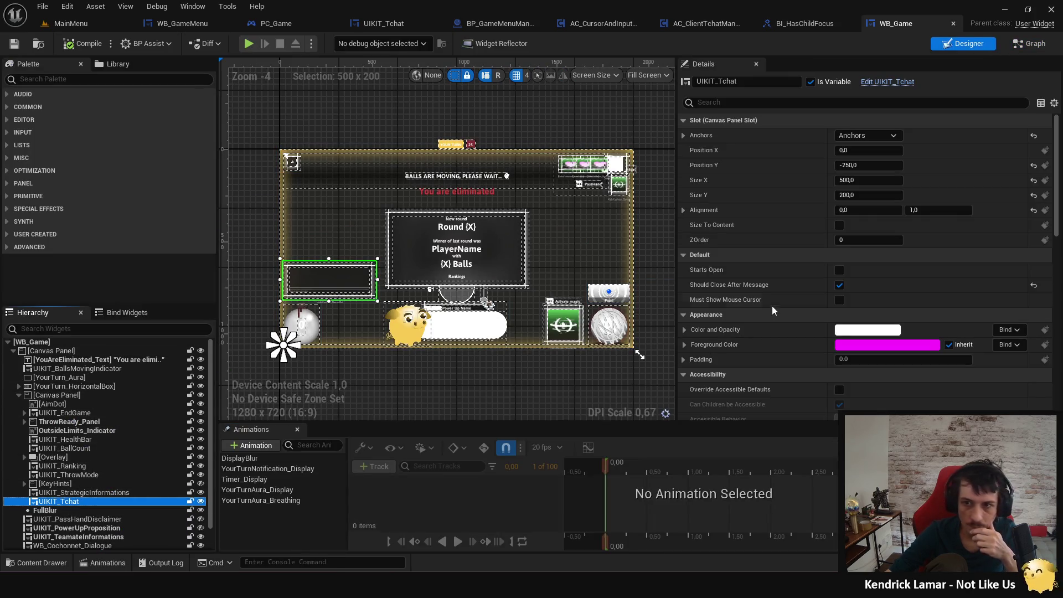
pyautogui.scroll(-10, 801, 284)
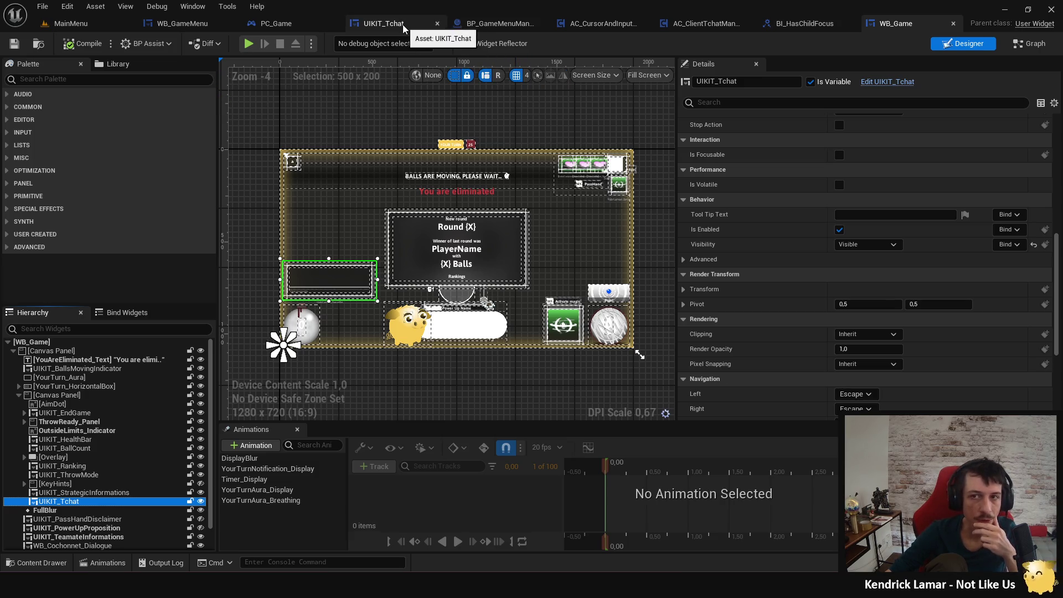
pyautogui.click(953, 25)
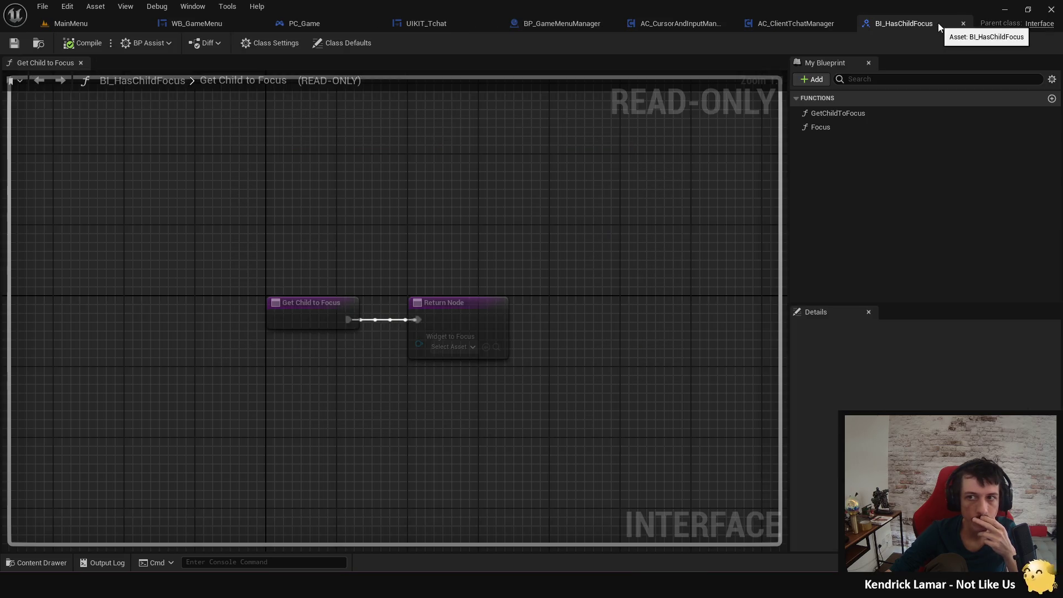
# Close BI_HasChildFocus, add a Print String at the start of Open Tchat, and play-test from the main menu.
pyautogui.click(965, 24)
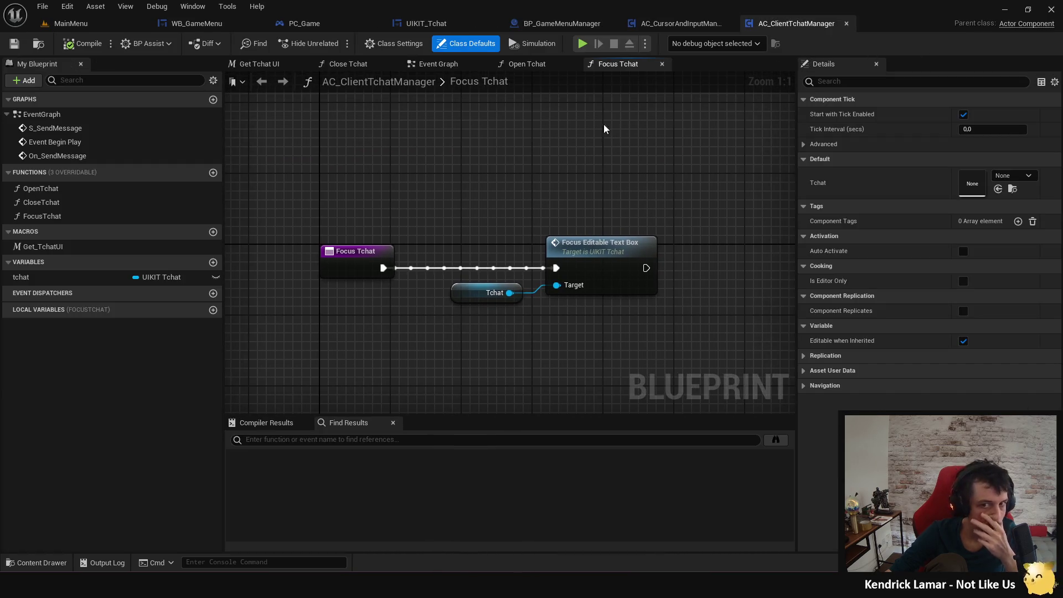
pyautogui.click(529, 65)
pyautogui.moveTo(471, 300)
pyautogui.mouseDown()
pyautogui.moveTo(463, 304)
pyautogui.moveTo(475, 317)
pyautogui.mouseUp()
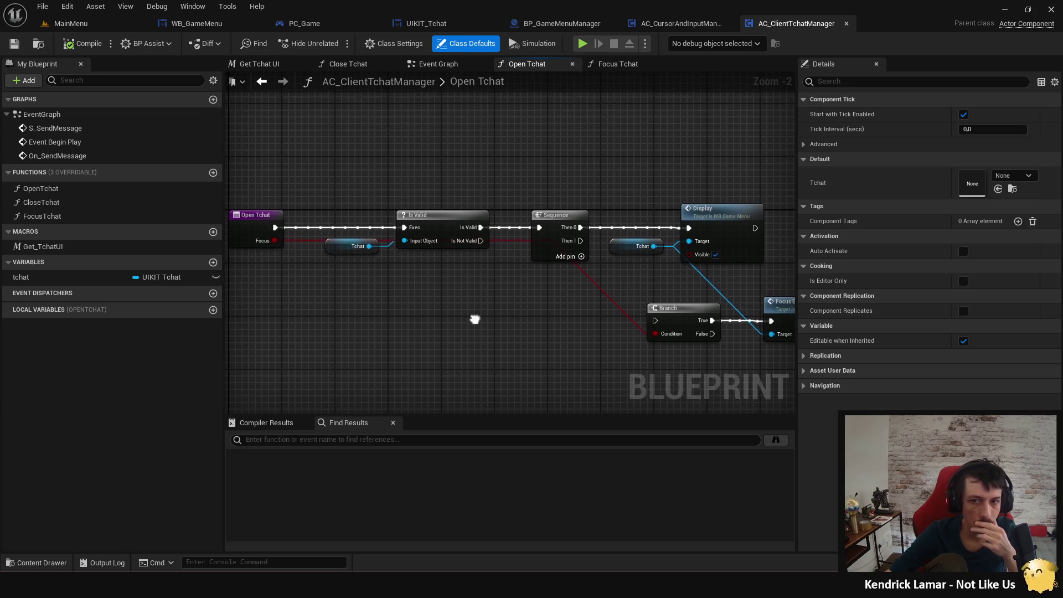
pyautogui.moveTo(275, 228); pyautogui.dragTo(357, 187)
pyautogui.write('print')
pyautogui.press('Return')
pyautogui.click(583, 43)
pyautogui.click(532, 338)
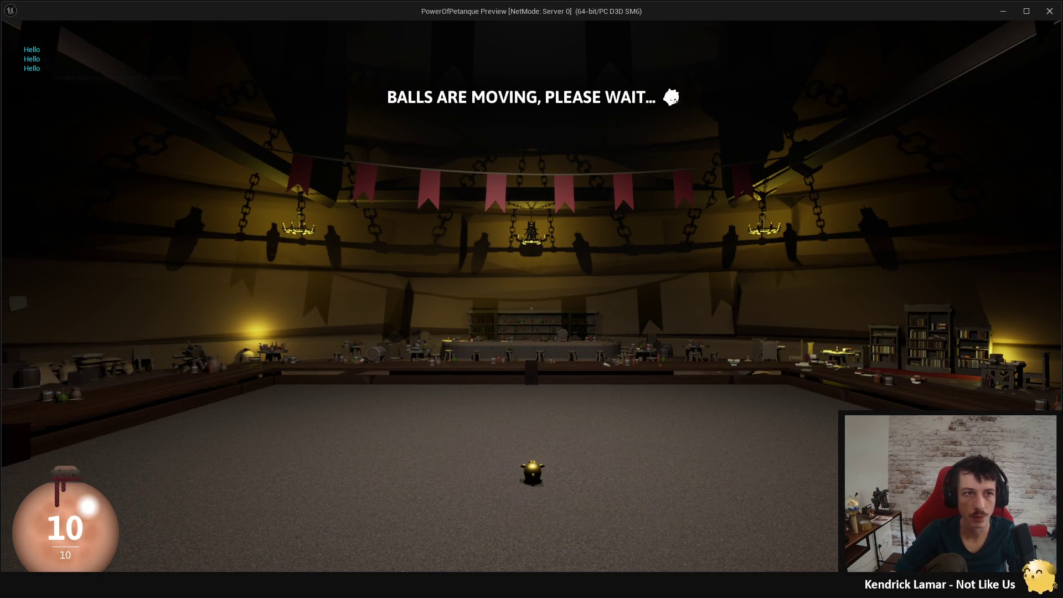
pyautogui.press('Escape')
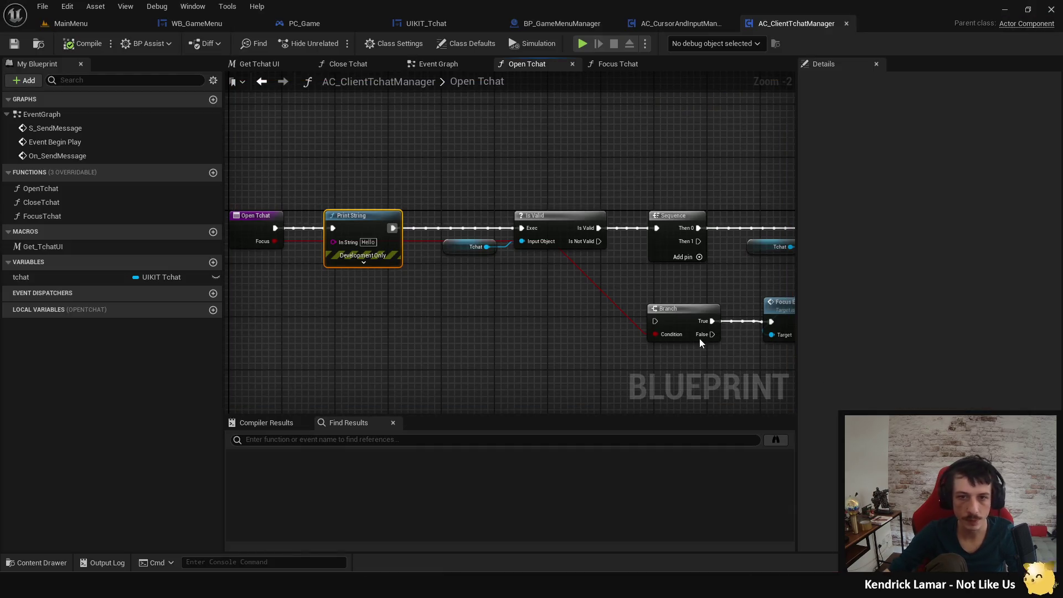
# Move the Print String onto Is Valid's Is Not Valid output, test it, then delete it.
pyautogui.moveTo(274, 228); pyautogui.dragTo(522, 228)
pyautogui.click(428, 296)
pyautogui.moveTo(381, 244); pyautogui.dragTo(557, 317)
pyautogui.moveTo(599, 241); pyautogui.dragTo(510, 300)
pyautogui.click(570, 302)
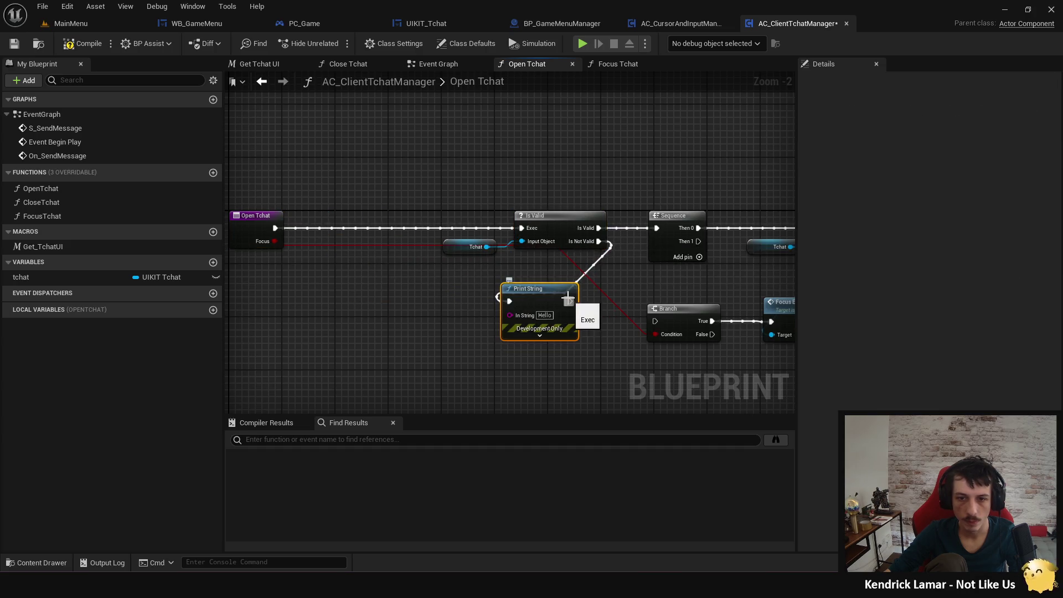
pyautogui.hotkey('ctrl', 's')
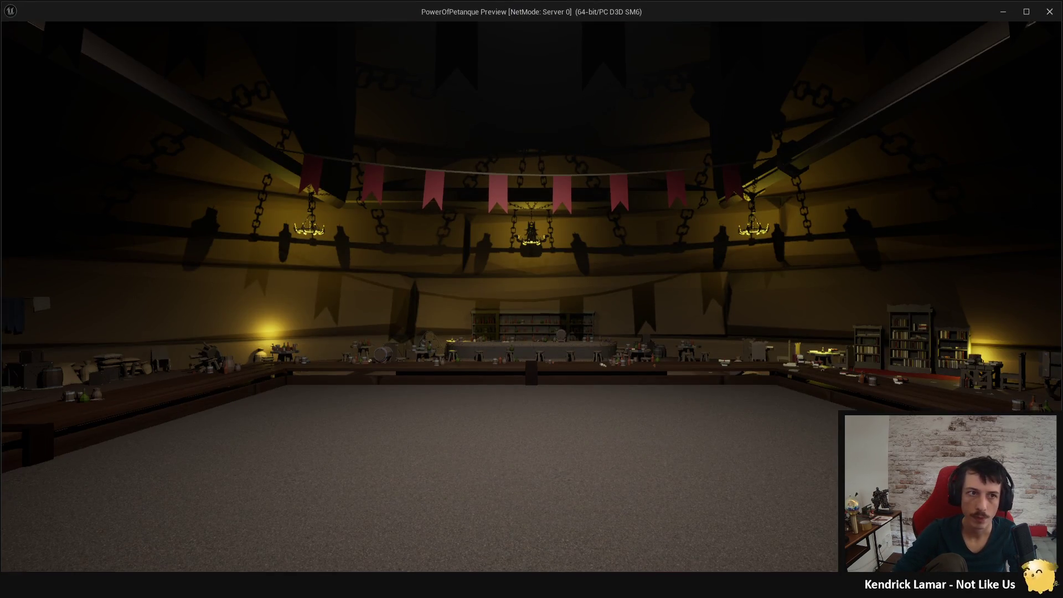
pyautogui.press('Escape')
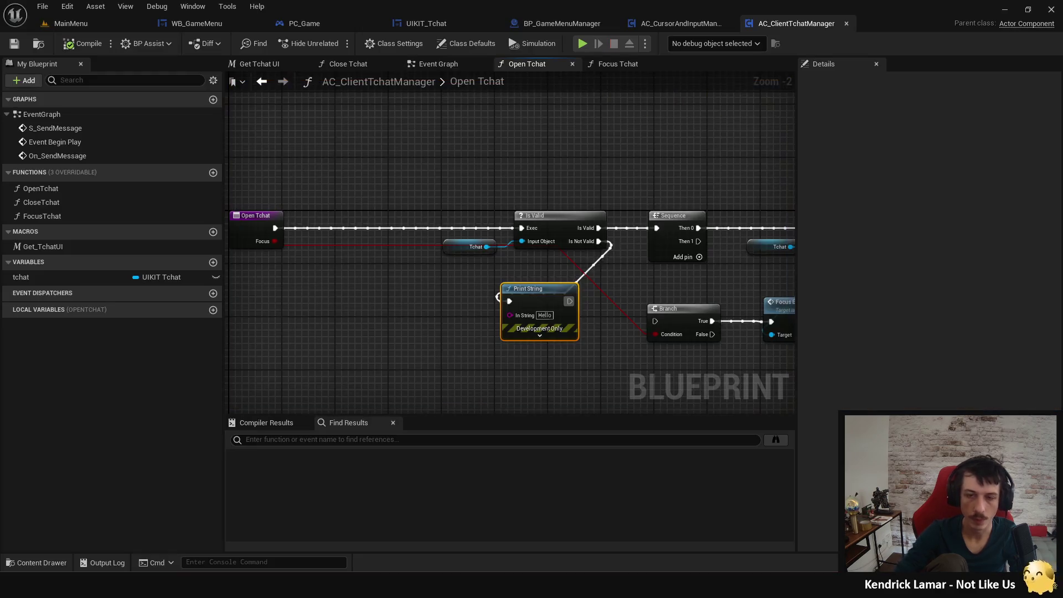
pyautogui.press('Delete')
# Paste a Hello Print String after Display, test, remove it, and open WB_GameMenu's Display function.
pyautogui.scroll(2, 297, 293)
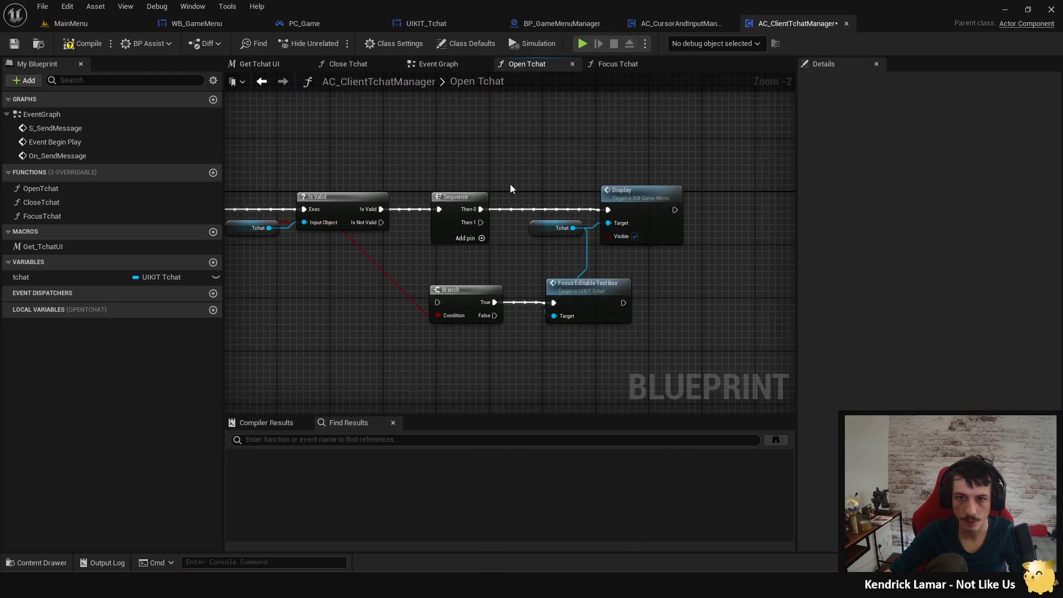
pyautogui.moveTo(431, 269); pyautogui.dragTo(434, 291)
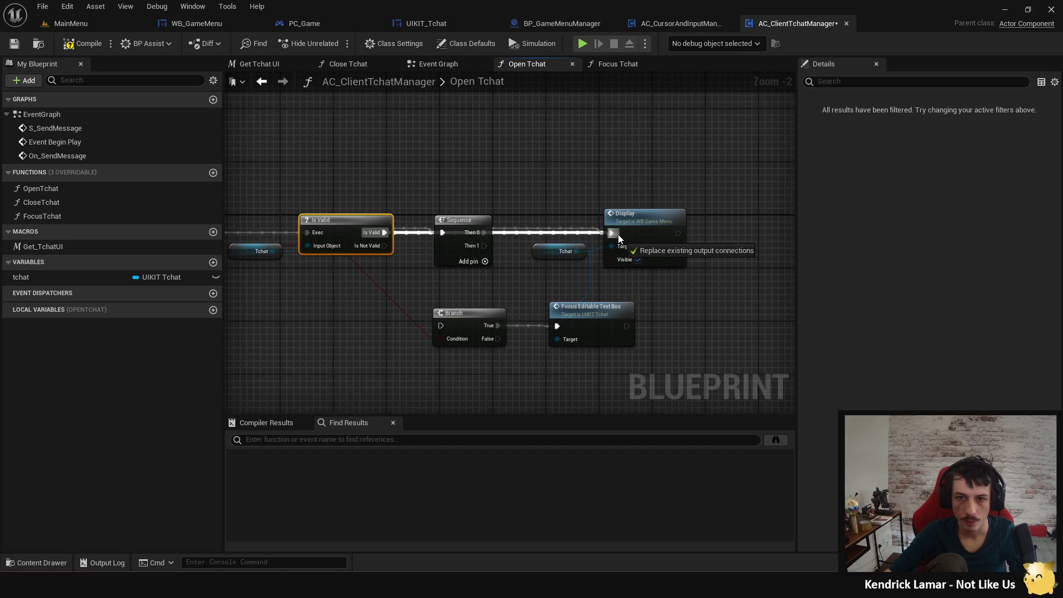
pyautogui.hotkey('ctrl', 'v')
pyautogui.moveTo(678, 233); pyautogui.dragTo(727, 239)
pyautogui.click(716, 139)
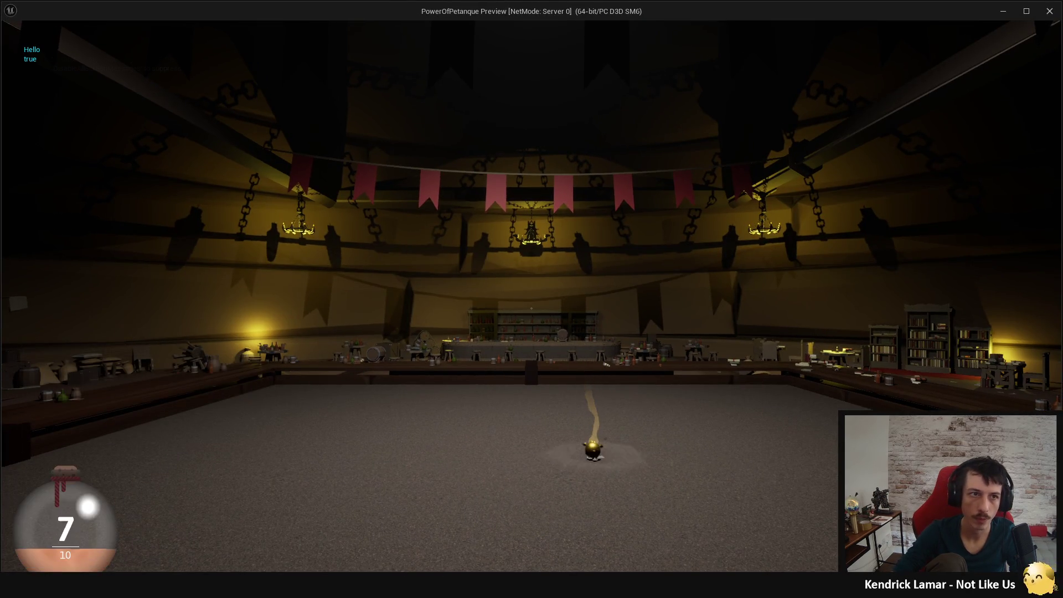
pyautogui.press('Escape')
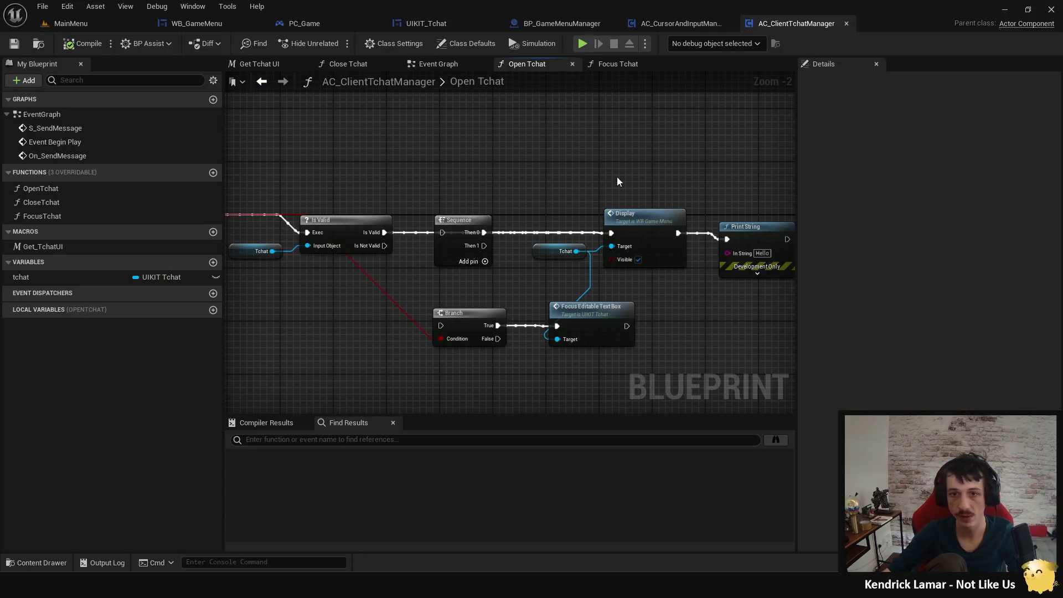
pyautogui.click(748, 239)
pyautogui.press('Delete')
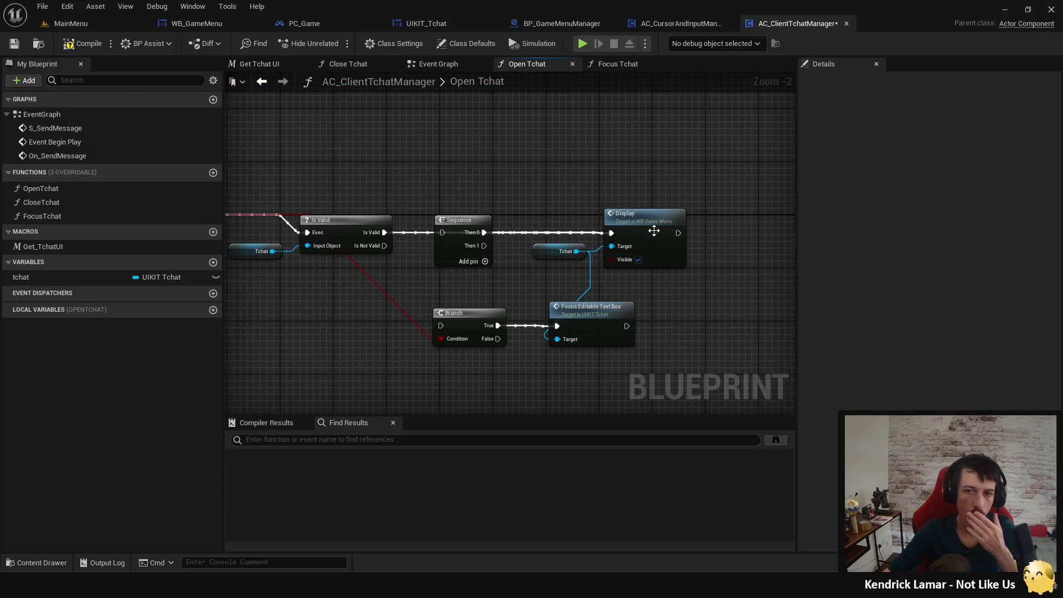
pyautogui.doubleClick(655, 231)
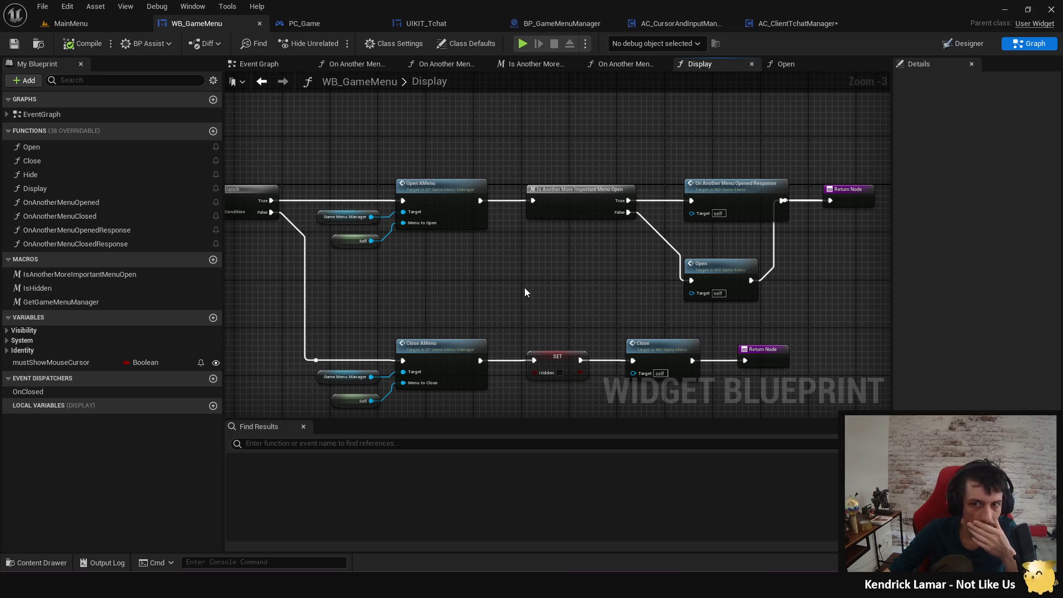
# Add a debug Print String on the Display function's True branch and play-test it.
pyautogui.moveTo(497, 284)
pyautogui.mouseDown()
pyautogui.moveTo(483, 217)
pyautogui.moveTo(500, 292)
pyautogui.moveTo(411, 315)
pyautogui.moveTo(484, 301)
pyautogui.mouseUp()
pyautogui.click(581, 277)
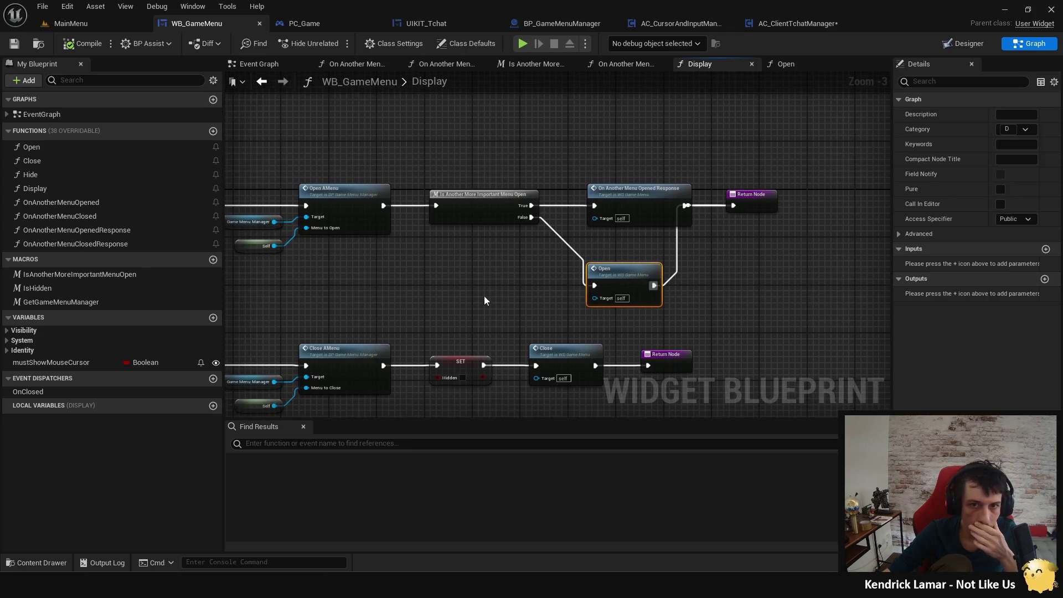
pyautogui.click(475, 207)
pyautogui.moveTo(475, 213)
pyautogui.mouseDown()
pyautogui.moveTo(470, 281)
pyautogui.moveTo(436, 298)
pyautogui.mouseUp()
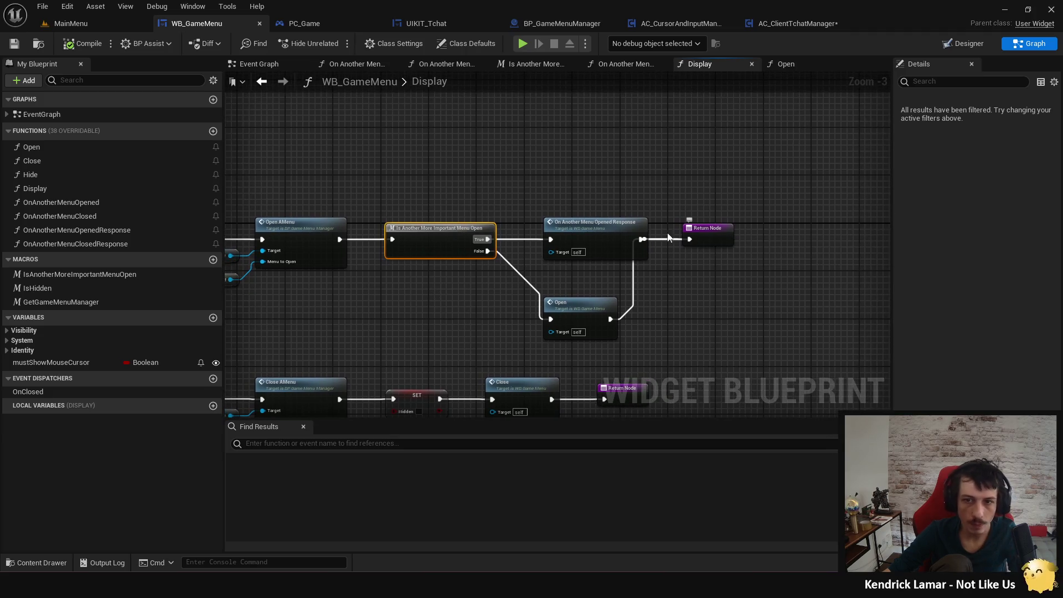
pyautogui.moveTo(486, 243); pyautogui.dragTo(498, 226)
pyautogui.write('print')
pyautogui.press('Return')
pyautogui.click(523, 44)
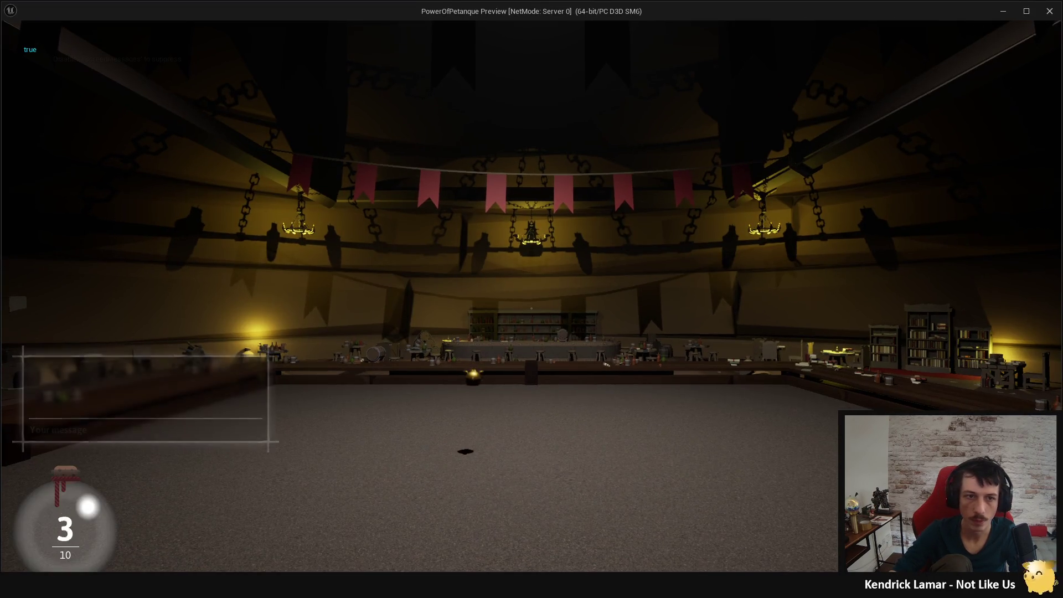
pyautogui.press('Escape')
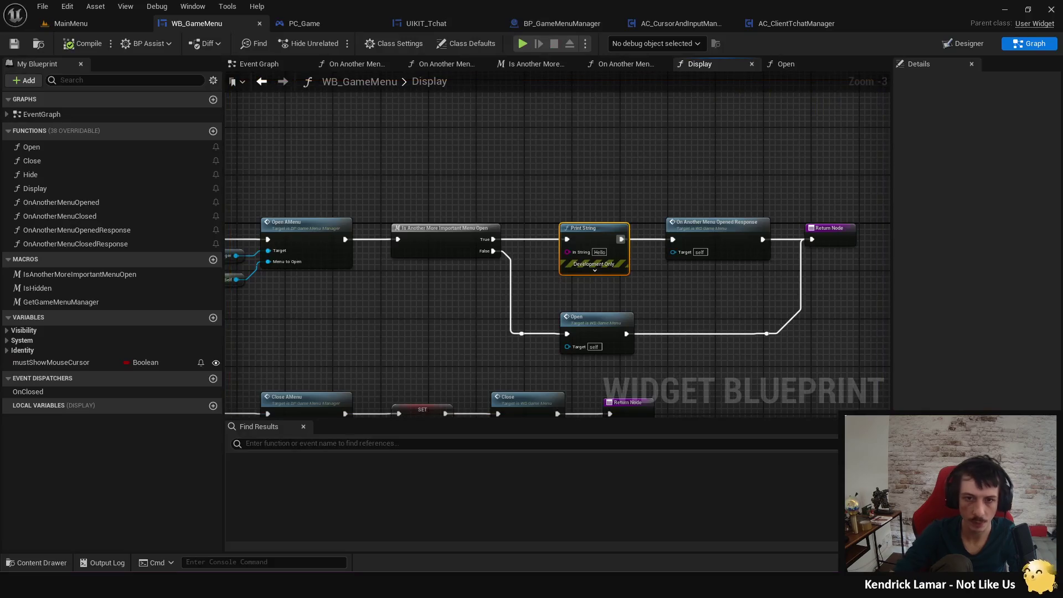
# Add a Print String before Open on the False path, delete the True-branch print, and retest.
pyautogui.moveTo(517, 334); pyautogui.dragTo(544, 317)
pyautogui.write('print')
pyautogui.press('Return')
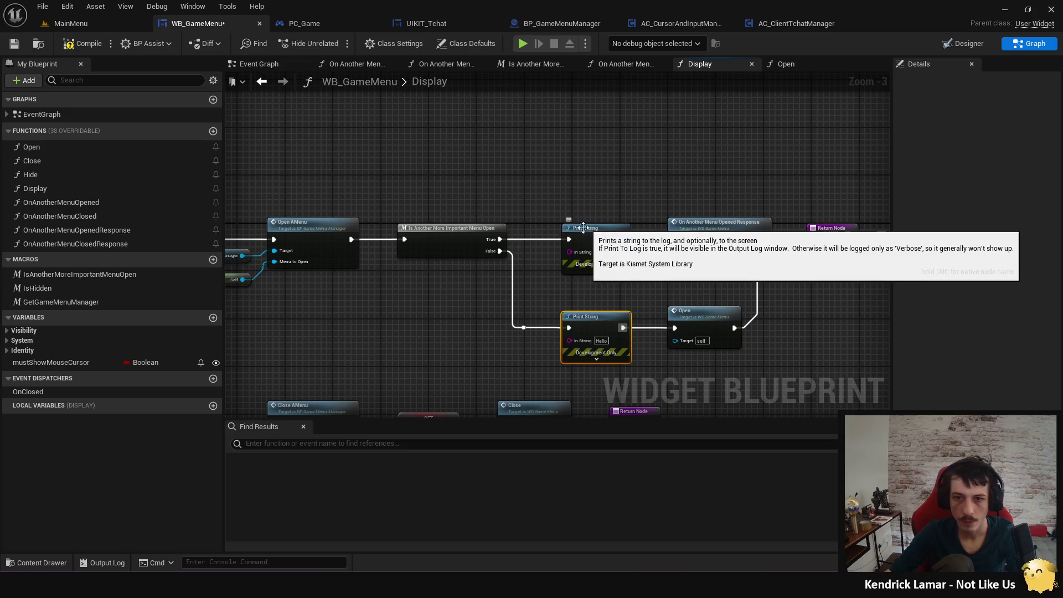
pyautogui.moveTo(491, 243); pyautogui.dragTo(674, 239)
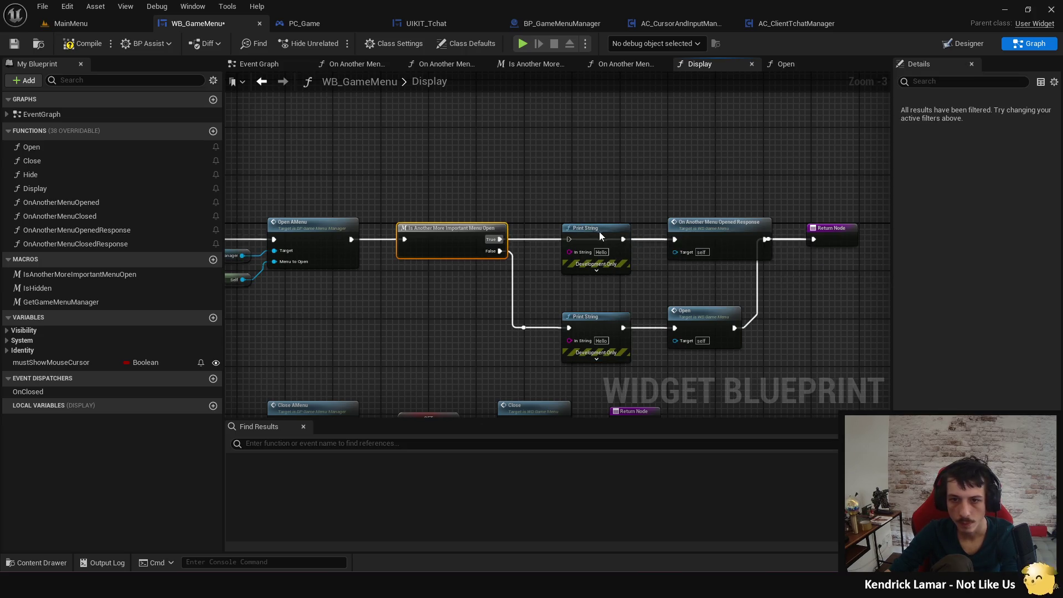
pyautogui.click(587, 228)
pyautogui.press('Delete')
pyautogui.click(523, 44)
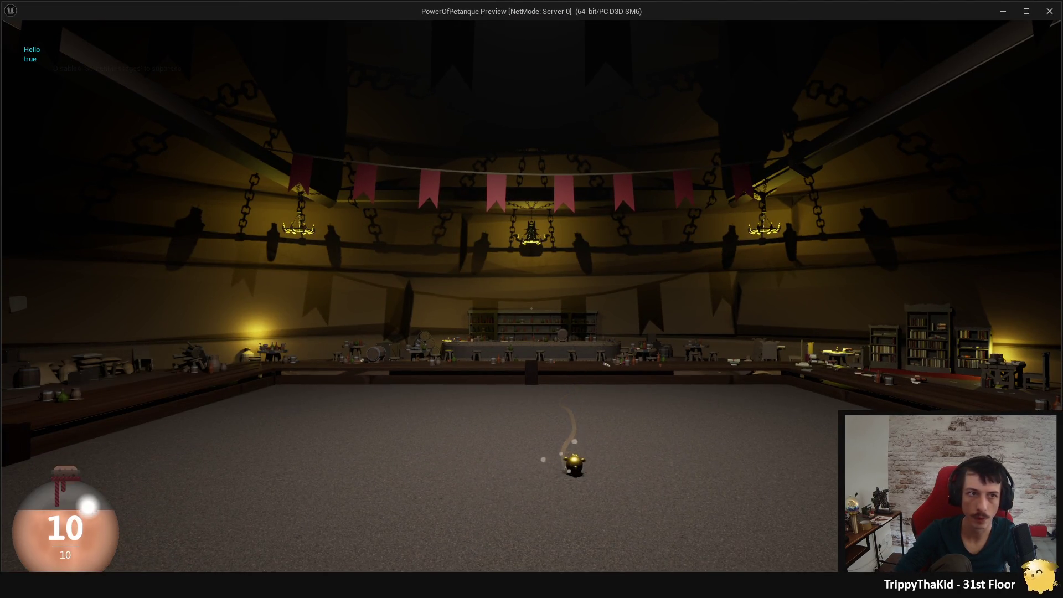
pyautogui.press('Escape')
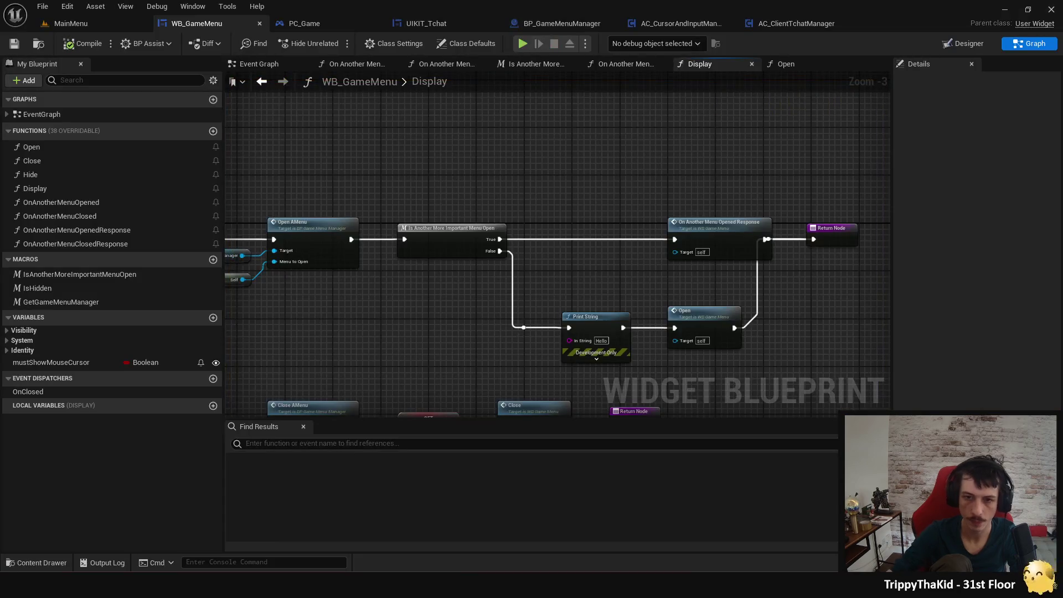
# Delete the remaining debug print, reconnect False straight into Open, and save WB_GameMenu.
pyautogui.press('Delete')
pyautogui.moveTo(524, 328); pyautogui.dragTo(676, 328)
pyautogui.click(696, 319)
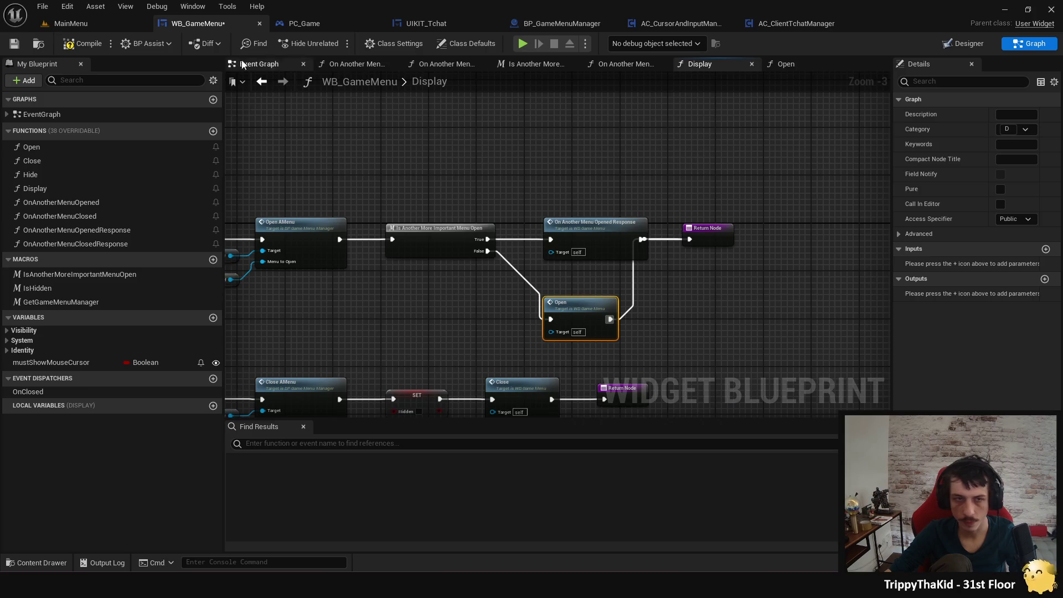
pyautogui.hotkey('ctrl', 's')
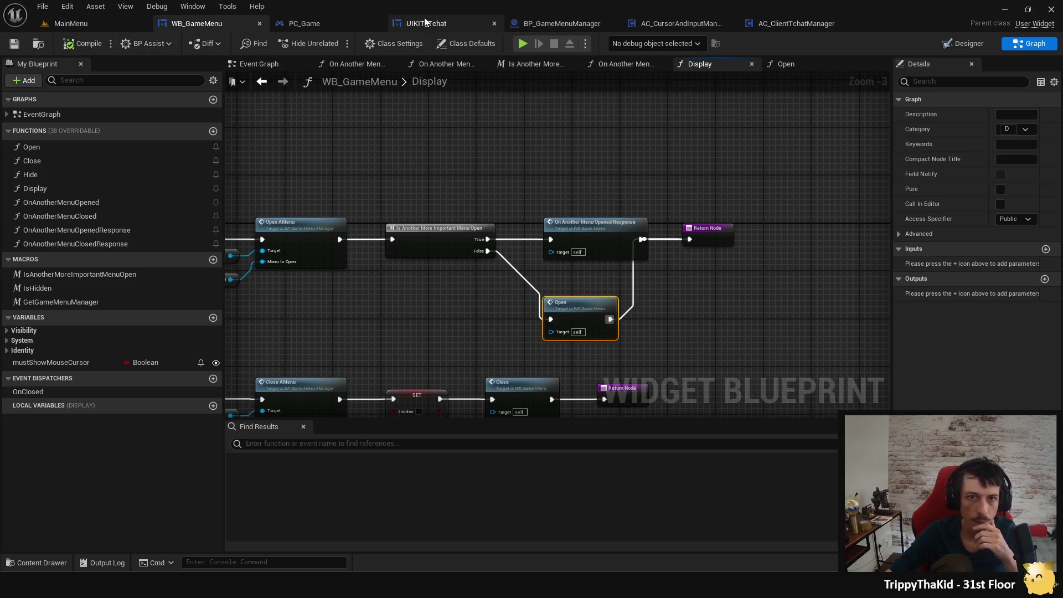
# Test UIKIT_Tchat's Open with a temporary Print String after the timer clear, then delete it and compile.
pyautogui.click(454, 23)
pyautogui.click(334, 62)
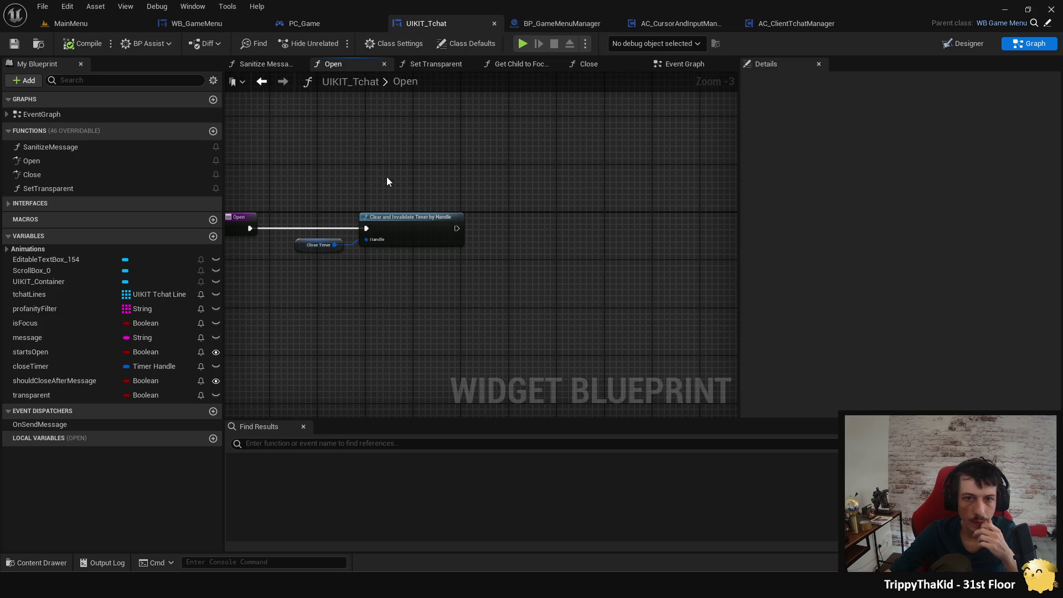
pyautogui.moveTo(516, 258); pyautogui.dragTo(571, 254)
pyautogui.write('print')
pyautogui.press('Return')
pyautogui.click(523, 43)
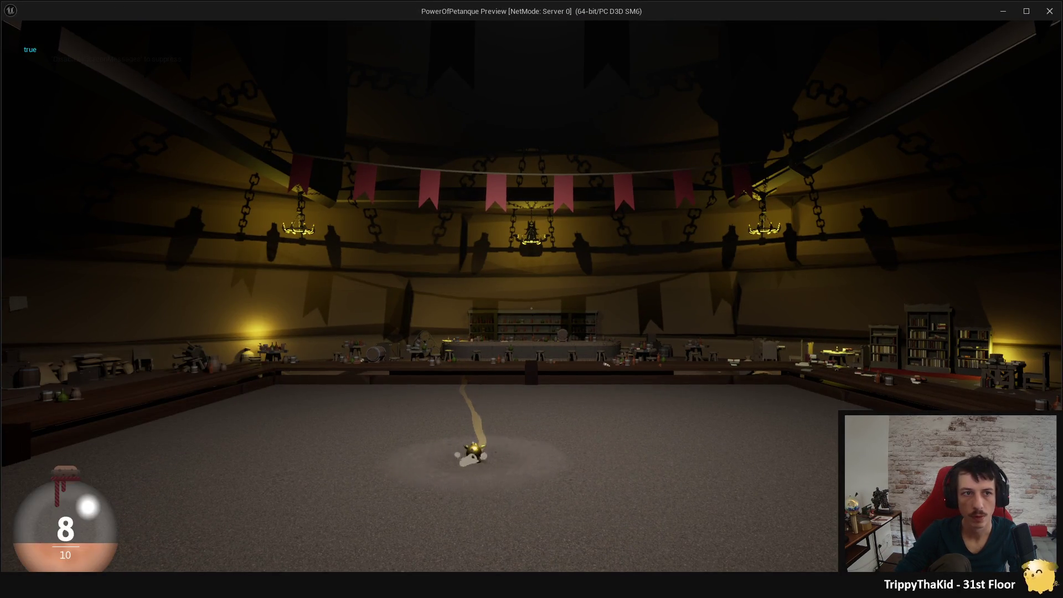
pyautogui.press('Escape')
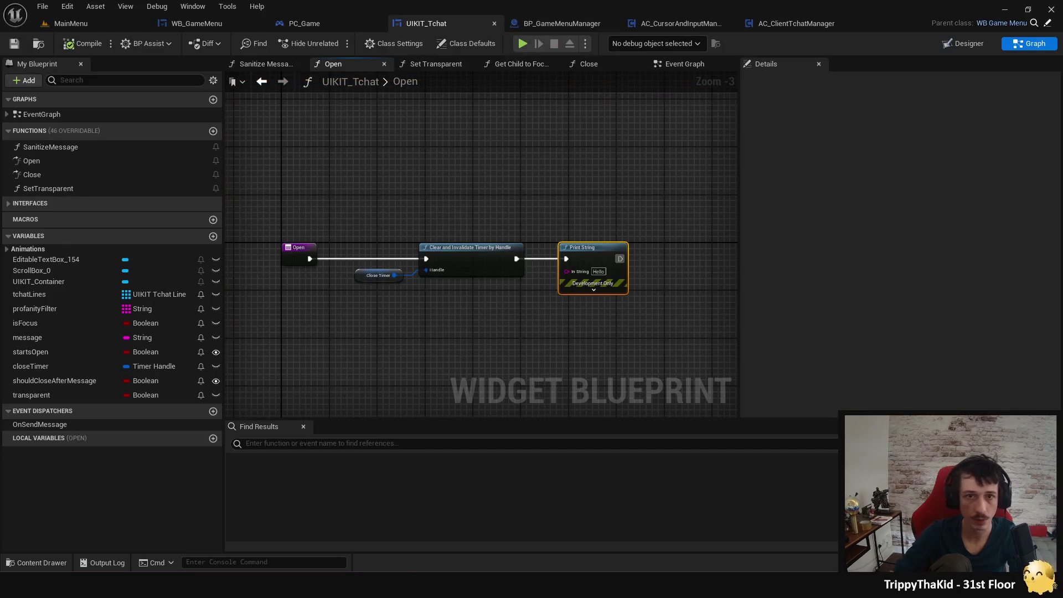
pyautogui.press('Delete')
pyautogui.click(83, 44)
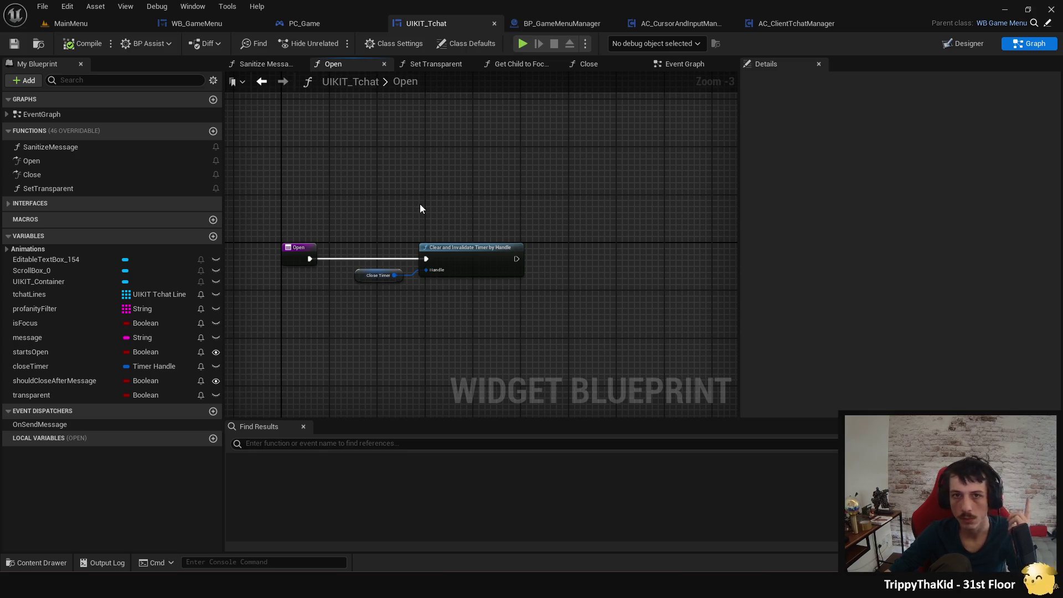
# Inspect the DelayedClose, timer and construct nodes in UIKIT_Tchat's Event Graph.
pyautogui.click(678, 67)
pyautogui.scroll(-2, 456, 257)
pyautogui.moveTo(457, 254)
pyautogui.mouseDown()
pyautogui.moveTo(465, 276)
pyautogui.moveTo(399, 361)
pyautogui.moveTo(344, 296)
pyautogui.moveTo(340, 201)
pyautogui.moveTo(346, 284)
pyautogui.mouseUp()
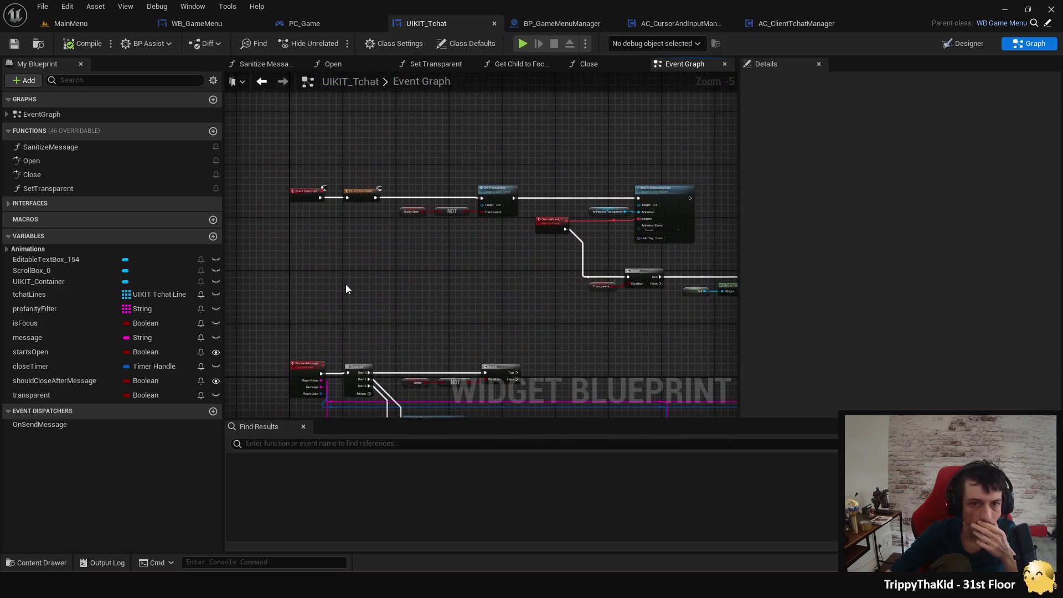
pyautogui.moveTo(433, 273)
pyautogui.mouseDown()
pyautogui.moveTo(349, 296)
pyautogui.moveTo(382, 315)
pyautogui.moveTo(399, 233)
pyautogui.moveTo(406, 296)
pyautogui.mouseUp()
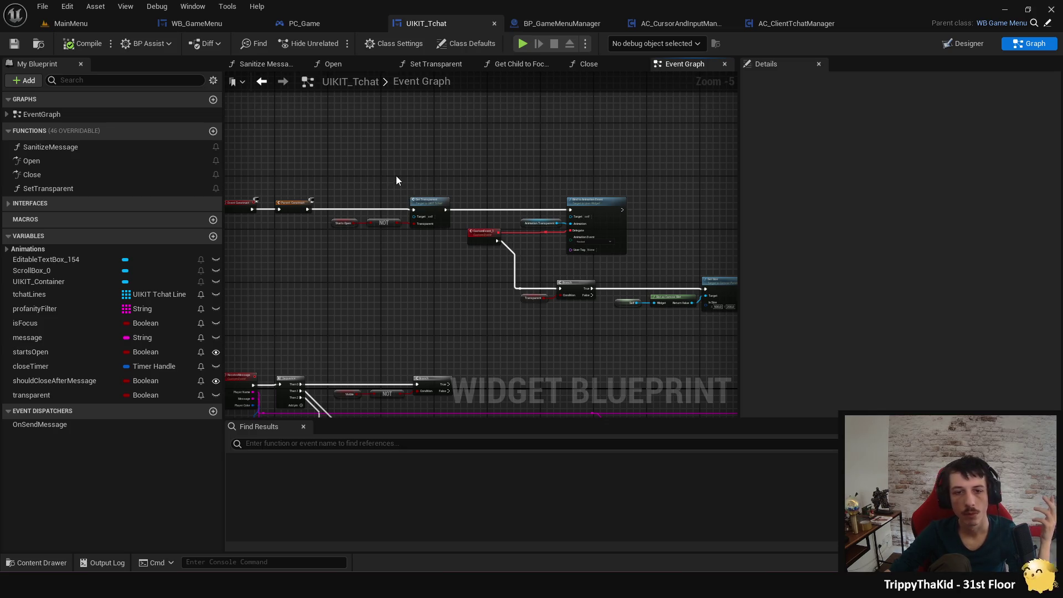
pyautogui.scroll(3, 400, 179)
pyautogui.scroll(-2, 400, 178)
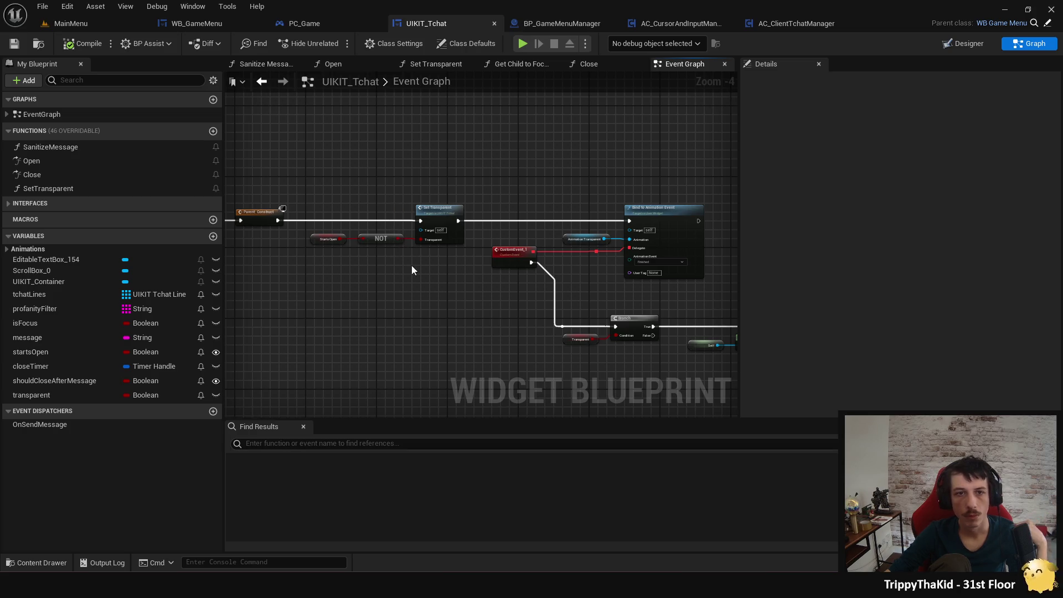
pyautogui.scroll(-2, 411, 262)
pyautogui.moveTo(436, 170); pyautogui.dragTo(425, 202)
# Paste Set Transparent into Open after Clear and Invalidate Timer by Handle and start a play test.
pyautogui.click(333, 63)
pyautogui.rightClick(560, 275)
pyautogui.write('visib')
pyautogui.press('Escape')
pyautogui.hotkey('ctrl', 'v')
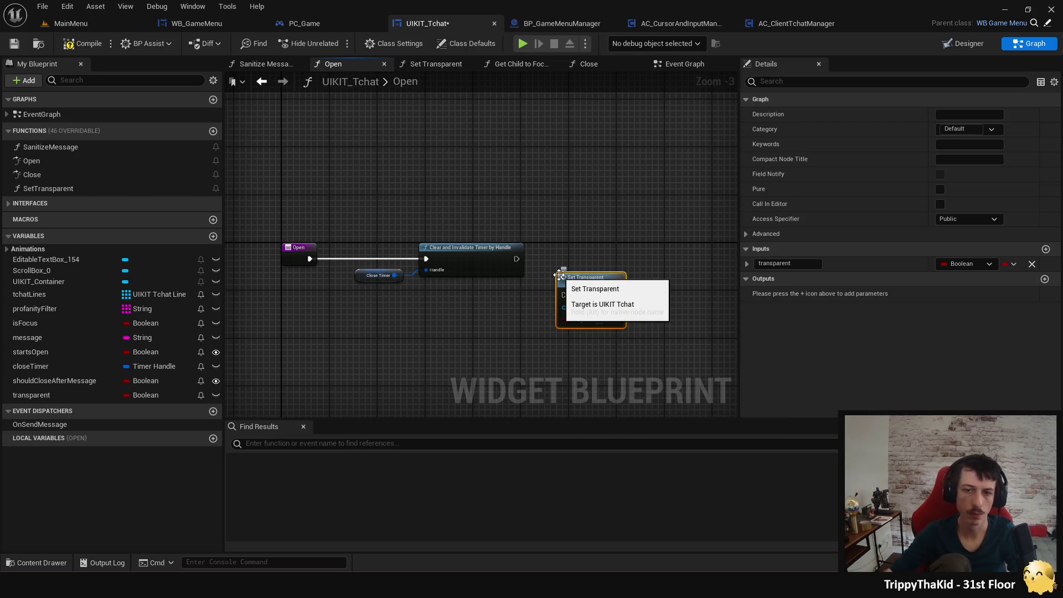
pyautogui.scroll(1, 534, 258)
pyautogui.moveTo(515, 259)
pyautogui.mouseDown()
pyautogui.moveTo(567, 299)
pyautogui.moveTo(606, 248)
pyautogui.mouseUp()
pyautogui.click(524, 43)
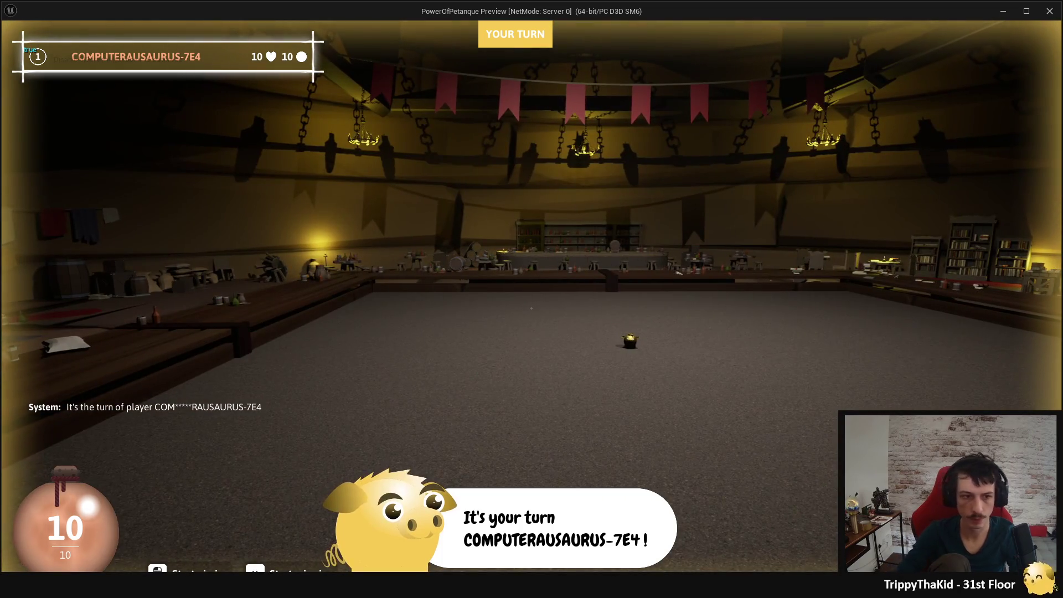
# Toggle the in-game pause menu, then stop the preview and return to UIKIT_Tchat's Open graph.
pyautogui.press('Escape')
pyautogui.press('Escape')
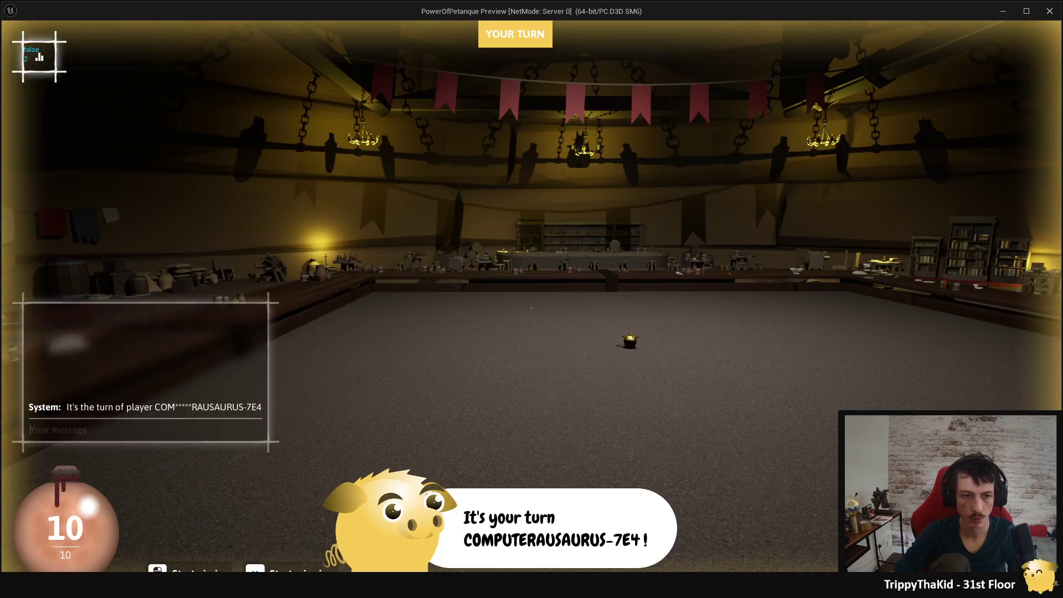
pyautogui.press('Escape')
pyautogui.press('Escape')
pyautogui.press('Escape')
pyautogui.press('Escape')
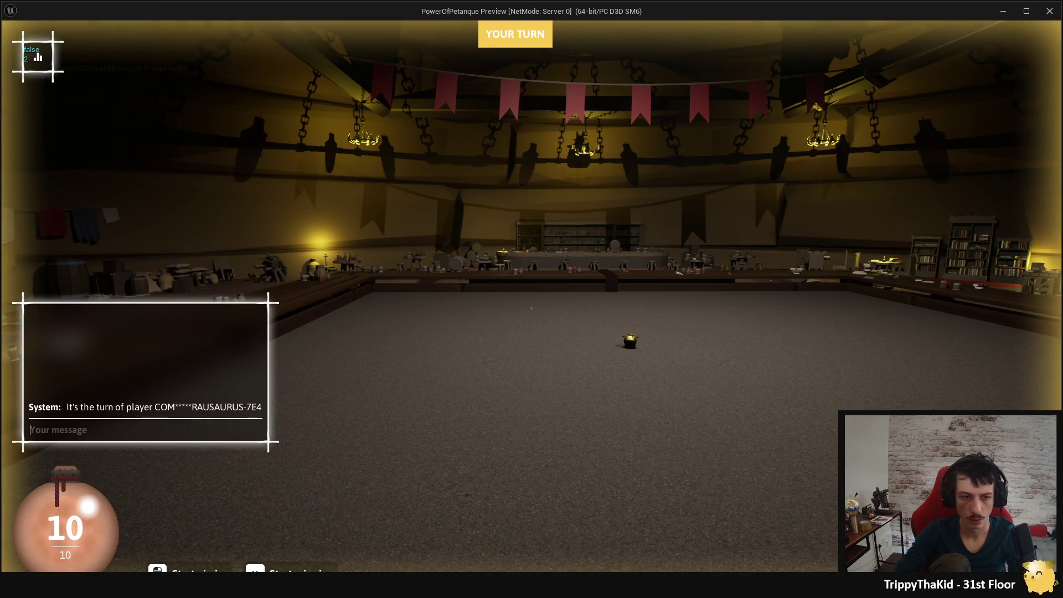
pyautogui.press('Escape')
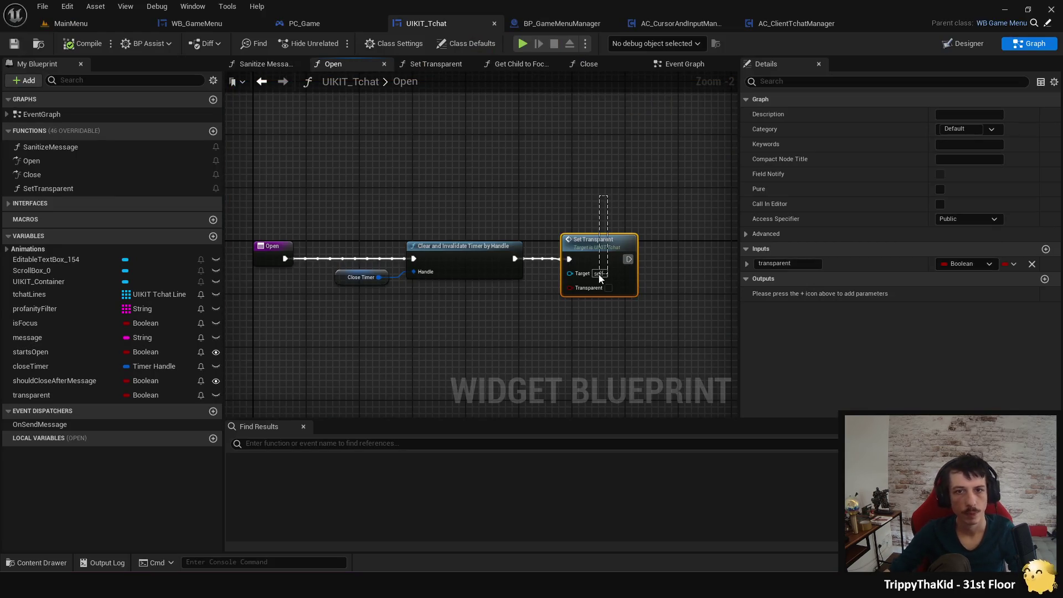
# Wire a pasted Set Transparent after the Close entry with Transparent ticked, and save UIKIT_Tchat.
pyautogui.moveTo(596, 68); pyautogui.dragTo(404, 65)
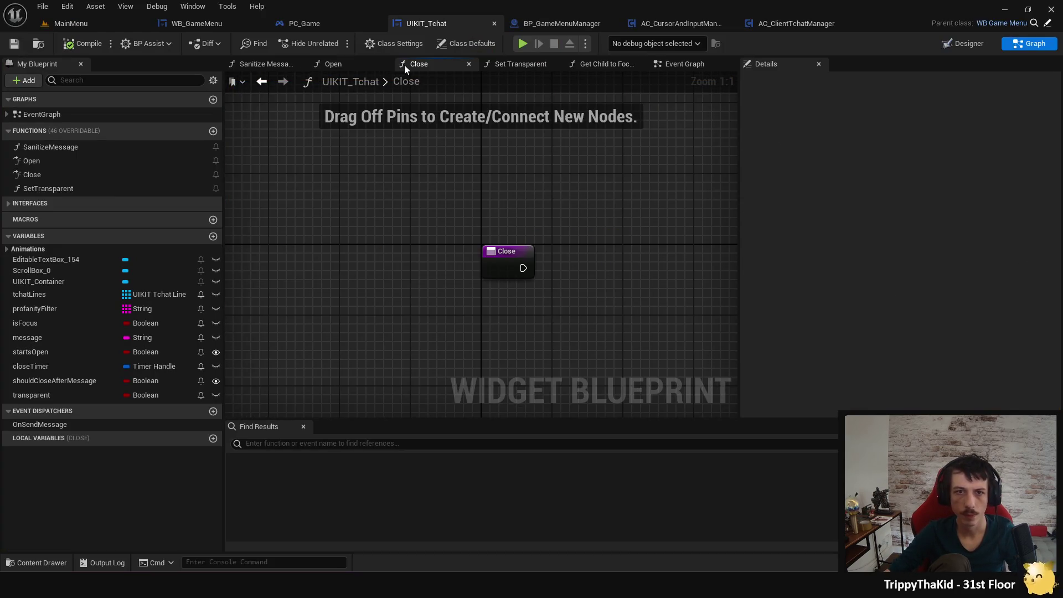
pyautogui.hotkey('ctrl', 'v')
pyautogui.moveTo(573, 275)
pyautogui.mouseDown()
pyautogui.moveTo(608, 277)
pyautogui.moveTo(634, 258)
pyautogui.mouseUp()
pyautogui.click(660, 314)
pyautogui.hotkey('ctrl', 's')
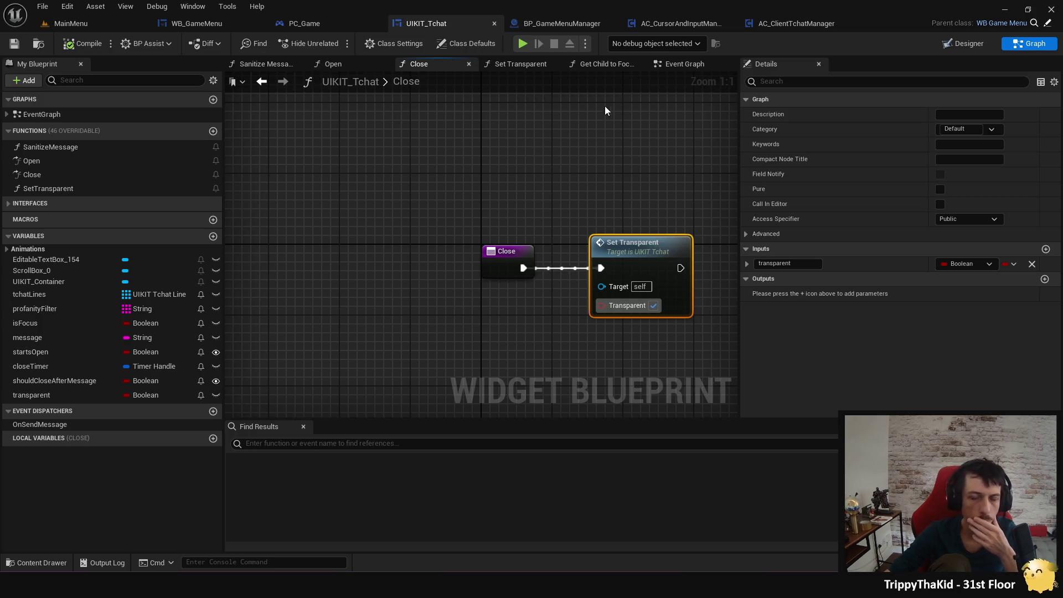
pyautogui.click(685, 66)
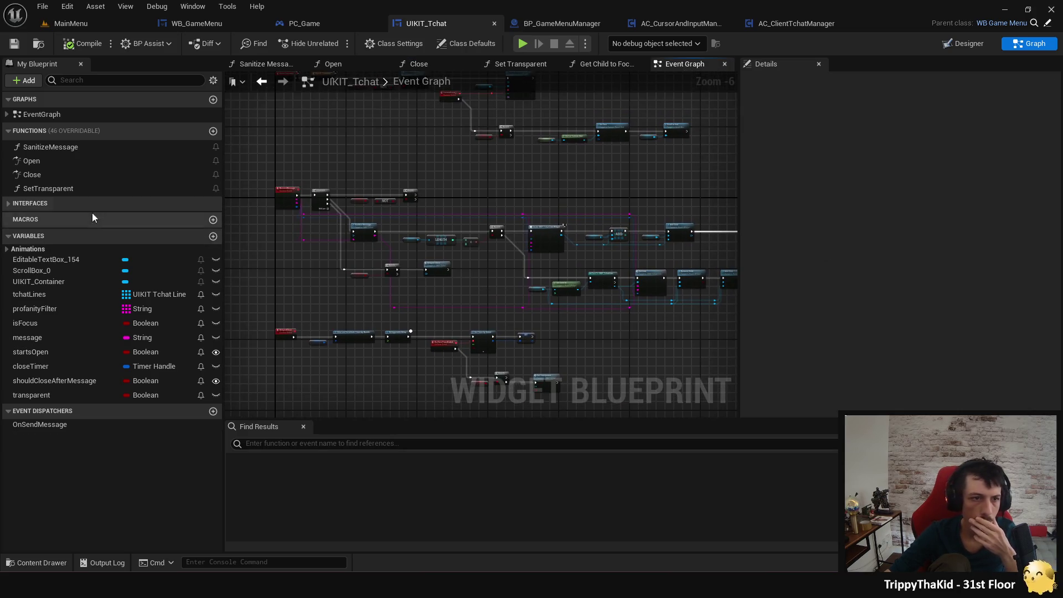
# Find all SetTransparent references and jump to the Set Transparent call in the Event Graph.
pyautogui.rightClick(69, 190)
pyautogui.click(105, 233)
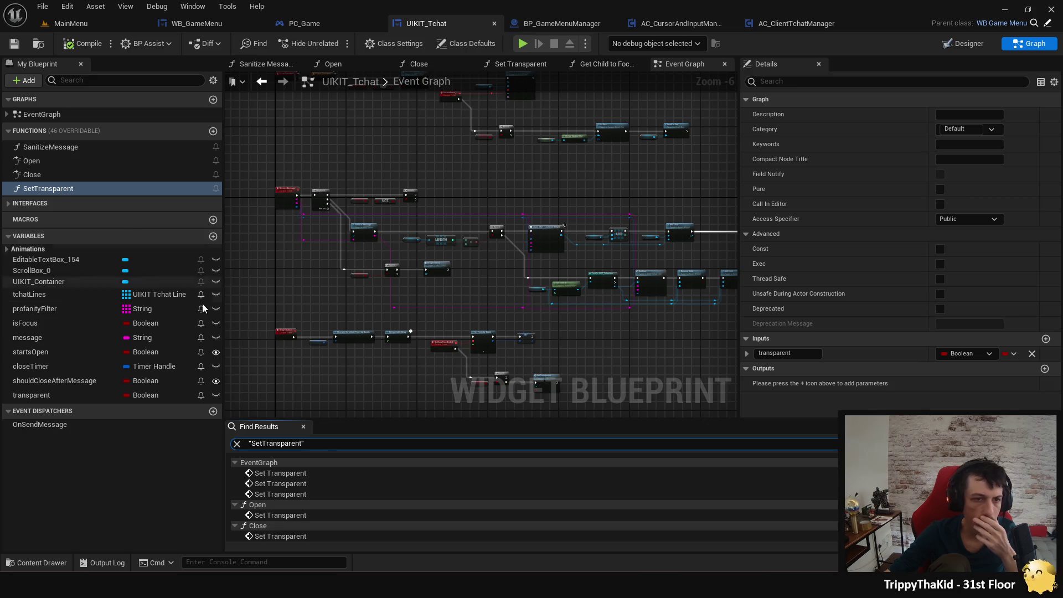
pyautogui.click(306, 478)
pyautogui.doubleClick(307, 477)
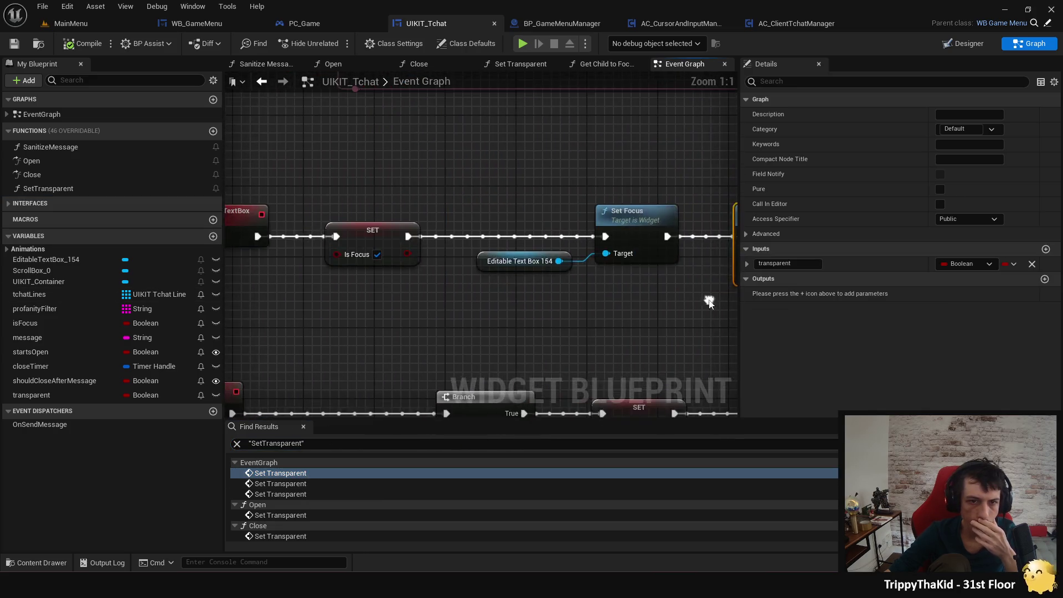
pyautogui.moveTo(377, 314)
pyautogui.mouseDown()
pyautogui.moveTo(266, 314)
pyautogui.moveTo(310, 289)
pyautogui.moveTo(582, 317)
pyautogui.moveTo(230, 285)
pyautogui.moveTo(565, 307)
pyautogui.moveTo(554, 301)
pyautogui.moveTo(404, 298)
pyautogui.moveTo(622, 316)
pyautogui.moveTo(497, 310)
pyautogui.mouseUp()
# Add a Display function call near Set Focus with Visible enabled.
pyautogui.rightClick(497, 310)
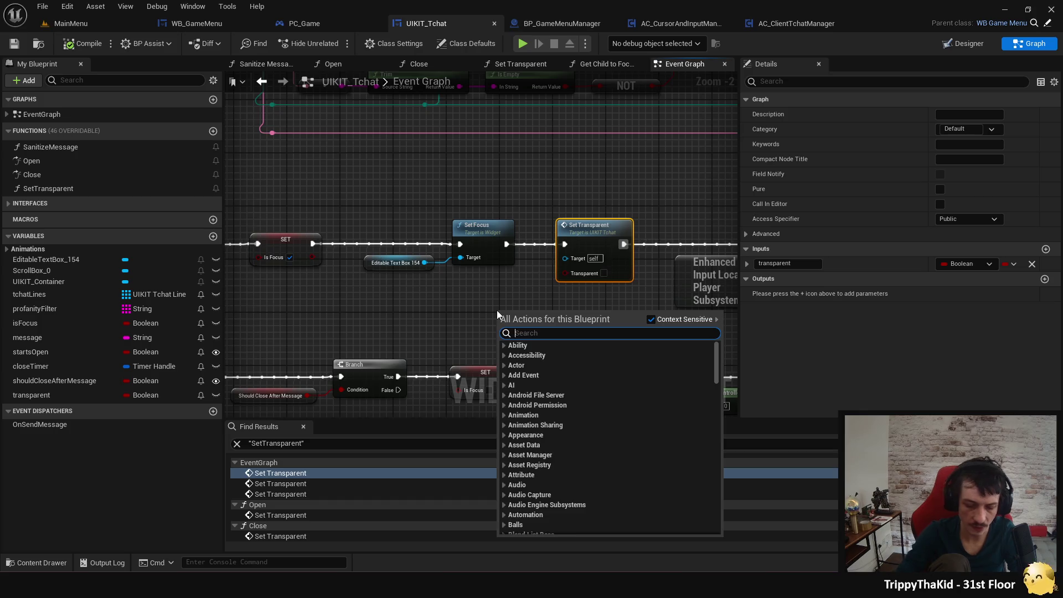
pyautogui.write('display')
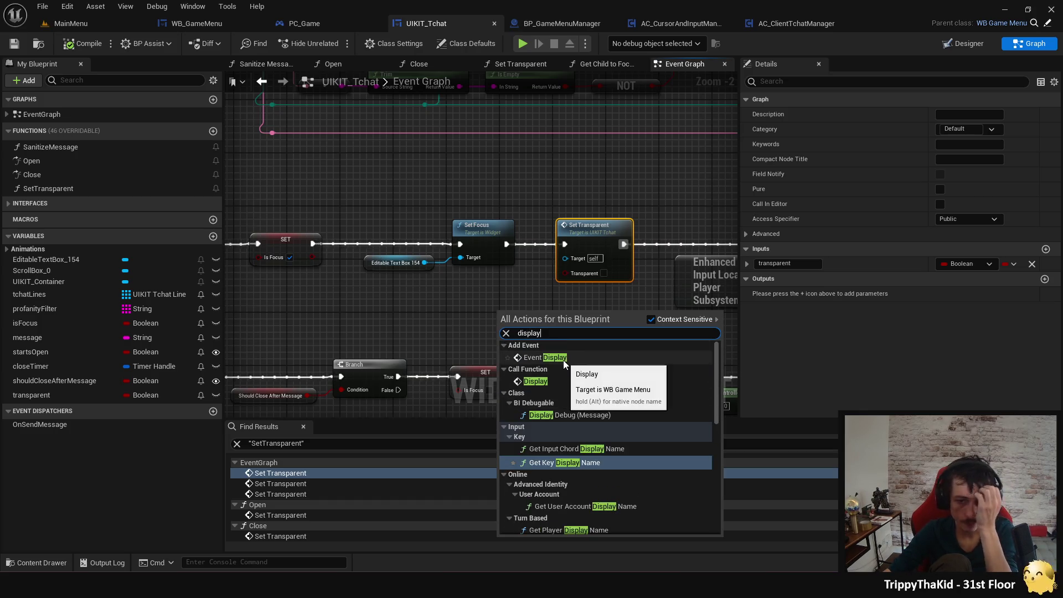
pyautogui.click(563, 360)
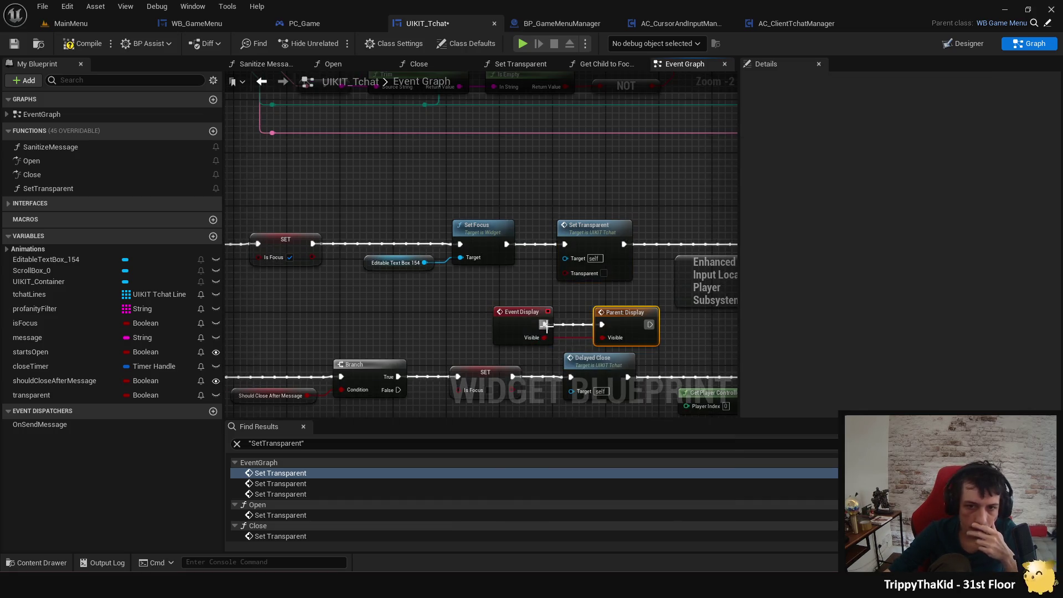
pyautogui.hotkey('ctrl', 'z')
pyautogui.rightClick(516, 314)
pyautogui.write('display')
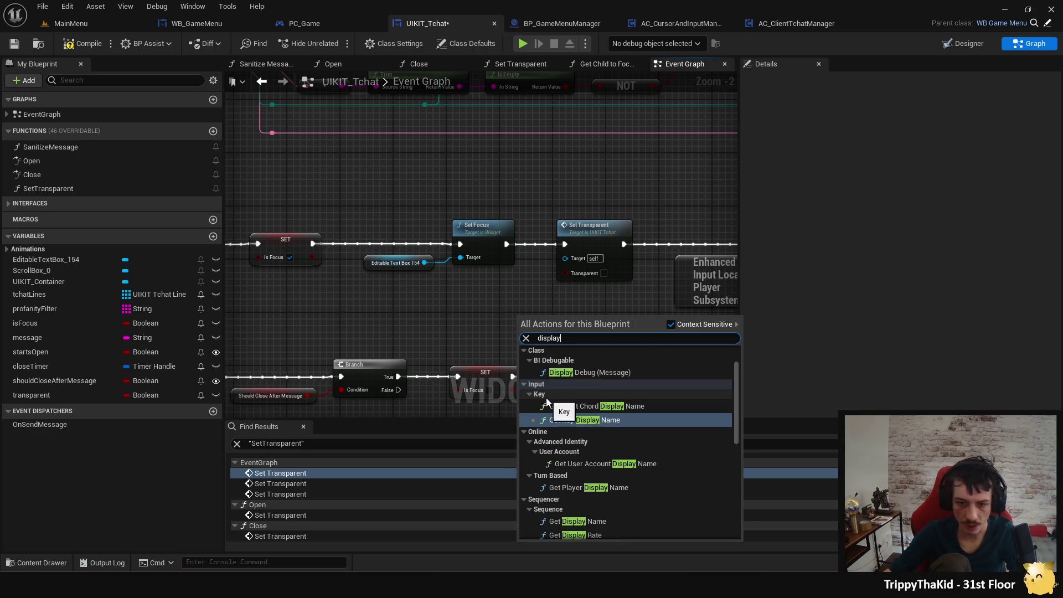
pyautogui.click(586, 385)
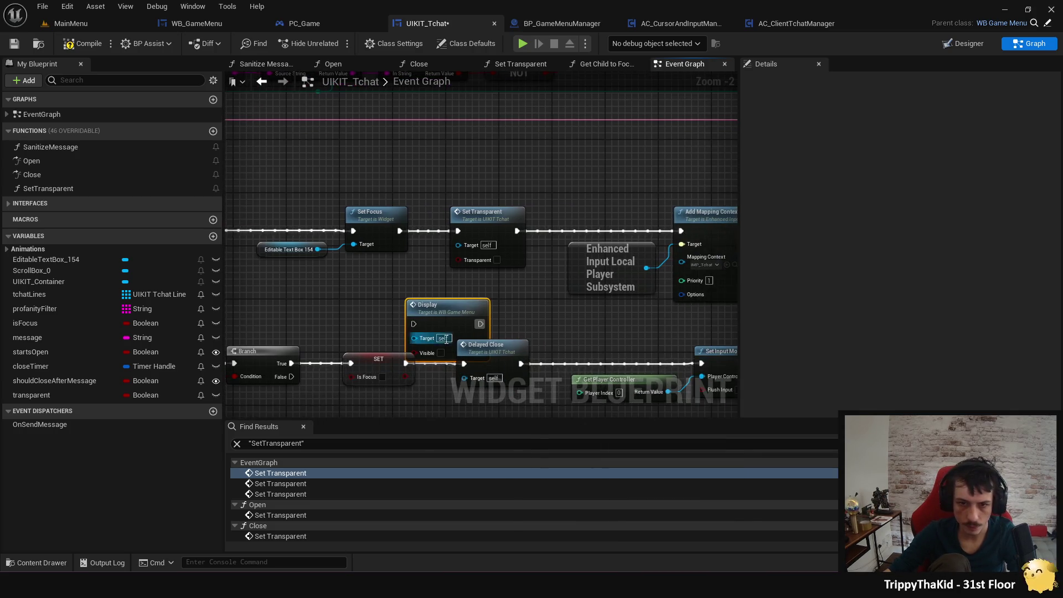
pyautogui.moveTo(439, 311); pyautogui.dragTo(430, 273)
pyautogui.click(434, 313)
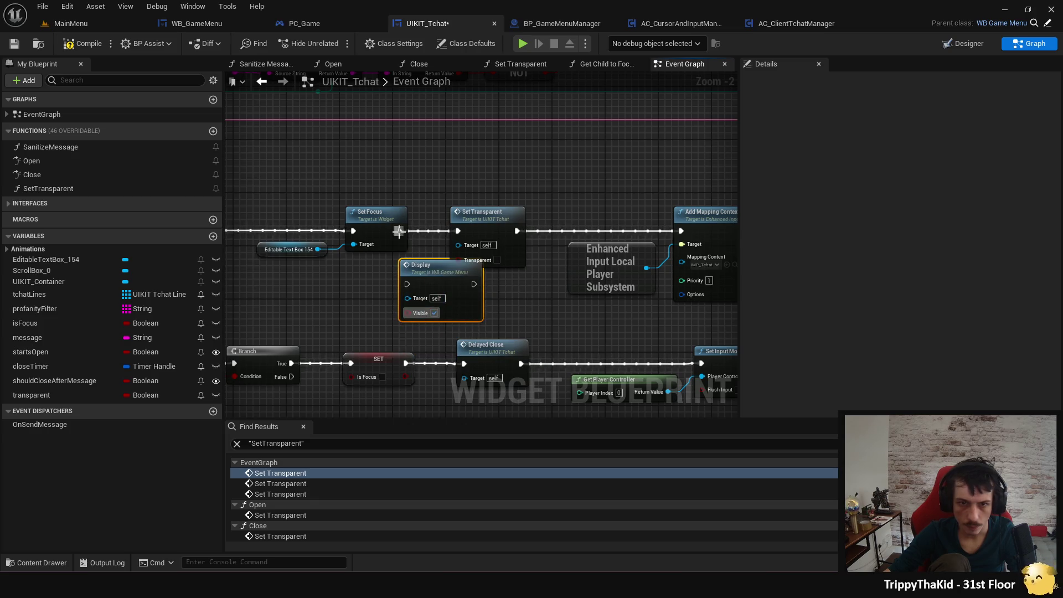
# Route Set Focus into Display and Display into Add Mapping Context, keeping Set Transparent.
pyautogui.moveTo(399, 231); pyautogui.dragTo(407, 284)
pyautogui.moveTo(474, 284); pyautogui.dragTo(683, 237)
pyautogui.moveTo(508, 221); pyautogui.dragTo(507, 181)
pyautogui.press('Delete')
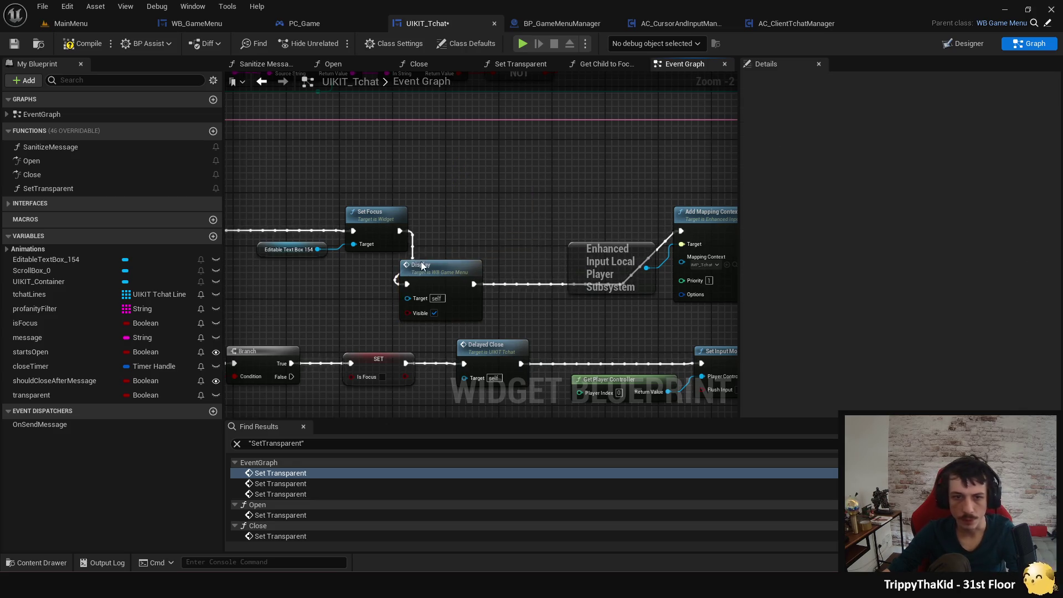
pyautogui.moveTo(421, 265); pyautogui.dragTo(470, 209)
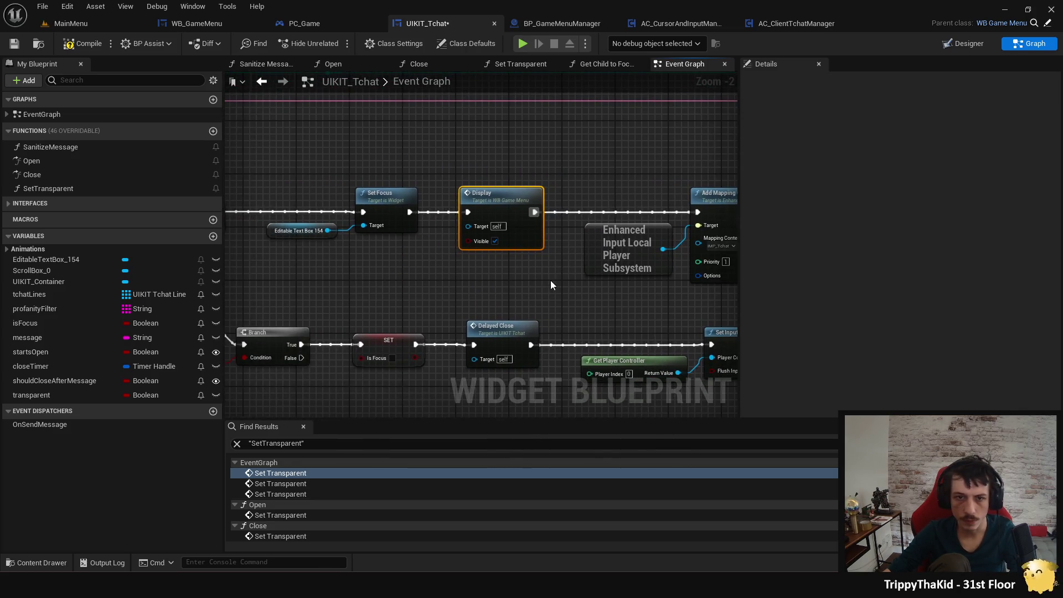
pyautogui.hotkey('ctrl', 'z')
pyautogui.hotkey('ctrl', 'z')
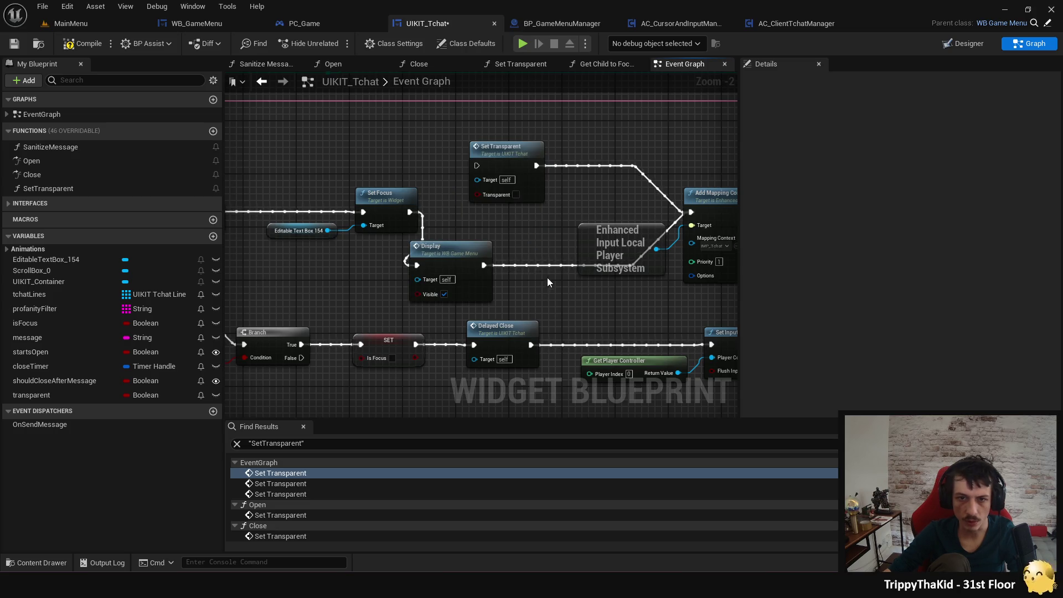
pyautogui.click(490, 247)
pyautogui.press('f')
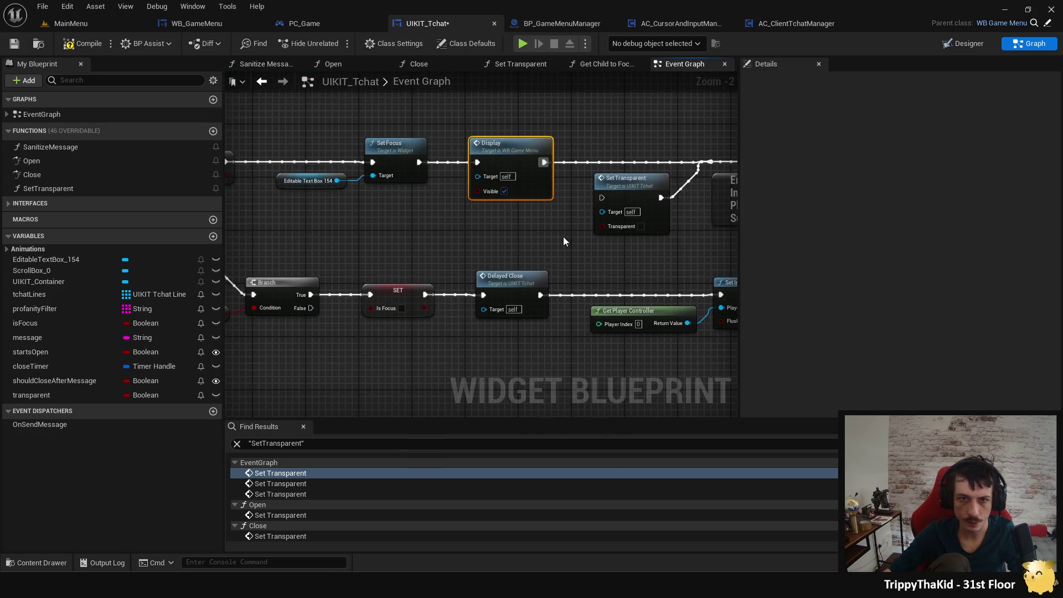
# Paste a Display call after the close-timer SET node and wire it in.
pyautogui.moveTo(410, 325)
pyautogui.mouseDown()
pyautogui.moveTo(387, 249)
pyautogui.moveTo(433, 186)
pyautogui.moveTo(549, 329)
pyautogui.moveTo(659, 325)
pyautogui.moveTo(588, 343)
pyautogui.mouseUp()
pyautogui.scroll(-1, 549, 329)
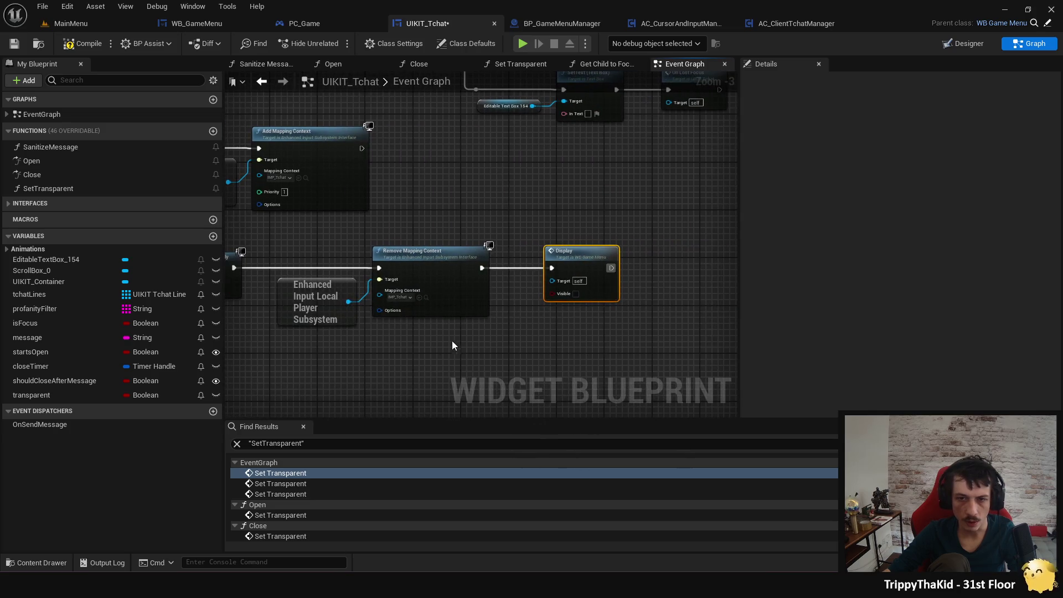
pyautogui.scroll(-4, 507, 328)
pyautogui.moveTo(487, 381); pyautogui.dragTo(532, 266)
pyautogui.scroll(3, 498, 228)
pyautogui.hotkey('ctrl', 'v')
pyautogui.moveTo(436, 237)
pyautogui.mouseDown()
pyautogui.moveTo(499, 251)
pyautogui.moveTo(471, 244)
pyautogui.mouseUp()
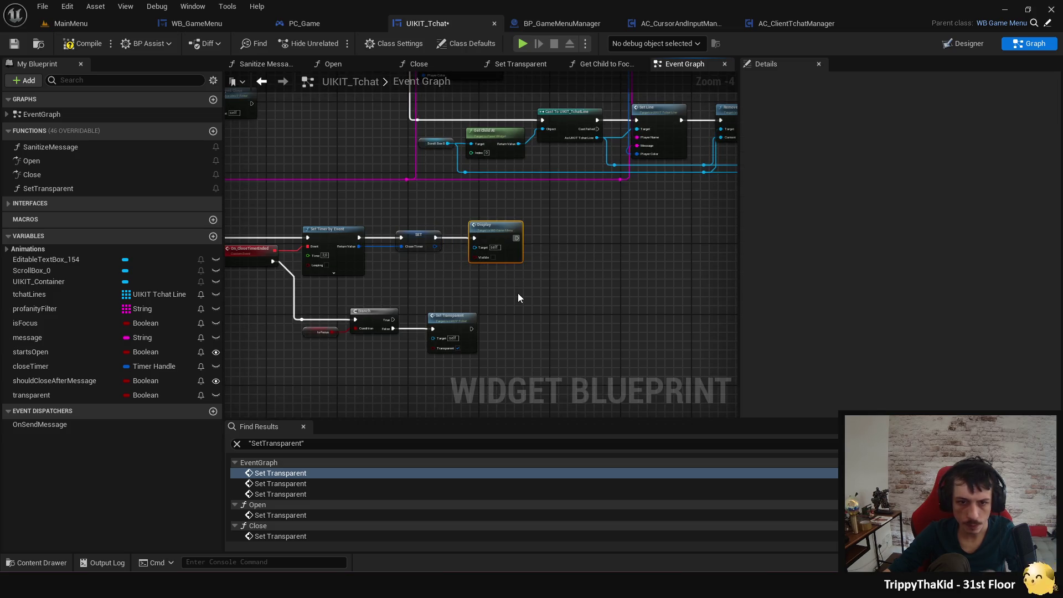
pyautogui.moveTo(534, 307); pyautogui.dragTo(595, 266)
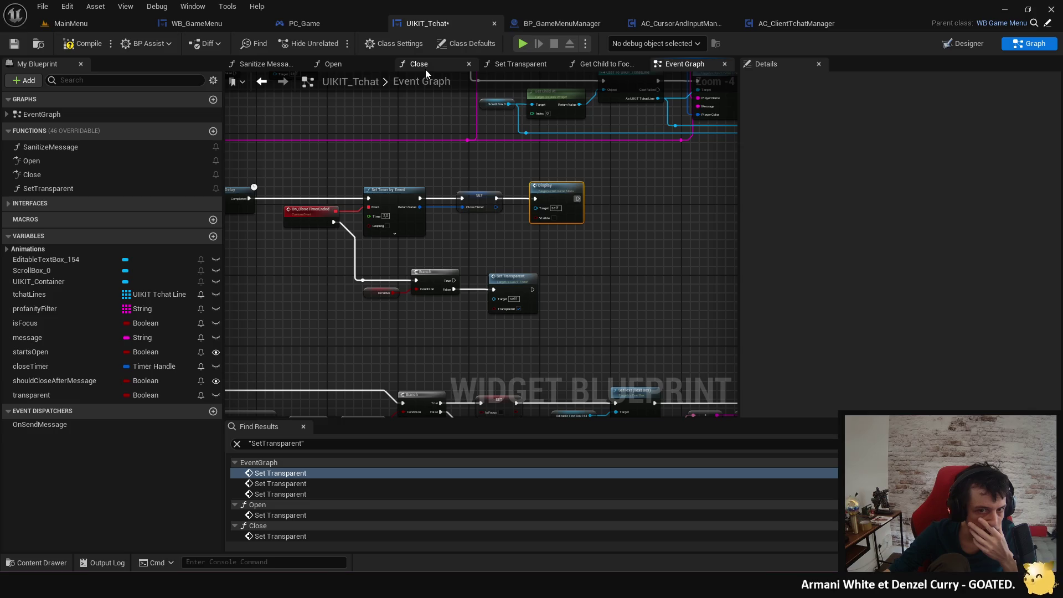
pyautogui.click(425, 68)
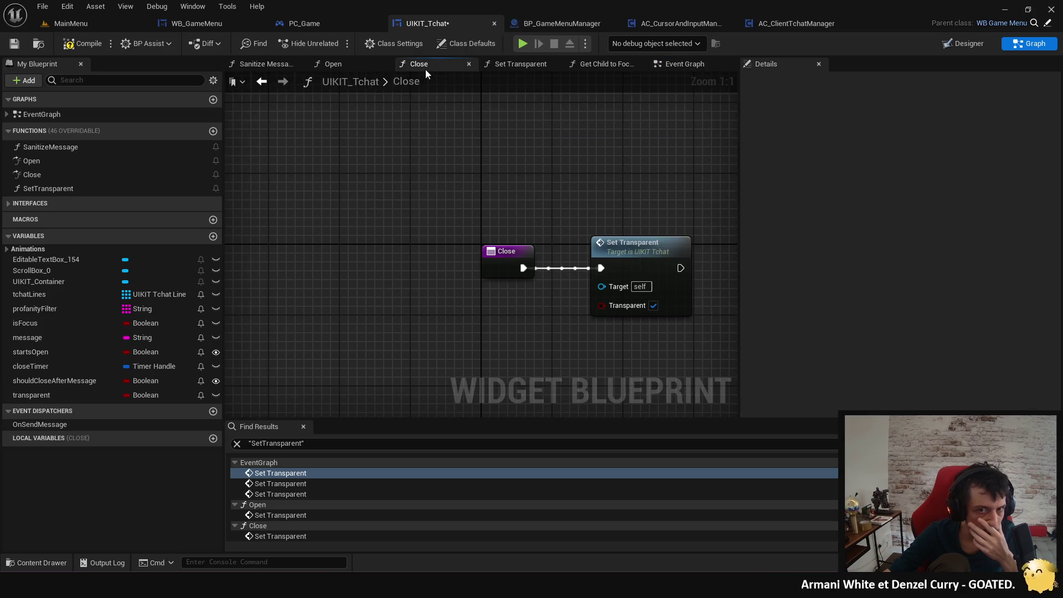
# In Close, delete Set Transparent, call Delayed Close after the entry, and compile.
pyautogui.scroll(3, 368, 208)
pyautogui.press('Delete')
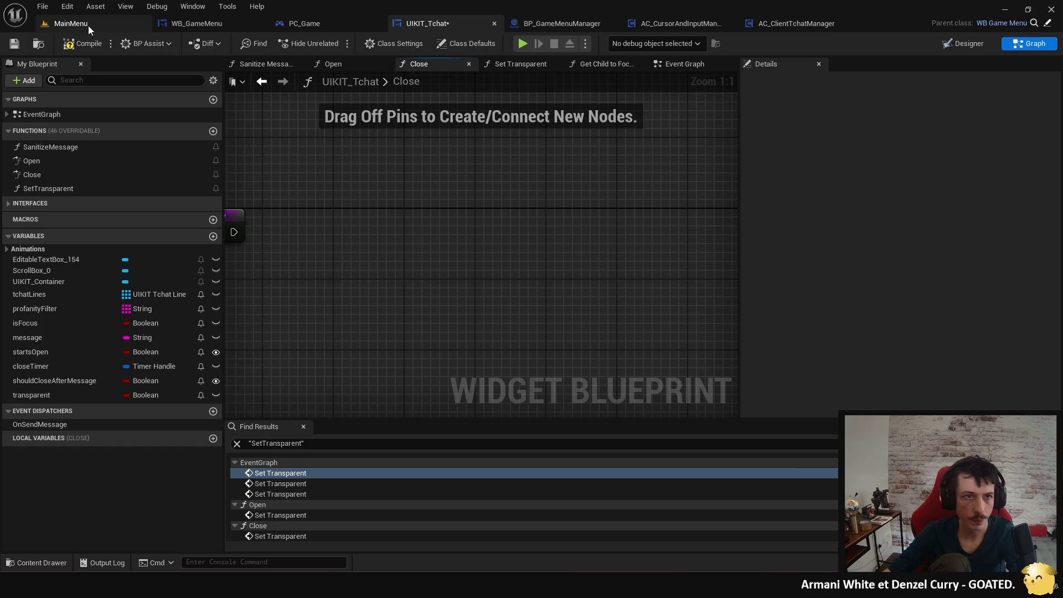
pyautogui.click(88, 43)
pyautogui.moveTo(317, 172); pyautogui.dragTo(395, 192)
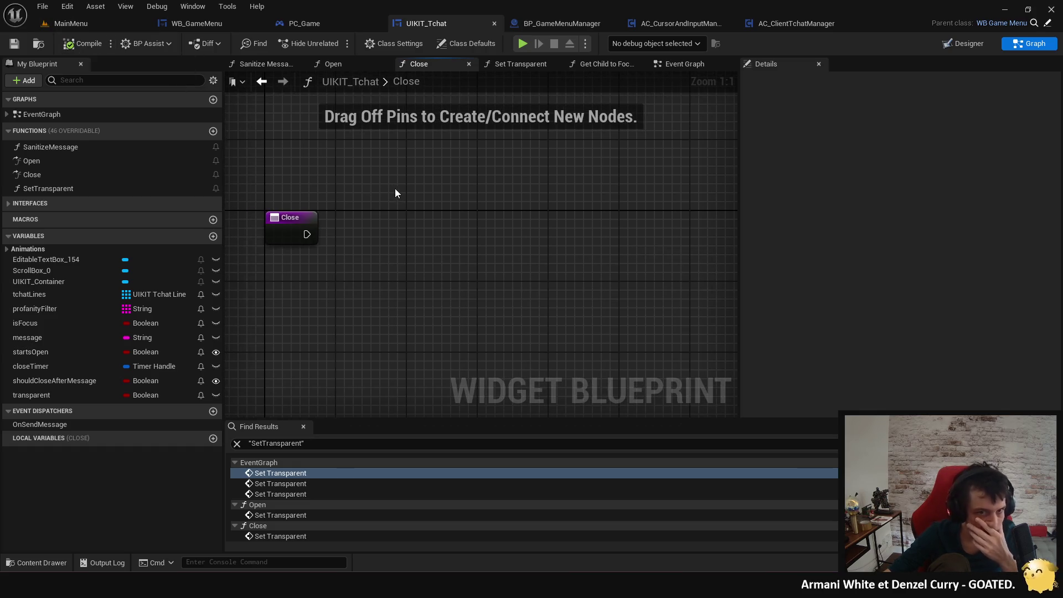
pyautogui.moveTo(307, 235)
pyautogui.mouseDown()
pyautogui.moveTo(459, 251)
pyautogui.moveTo(388, 241)
pyautogui.mouseUp()
pyautogui.write('delayed')
pyautogui.press('Return')
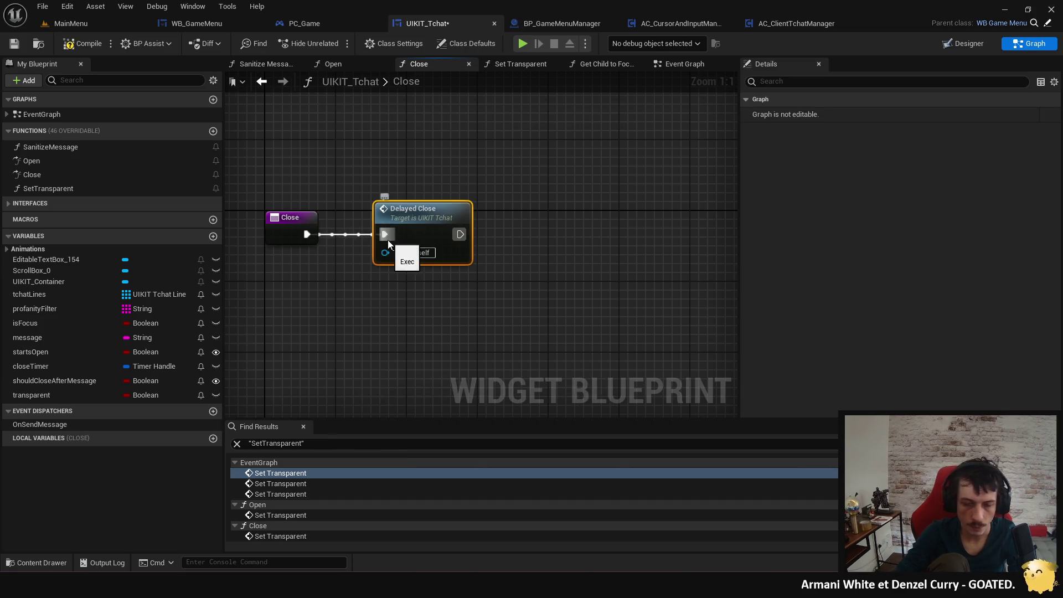
pyautogui.click(97, 48)
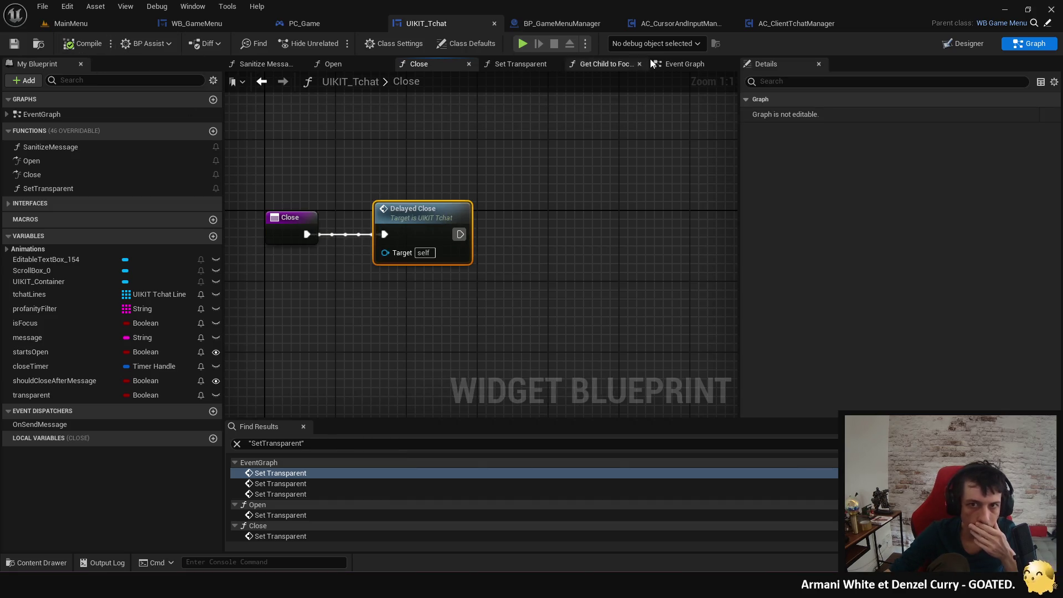
# Review the Branch, Delayed Close, Set Focus and close-timer rows in the Event Graph.
pyautogui.click(683, 64)
pyautogui.scroll(-3, 467, 198)
pyautogui.scroll(3, 325, 229)
pyautogui.moveTo(325, 229); pyautogui.dragTo(349, 187)
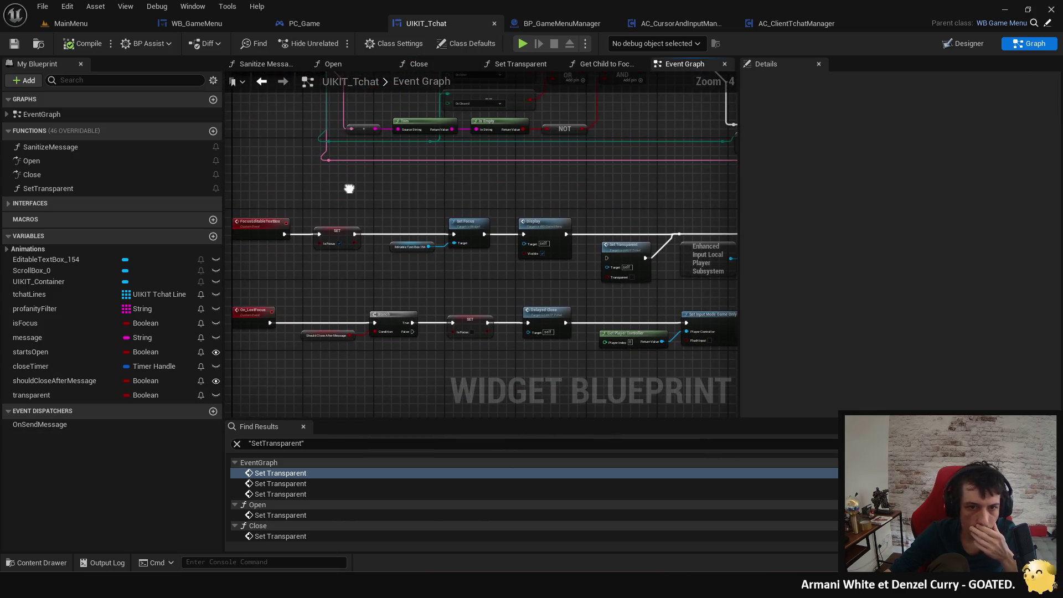
pyautogui.moveTo(373, 282)
pyautogui.mouseDown()
pyautogui.moveTo(399, 254)
pyautogui.moveTo(444, 232)
pyautogui.moveTo(463, 168)
pyautogui.moveTo(479, 165)
pyautogui.mouseUp()
pyautogui.moveTo(492, 264)
pyautogui.mouseDown()
pyautogui.moveTo(309, 413)
pyautogui.moveTo(466, 356)
pyautogui.moveTo(495, 320)
pyautogui.mouseUp()
pyautogui.moveTo(500, 157)
pyautogui.mouseDown()
pyautogui.moveTo(523, 218)
pyautogui.moveTo(484, 211)
pyautogui.moveTo(489, 272)
pyautogui.moveTo(471, 324)
pyautogui.moveTo(392, 291)
pyautogui.mouseUp()
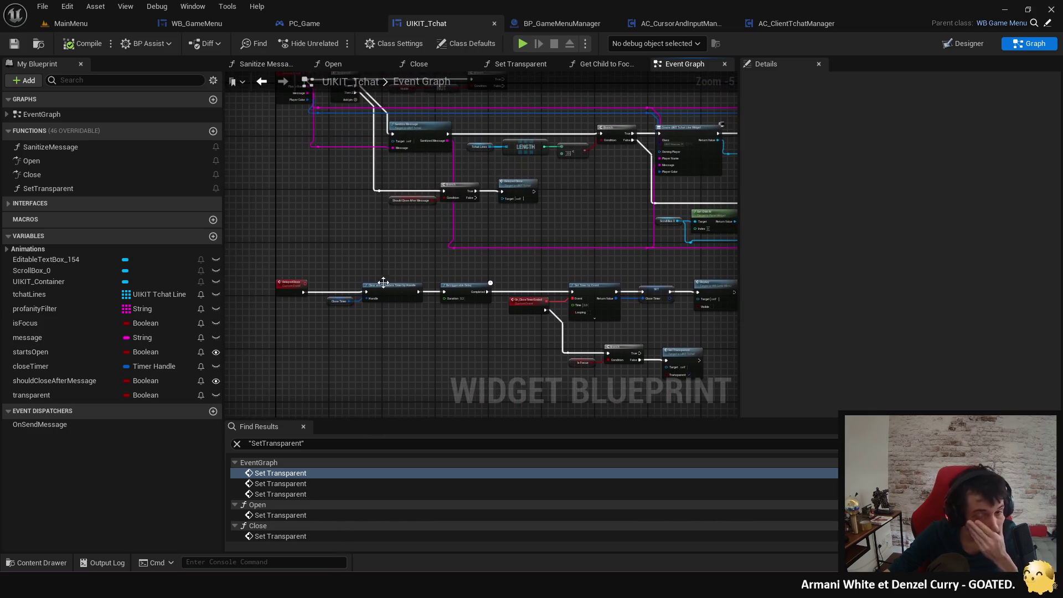
# Add Focus Editable Text Box after Set Transparent in Open, compile, and start a play test.
pyautogui.click(352, 65)
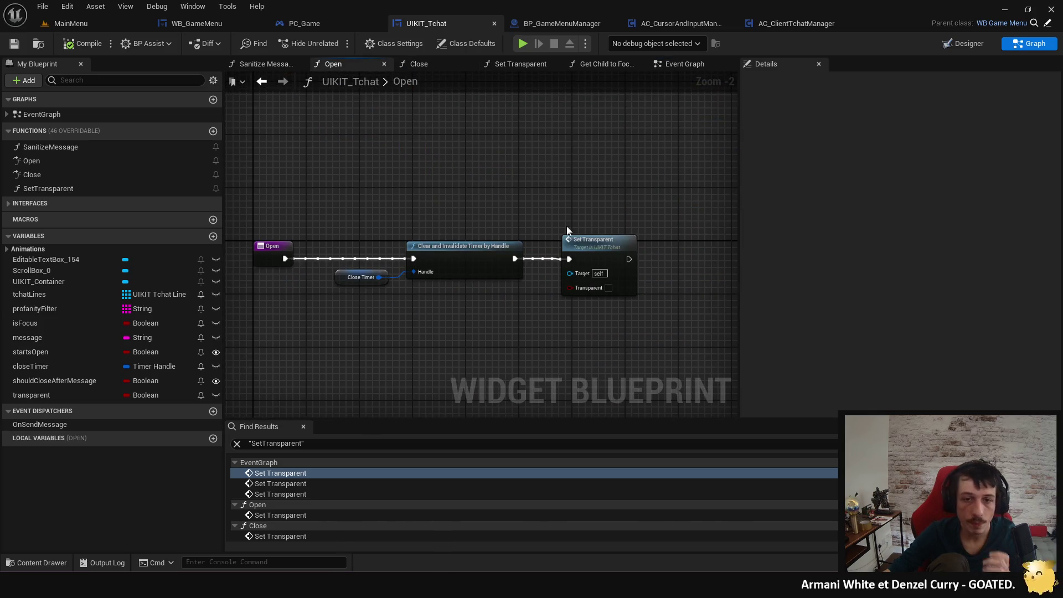
pyautogui.rightClick(687, 258)
pyautogui.write('focused')
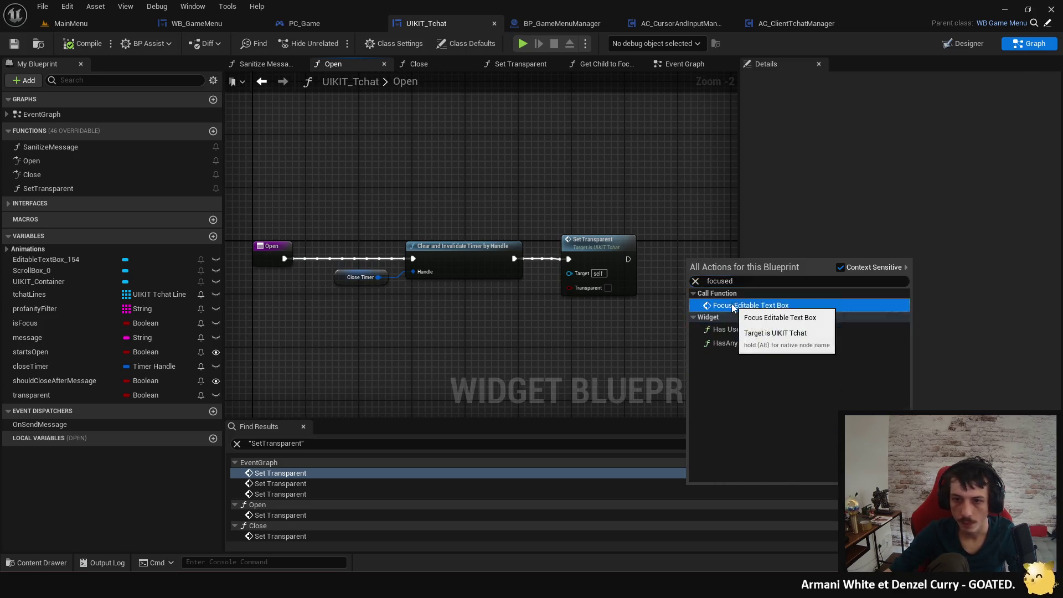
pyautogui.click(742, 305)
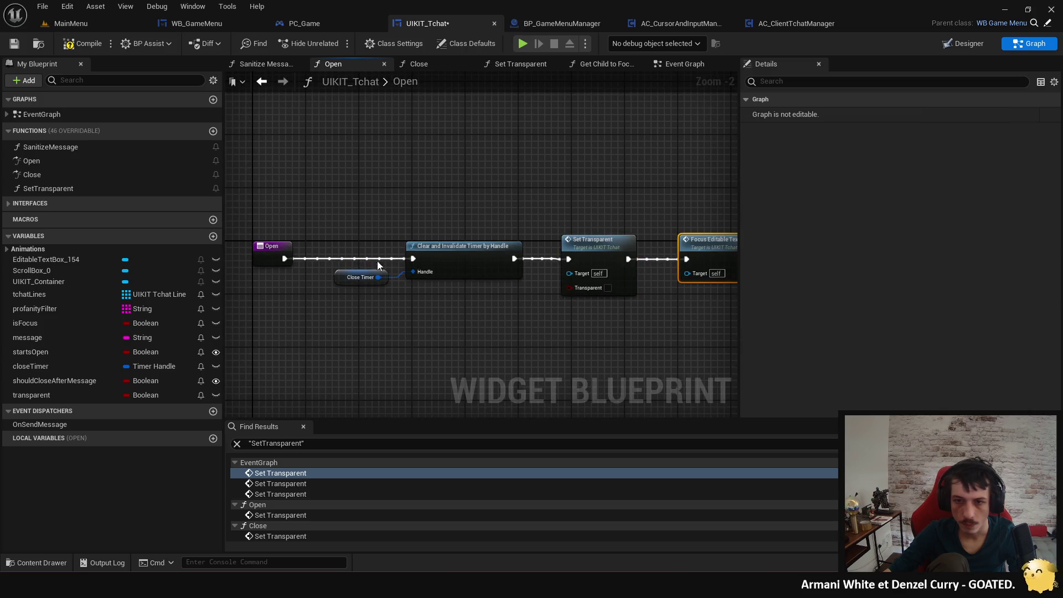
pyautogui.click(92, 46)
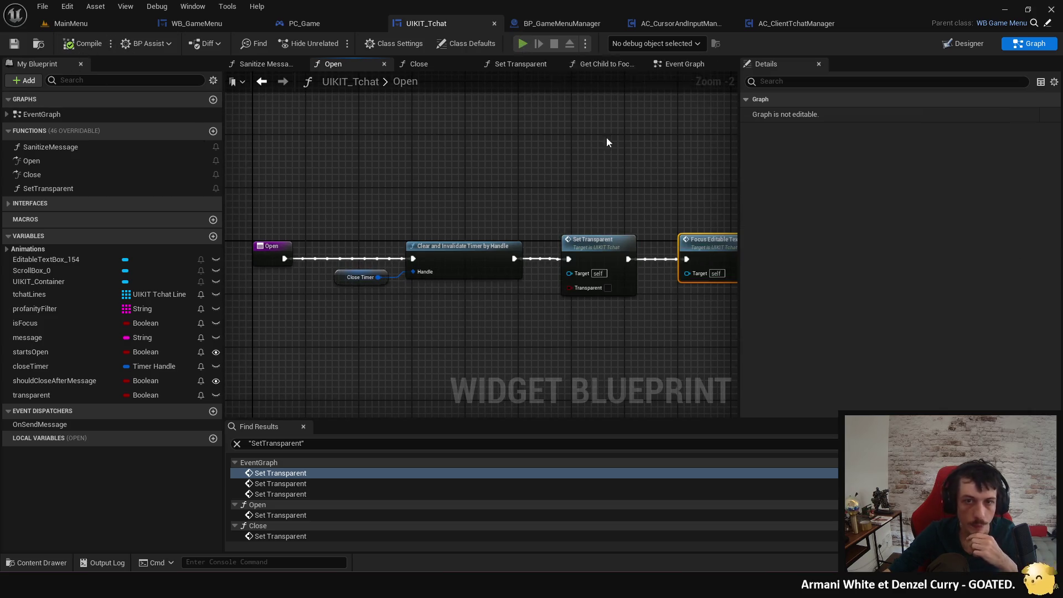
pyautogui.click(522, 45)
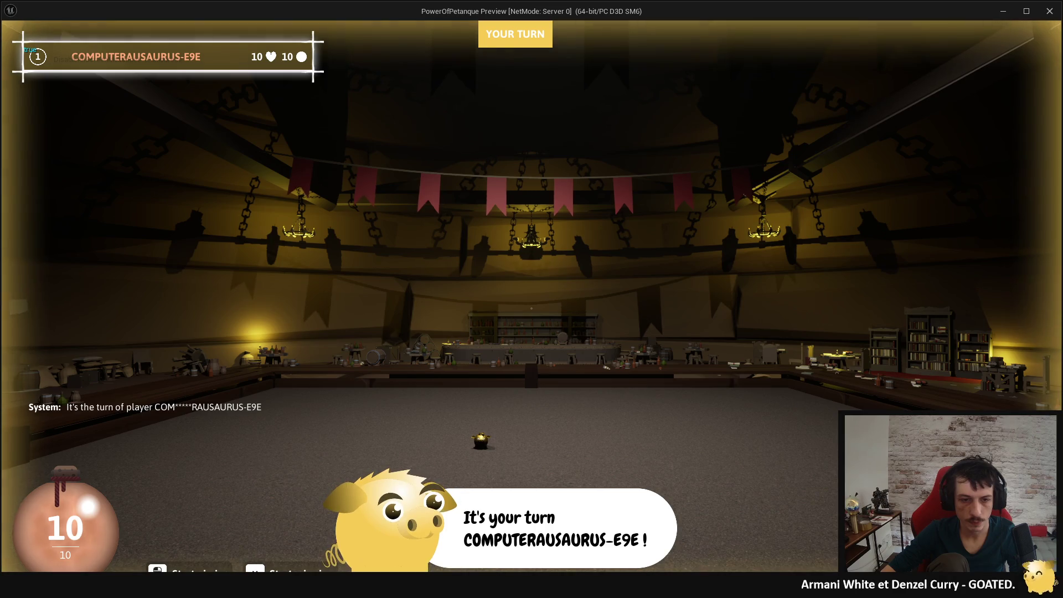
# Send the test chat message 'dsjfsdjhfsdjh', reopen chat, and toggle the pause menu.
pyautogui.press('Return')
pyautogui.write('dsjfsdj')
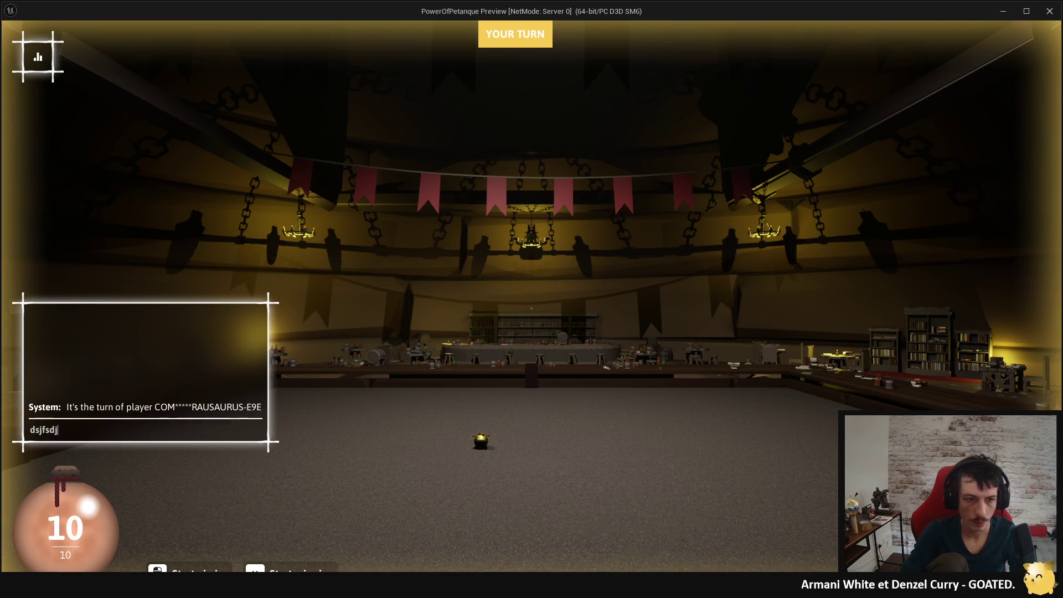
pyautogui.write('hfsdjhfsd')
pyautogui.press('Return')
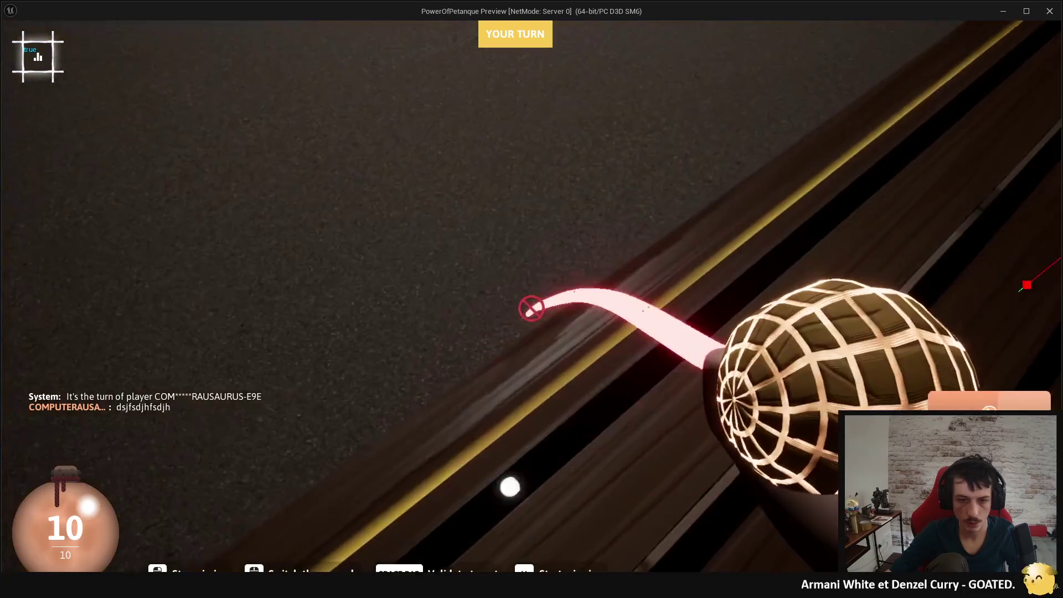
pyautogui.press('Return')
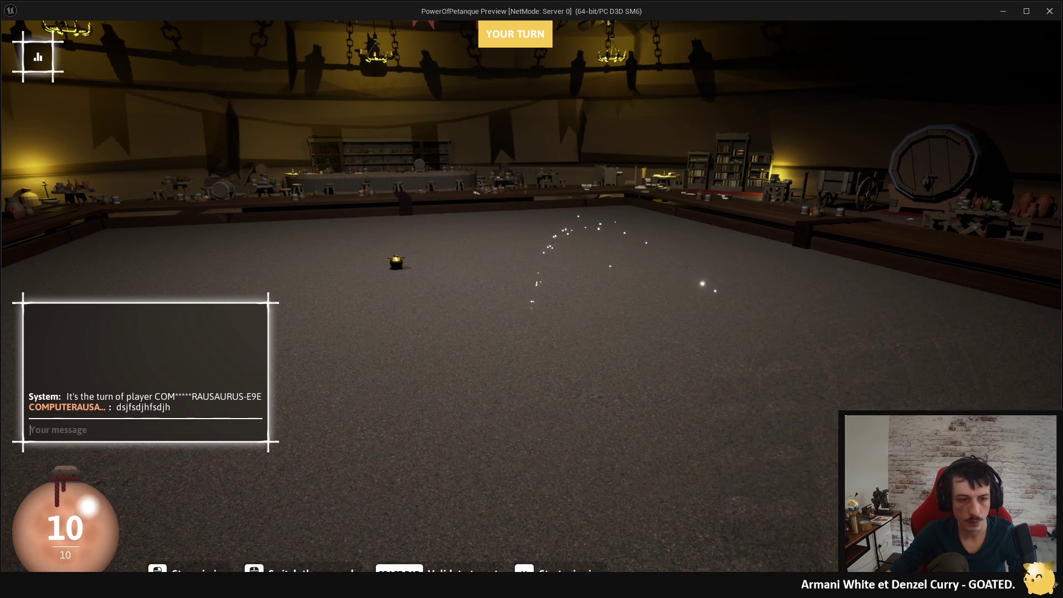
pyautogui.write('z')
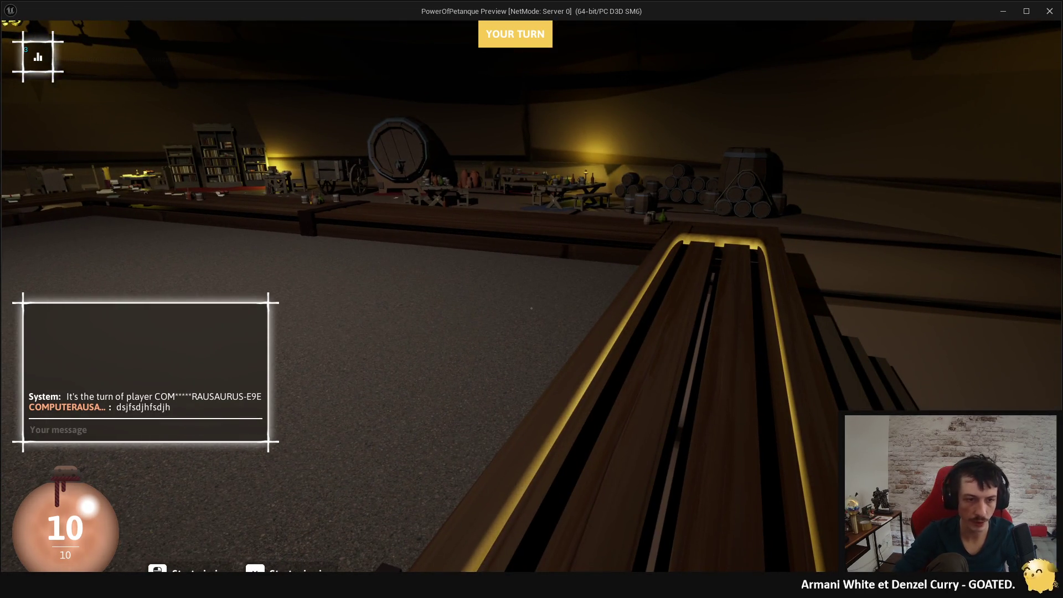
pyautogui.press('Escape')
pyautogui.press('Escape')
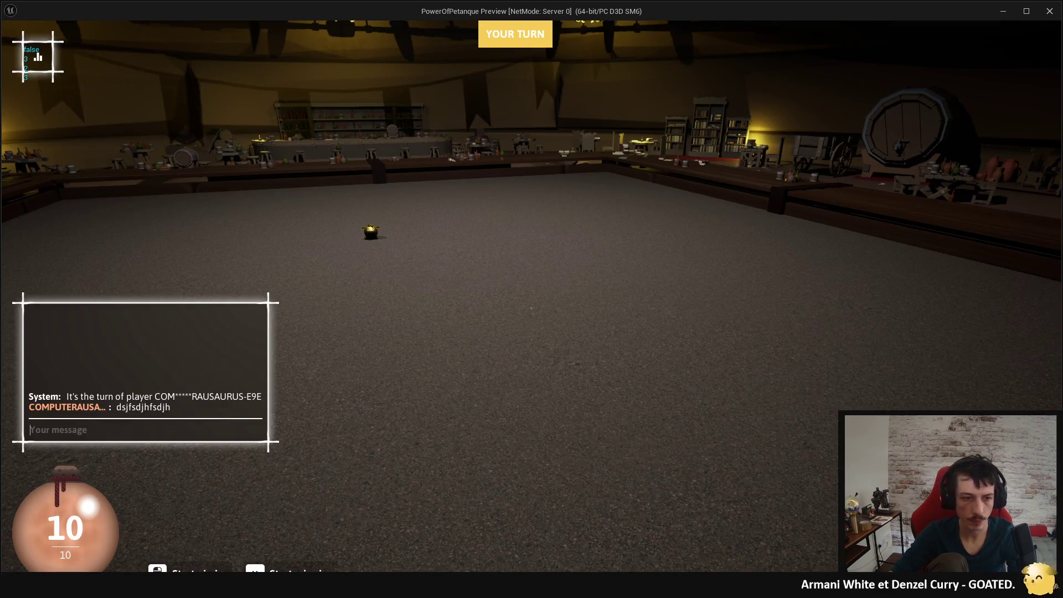
pyautogui.press('Escape')
pyautogui.press('Escape')
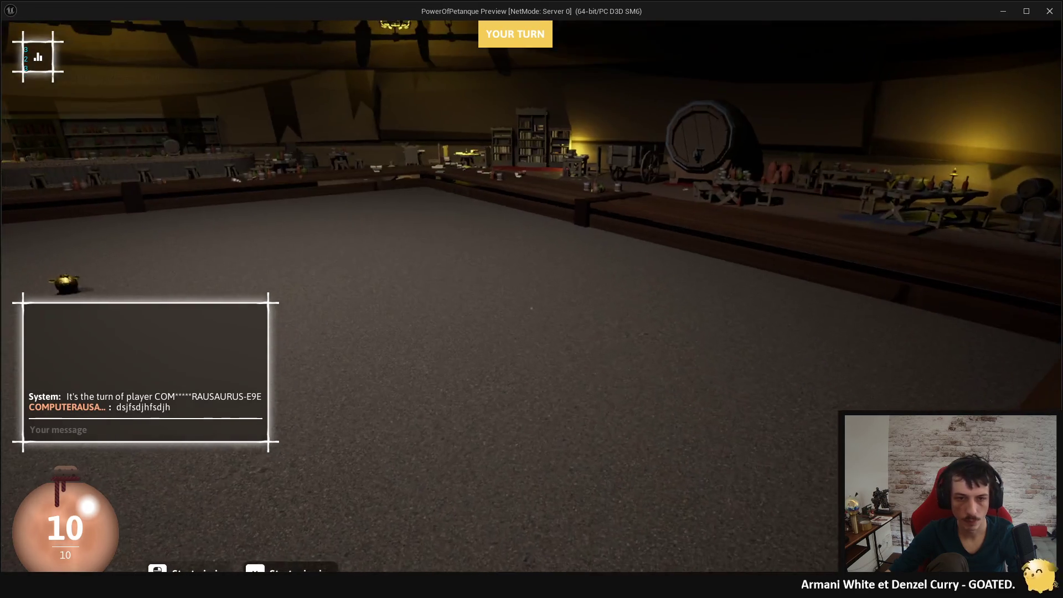
# Open and close the chat box repeatedly with Enter and Escape, resuming from the pause menu.
pyautogui.press('Return')
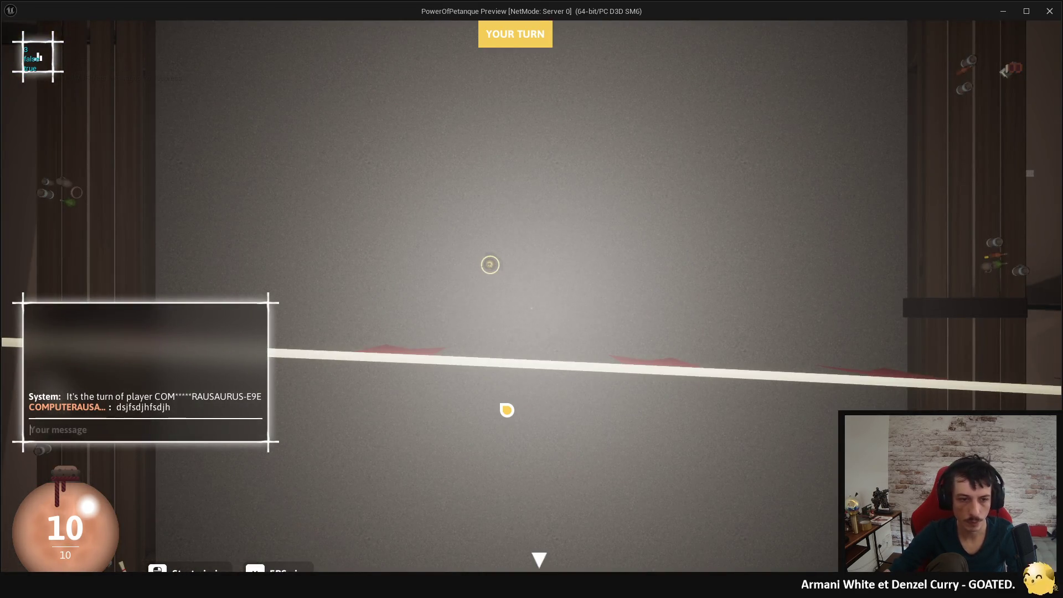
pyautogui.press('Return')
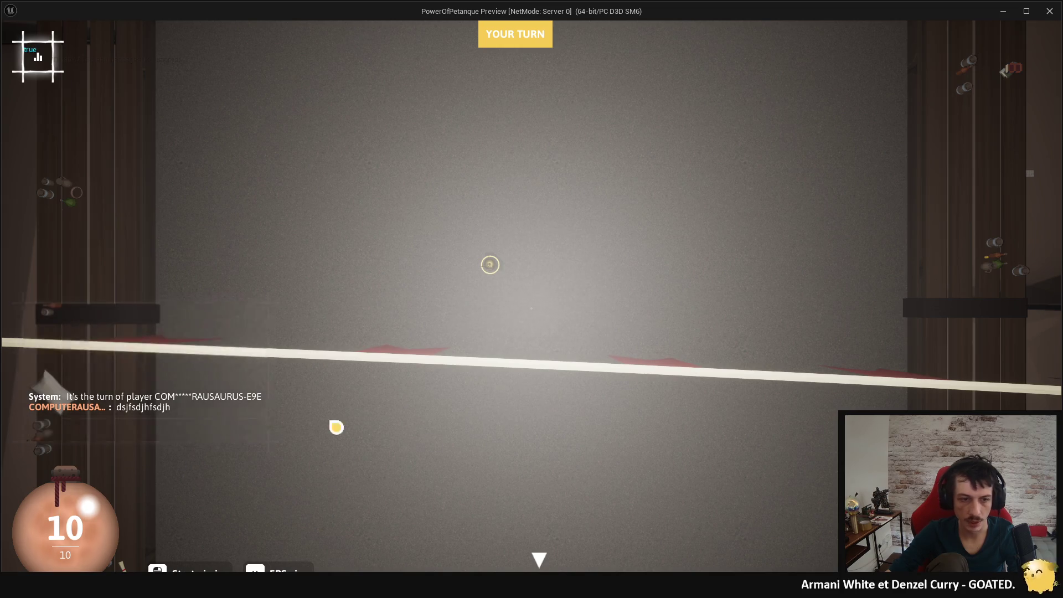
pyautogui.press('Escape')
pyautogui.press('Escape')
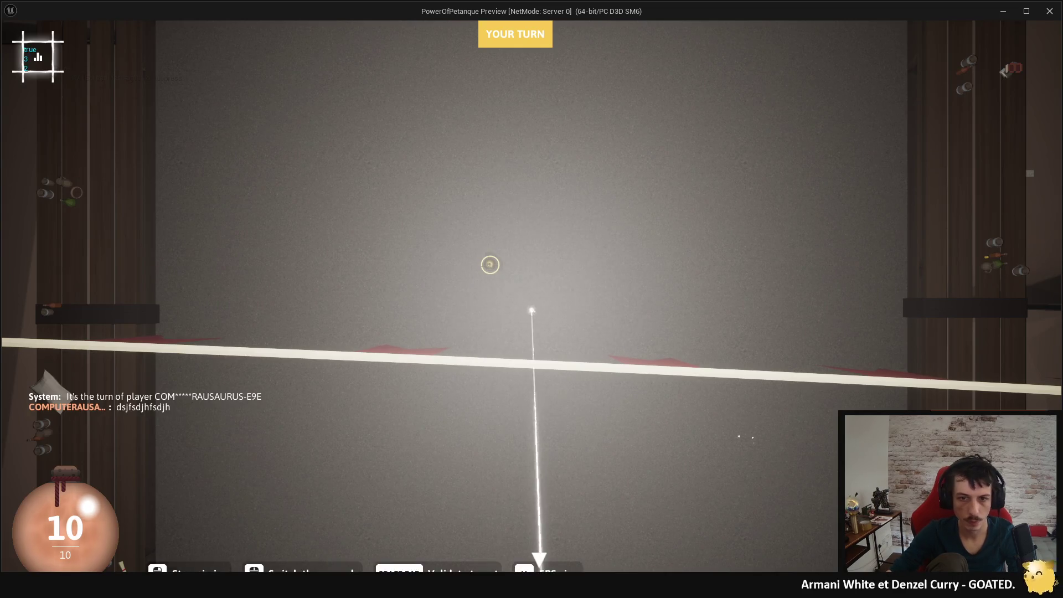
pyautogui.press('Return')
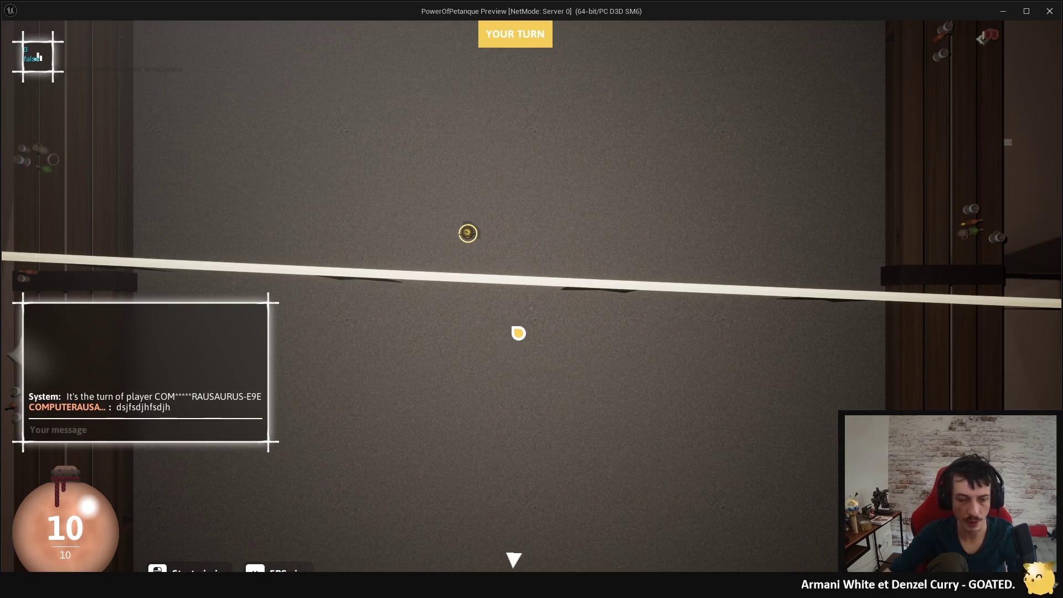
pyautogui.press('Escape')
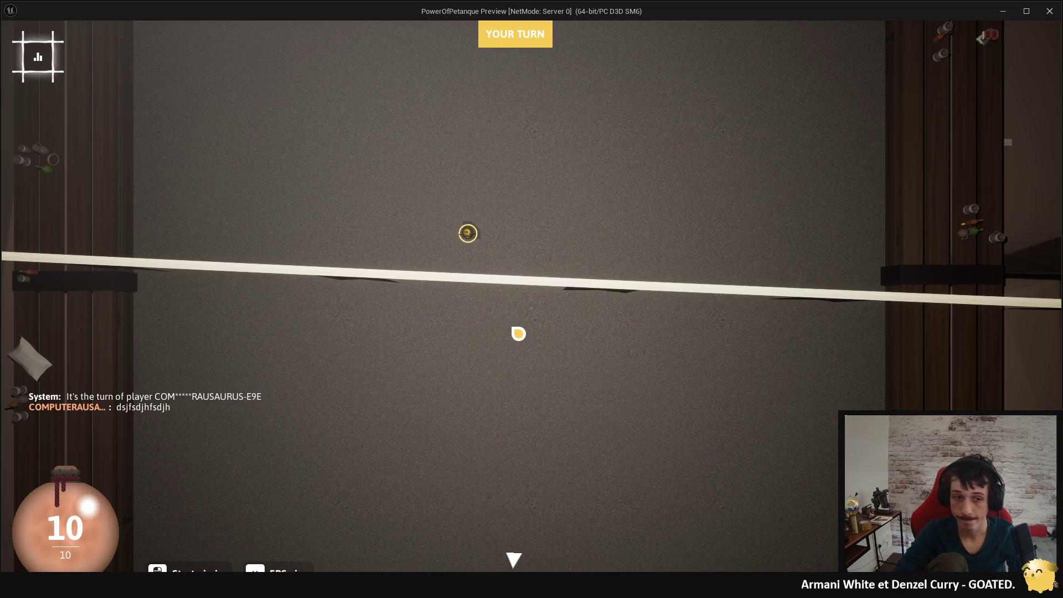
pyautogui.press('Escape')
pyautogui.click(518, 332)
pyautogui.press('Return')
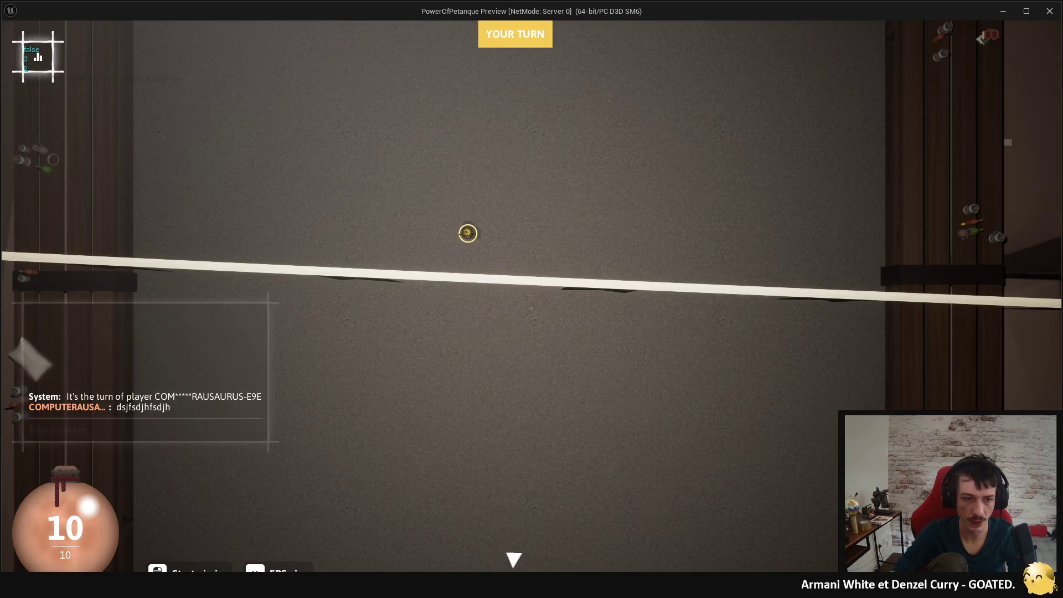
pyautogui.press('Escape')
pyautogui.press('Escape')
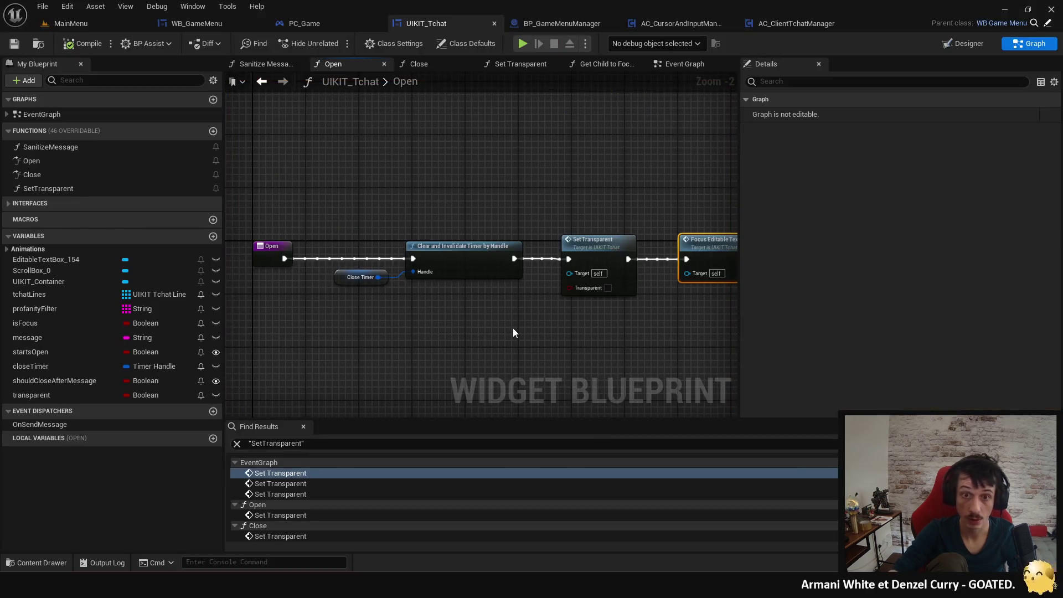
# Review the Set Transparent calls, including a project-wide SetTransparent search.
pyautogui.press('Down')
pyautogui.press('Down')
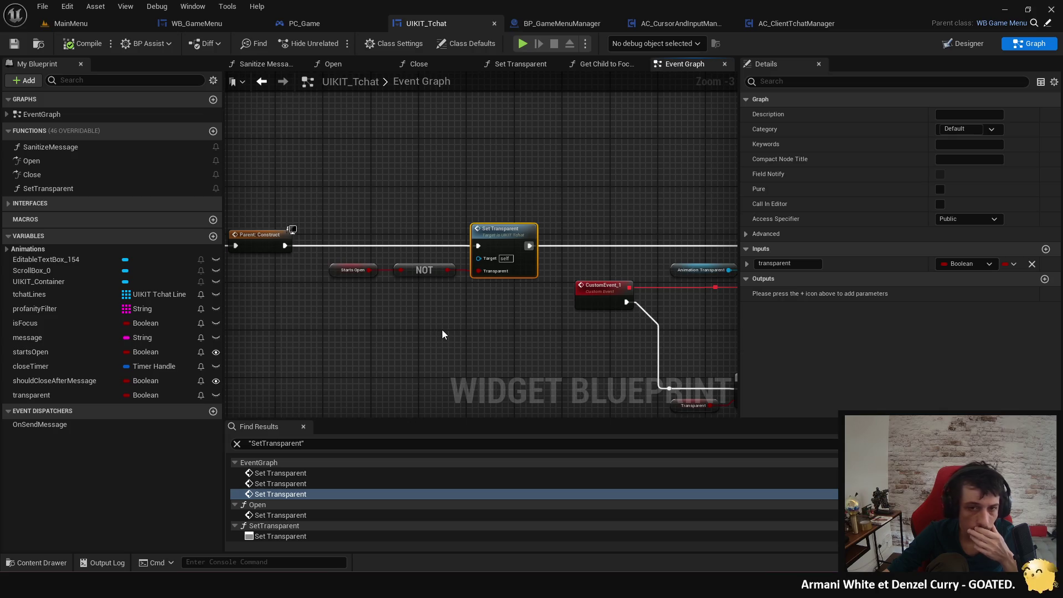
pyautogui.rightClick(389, 229)
pyautogui.click(370, 200)
pyautogui.scroll(-2, 295, 511)
pyautogui.hotkey('ctrl', 'shift', 'f')
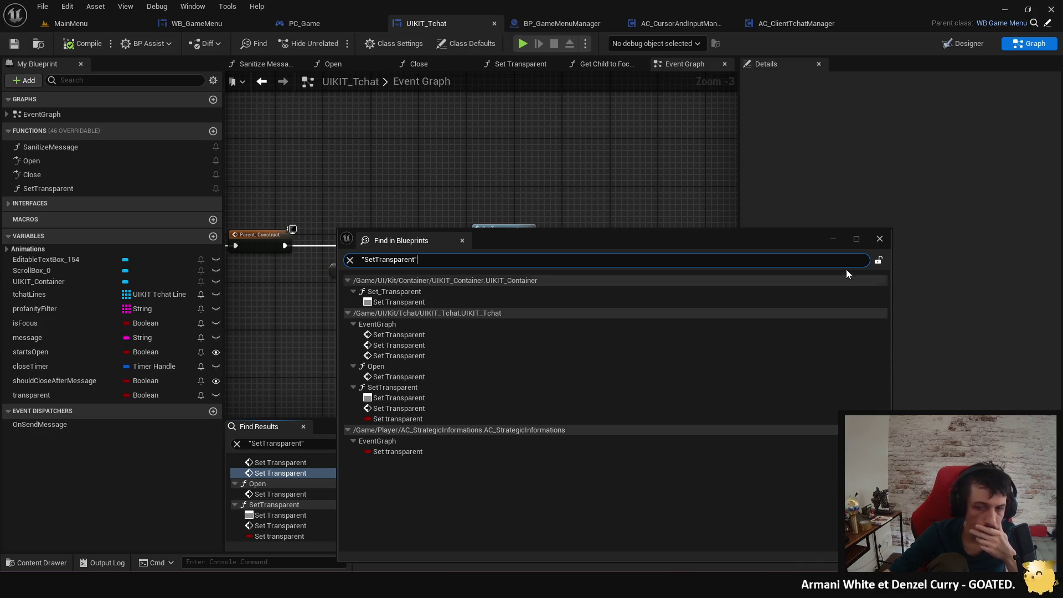
pyautogui.click(880, 239)
# Connect Parent Construct directly to Bind to Animation Event, bypassing Set Transparent, and start a play test.
pyautogui.moveTo(488, 343); pyautogui.dragTo(497, 272)
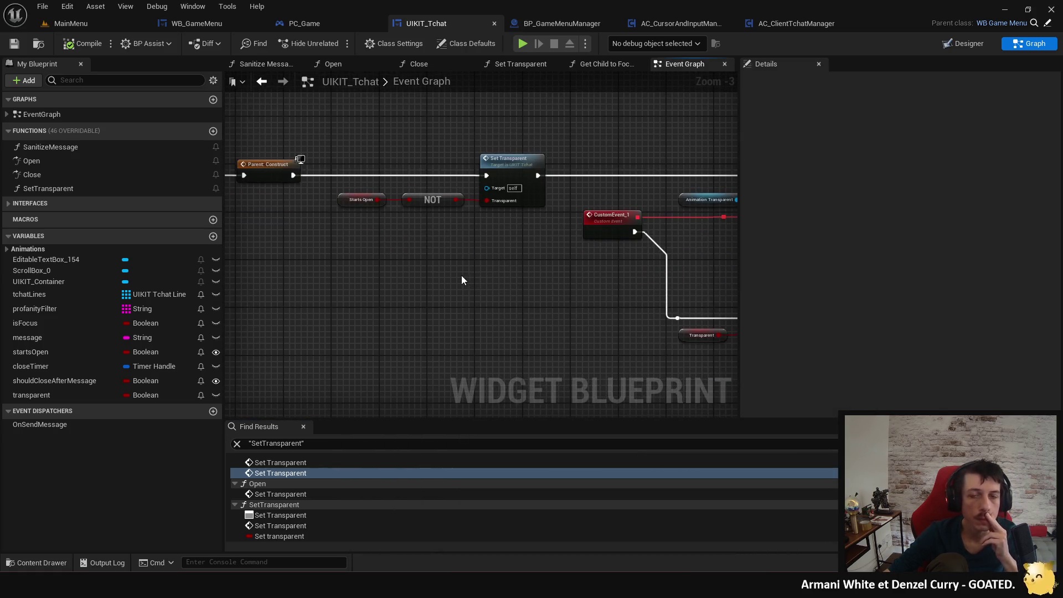
pyautogui.scroll(-3, 452, 276)
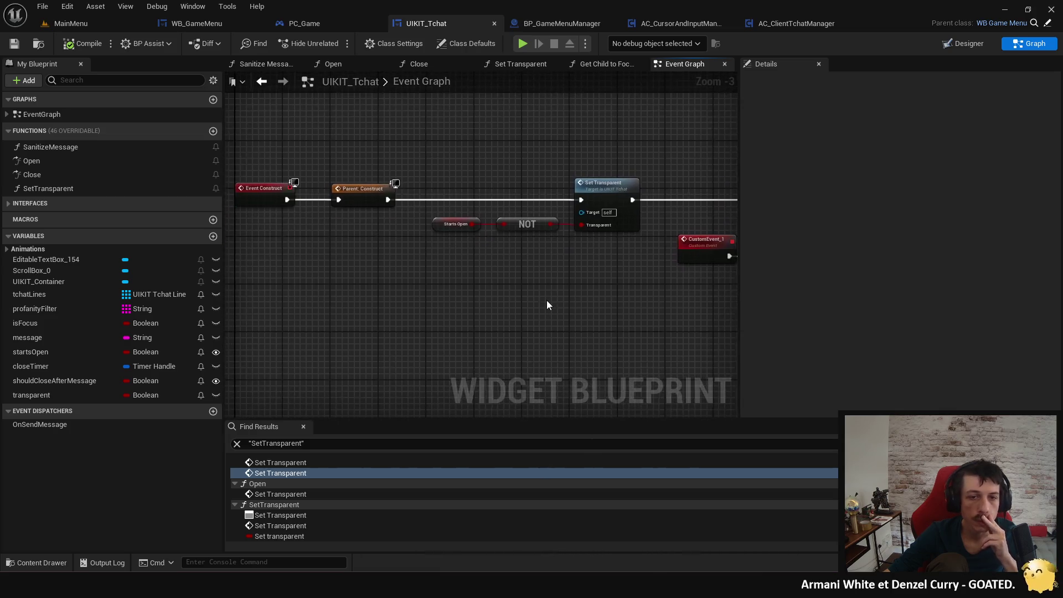
pyautogui.scroll(3, 327, 236)
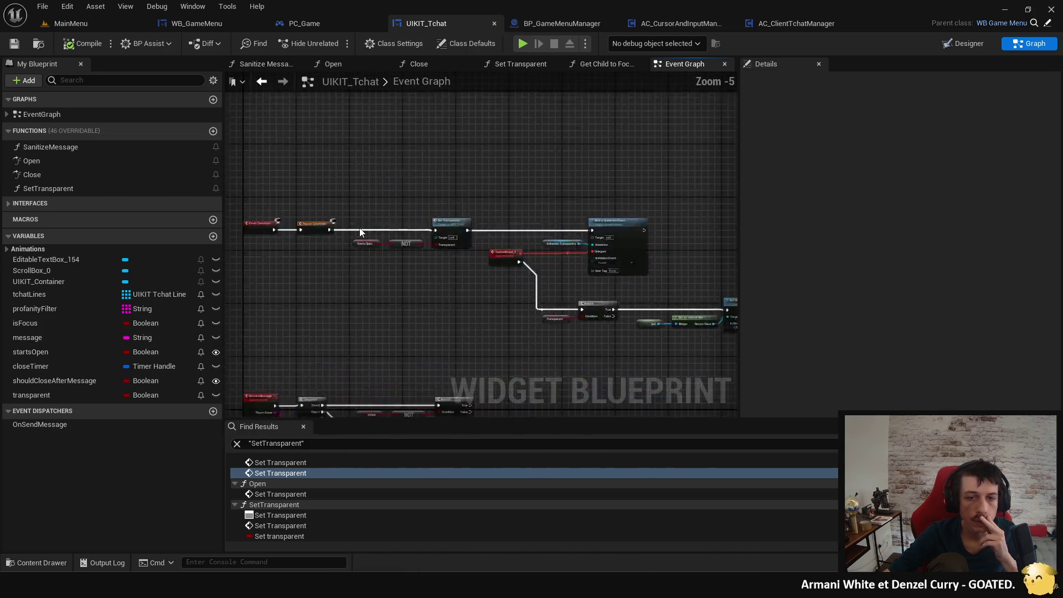
pyautogui.moveTo(306, 234)
pyautogui.mouseDown()
pyautogui.moveTo(746, 240)
pyautogui.moveTo(603, 233)
pyautogui.mouseUp()
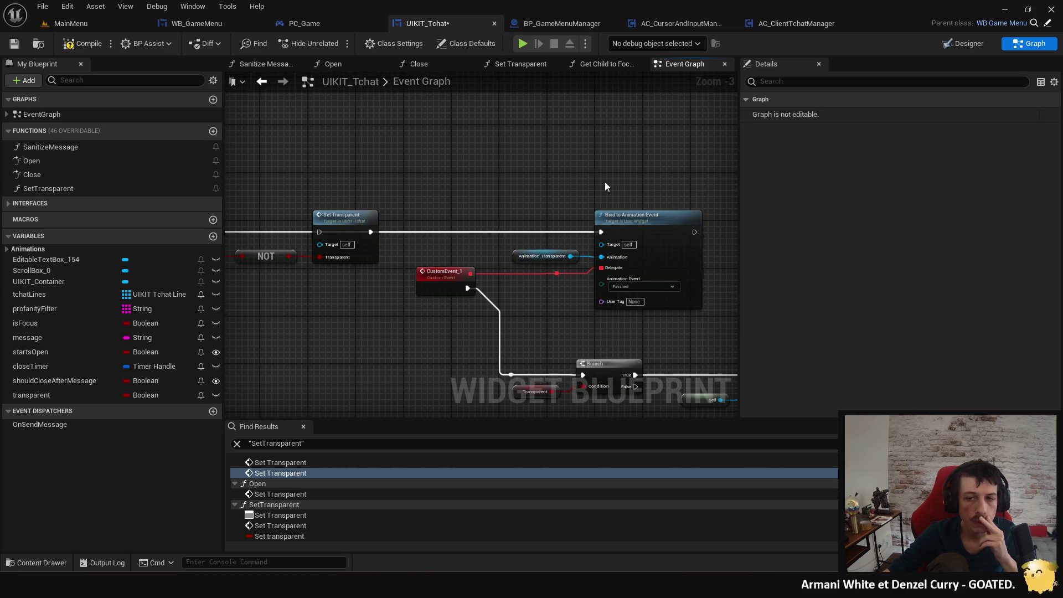
pyautogui.click(524, 42)
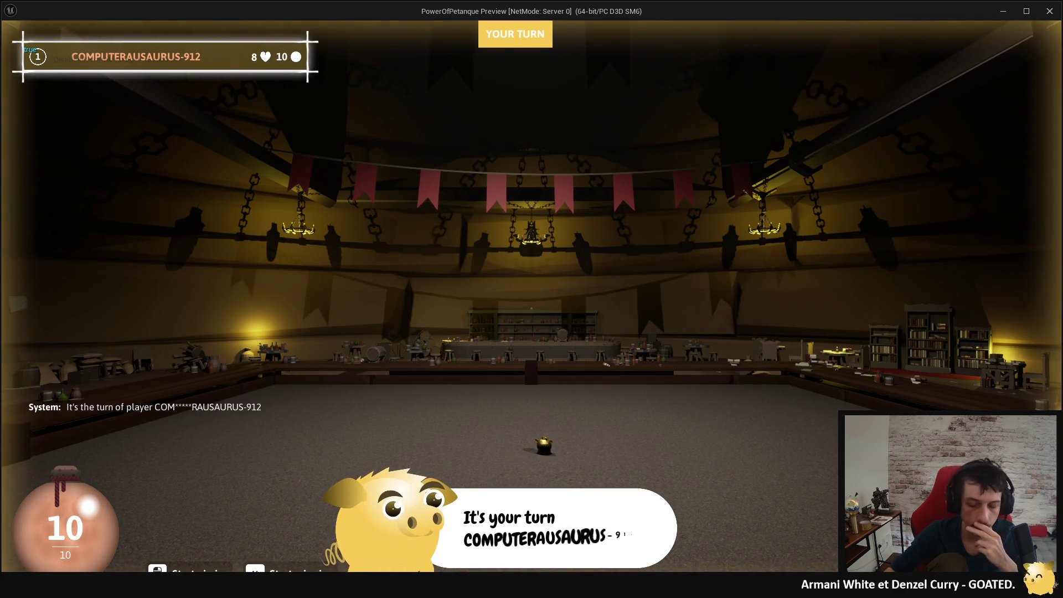
# Open the chat in-game, stop the preview, and switch to the AC_CursorAndInputManager blueprint.
pyautogui.press('Return')
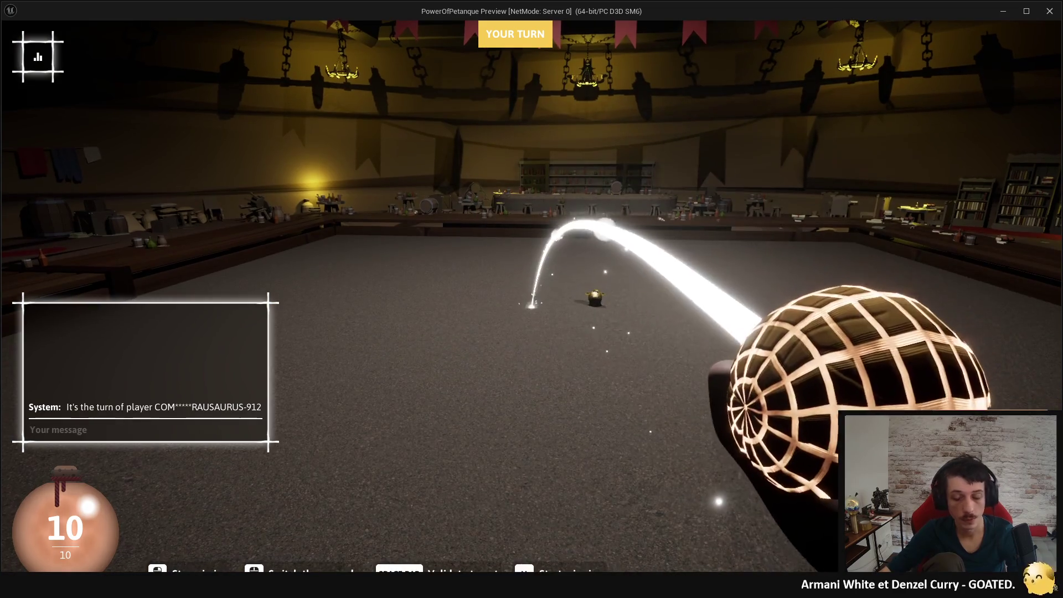
pyautogui.press('Escape')
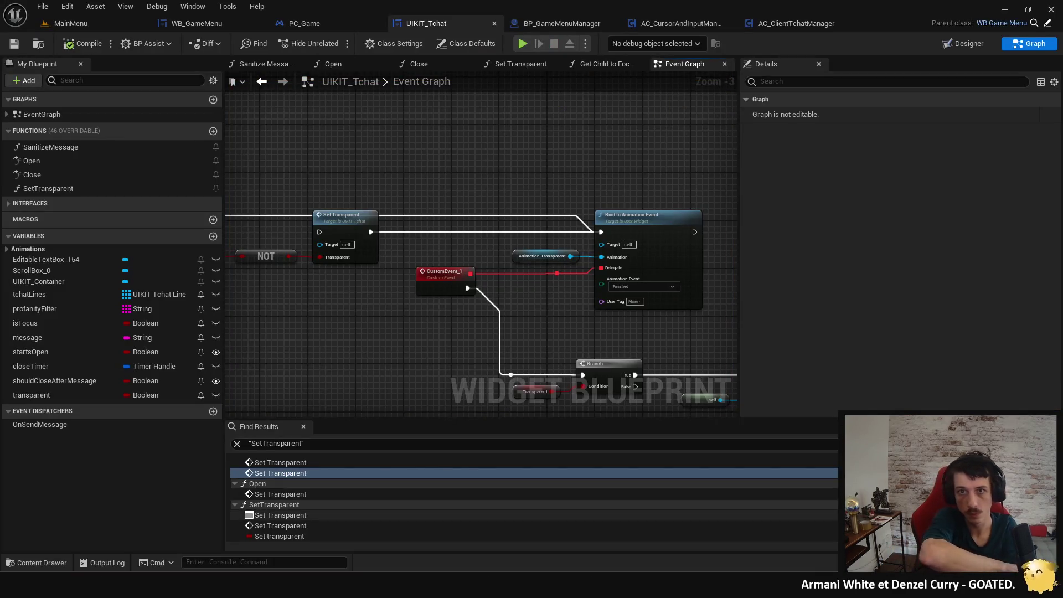
pyautogui.click(667, 22)
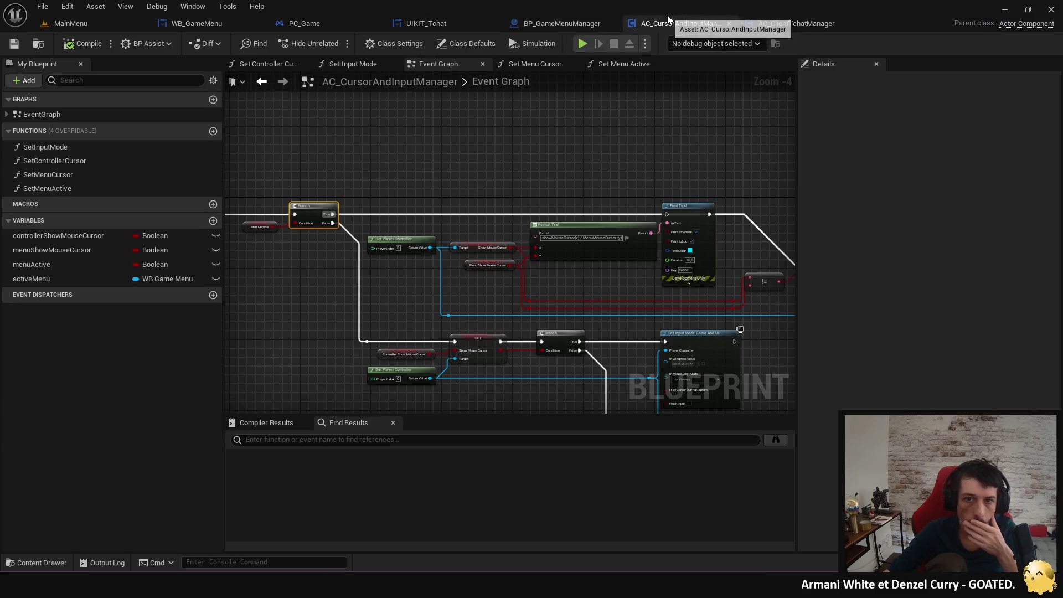
# Delete the Print Text debug nodes after the Branch in AC_CursorAndInputManager and tidy the layout.
pyautogui.moveTo(536, 184)
pyautogui.mouseDown()
pyautogui.moveTo(672, 176)
pyautogui.moveTo(328, 182)
pyautogui.moveTo(227, 171)
pyautogui.moveTo(375, 185)
pyautogui.mouseUp()
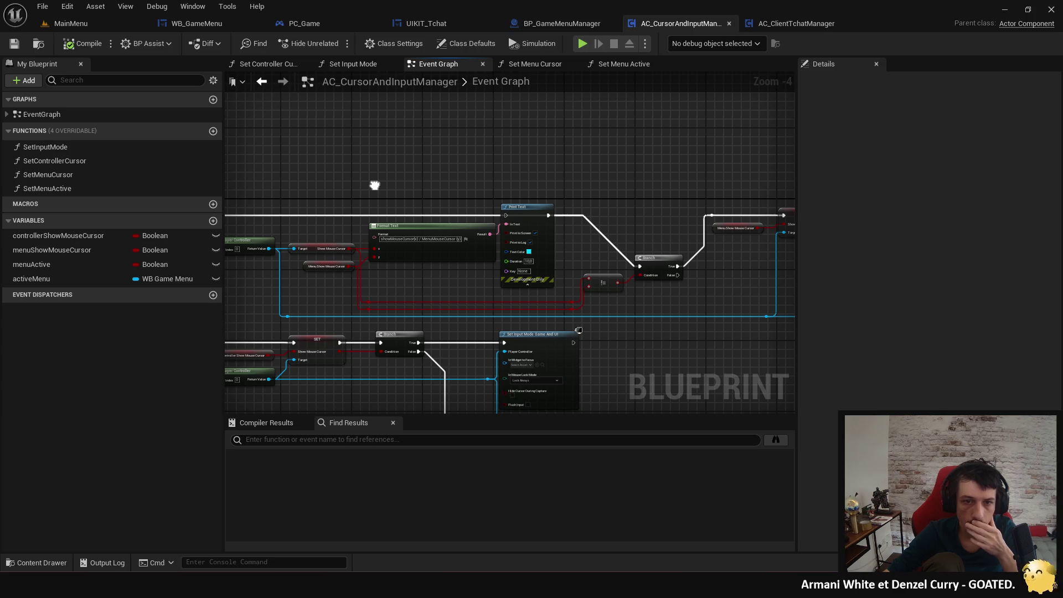
pyautogui.scroll(2, 444, 206)
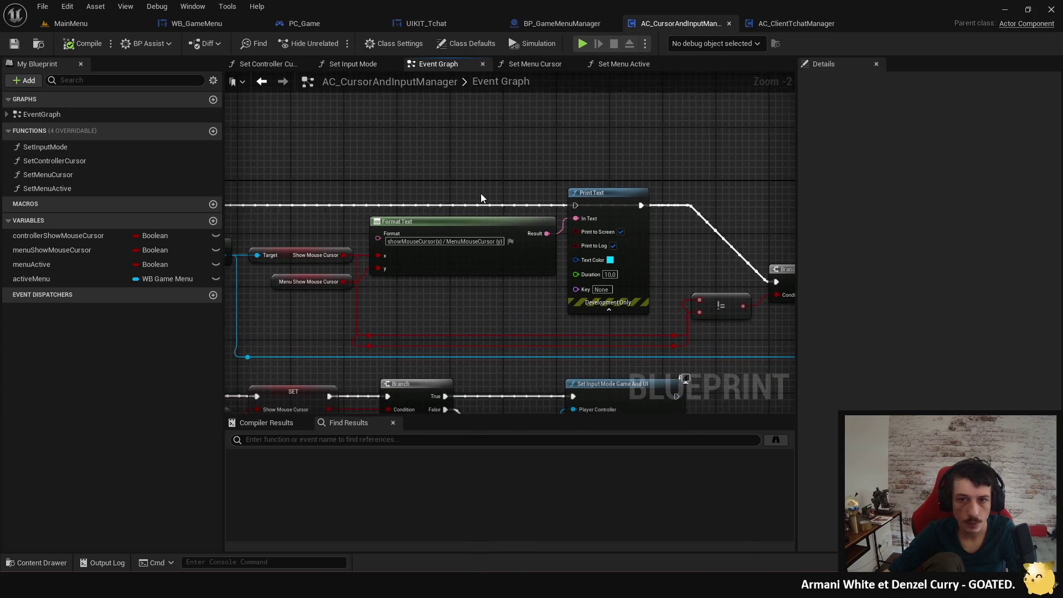
pyautogui.scroll(-2, 481, 197)
pyautogui.click(560, 202)
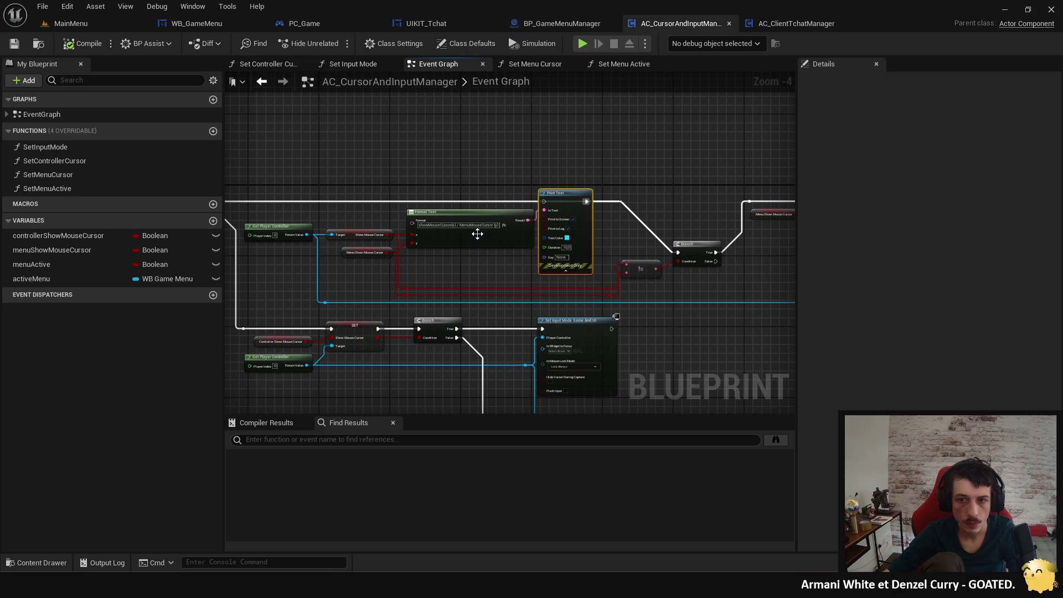
pyautogui.moveTo(514, 281)
pyautogui.mouseDown()
pyautogui.moveTo(268, 277)
pyautogui.moveTo(500, 273)
pyautogui.mouseUp()
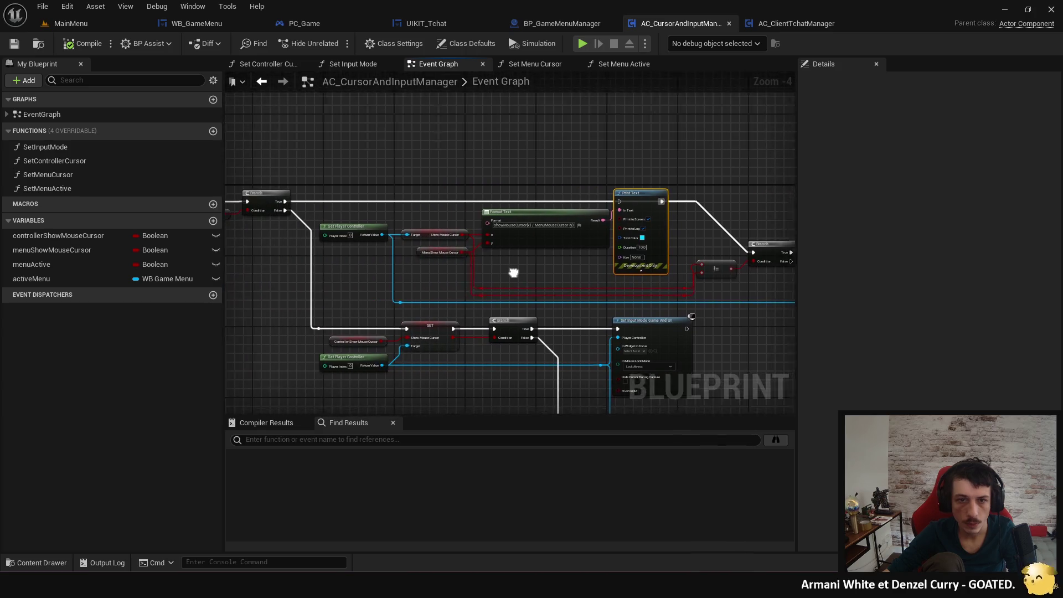
pyautogui.hotkey('shift', 'Delete')
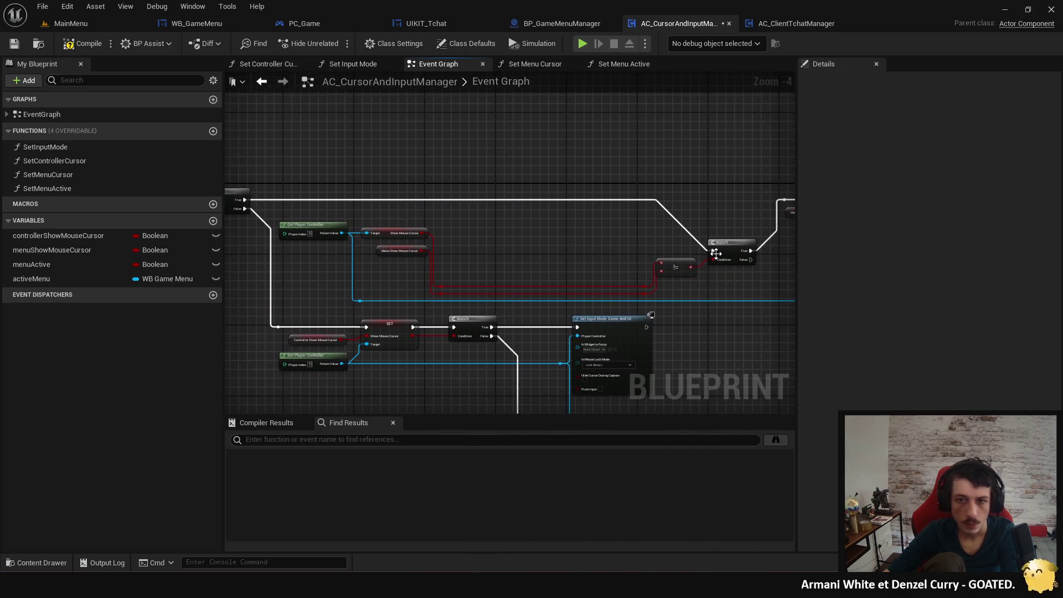
pyautogui.click(712, 254)
pyautogui.press('f')
pyautogui.moveTo(526, 242)
pyautogui.mouseDown()
pyautogui.moveTo(506, 225)
pyautogui.moveTo(266, 236)
pyautogui.moveTo(543, 264)
pyautogui.mouseUp()
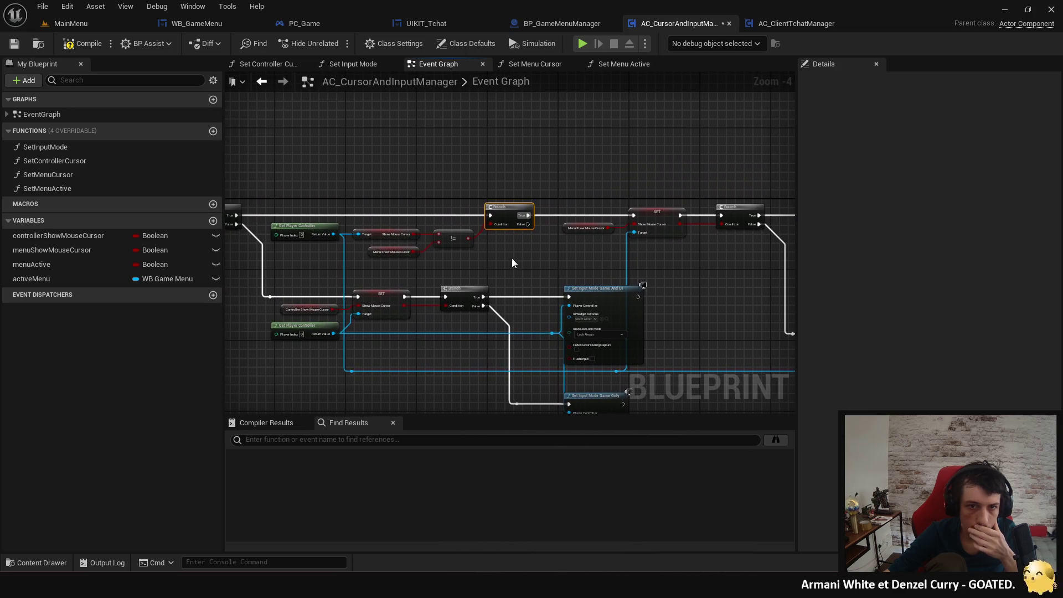
# Restore the Print Text debug with undo/redo, wire Branch True into it, and compile.
pyautogui.hotkey('ctrl', 'z')
pyautogui.hotkey('ctrl', 'z')
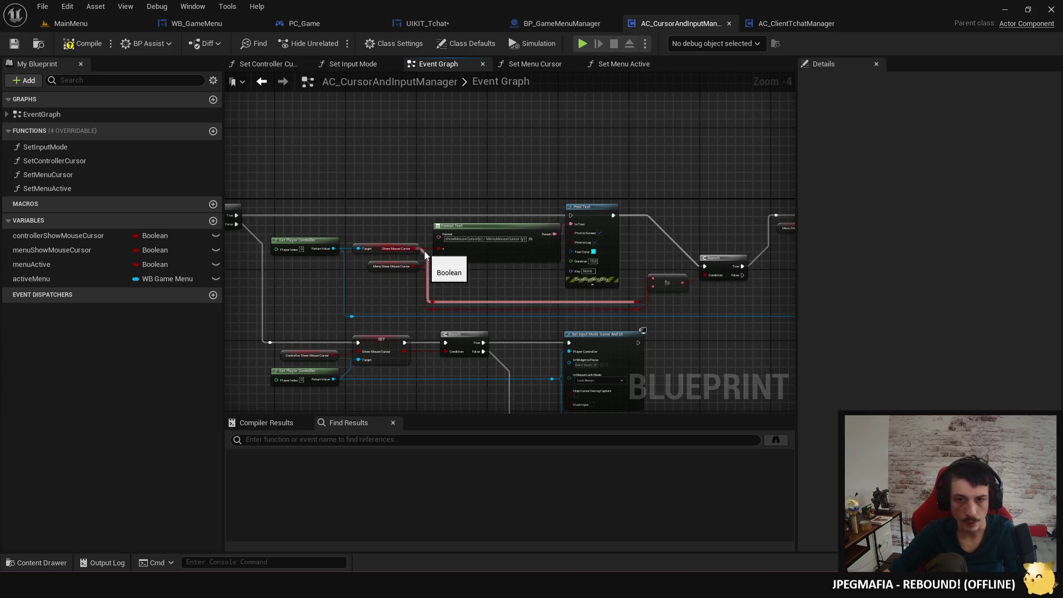
pyautogui.hotkey('ctrl', 'z')
pyautogui.hotkey('ctrl', 'y')
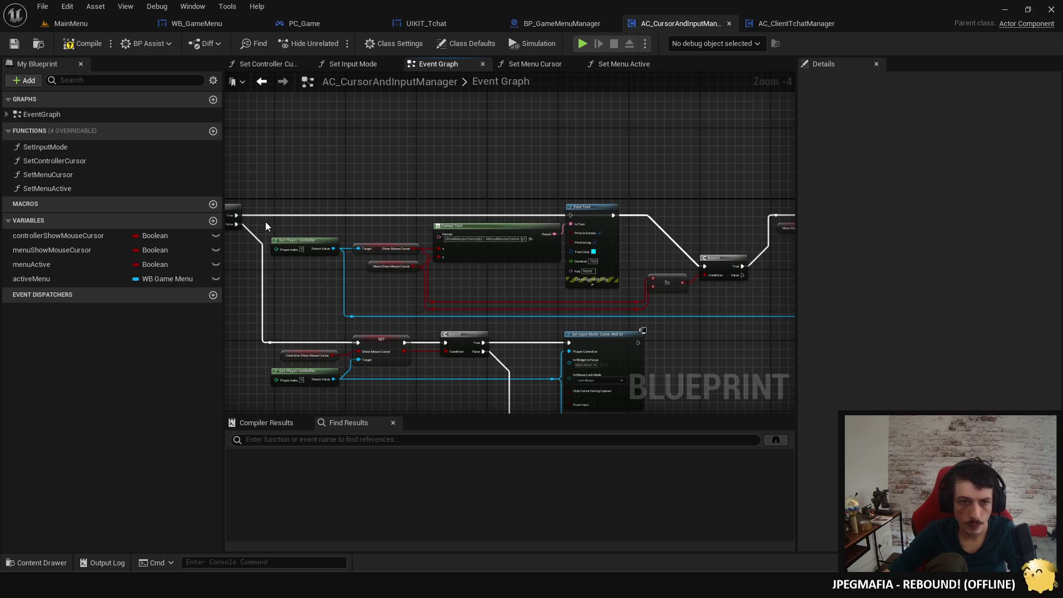
pyautogui.moveTo(235, 213); pyautogui.dragTo(586, 217)
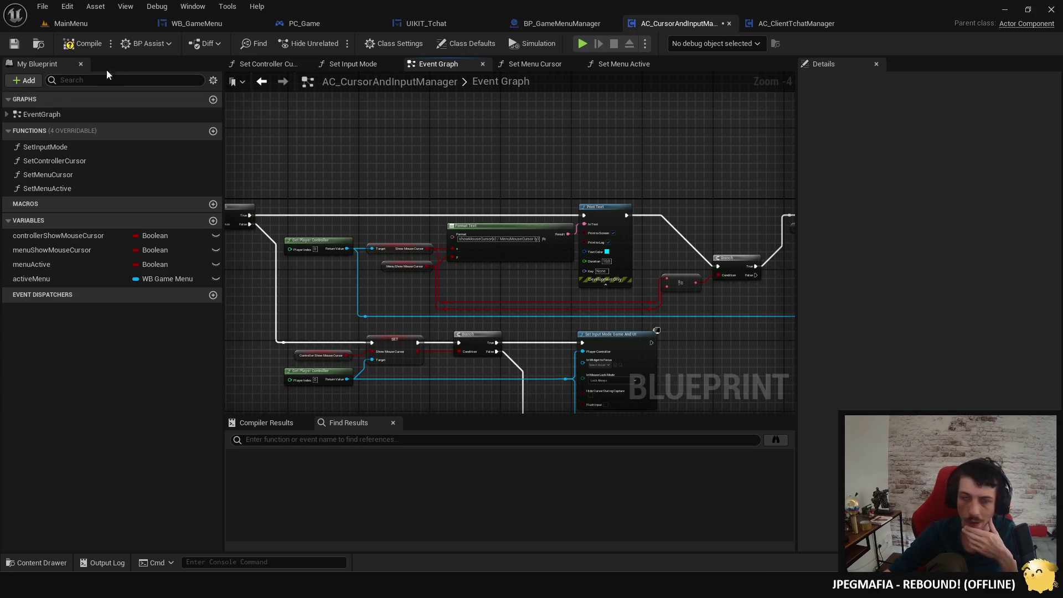
pyautogui.click(80, 49)
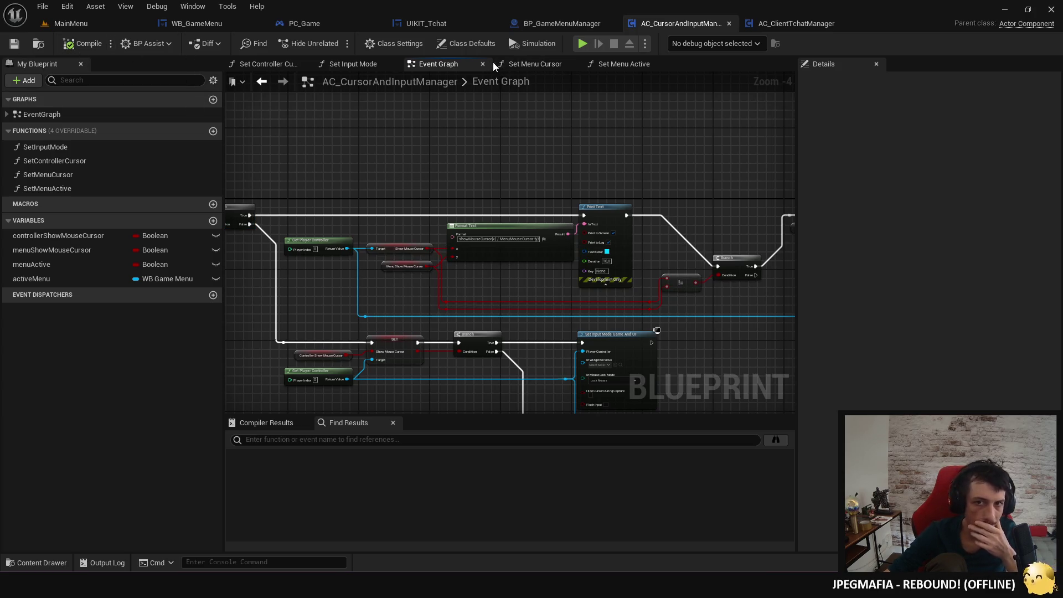
# Glance at BP_GameMenuManager, then bring up the UIKIT_Tchat widget blueprint.
pyautogui.click(550, 28)
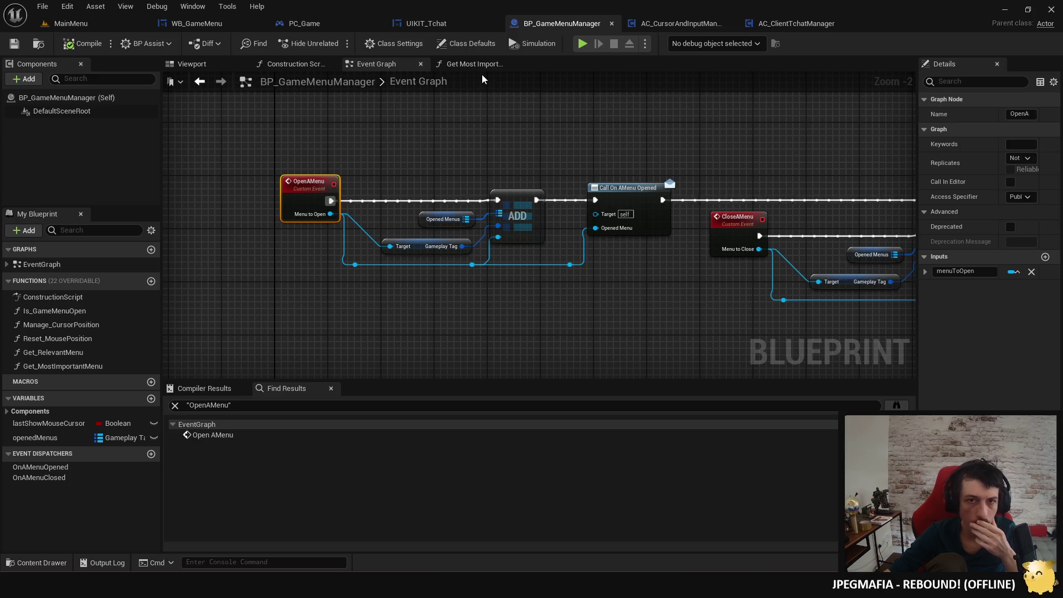
pyautogui.click(687, 25)
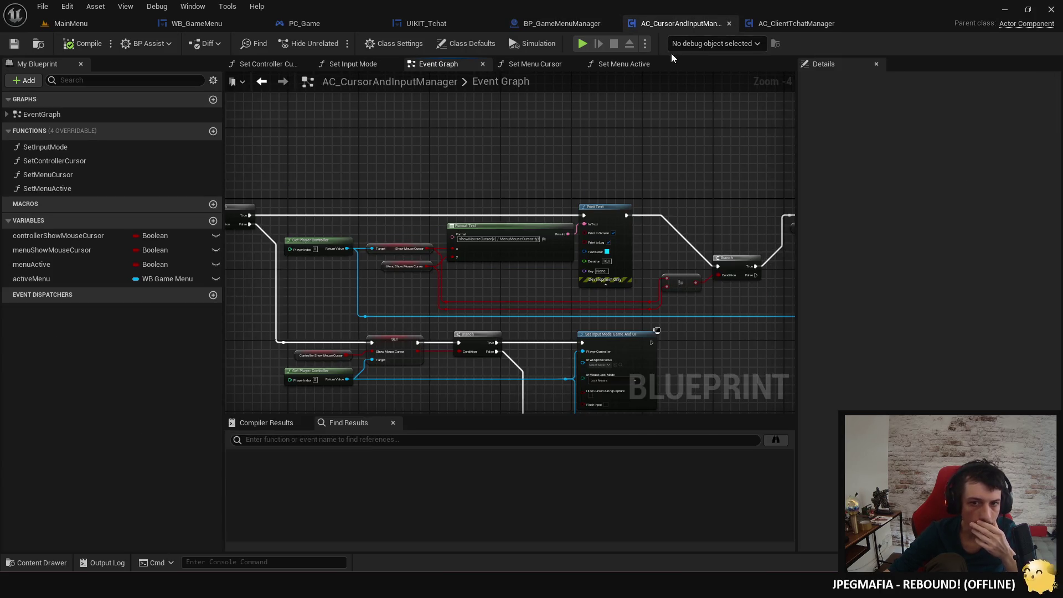
pyautogui.click(454, 25)
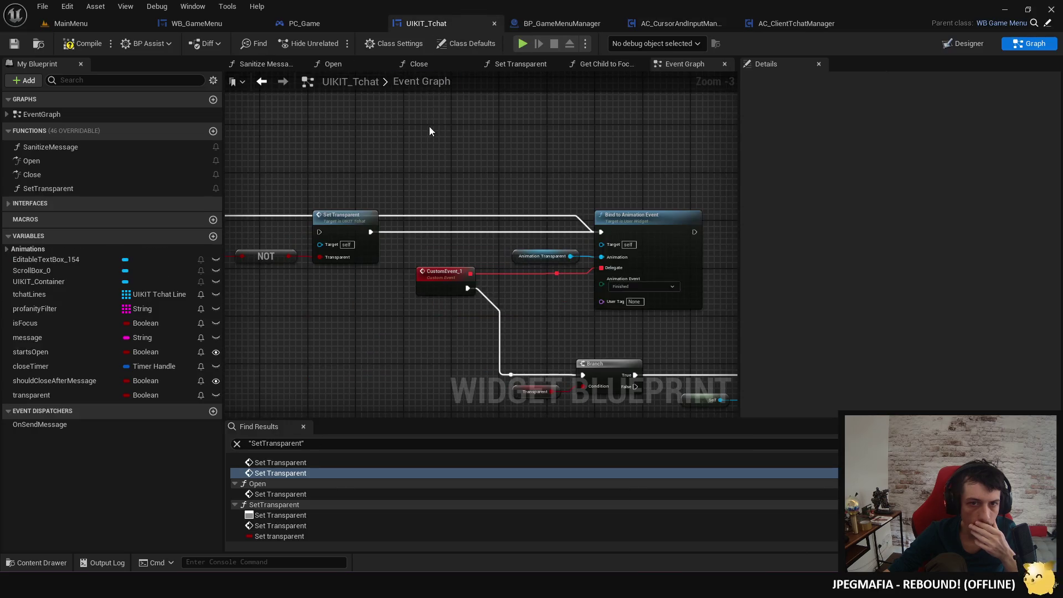
# Wire Parent: Construct into Set Transparent and playtest, seeing showMouseCursor and MenuMouseCursor false.
pyautogui.moveTo(290, 233); pyautogui.dragTo(497, 242)
pyautogui.click(519, 47)
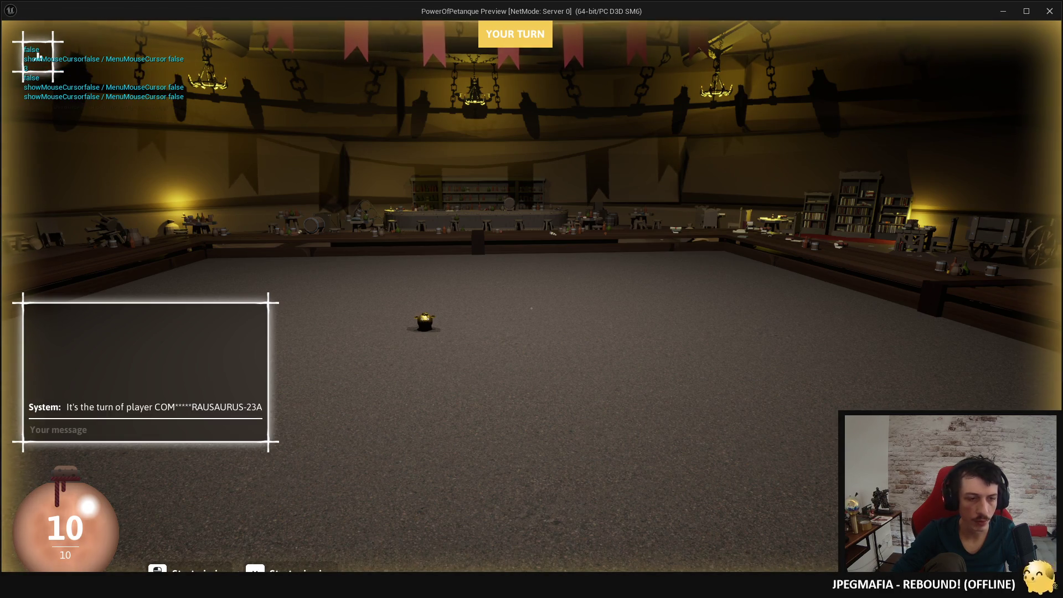
pyautogui.press('Escape')
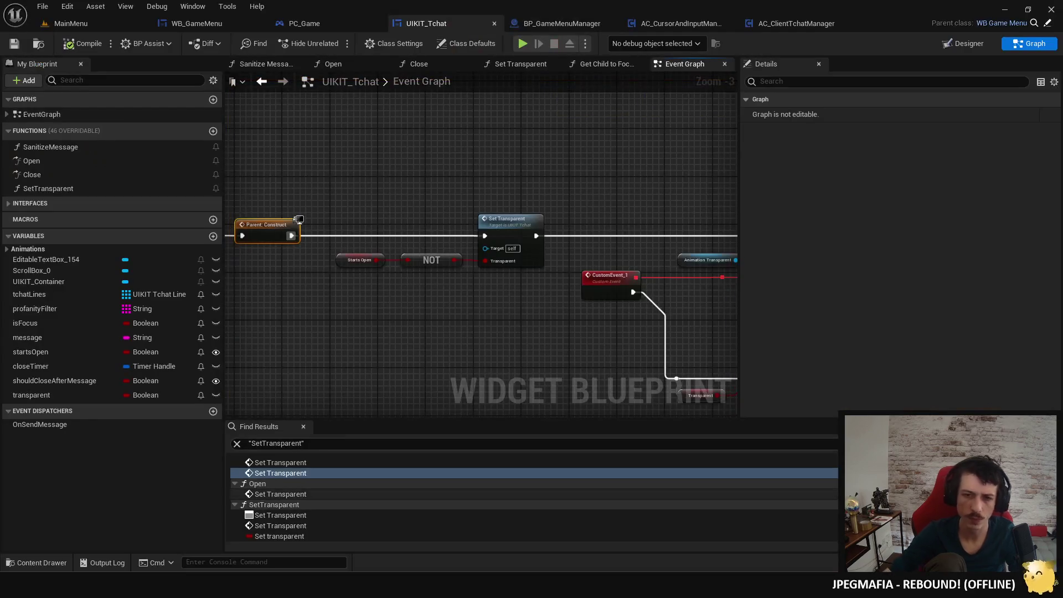
# Review AC_CursorAndInputManager's Set Input Mode nodes and BP_GameMenuManager's OpenAMenu logic.
pyautogui.scroll(-6, 568, 301)
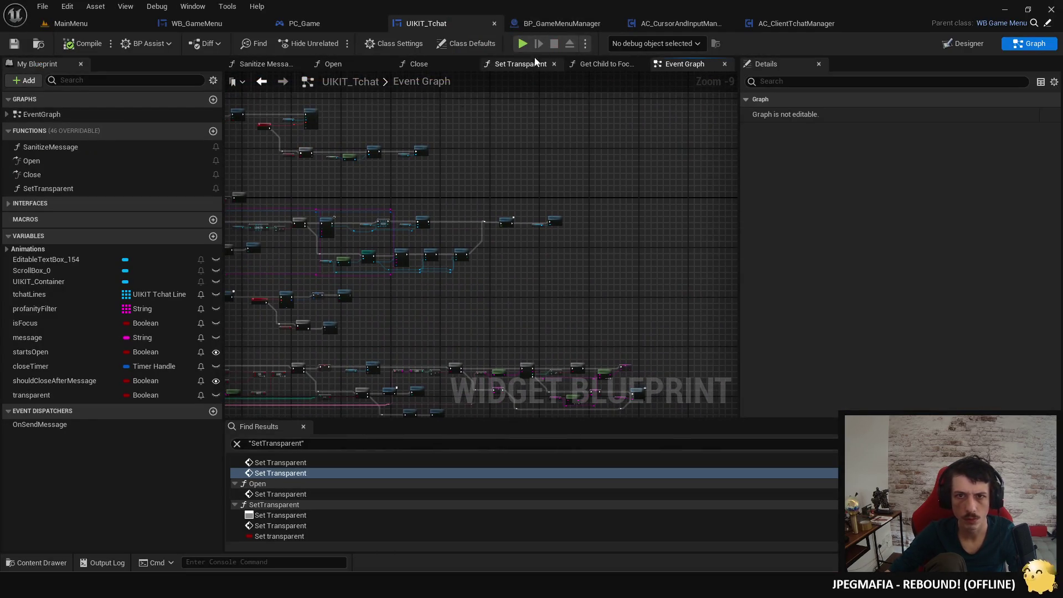
pyautogui.click(540, 24)
pyautogui.click(650, 24)
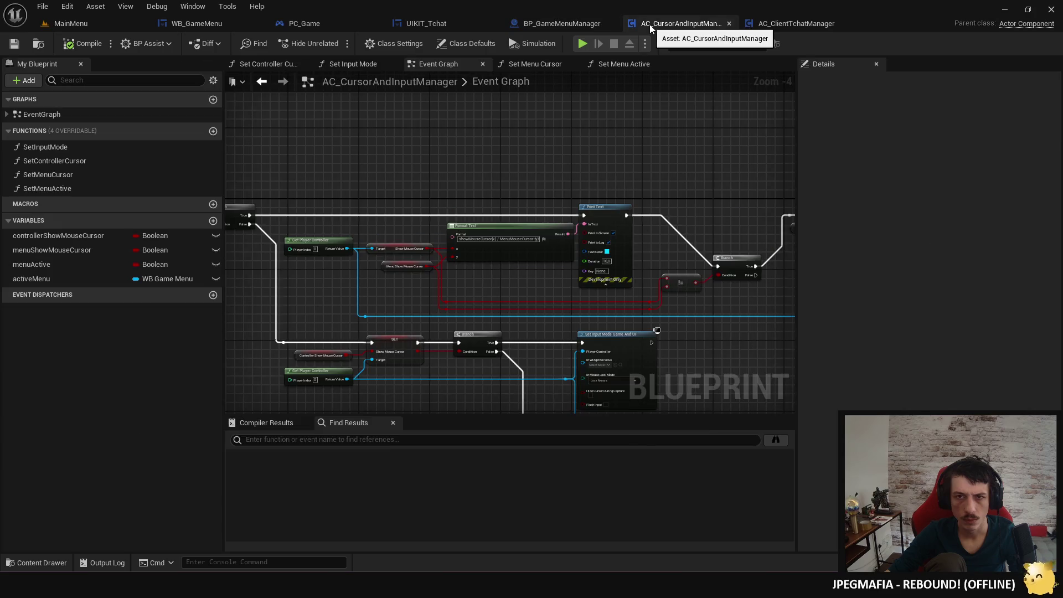
pyautogui.moveTo(731, 361)
pyautogui.mouseDown()
pyautogui.moveTo(523, 232)
pyautogui.moveTo(367, 274)
pyautogui.moveTo(266, 266)
pyautogui.moveTo(268, 309)
pyautogui.moveTo(576, 308)
pyautogui.mouseUp()
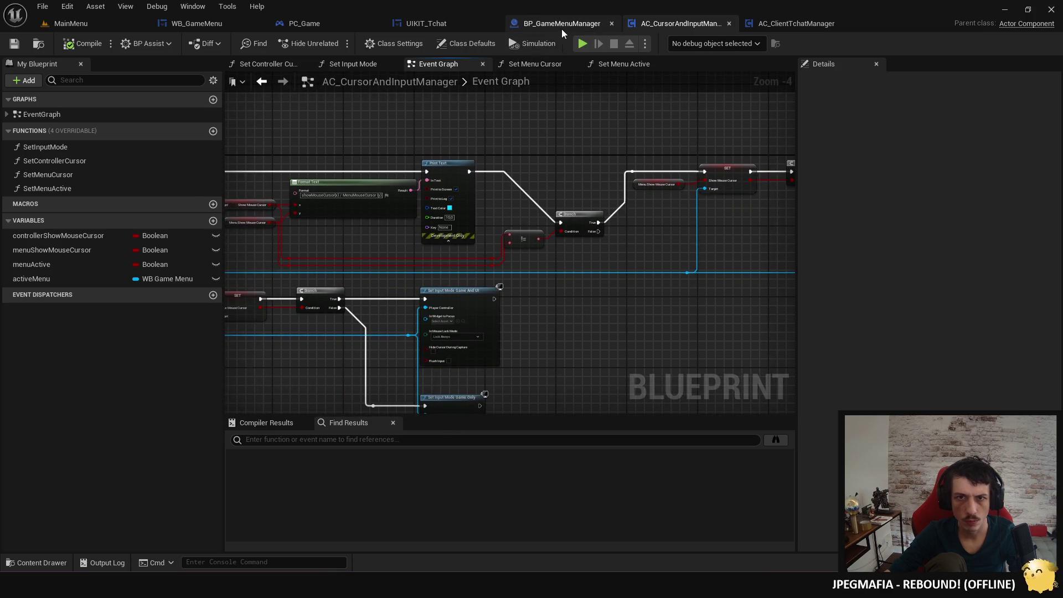
pyautogui.click(561, 23)
pyautogui.scroll(-5, 583, 129)
pyautogui.moveTo(439, 178); pyautogui.dragTo(309, 200)
pyautogui.scroll(6, 443, 160)
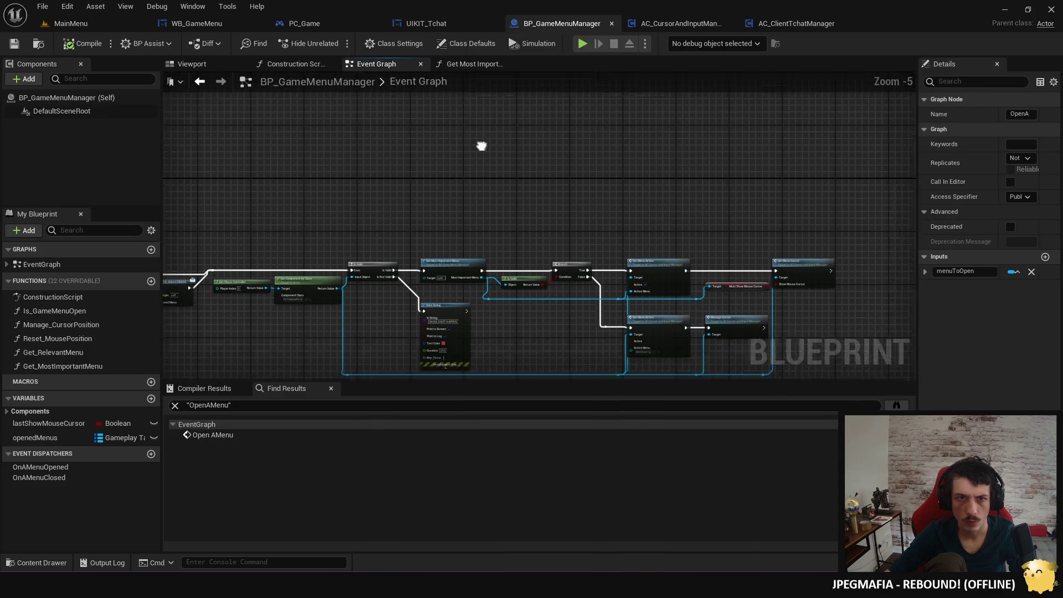
# In Get Most Important Menu, wire Completed to Return Node, delete Print String, then compile and save.
pyautogui.click(474, 65)
pyautogui.scroll(-3, 523, 137)
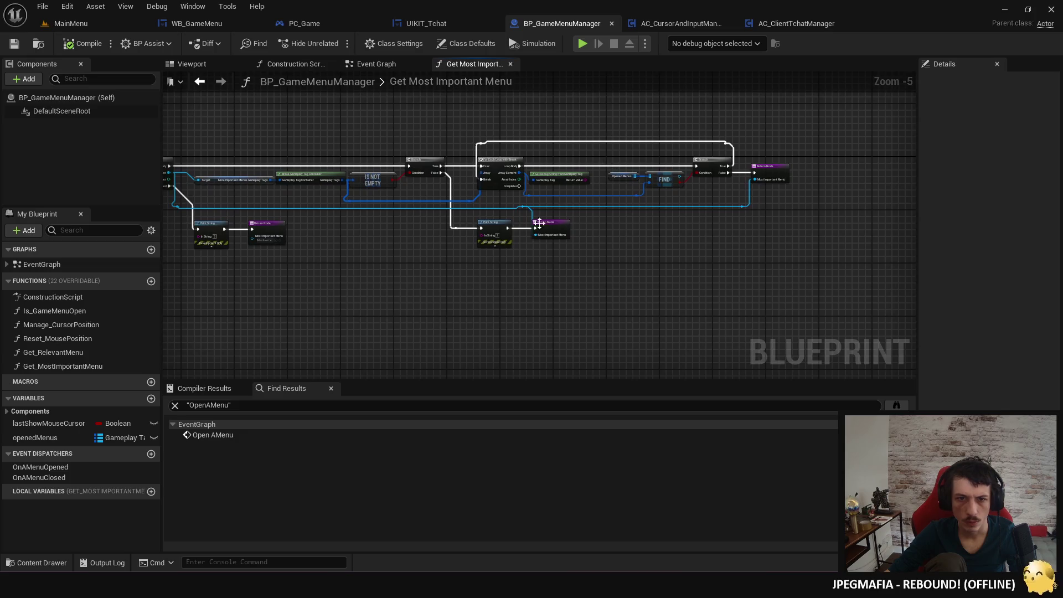
pyautogui.scroll(3, 564, 211)
pyautogui.moveTo(416, 216); pyautogui.dragTo(575, 216)
pyautogui.click(488, 204)
pyautogui.press('Delete')
pyautogui.hotkey('ctrl', 'z')
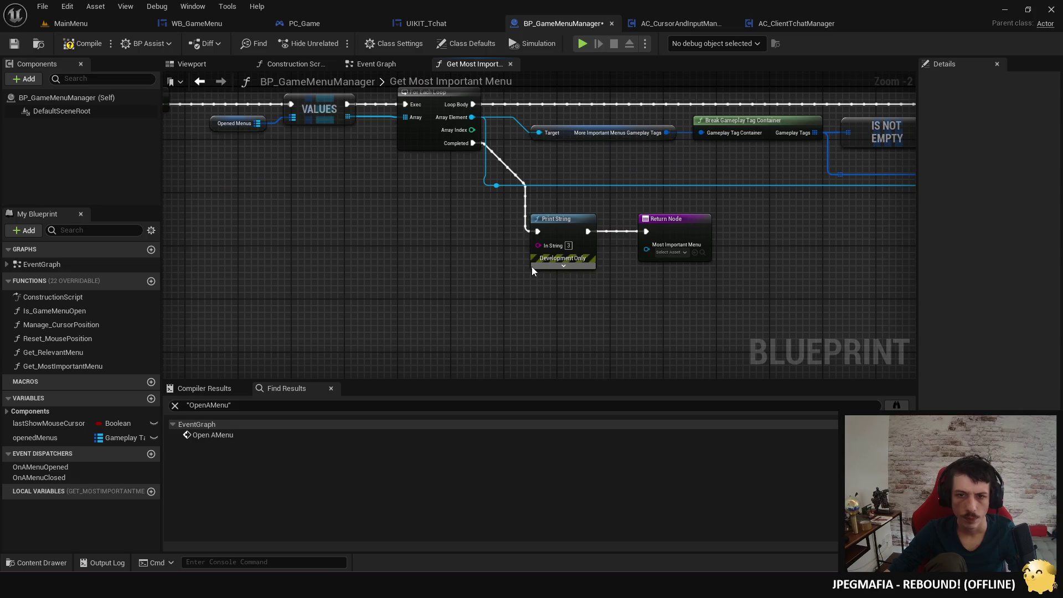
pyautogui.moveTo(475, 143); pyautogui.dragTo(646, 231)
pyautogui.click(527, 228)
pyautogui.press('Delete')
pyautogui.scroll(-3, 498, 263)
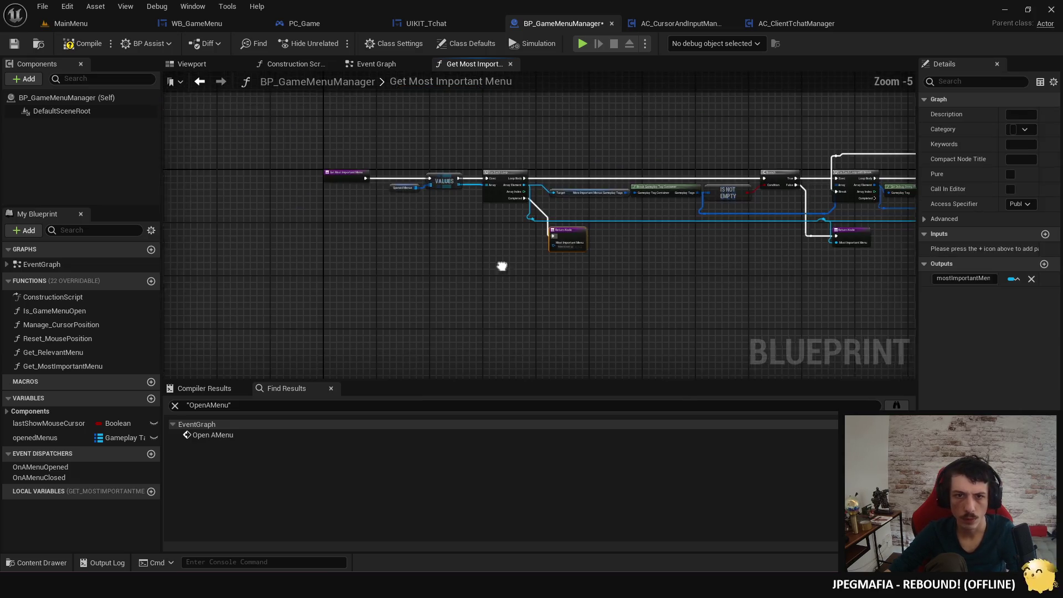
pyautogui.click(83, 43)
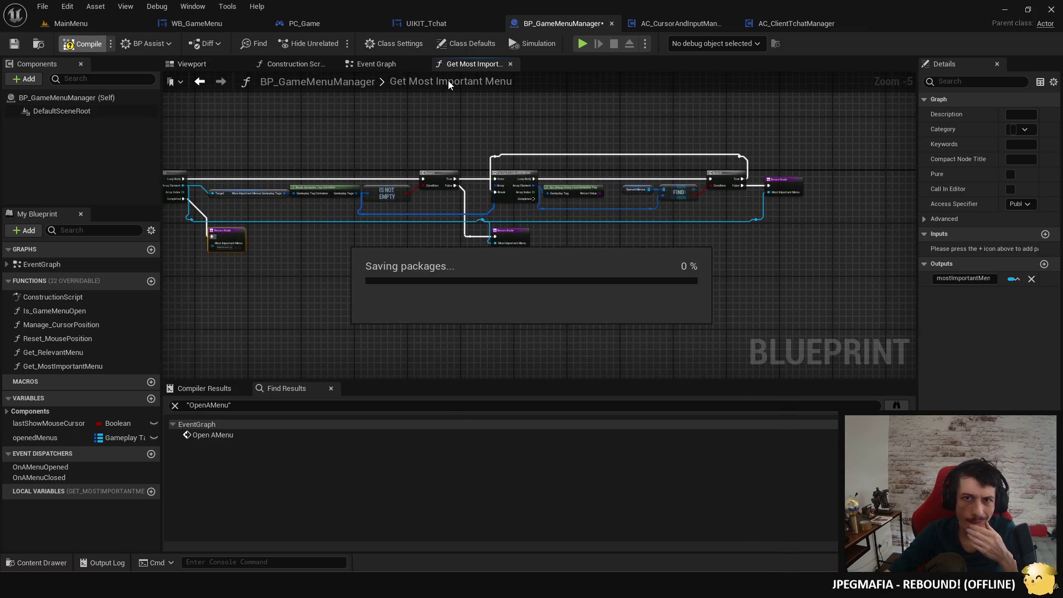
# Look over the menu manager's Event Graph and the cursor manager's Print Text and Branch nodes.
pyautogui.click(401, 65)
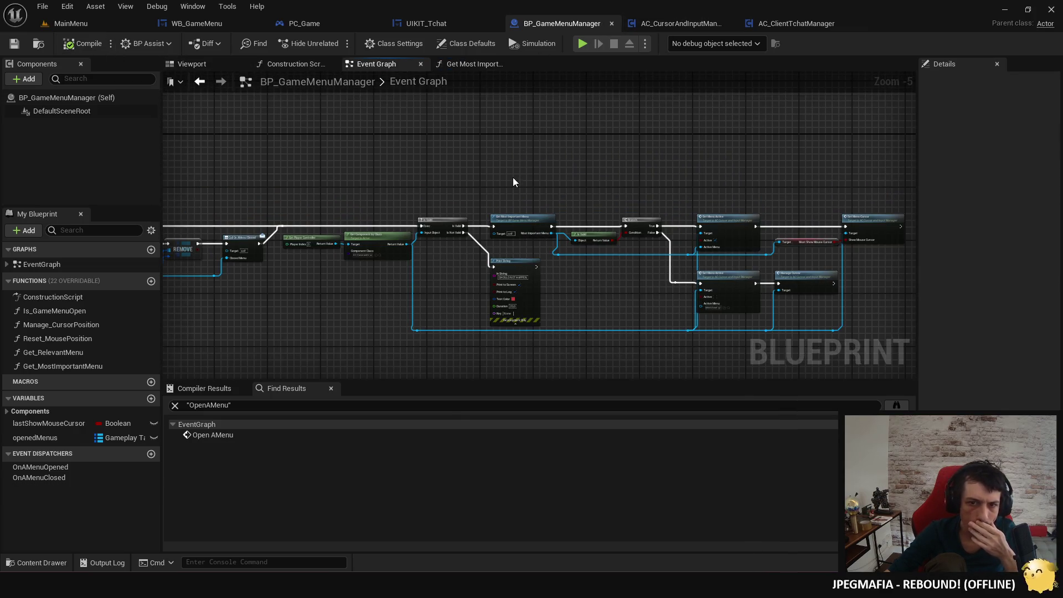
pyautogui.moveTo(380, 227)
pyautogui.mouseDown()
pyautogui.moveTo(751, 233)
pyautogui.moveTo(731, 166)
pyautogui.mouseUp()
pyautogui.click(684, 23)
pyautogui.moveTo(491, 174)
pyautogui.mouseDown()
pyautogui.moveTo(493, 200)
pyautogui.moveTo(612, 238)
pyautogui.moveTo(307, 191)
pyautogui.moveTo(141, 191)
pyautogui.moveTo(71, 166)
pyautogui.mouseUp()
pyautogui.moveTo(432, 166)
pyautogui.mouseDown()
pyautogui.moveTo(430, 266)
pyautogui.moveTo(426, 66)
pyautogui.mouseUp()
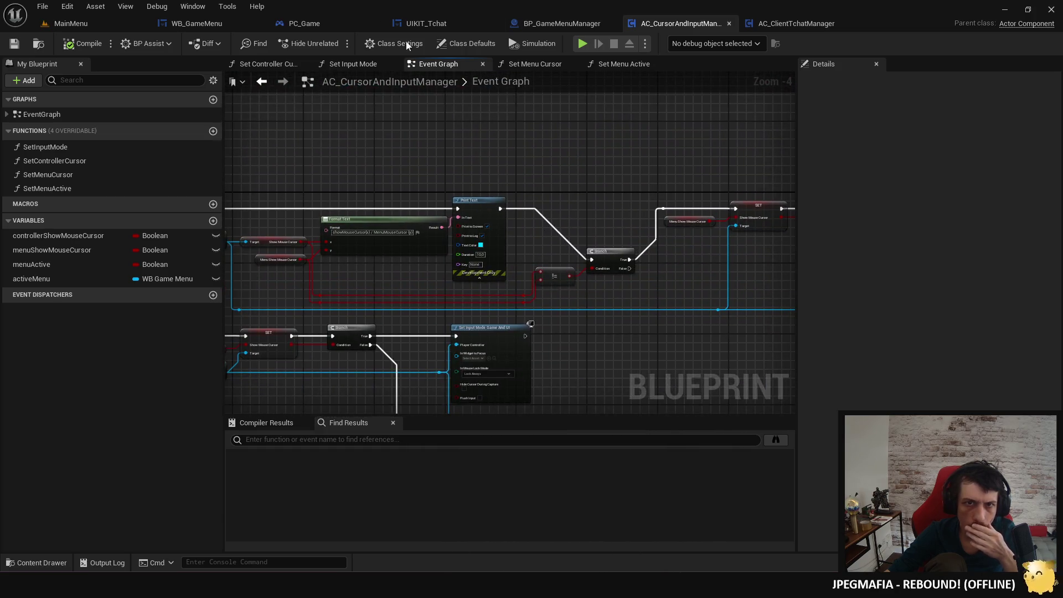
pyautogui.click(437, 22)
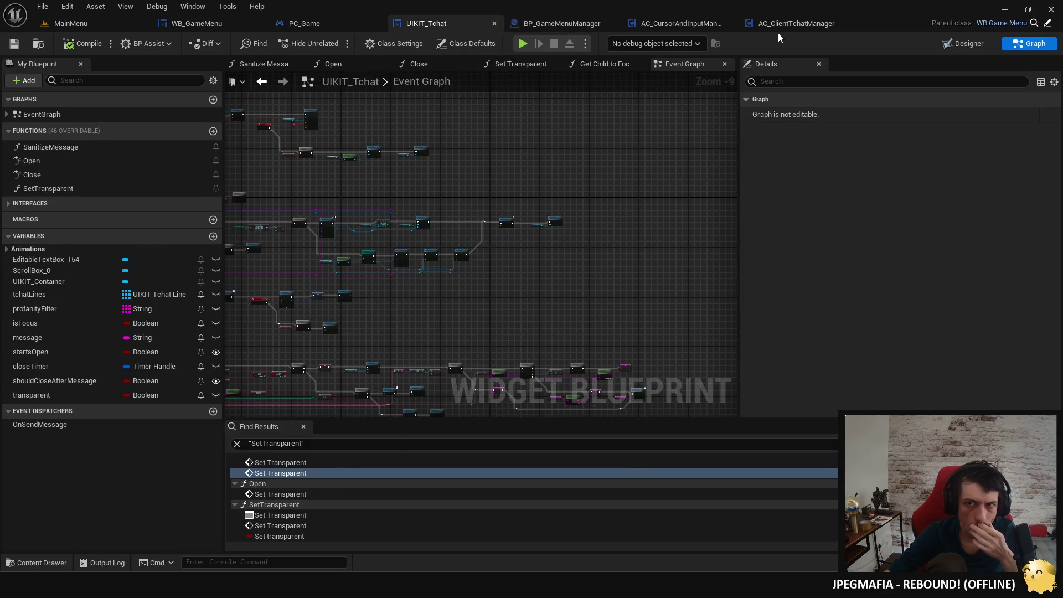
# In Open Tchat, delete Sequence, Branch and Focus Editable Text Box, link Is Valid to Display, compile and save.
pyautogui.click(782, 25)
pyautogui.moveTo(559, 152); pyautogui.dragTo(583, 140)
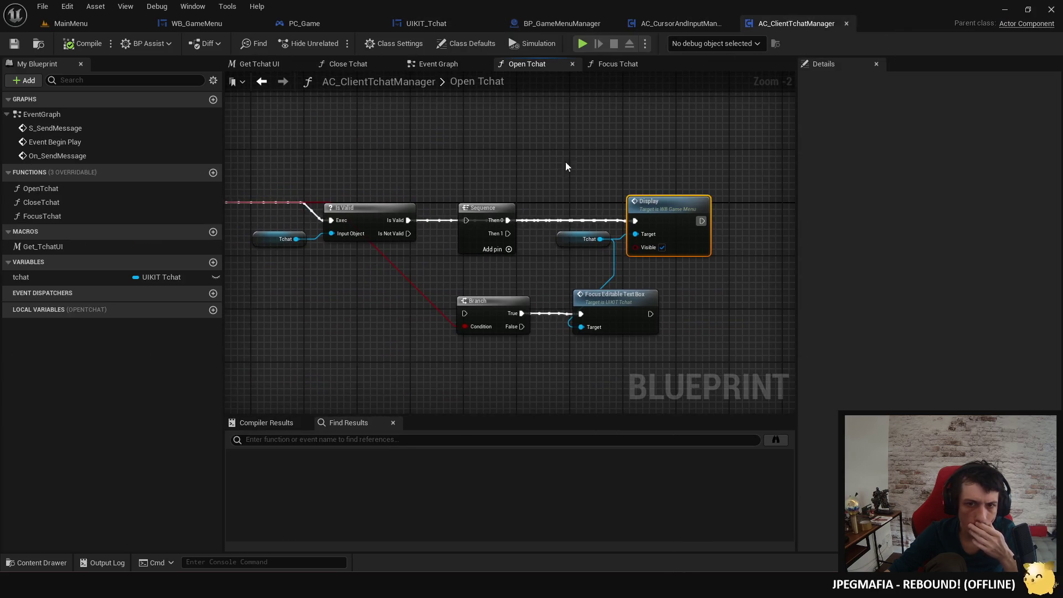
pyautogui.click(484, 215)
pyautogui.hotkey('shift', 'Delete')
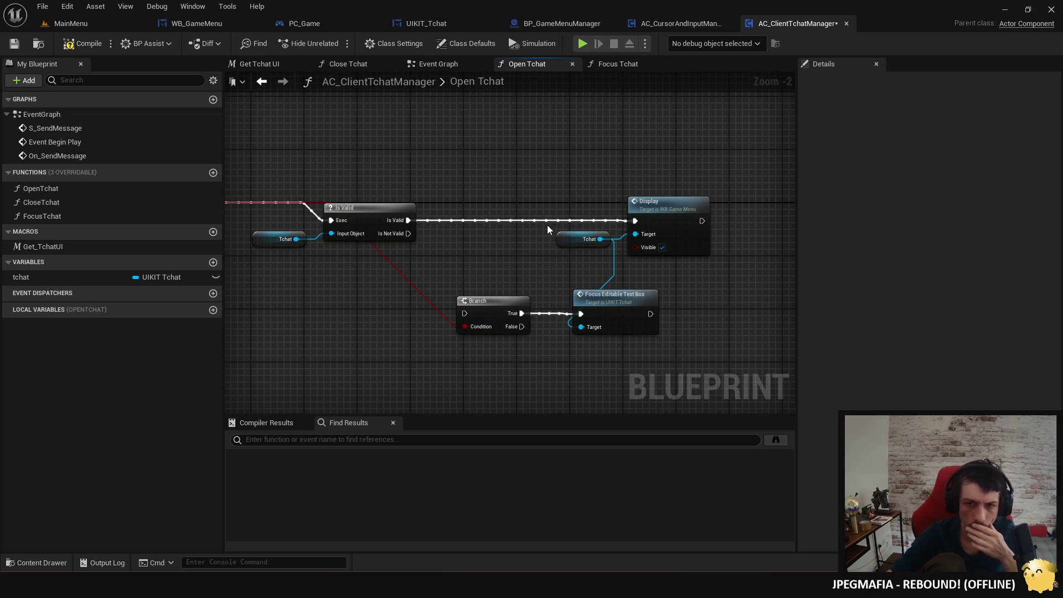
pyautogui.moveTo(457, 287); pyautogui.dragTo(646, 358)
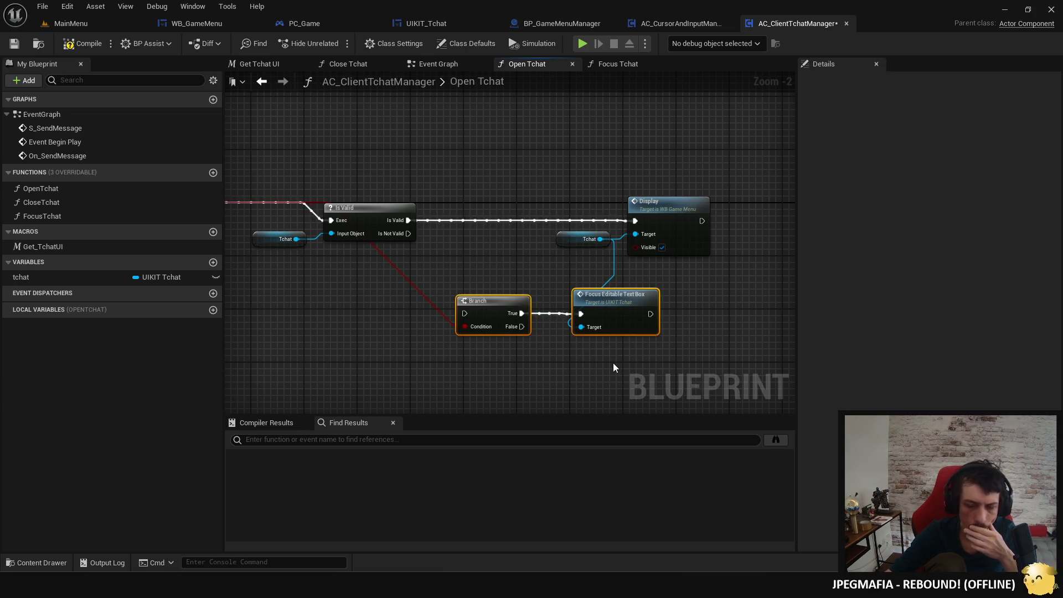
pyautogui.press('Delete')
pyautogui.moveTo(366, 215); pyautogui.dragTo(461, 215)
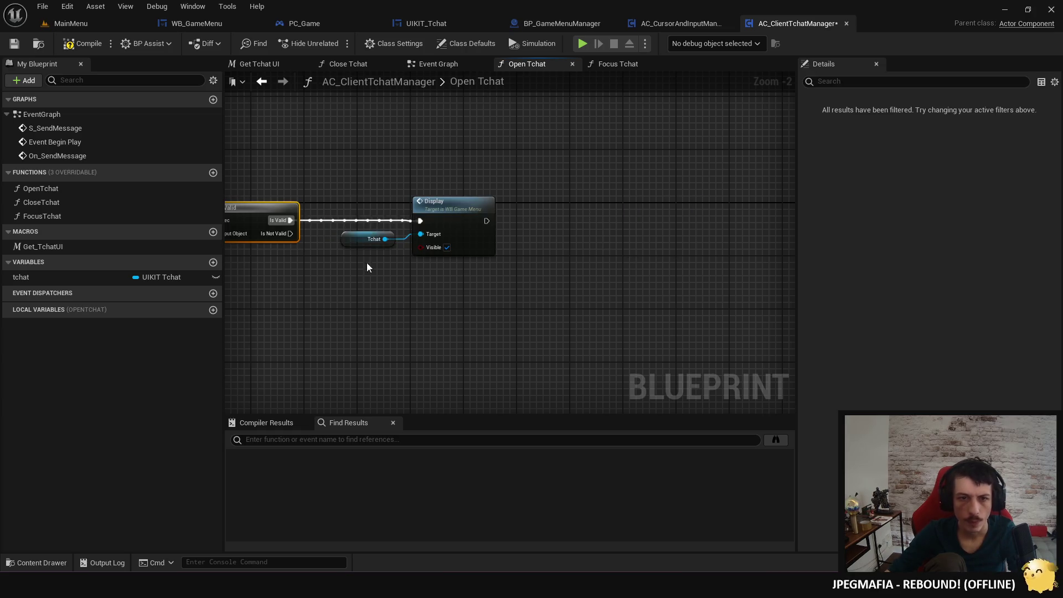
pyautogui.click(67, 47)
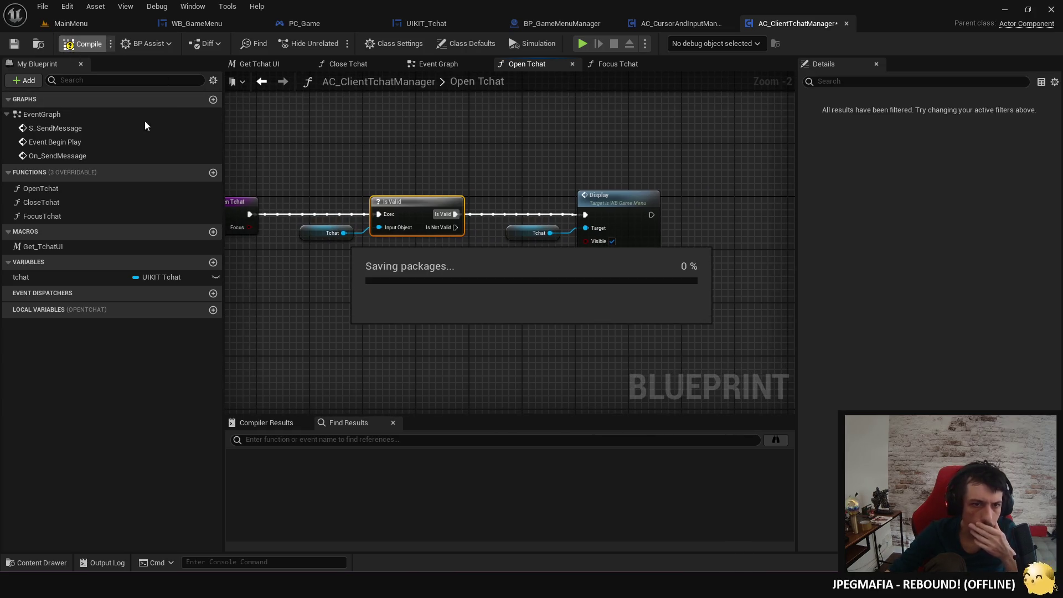
pyautogui.moveTo(330, 176)
pyautogui.mouseDown()
pyautogui.moveTo(457, 192)
pyautogui.moveTo(354, 197)
pyautogui.mouseUp()
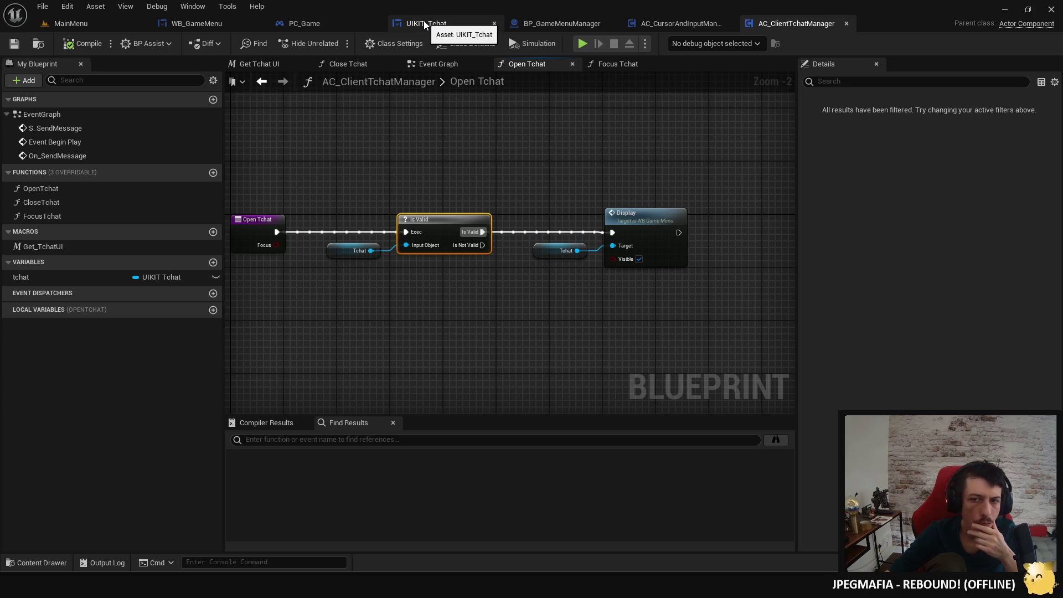
# Review UIKIT_Tchat's Open and Close functions, then zoom into the Event Graph's timer and Display nodes.
pyautogui.click(431, 25)
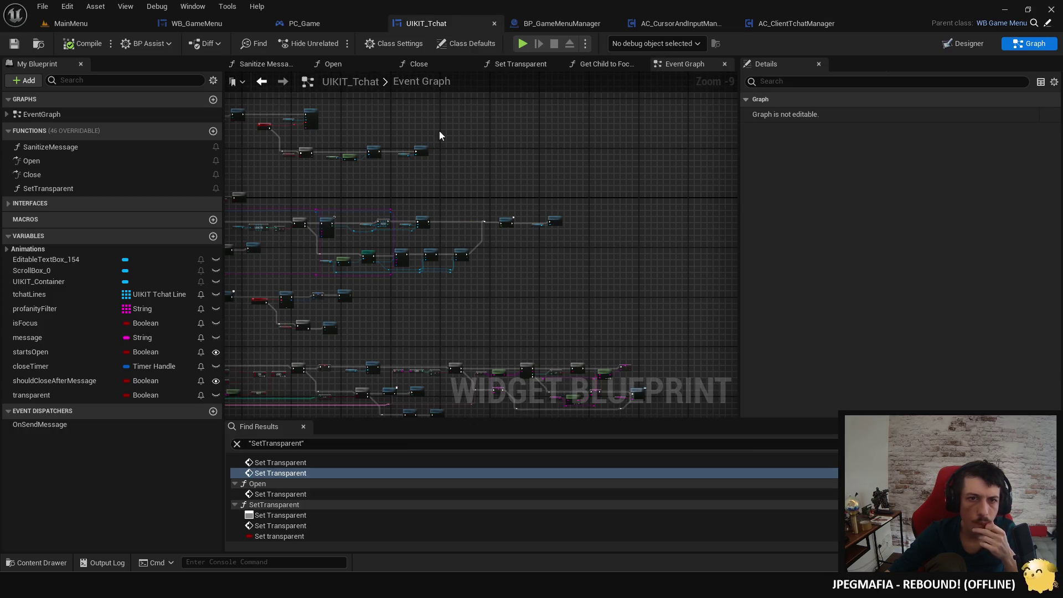
pyautogui.click(344, 62)
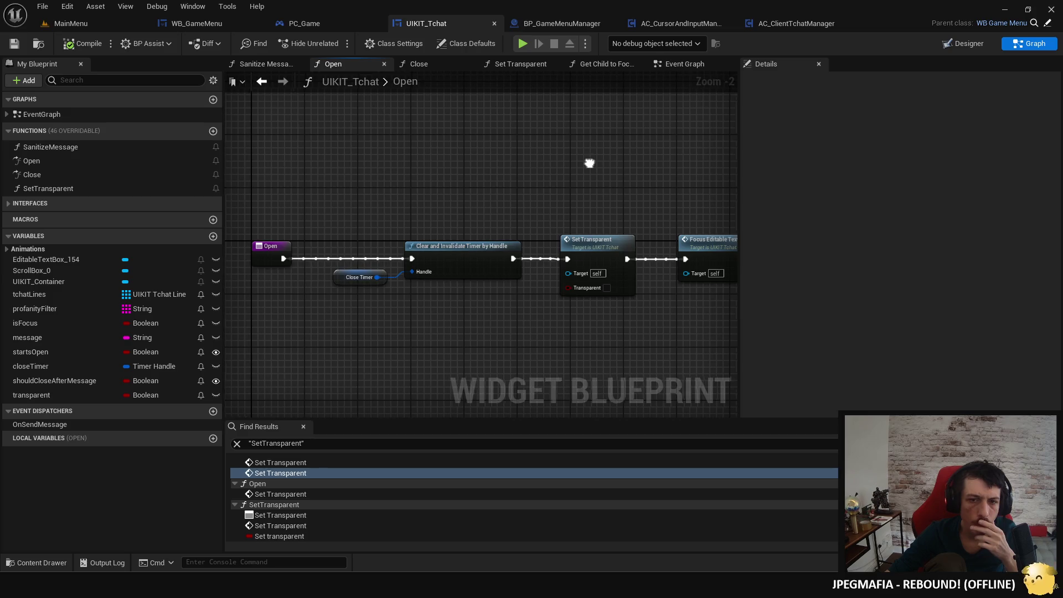
pyautogui.moveTo(591, 163); pyautogui.dragTo(487, 151)
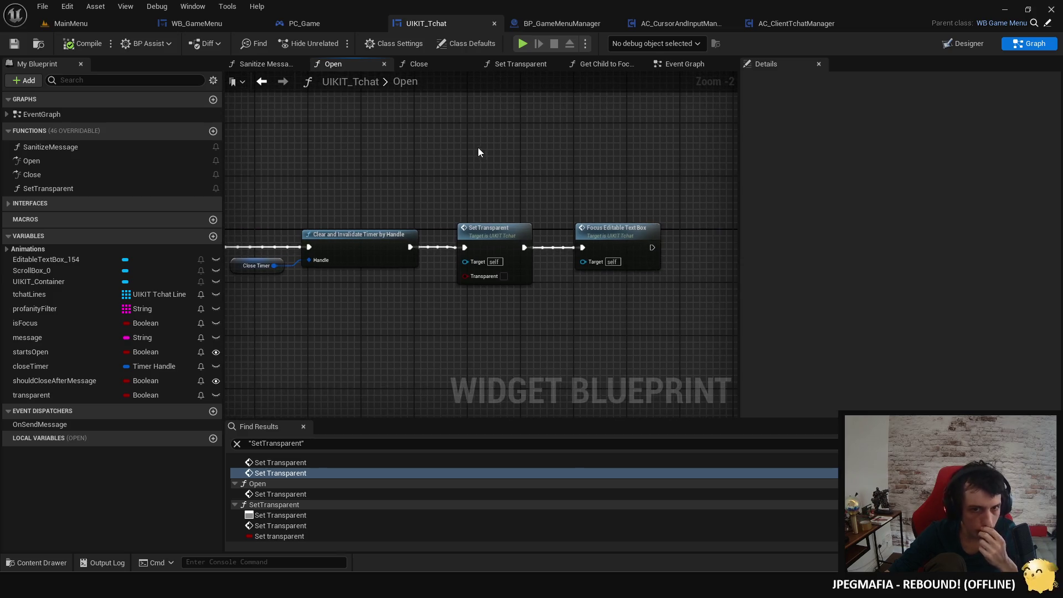
pyautogui.moveTo(466, 150); pyautogui.dragTo(560, 157)
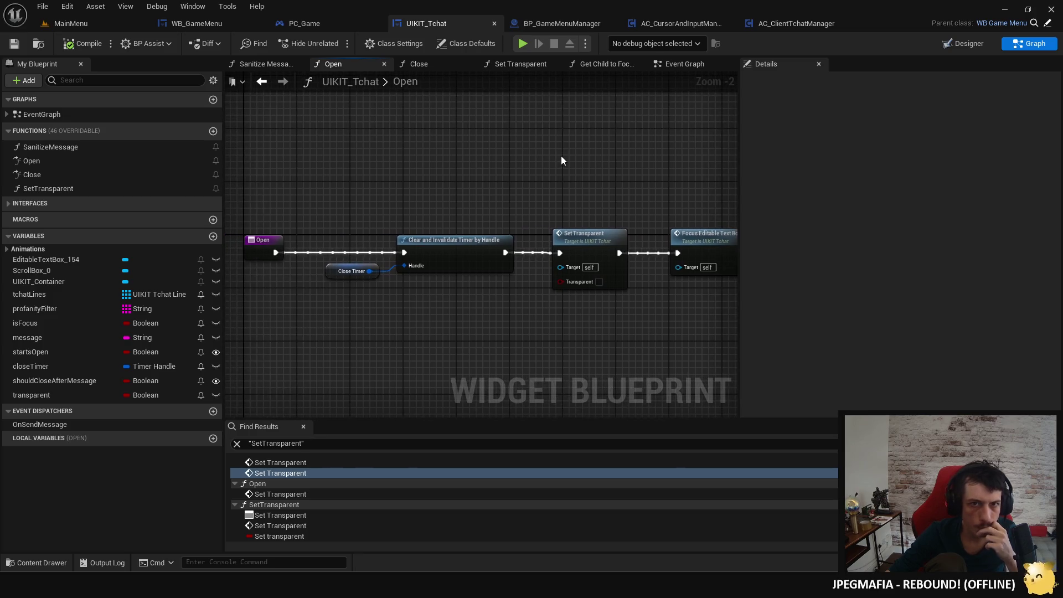
pyautogui.click(416, 69)
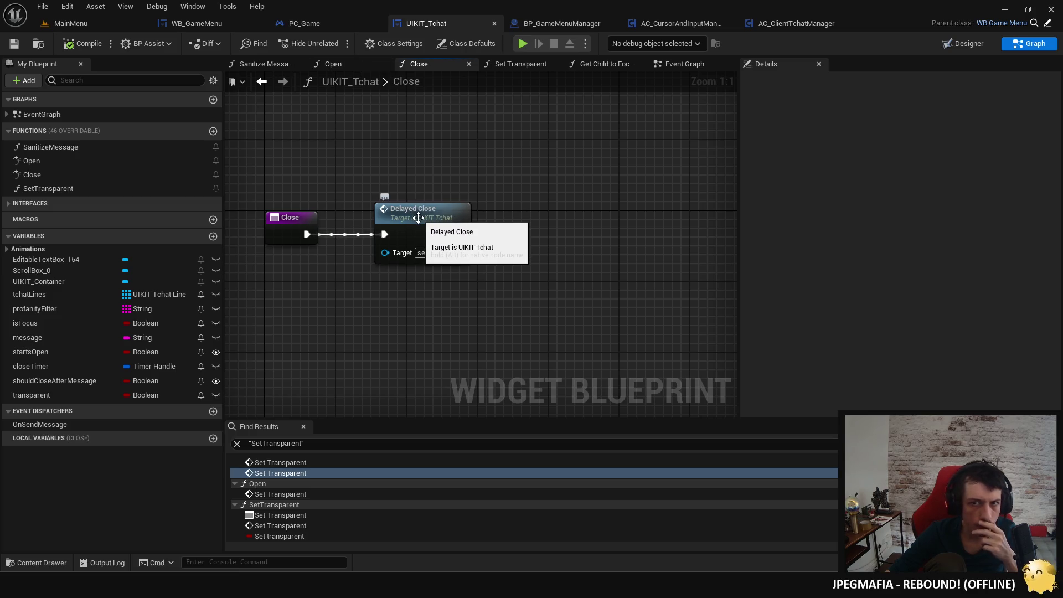
pyautogui.click(679, 67)
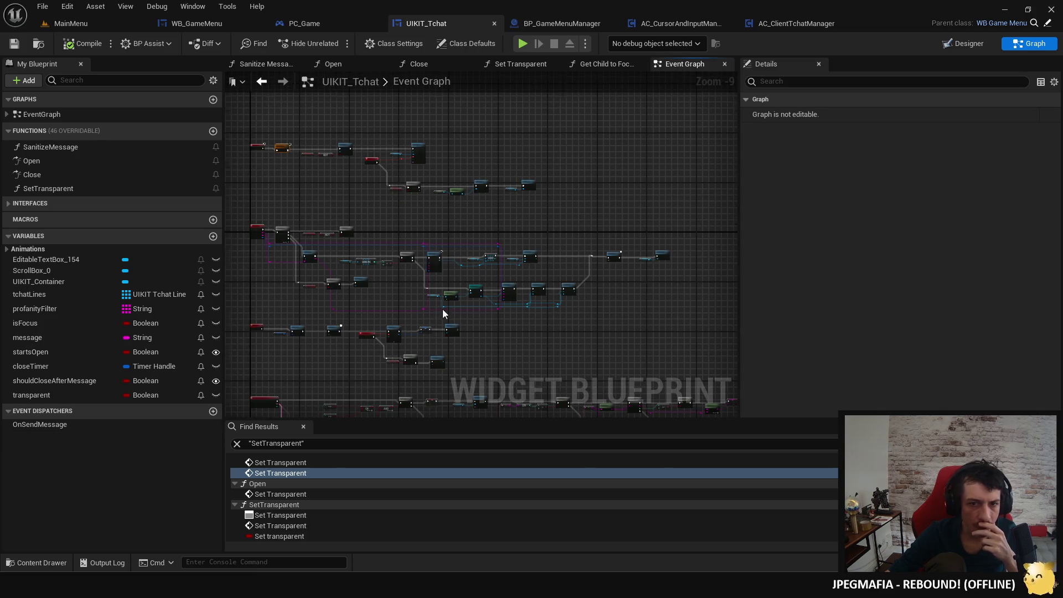
pyautogui.scroll(6, 526, 266)
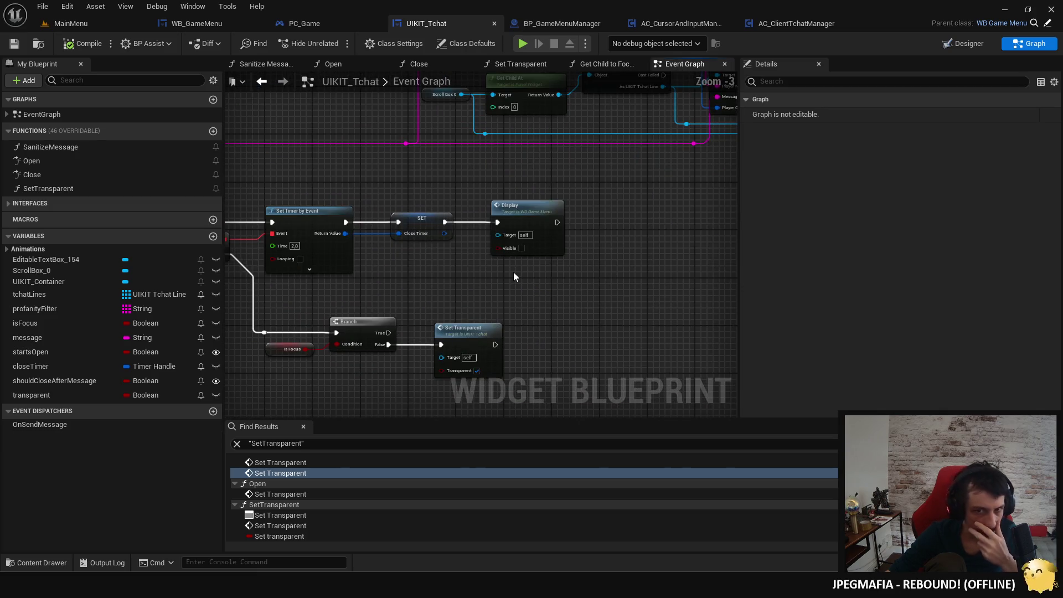
# Move the Display node from after SET closeTimer to after Remove Mapping Context, and compile.
pyautogui.click(521, 216)
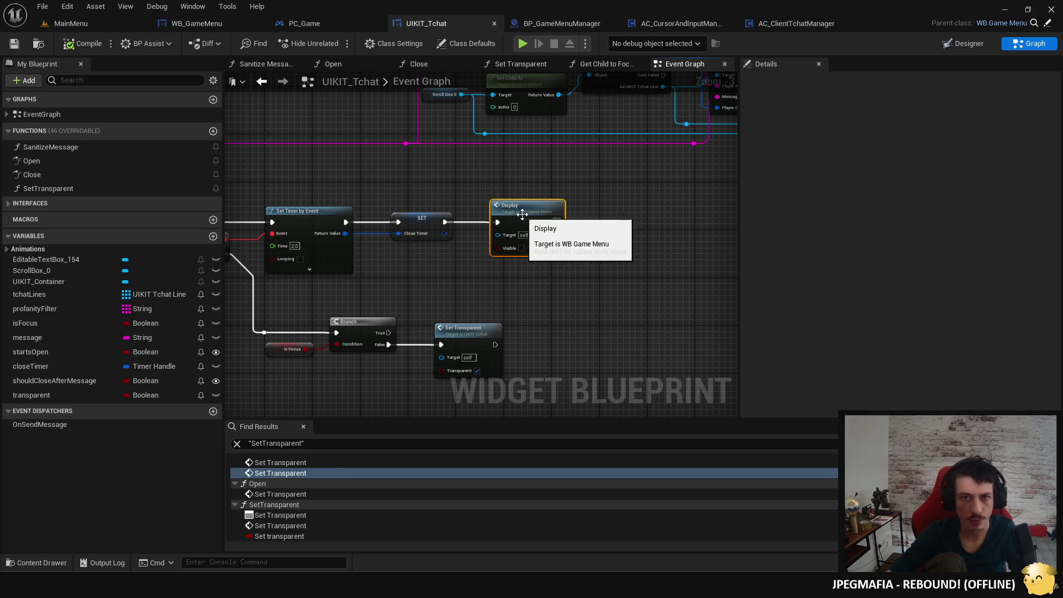
pyautogui.press('Delete')
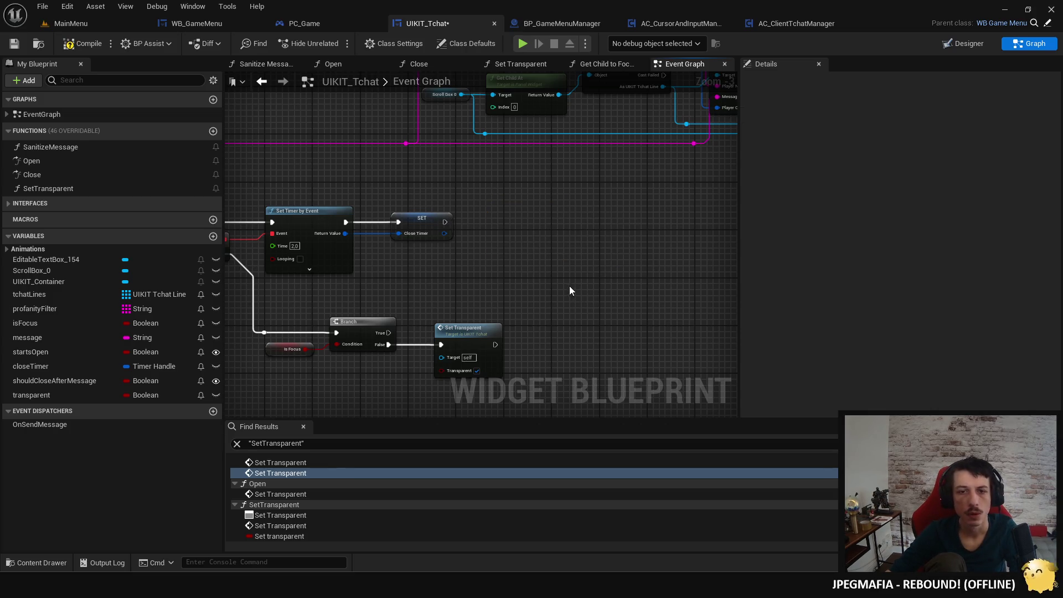
pyautogui.scroll(-3, 570, 287)
pyautogui.scroll(3, 377, 248)
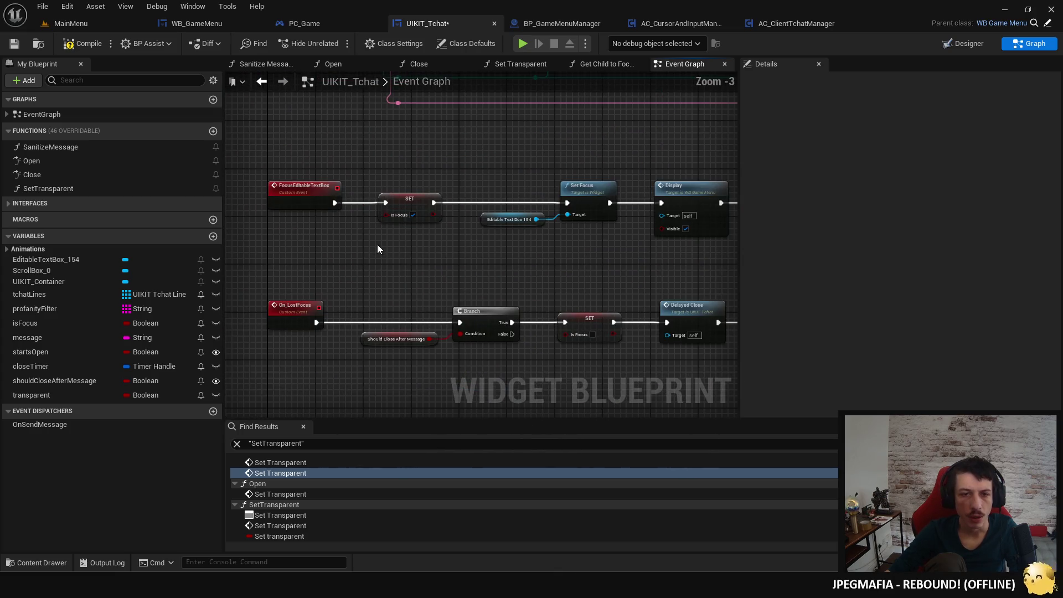
pyautogui.moveTo(380, 268)
pyautogui.mouseDown()
pyautogui.moveTo(368, 240)
pyautogui.moveTo(303, 197)
pyautogui.mouseUp()
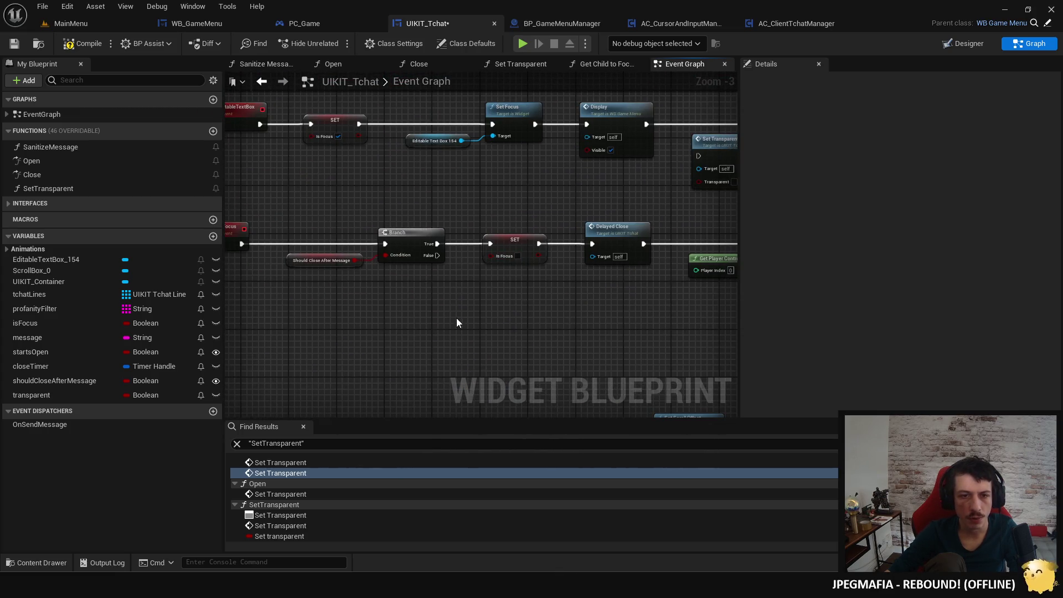
pyautogui.scroll(-3, 404, 278)
pyautogui.moveTo(404, 278)
pyautogui.mouseDown()
pyautogui.moveTo(510, 291)
pyautogui.moveTo(506, 254)
pyautogui.mouseUp()
pyautogui.scroll(4, 535, 218)
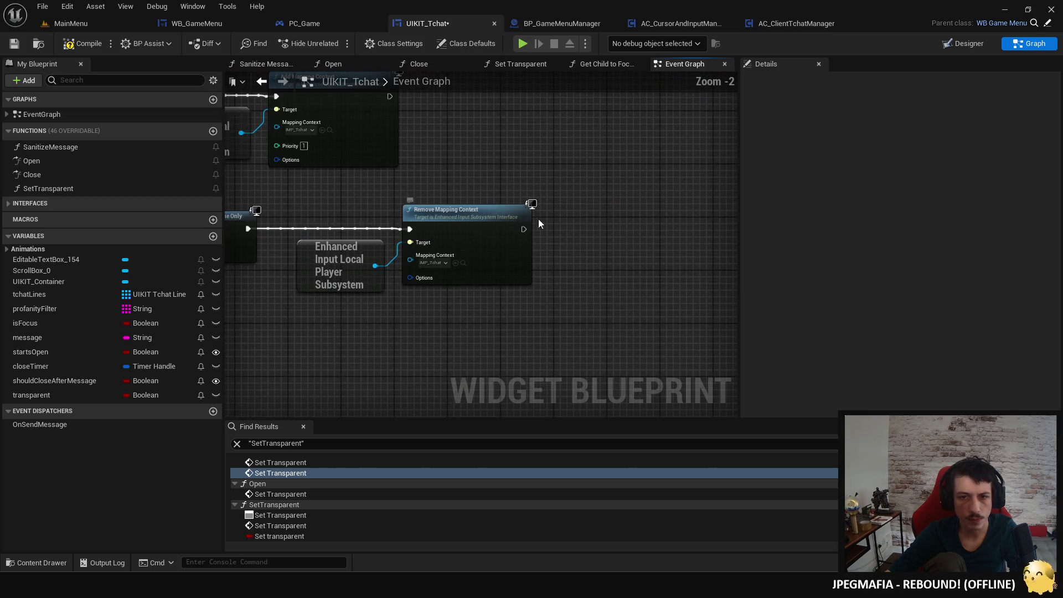
pyautogui.hotkey('ctrl', 'v')
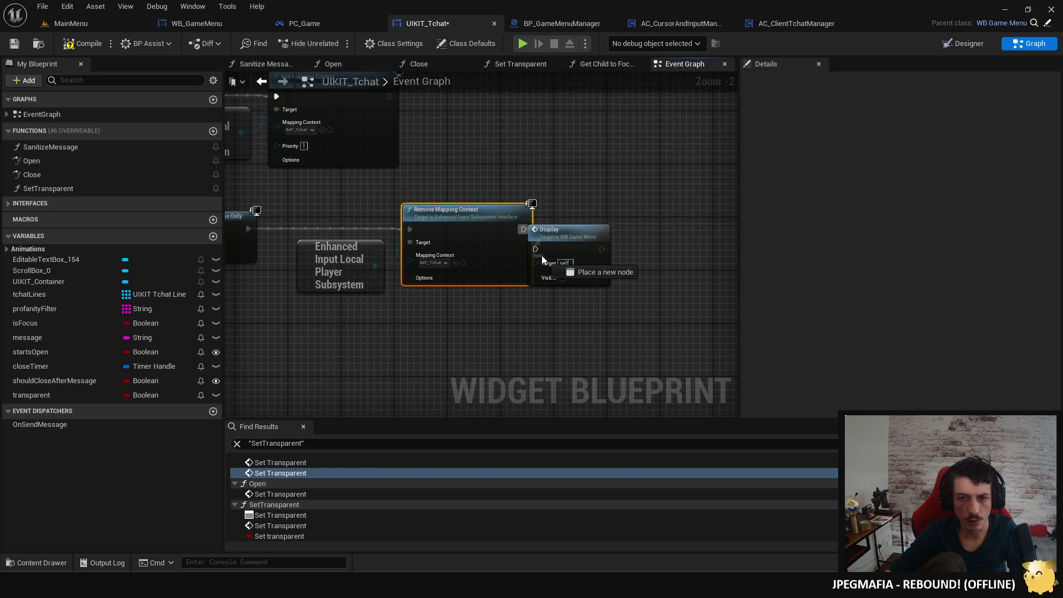
pyautogui.scroll(-3, 632, 252)
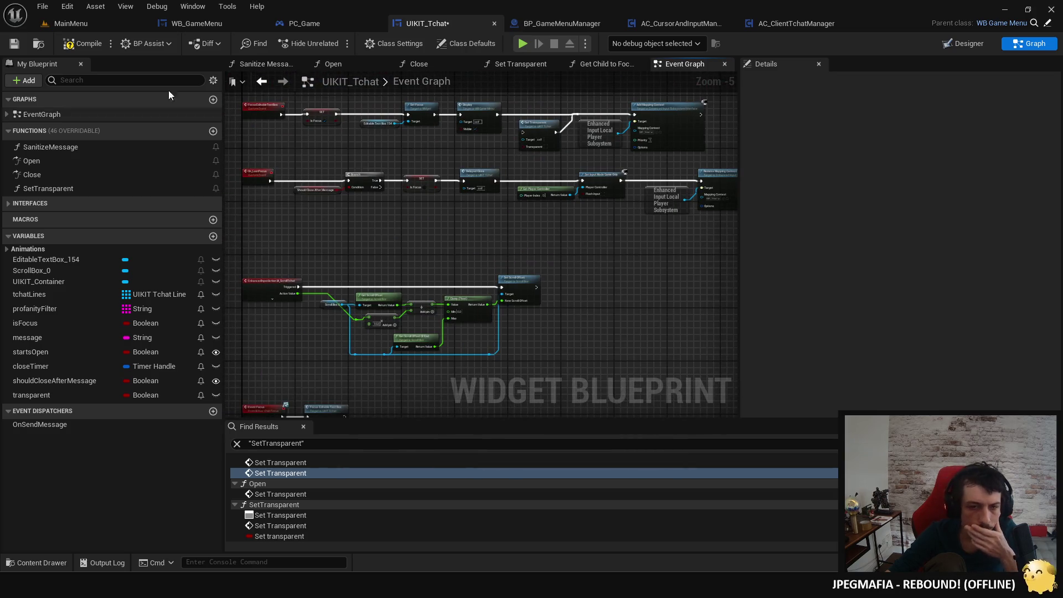
pyautogui.click(95, 49)
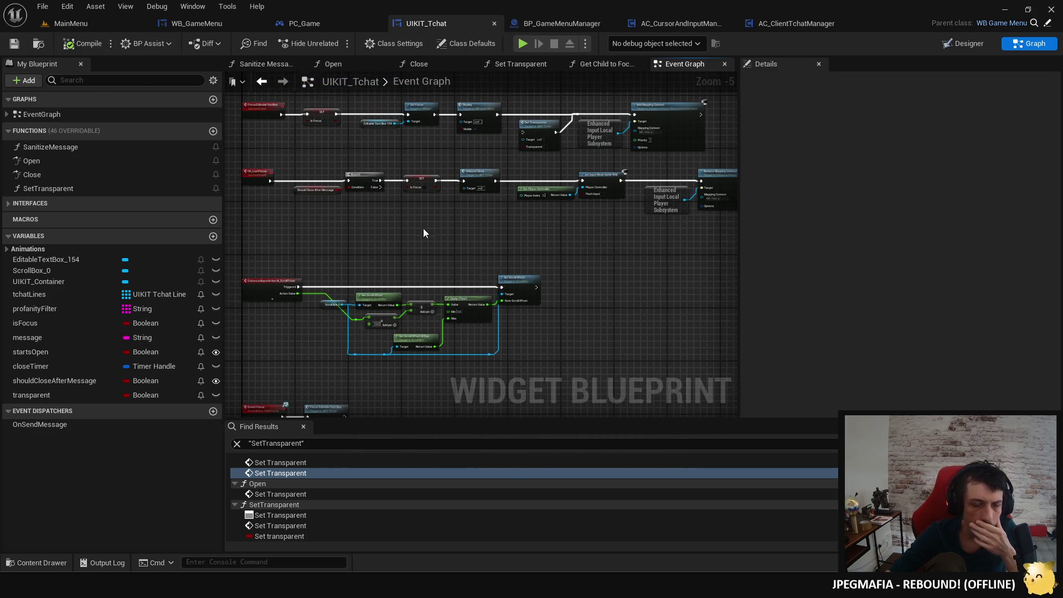
# Remove Set Transparent and Display from the focus chain, linking Set Focus to Add Mapping Context; compile and save.
pyautogui.moveTo(424, 228); pyautogui.dragTo(437, 144)
pyautogui.moveTo(329, 314); pyautogui.dragTo(353, 397)
pyautogui.moveTo(375, 283); pyautogui.dragTo(382, 345)
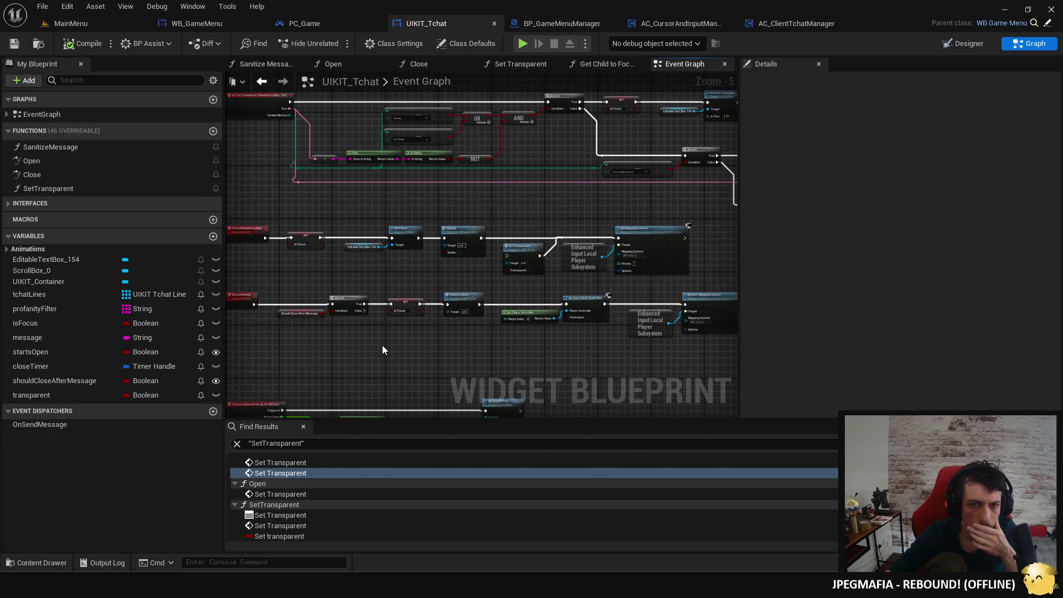
pyautogui.scroll(2, 536, 283)
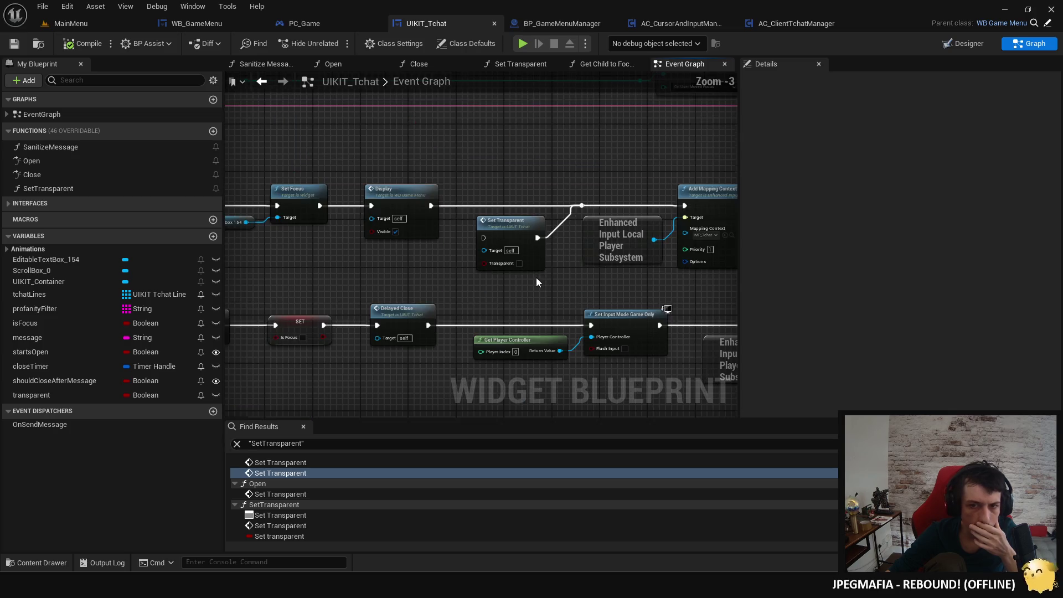
pyautogui.click(516, 231)
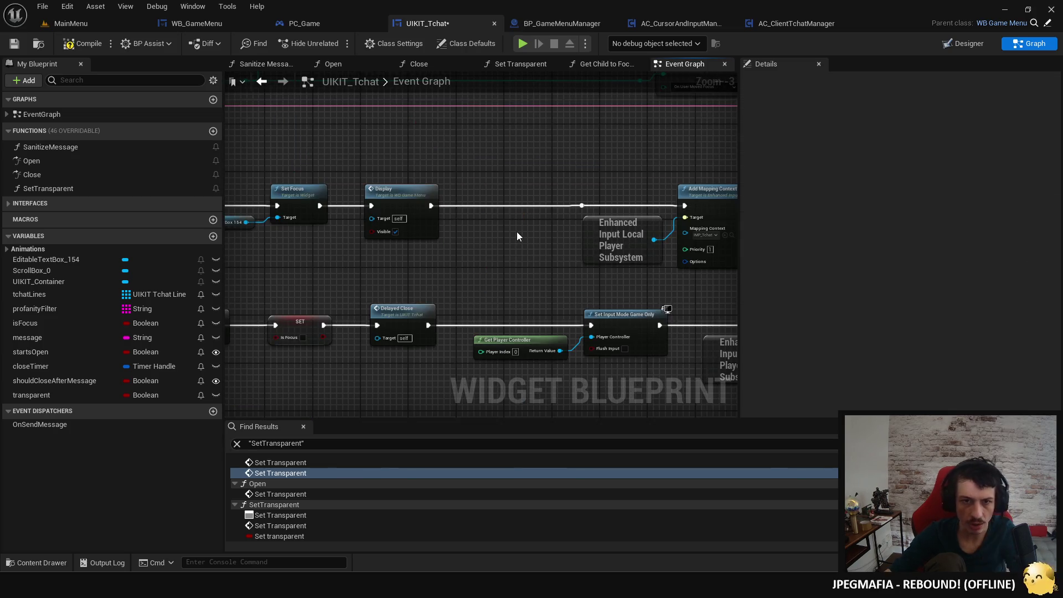
pyautogui.hotkey('ctrl', 'z')
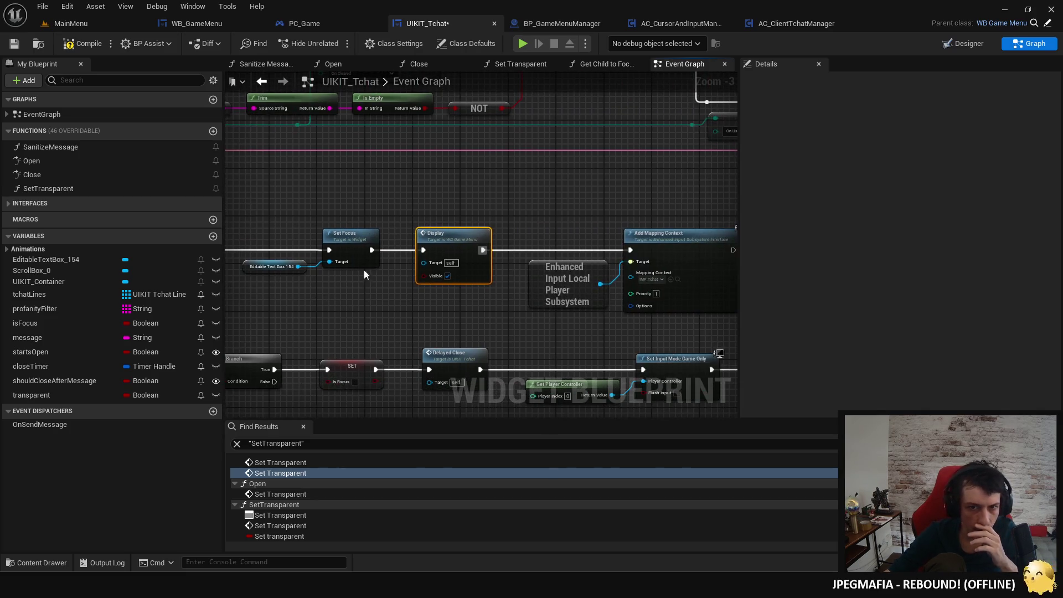
pyautogui.moveTo(371, 254)
pyautogui.mouseDown()
pyautogui.moveTo(613, 261)
pyautogui.moveTo(630, 250)
pyautogui.mouseUp()
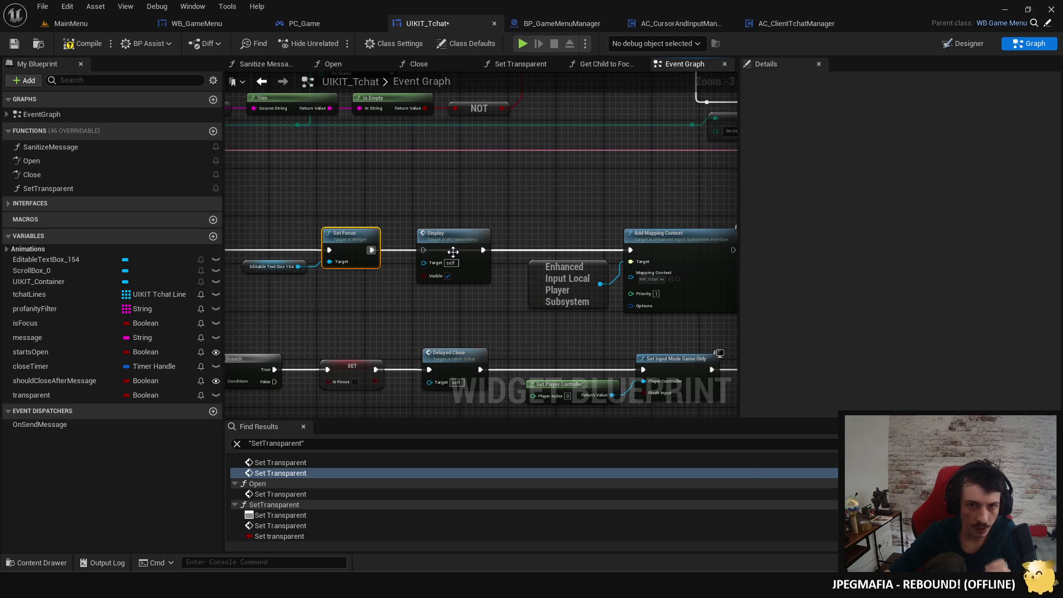
pyautogui.press('Delete')
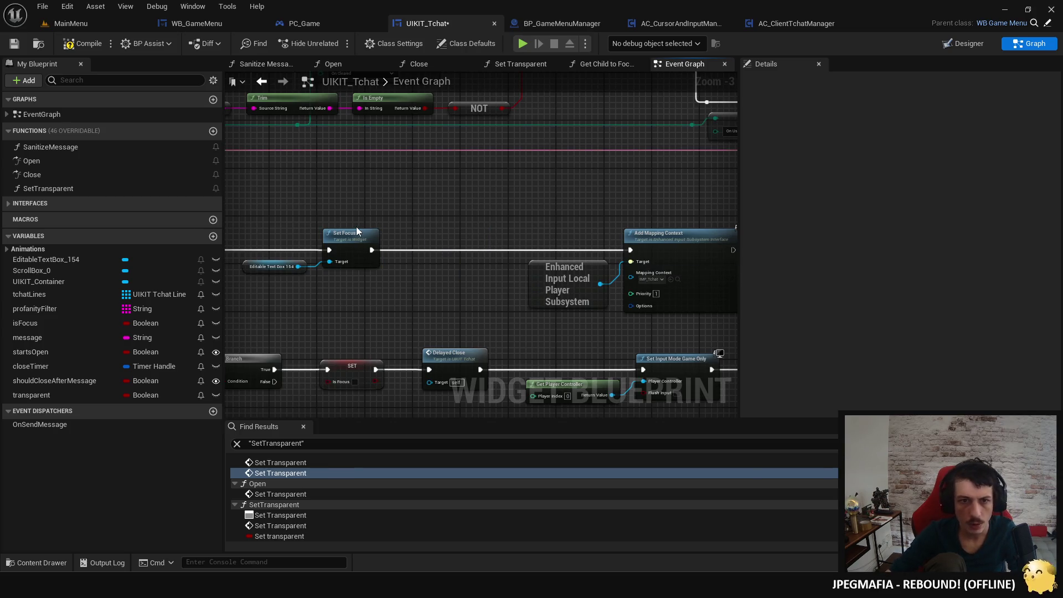
pyautogui.moveTo(357, 232); pyautogui.dragTo(479, 221)
pyautogui.click(78, 47)
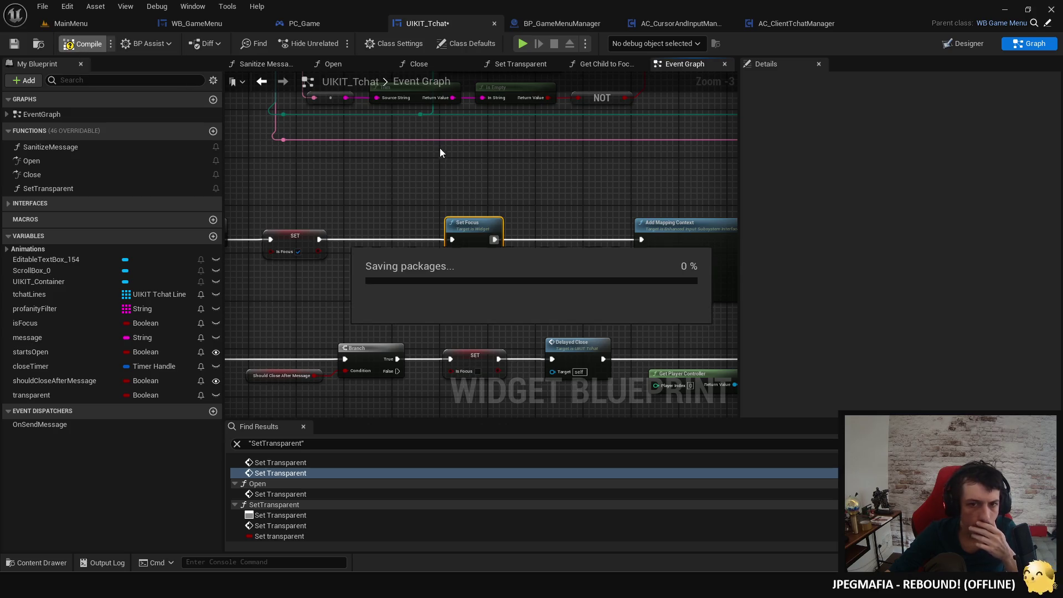
# Launch the game preview and send the test chat message 'dfsfdsfds'.
pyautogui.click(520, 44)
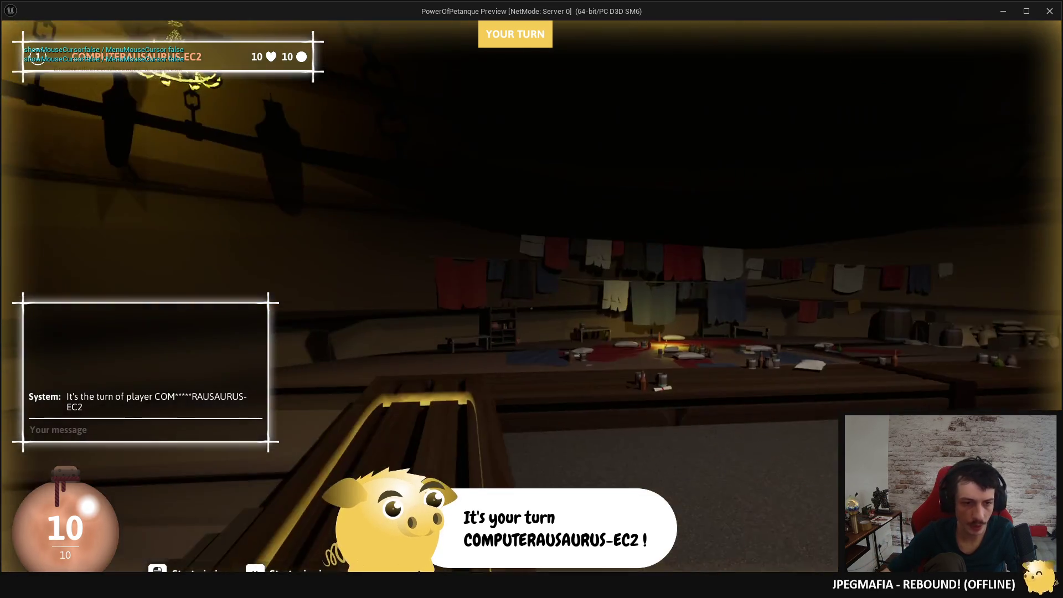
pyautogui.write('dfsfdsfds')
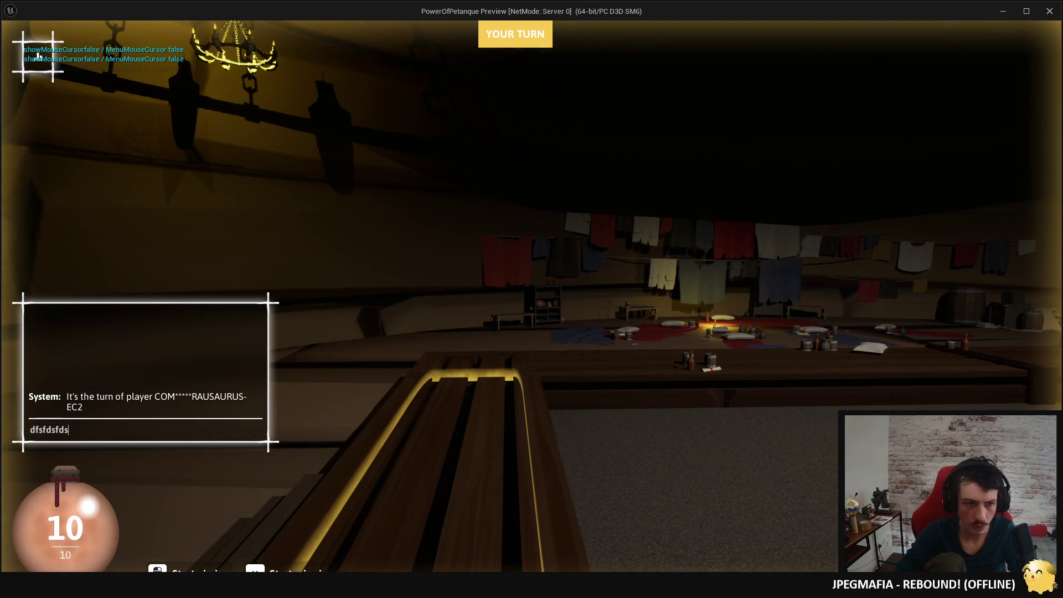
pyautogui.press('Return')
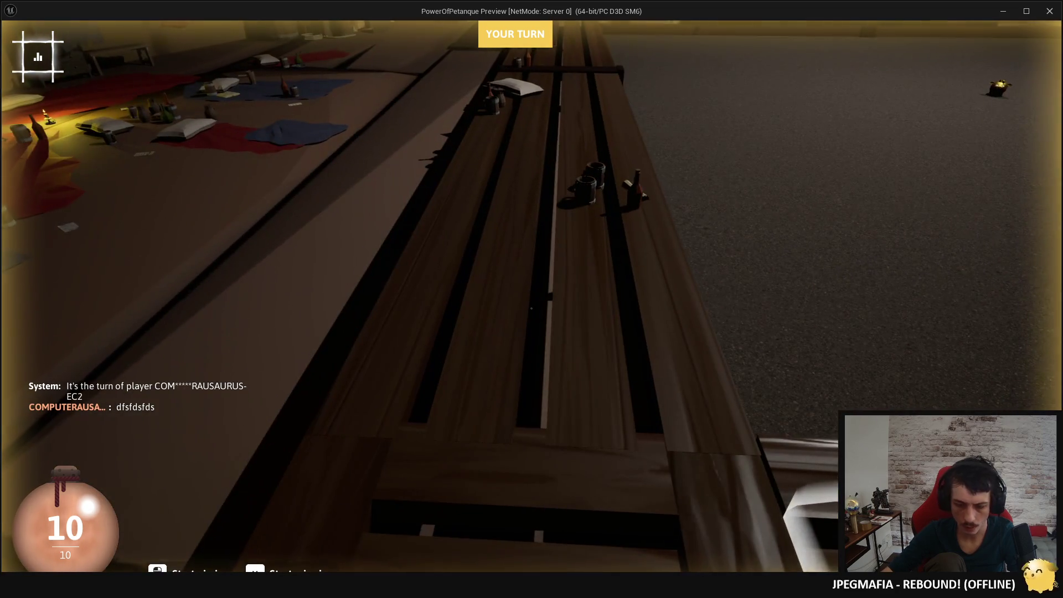
# Repeatedly open the chat with Enter and close it with Escape or Space, then stop the preview.
pyautogui.press('Return')
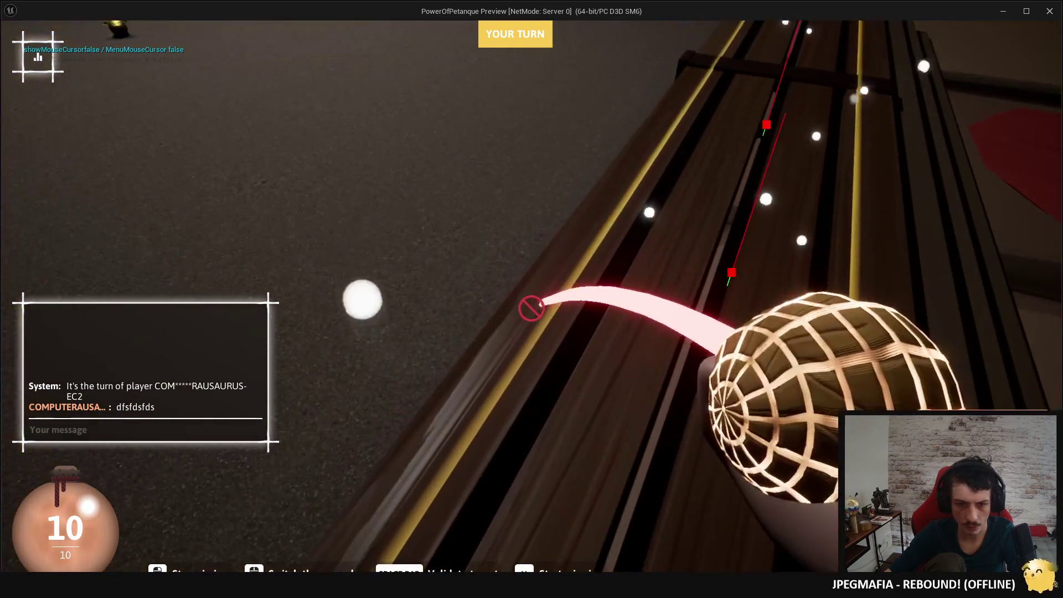
pyautogui.press('Escape')
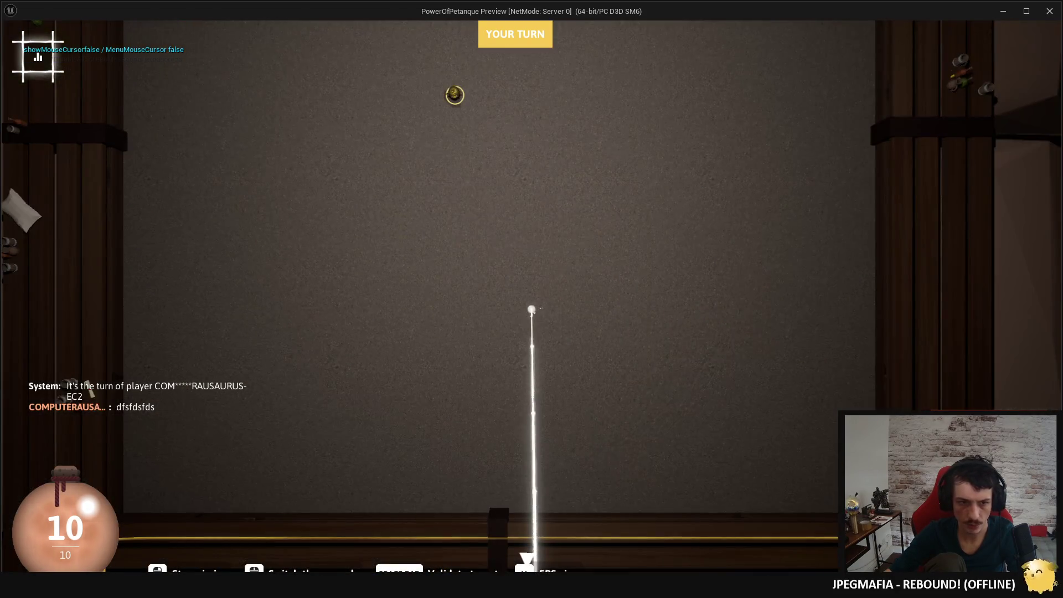
pyautogui.press('Return')
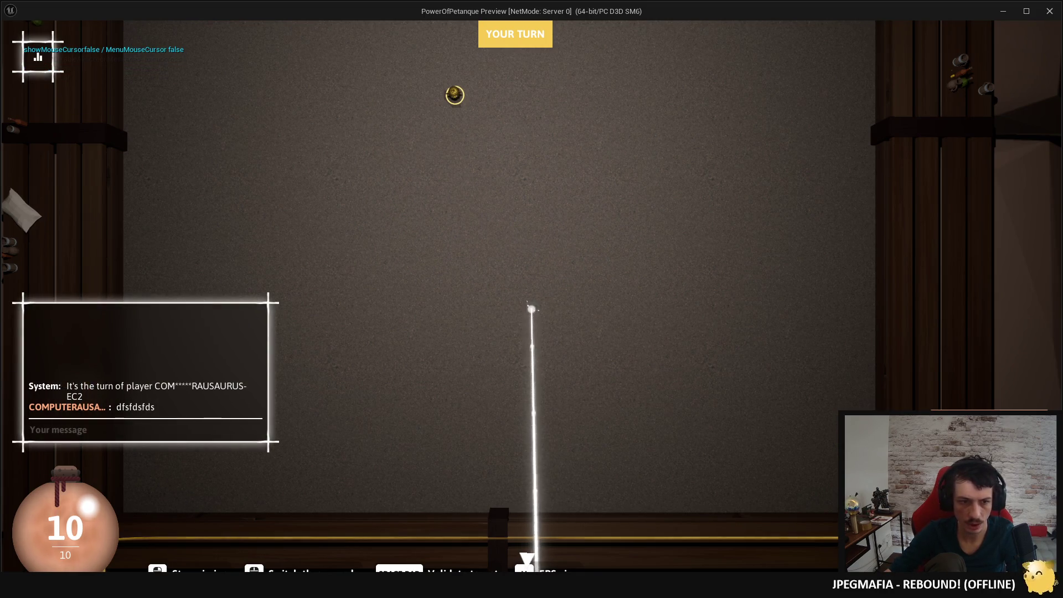
pyautogui.press('space')
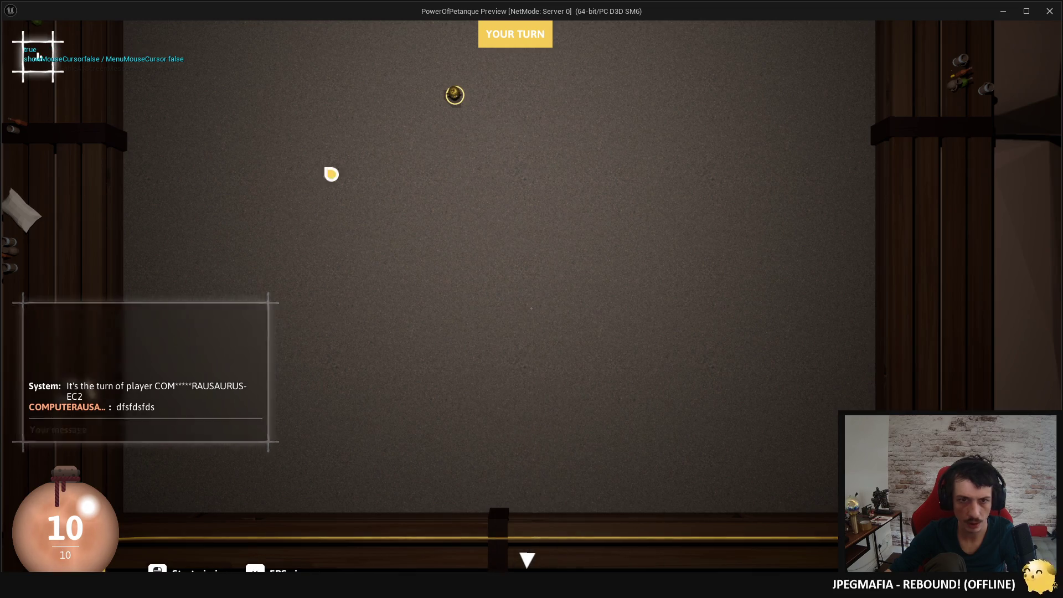
pyautogui.press('Return')
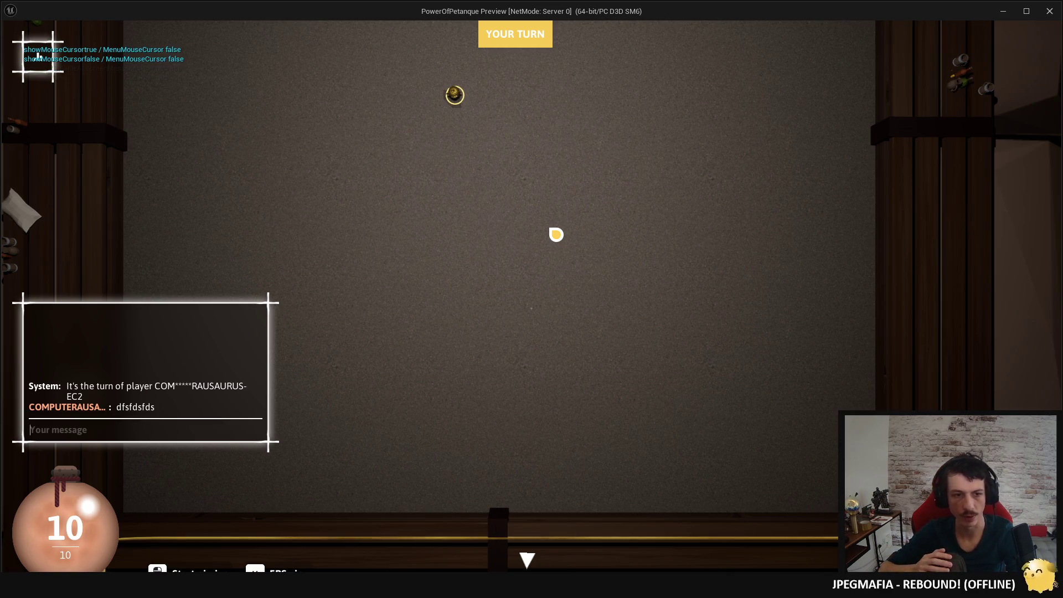
pyautogui.press('Escape')
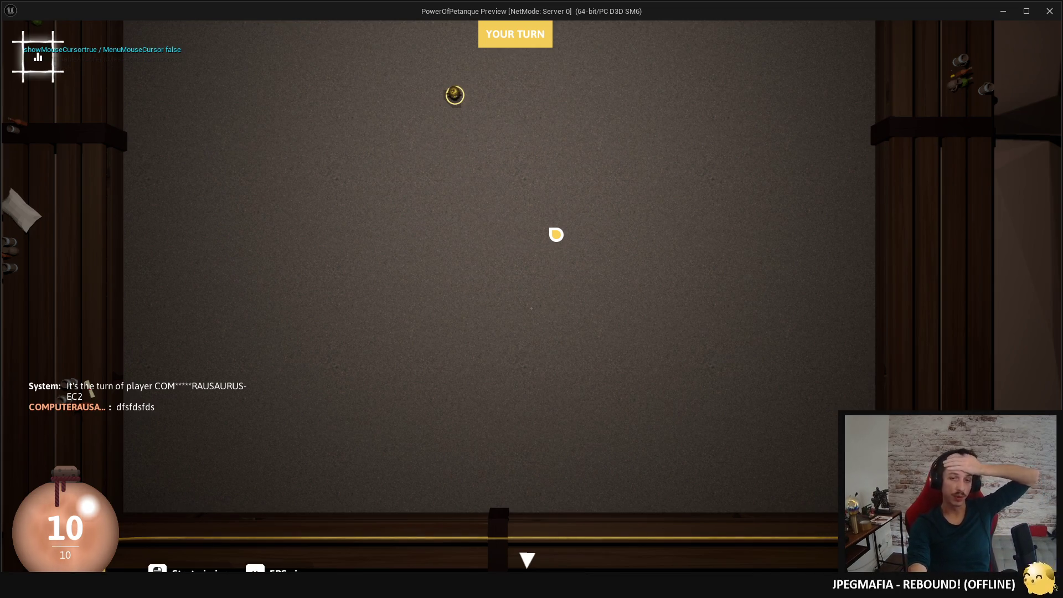
pyautogui.press('Return')
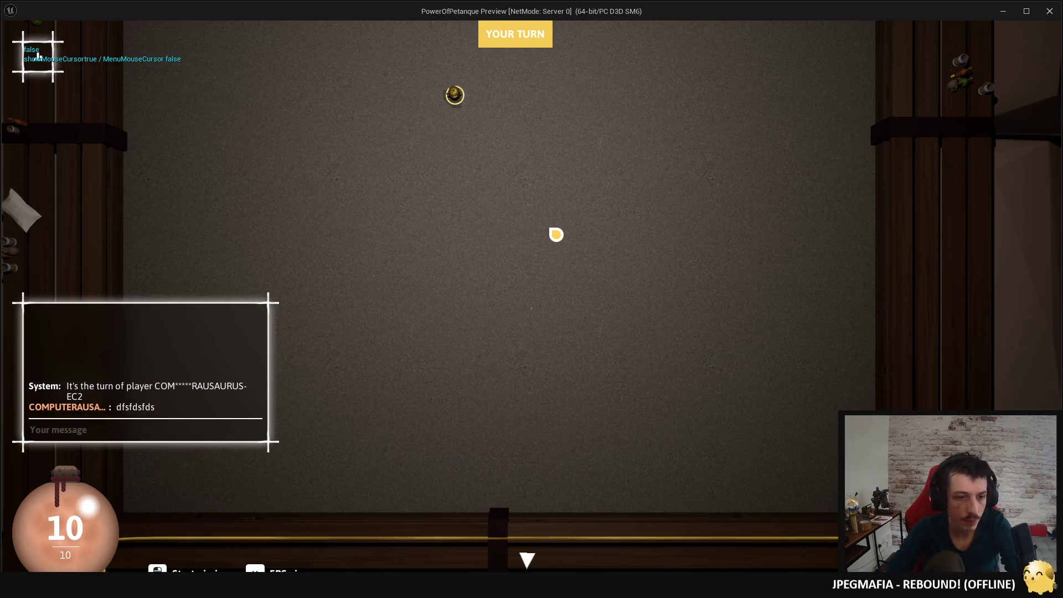
pyautogui.press('Escape')
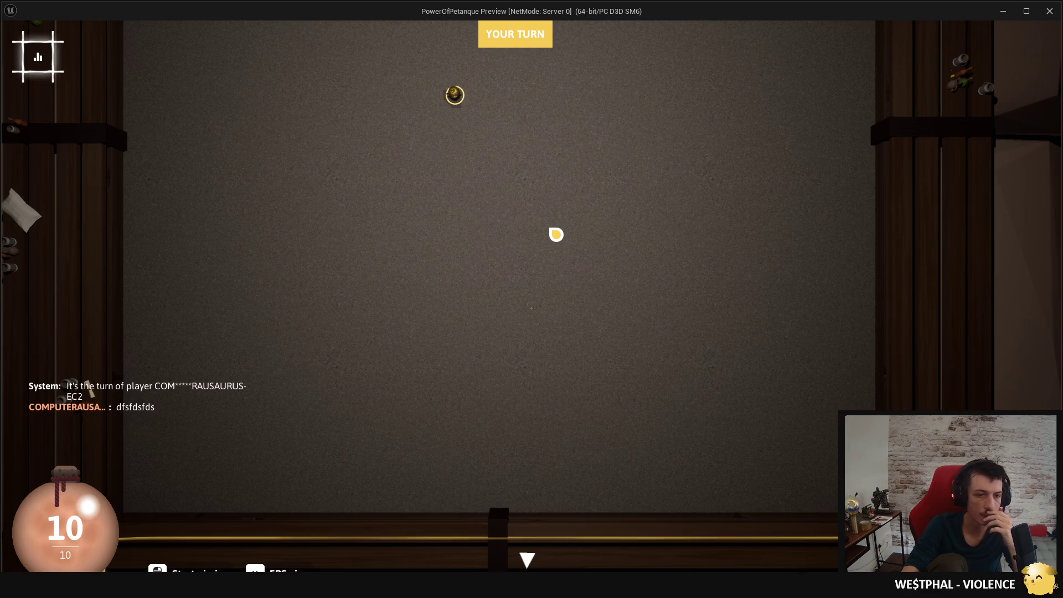
pyautogui.press('Return')
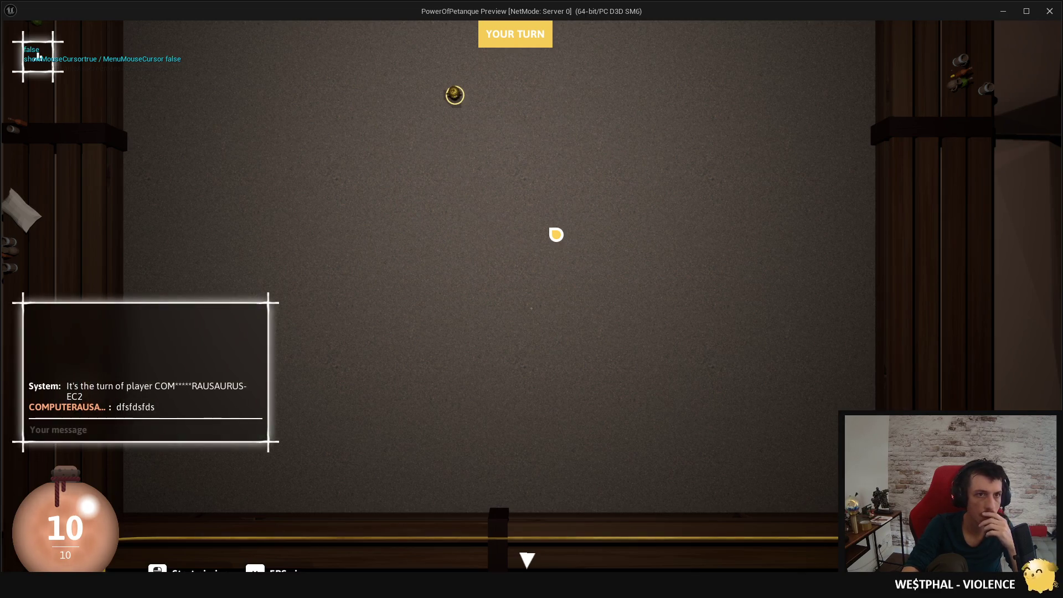
pyautogui.press('Escape')
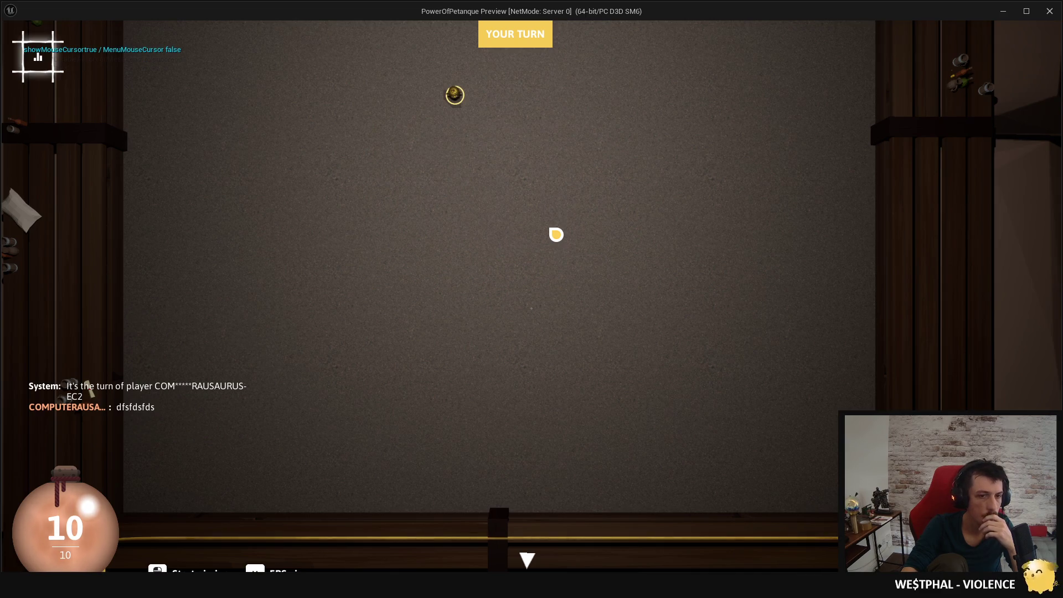
pyautogui.press('Escape')
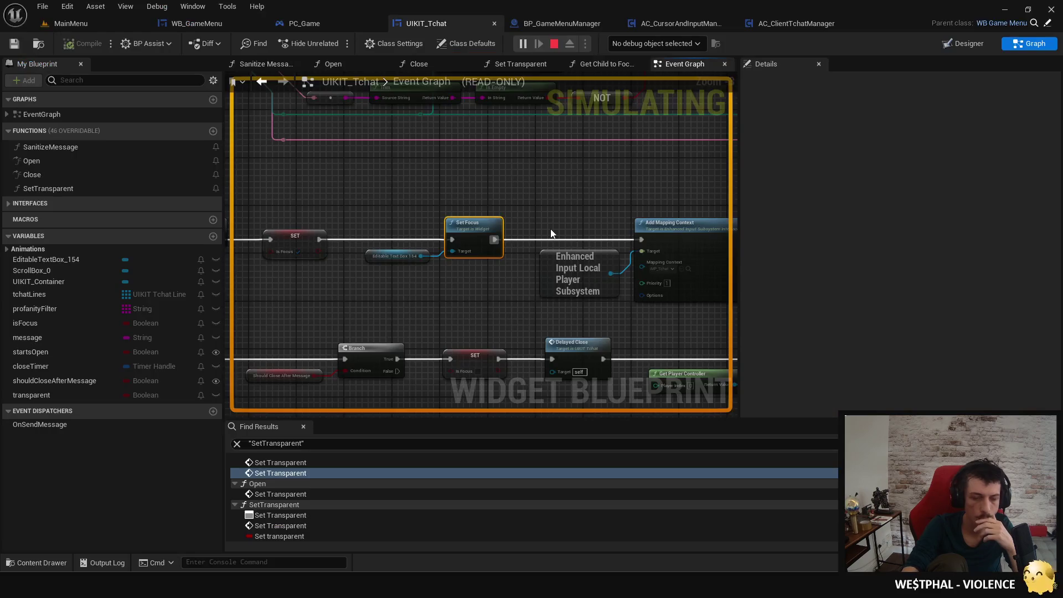
# Inspect Set Input Mode Game Only in UIKIT_Tchat and BP_GameMenuManager's menu logic, then switch to AC_CursorAndInputManager.
pyautogui.moveTo(564, 239)
pyautogui.mouseDown()
pyautogui.moveTo(447, 154)
pyautogui.moveTo(435, 174)
pyautogui.mouseUp()
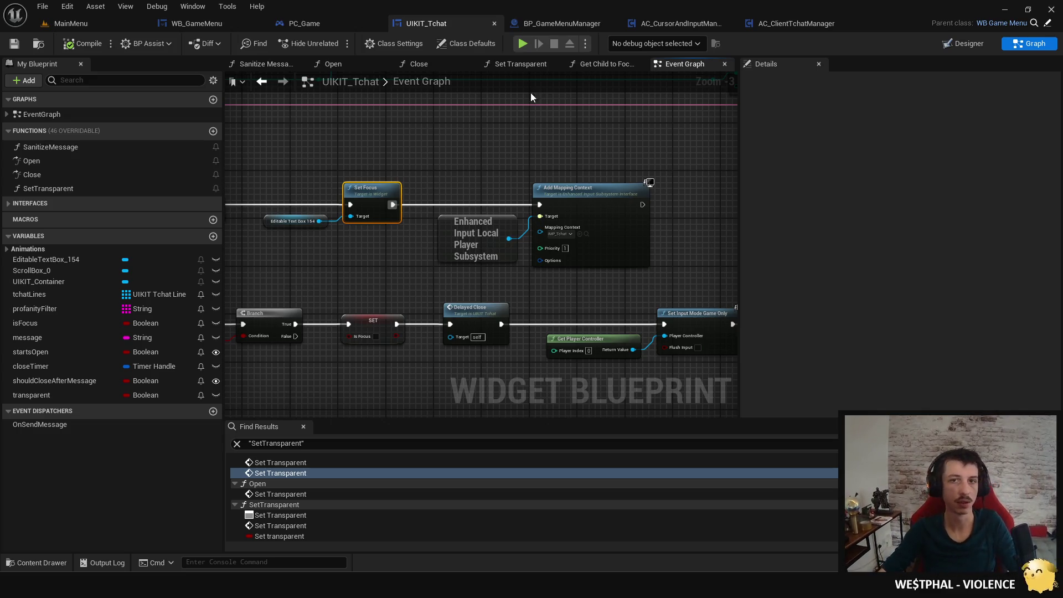
pyautogui.click(555, 24)
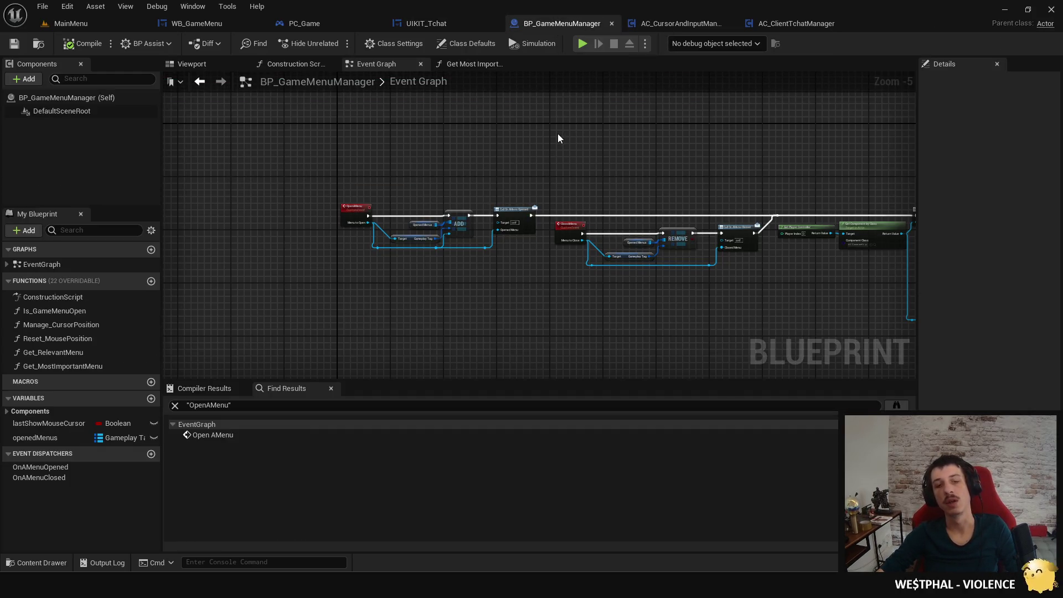
pyautogui.moveTo(562, 149); pyautogui.dragTo(526, 139)
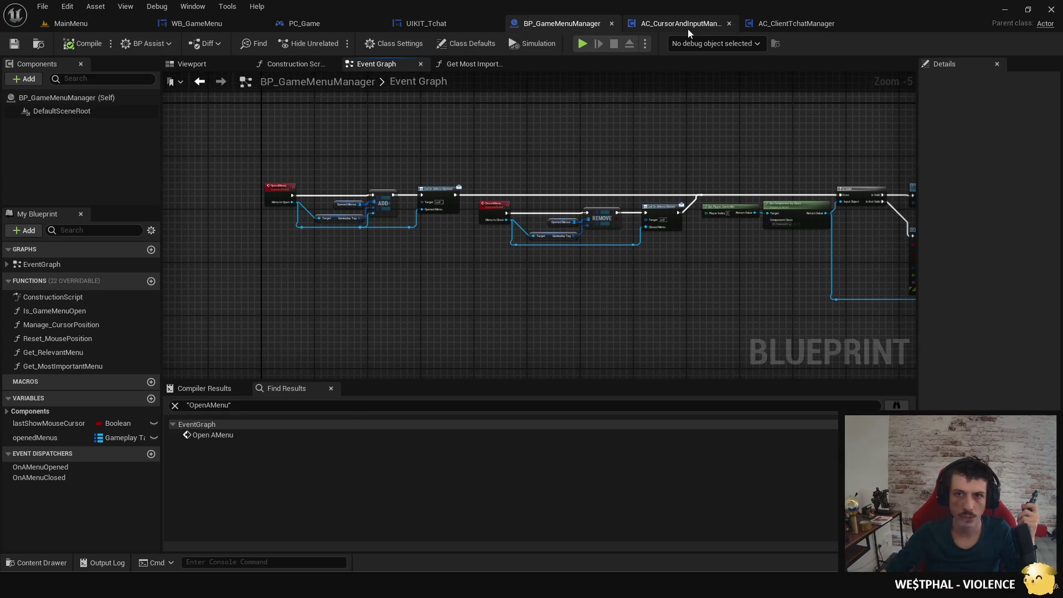
pyautogui.click(688, 28)
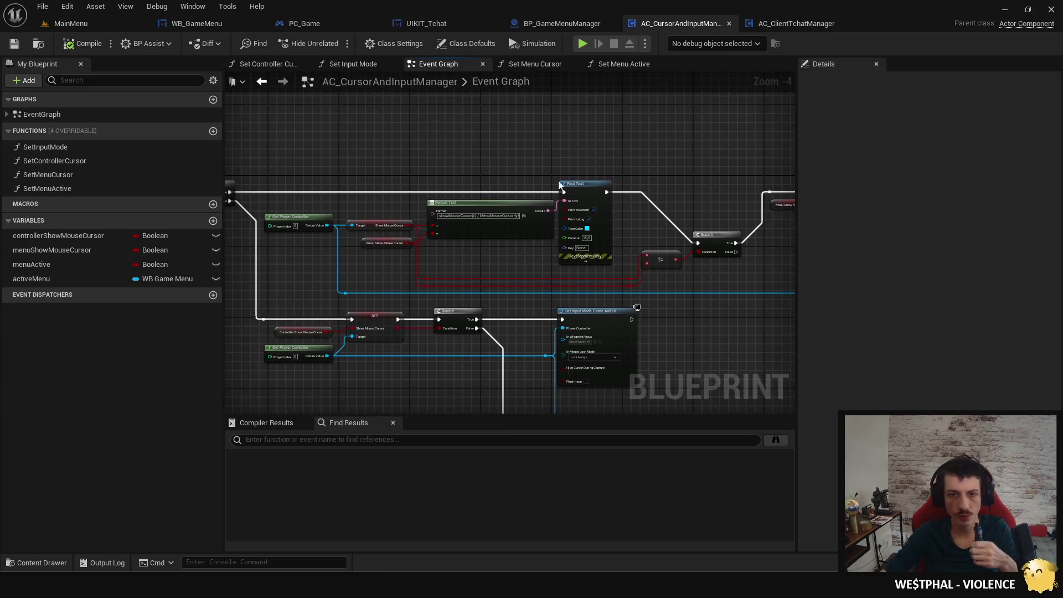
pyautogui.click(596, 183)
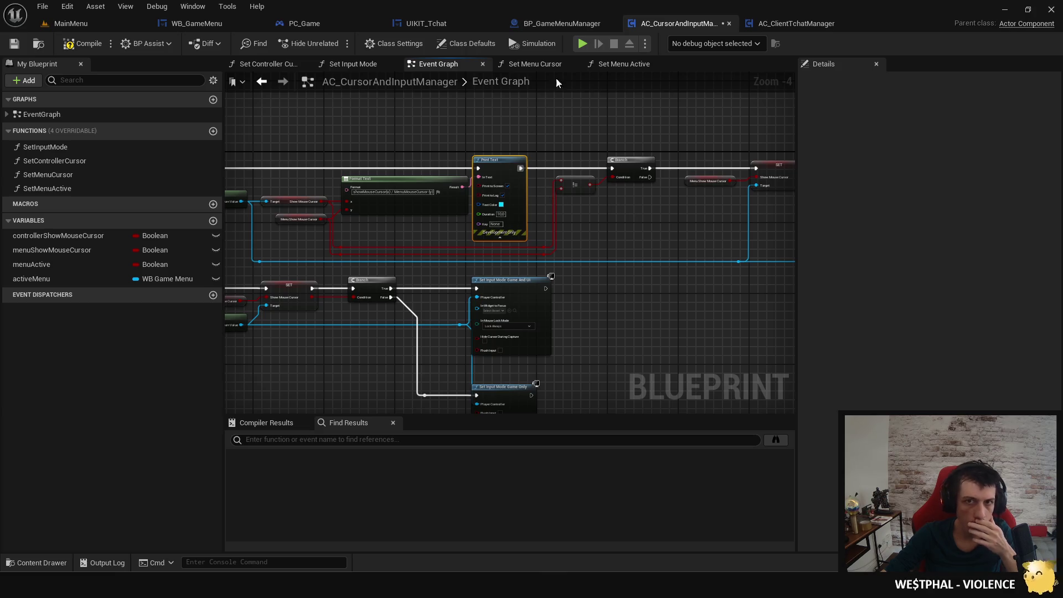
pyautogui.click(563, 23)
pyautogui.click(450, 25)
pyautogui.moveTo(472, 203); pyautogui.dragTo(449, 267)
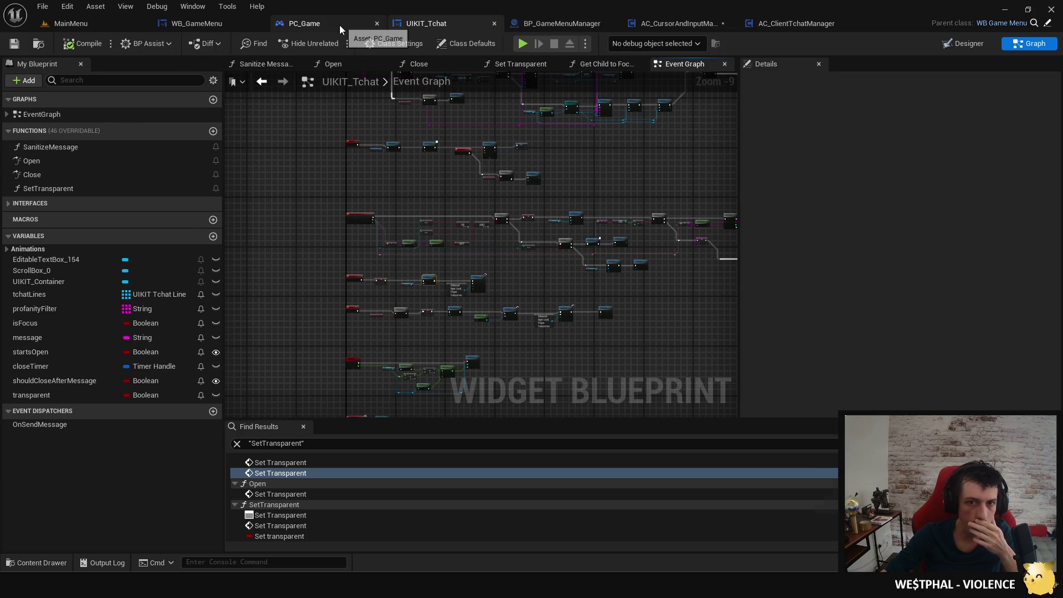
pyautogui.click(341, 24)
pyautogui.click(194, 25)
pyautogui.moveTo(456, 171); pyautogui.dragTo(513, 118)
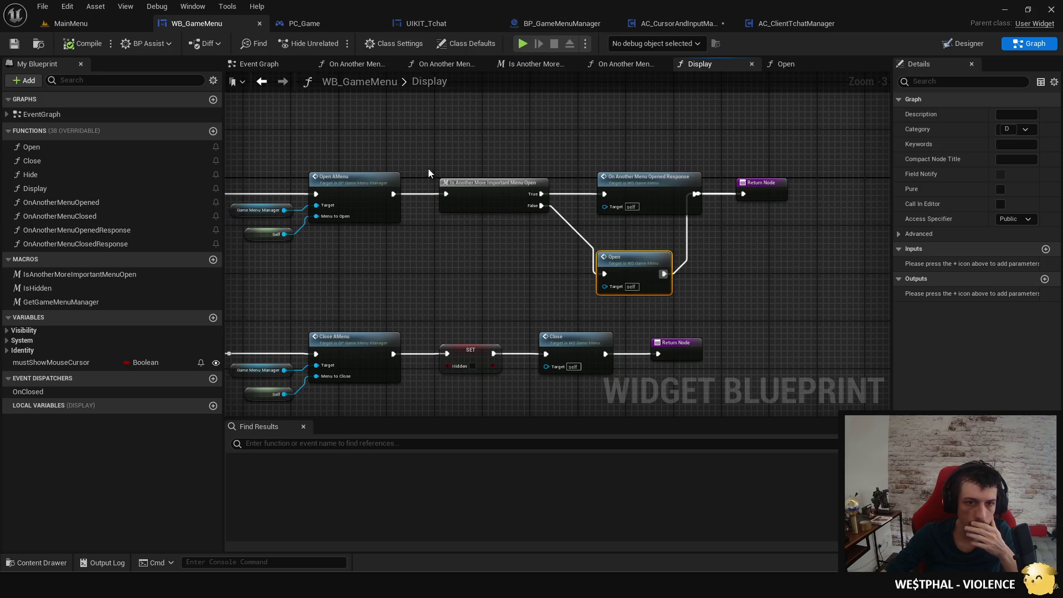
pyautogui.moveTo(430, 174); pyautogui.dragTo(560, 148)
pyautogui.click(550, 25)
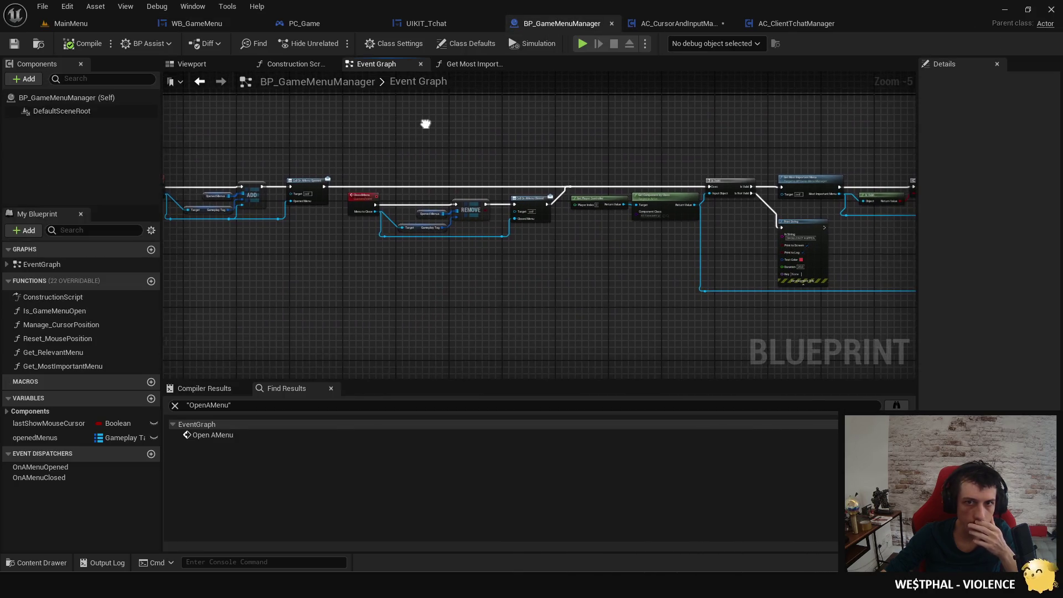
pyautogui.click(463, 64)
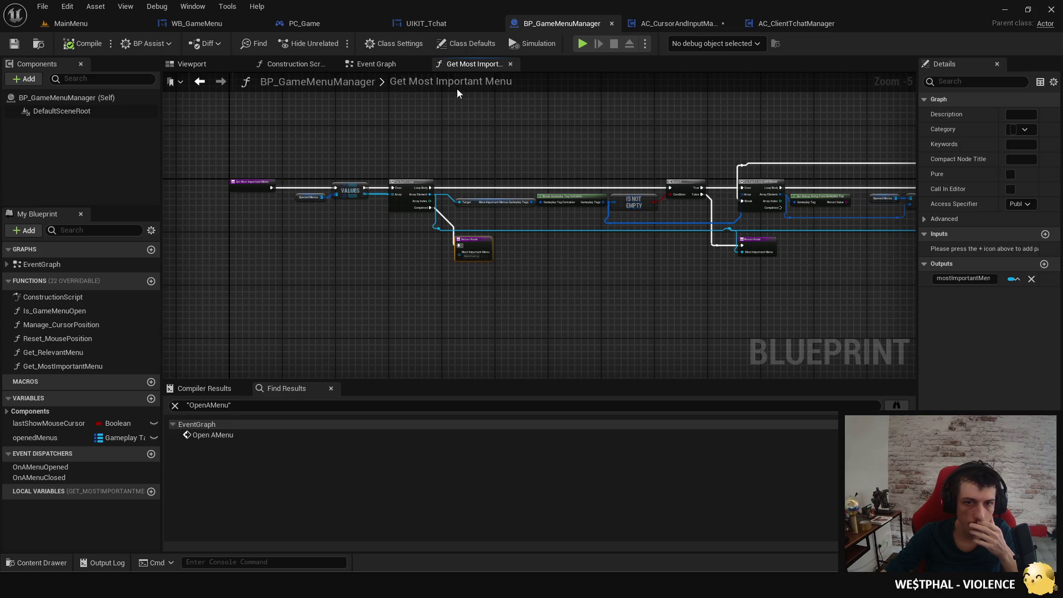
pyautogui.click(400, 64)
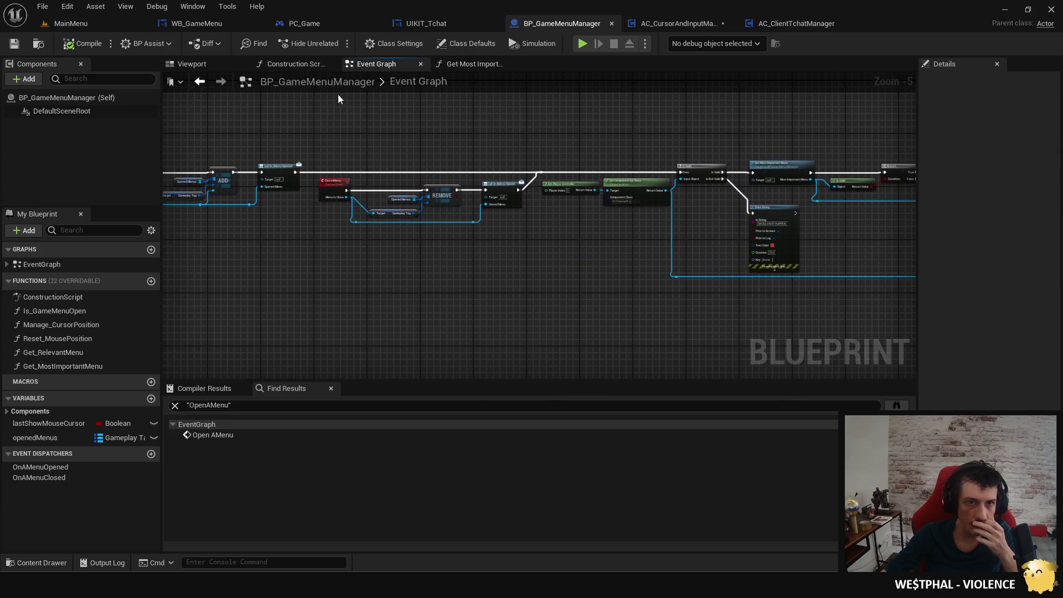
pyautogui.click(657, 25)
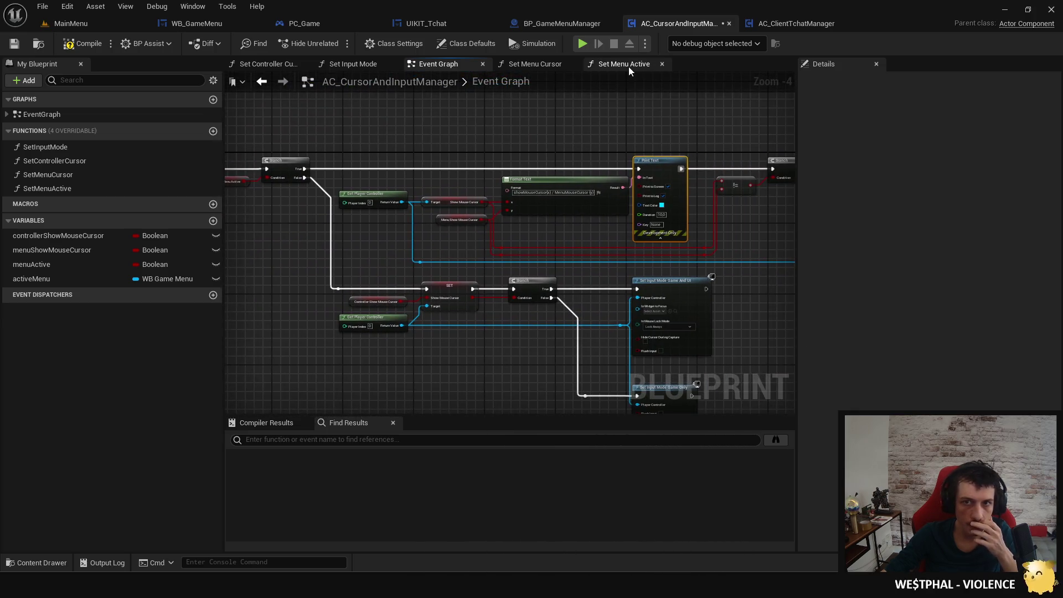
pyautogui.click(628, 65)
pyautogui.click(529, 64)
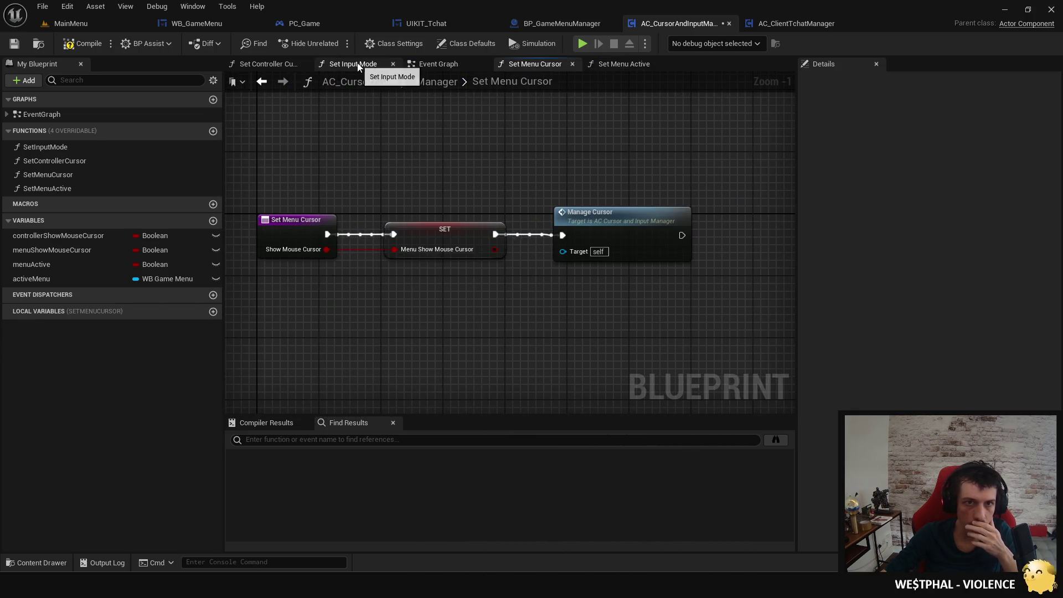
pyautogui.click(357, 65)
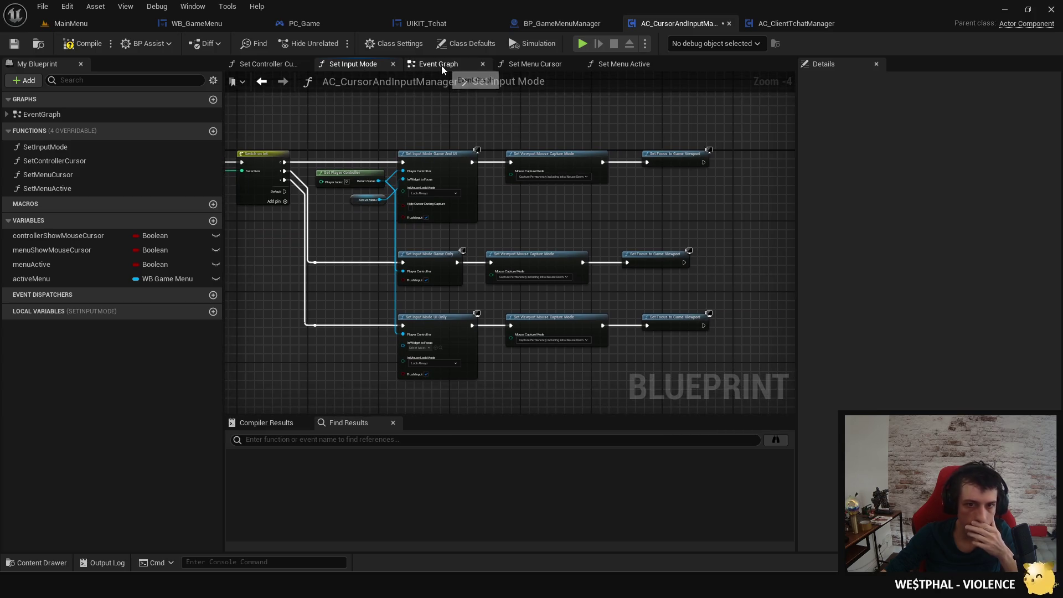
pyautogui.click(435, 65)
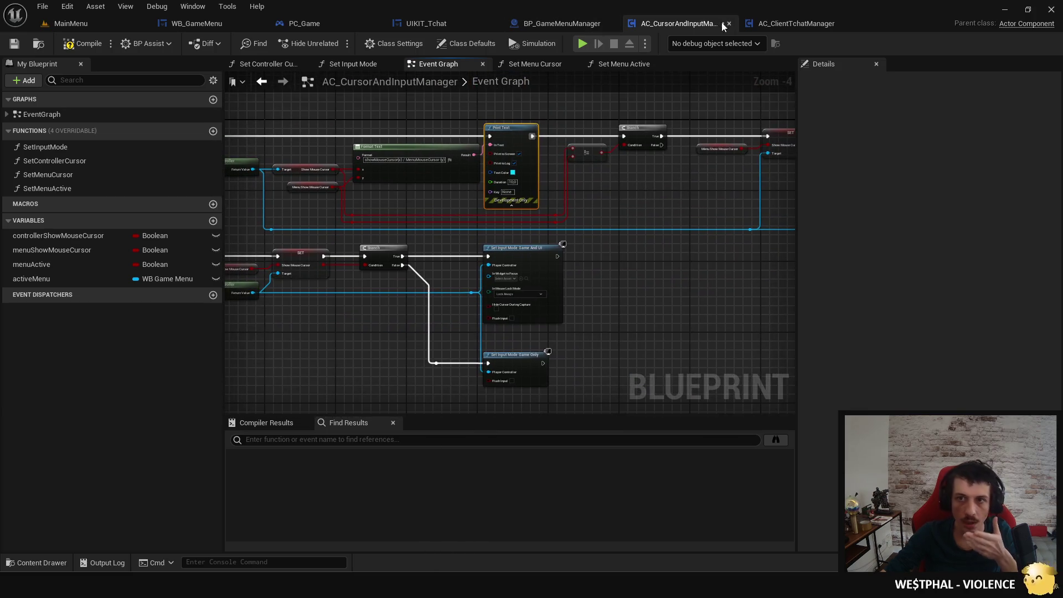
pyautogui.click(789, 24)
pyautogui.click(437, 63)
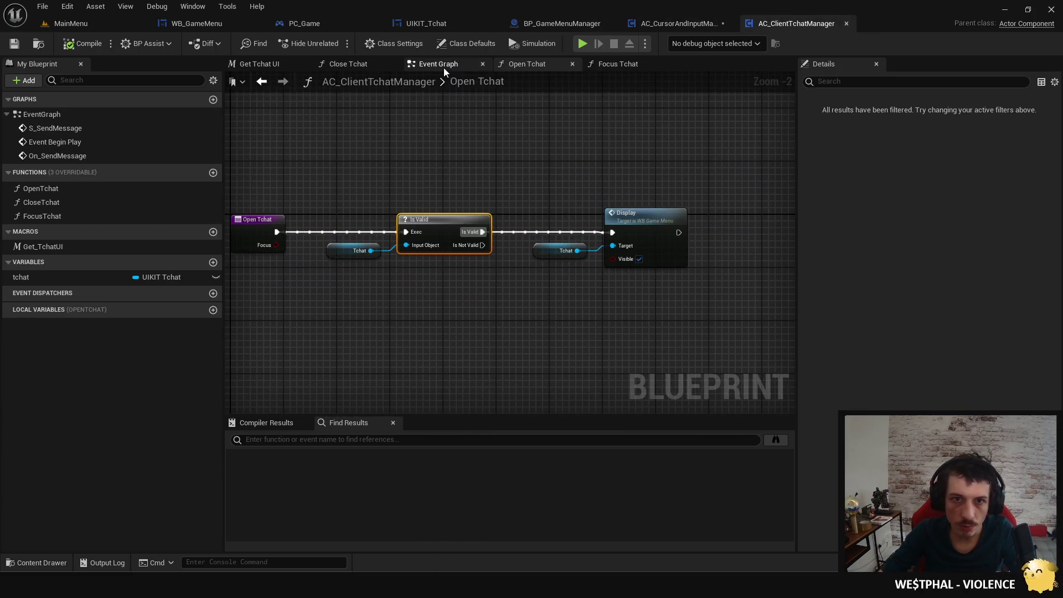
pyautogui.scroll(4, 496, 195)
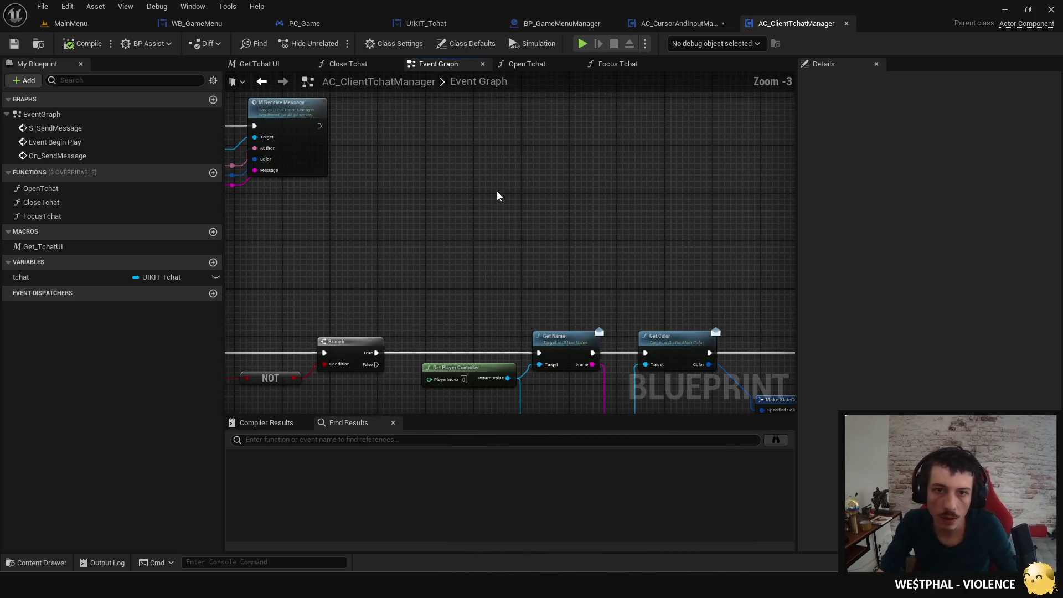
pyautogui.click(522, 65)
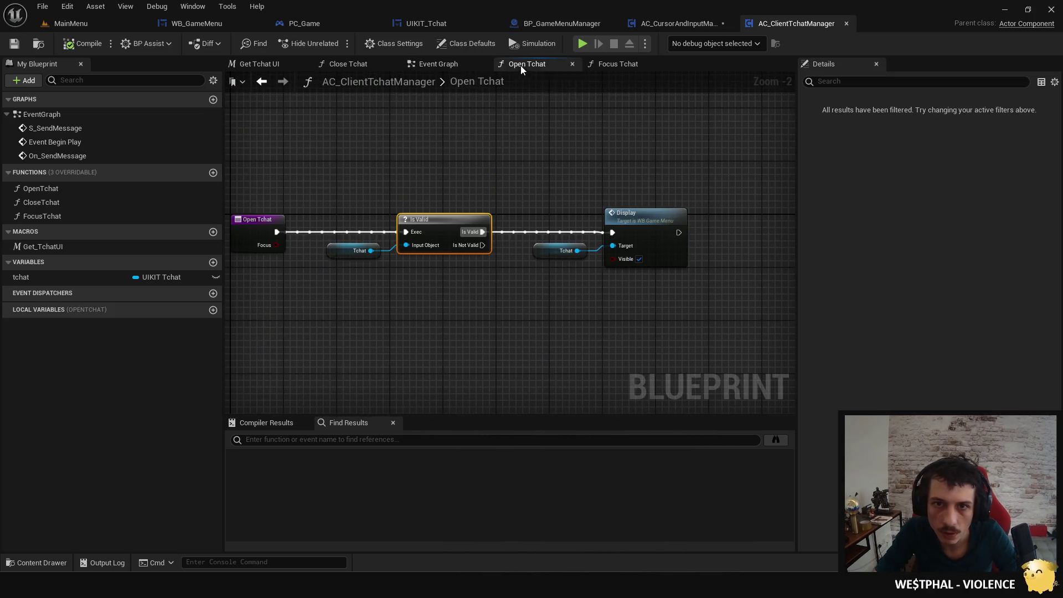
pyautogui.click(346, 65)
pyautogui.click(434, 67)
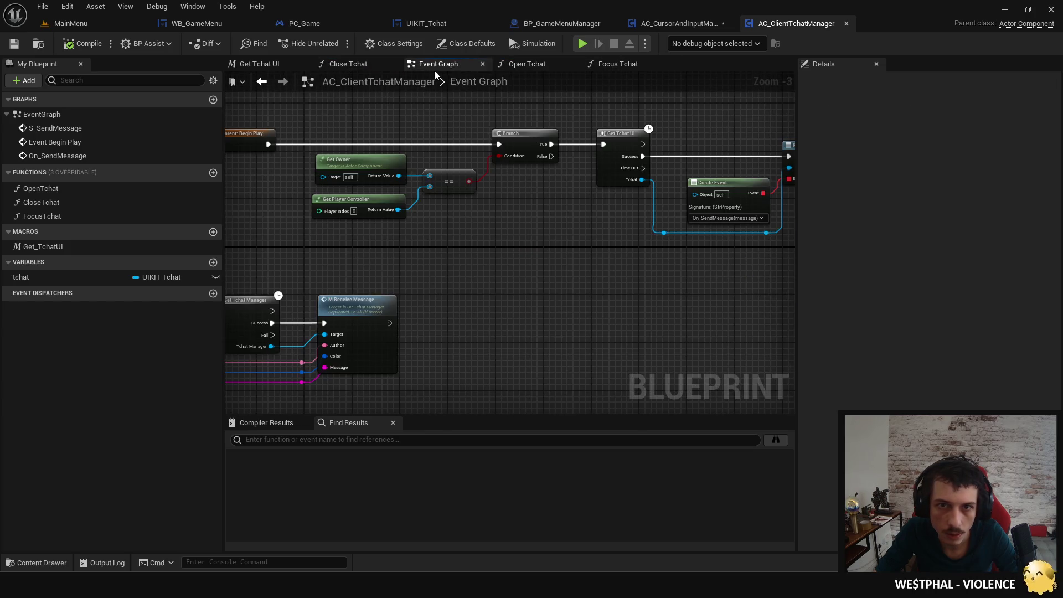
pyautogui.click(565, 24)
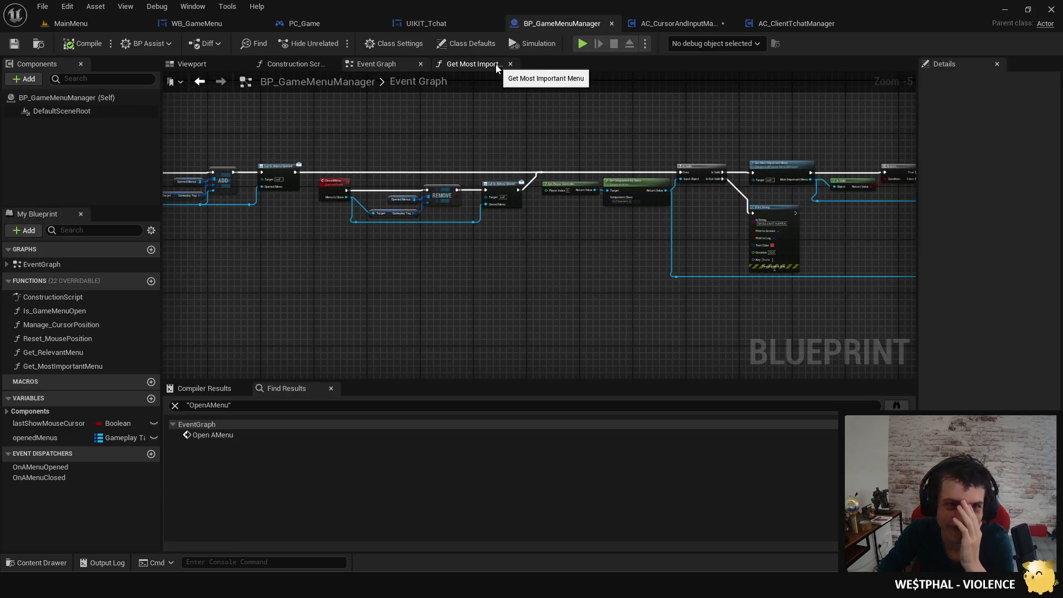
pyautogui.click(473, 64)
pyautogui.click(383, 65)
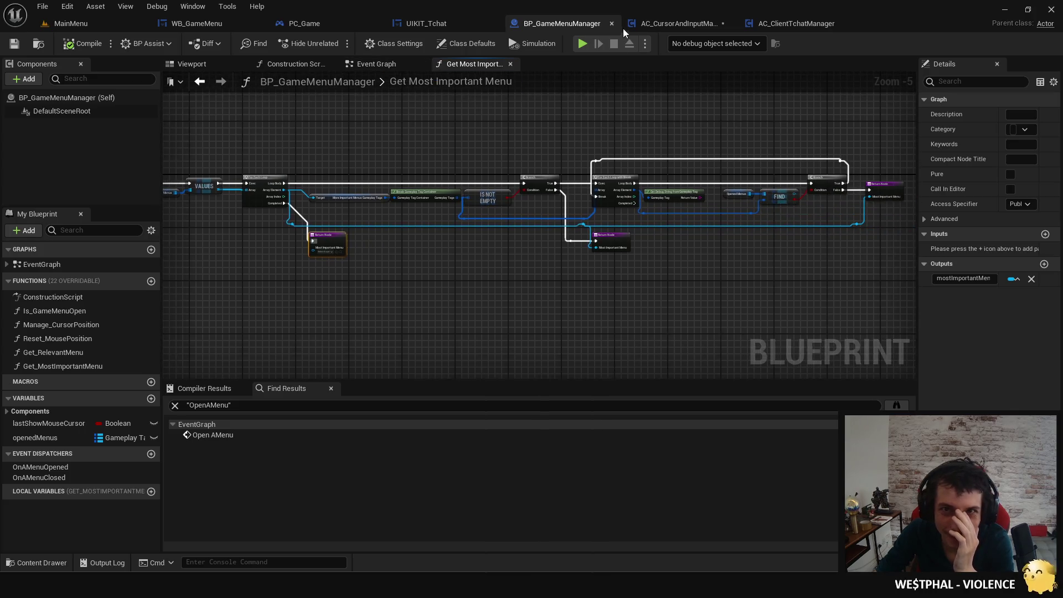
pyautogui.click(622, 25)
pyautogui.moveTo(438, 103)
pyautogui.mouseDown()
pyautogui.moveTo(360, 119)
pyautogui.moveTo(695, 130)
pyautogui.moveTo(712, 165)
pyautogui.moveTo(712, 154)
pyautogui.mouseUp()
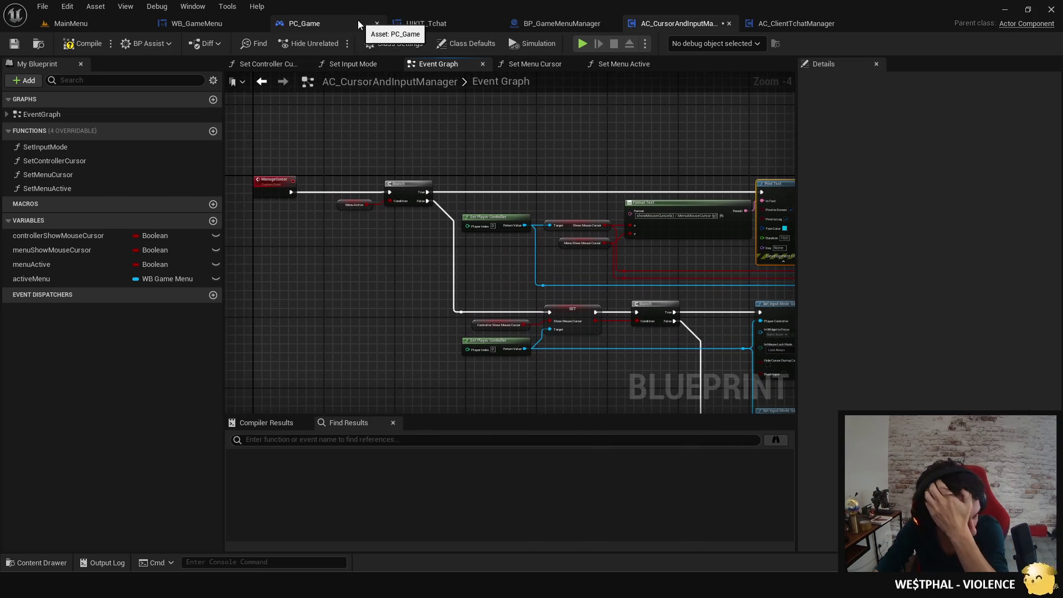
pyautogui.click(425, 148)
pyautogui.hotkey('ctrl', 'f')
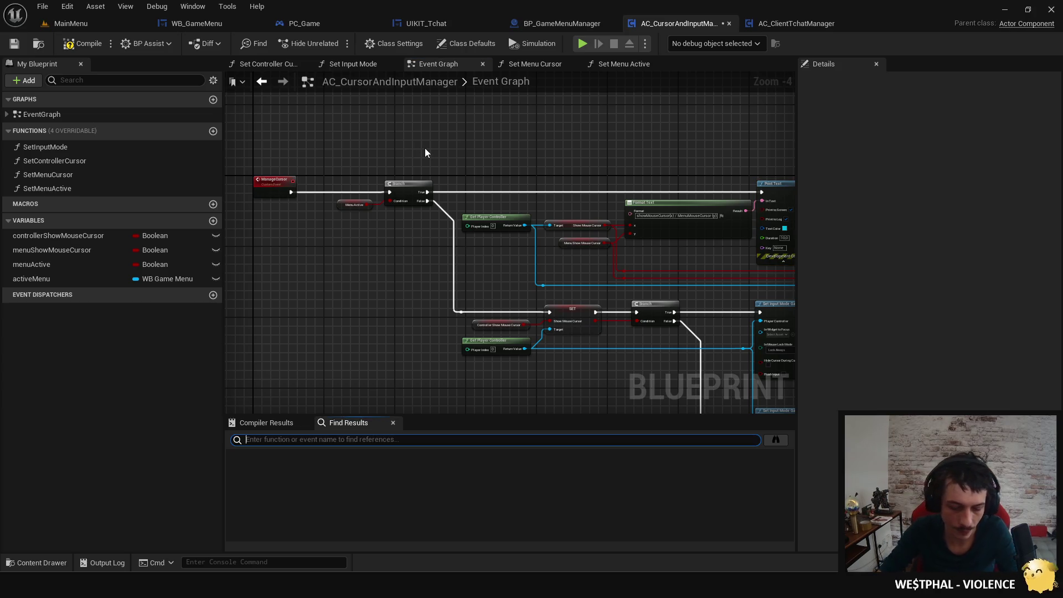
pyautogui.write('print')
# Search UIKIT_Tchat and BP_GameMenuManager for their remaining Print debug nodes.
pyautogui.press('Return')
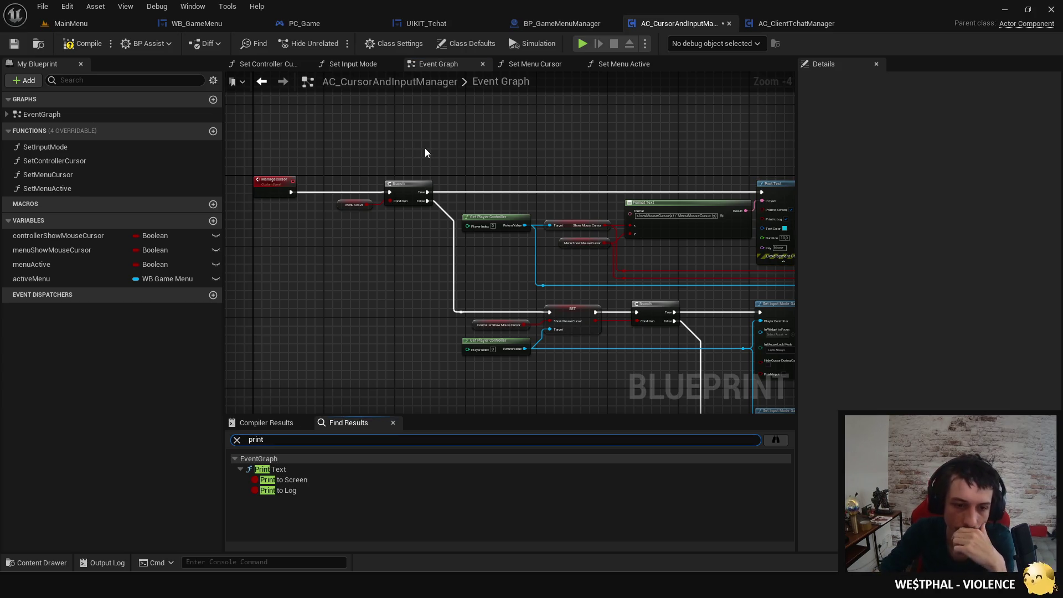
pyautogui.doubleClick(312, 471)
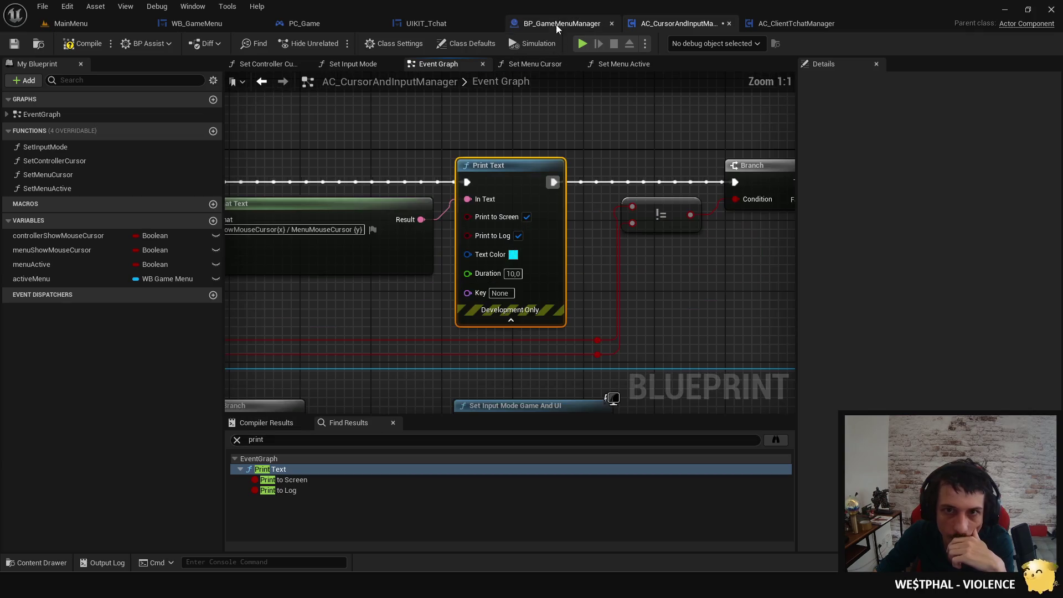
pyautogui.click(556, 26)
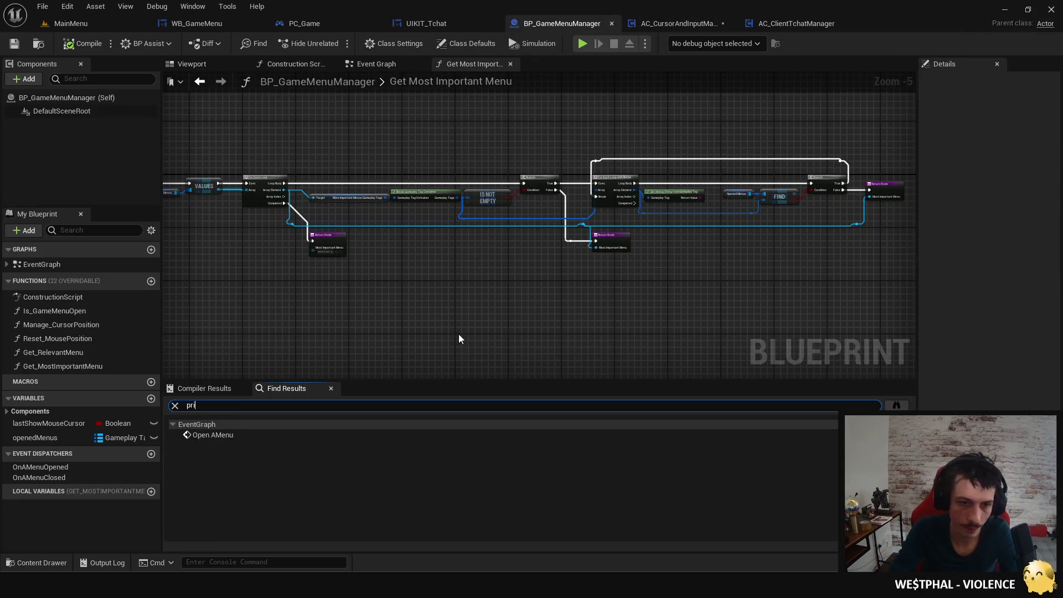
pyautogui.write('nt')
pyautogui.doubleClick(245, 434)
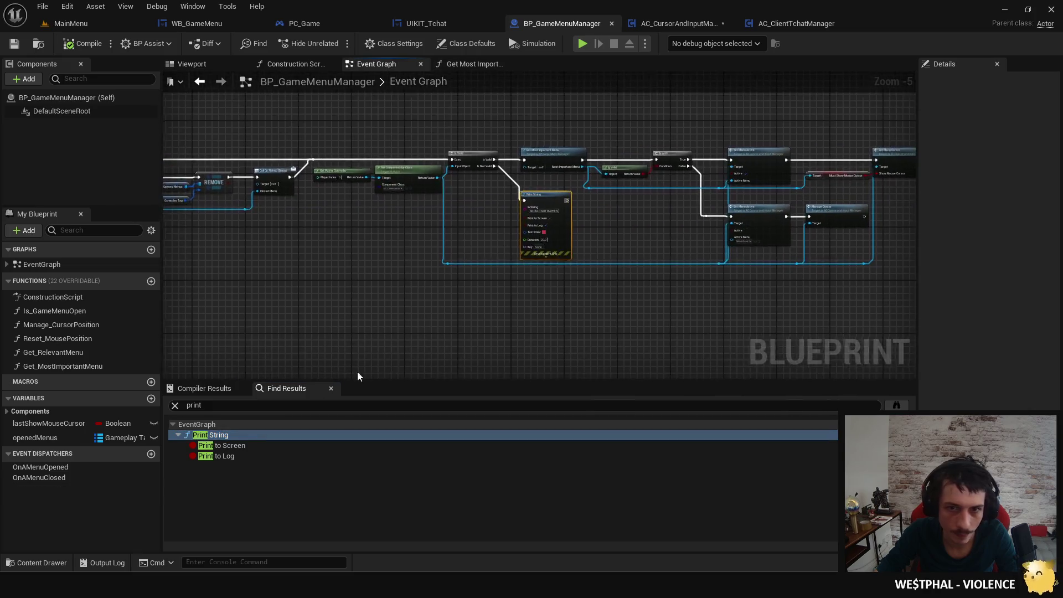
pyautogui.click(427, 24)
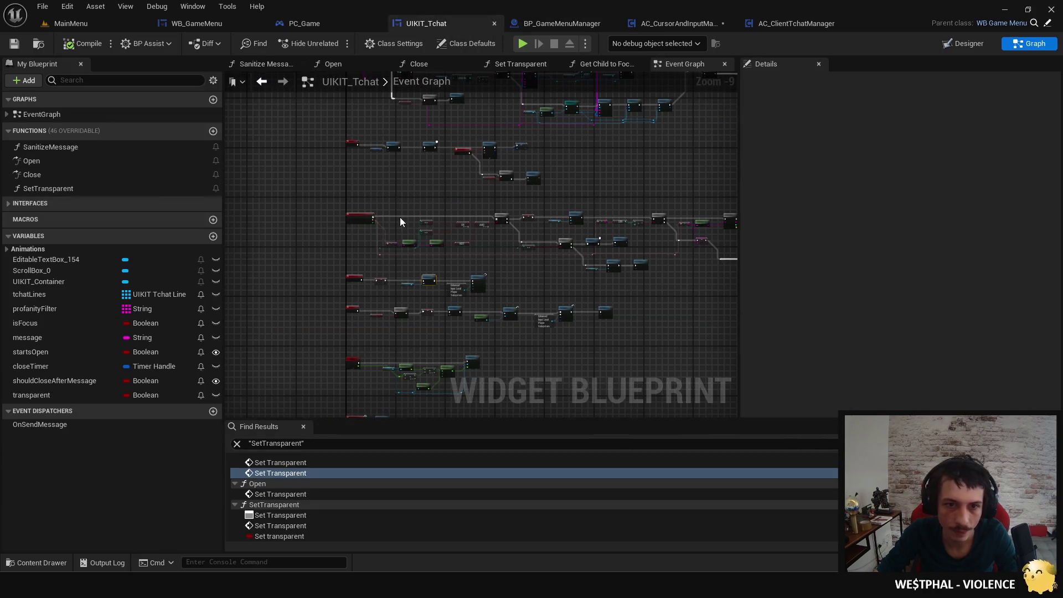
pyautogui.hotkey('ctrl', 'f')
pyautogui.write('print')
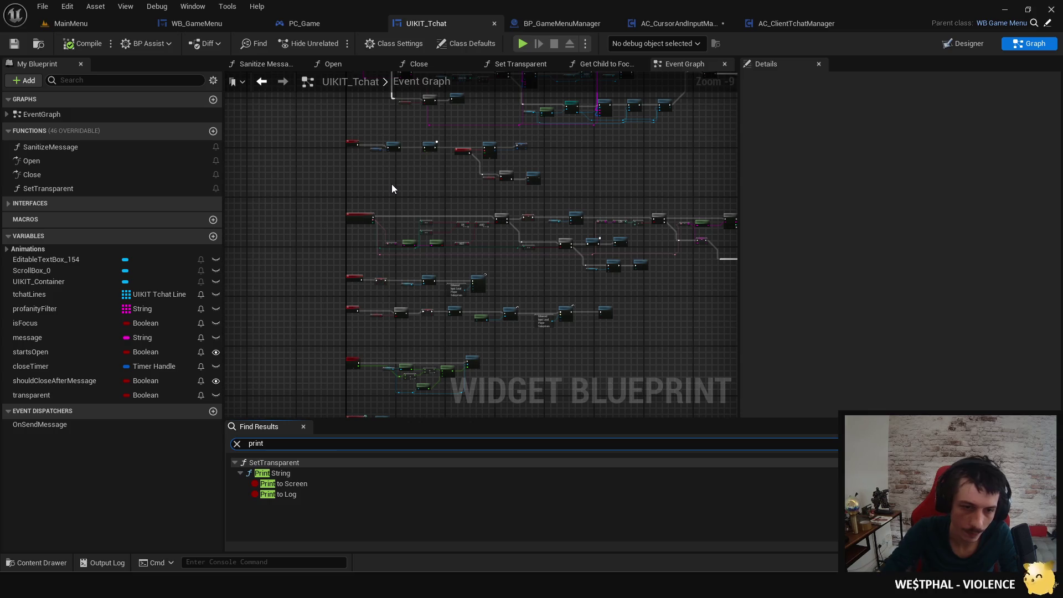
# Delete SetTransparent's Print String and converter, wire its entry to the Branch, and save.
pyautogui.click(285, 474)
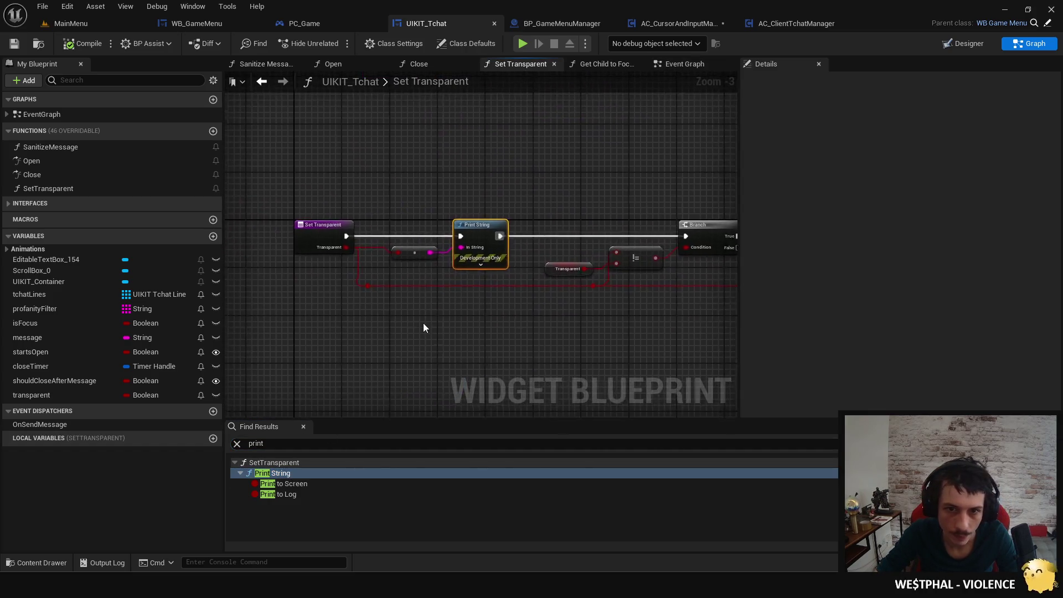
pyautogui.moveTo(308, 256); pyautogui.dragTo(693, 253)
pyautogui.moveTo(461, 238); pyautogui.dragTo(319, 273)
pyautogui.press('Delete')
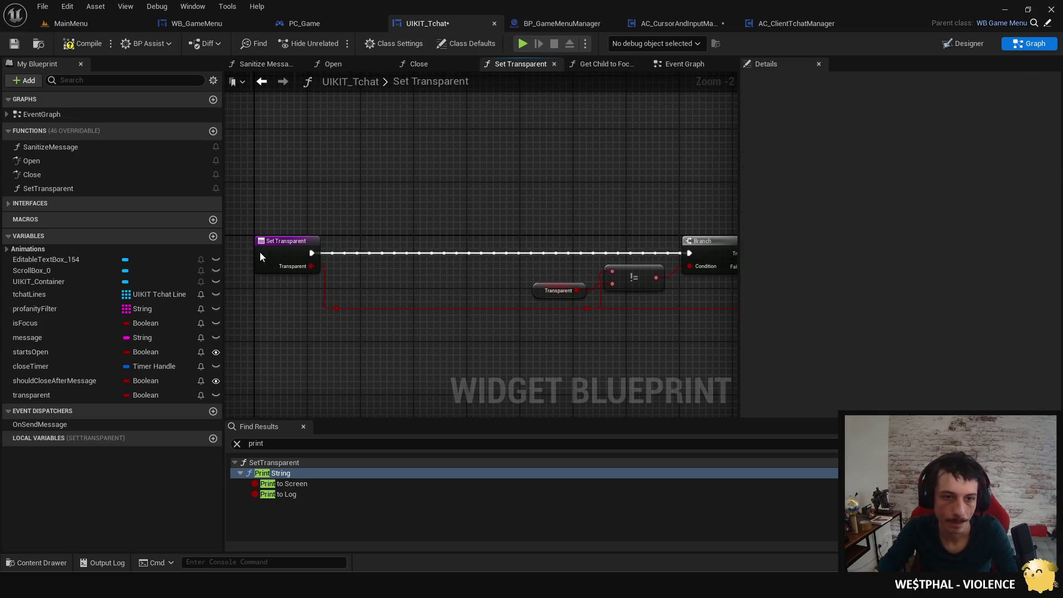
pyautogui.click(261, 256)
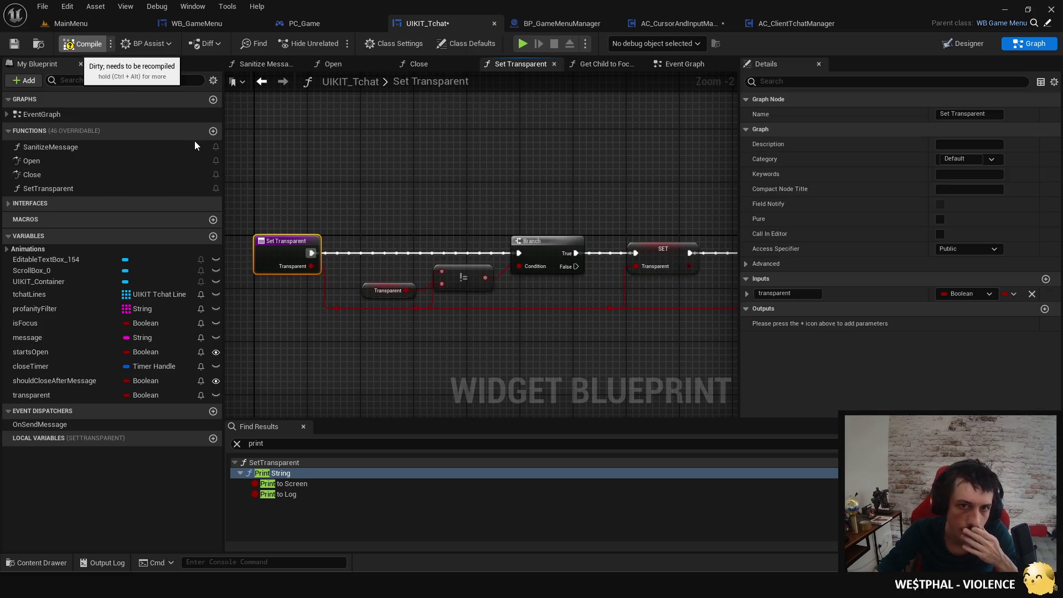
pyautogui.hotkey('ctrl', 's')
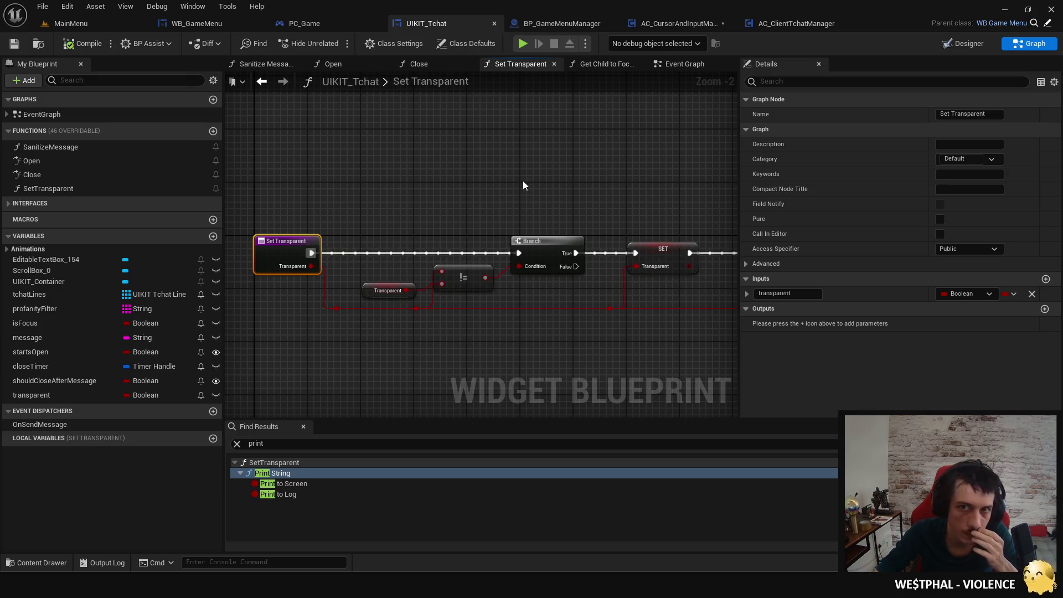
pyautogui.moveTo(522, 185); pyautogui.dragTo(462, 194)
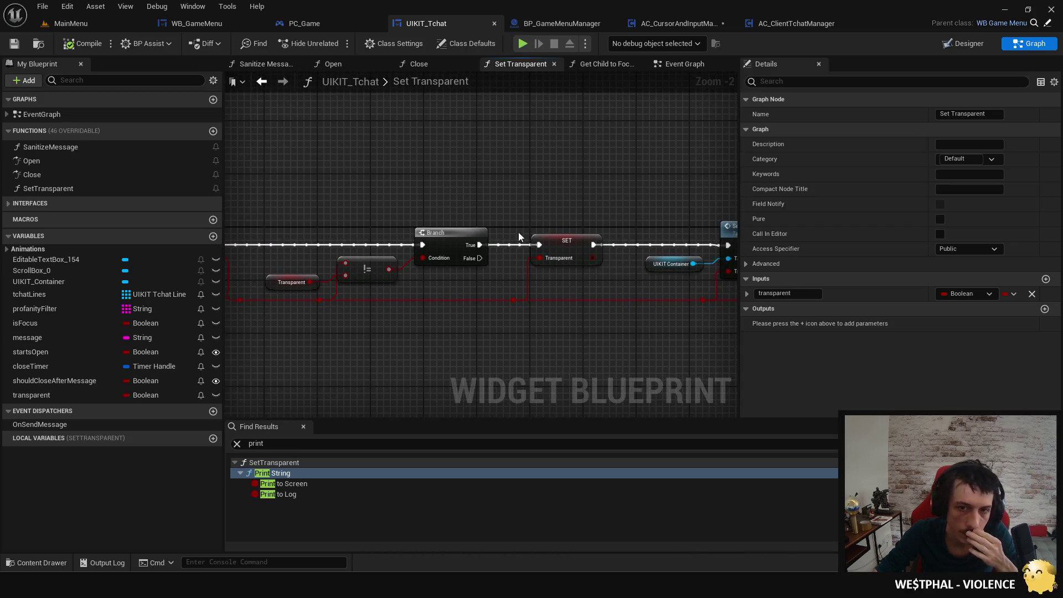
pyautogui.moveTo(519, 232); pyautogui.dragTo(620, 240)
# Find all references to SetTransparent and inspect the first call in the Event Graph.
pyautogui.rightClick(116, 176)
pyautogui.rightClick(87, 188)
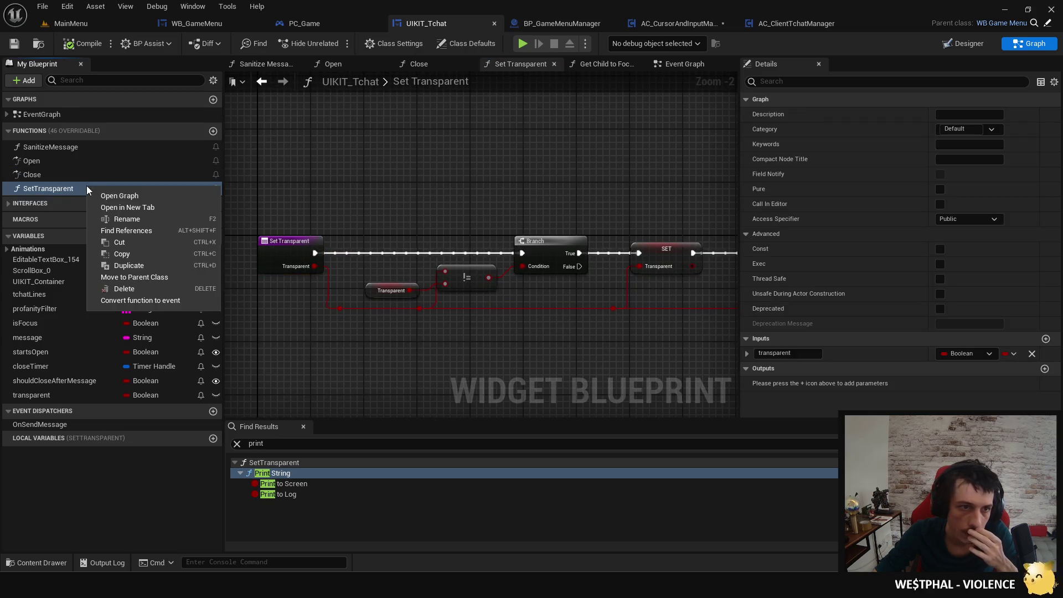
pyautogui.click(153, 233)
pyautogui.click(321, 474)
pyautogui.doubleClick(321, 475)
pyautogui.scroll(-3, 657, 350)
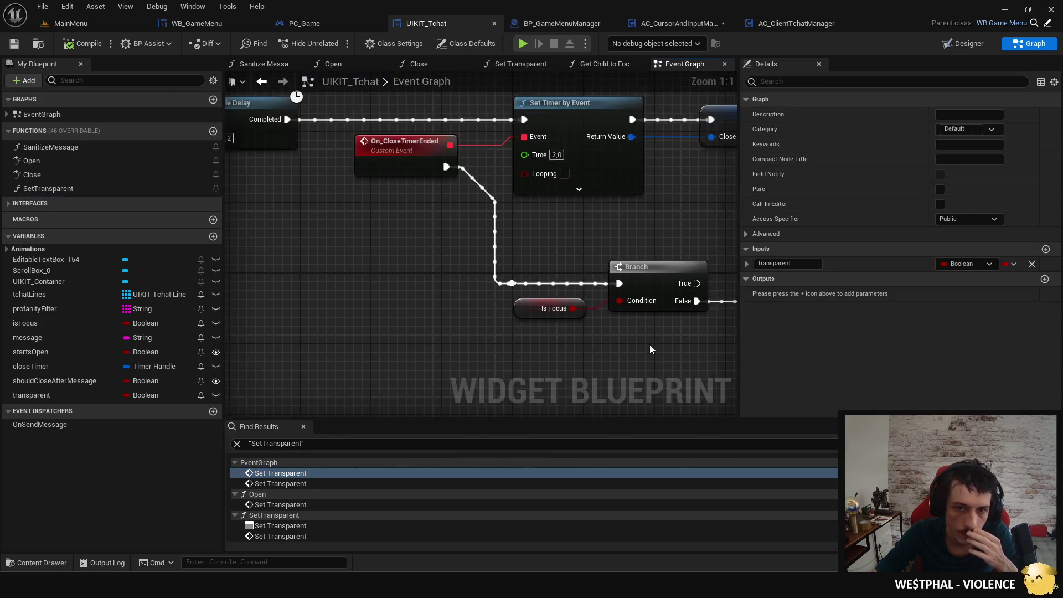
pyautogui.moveTo(496, 338)
pyautogui.mouseDown()
pyautogui.moveTo(612, 328)
pyautogui.moveTo(324, 318)
pyautogui.mouseUp()
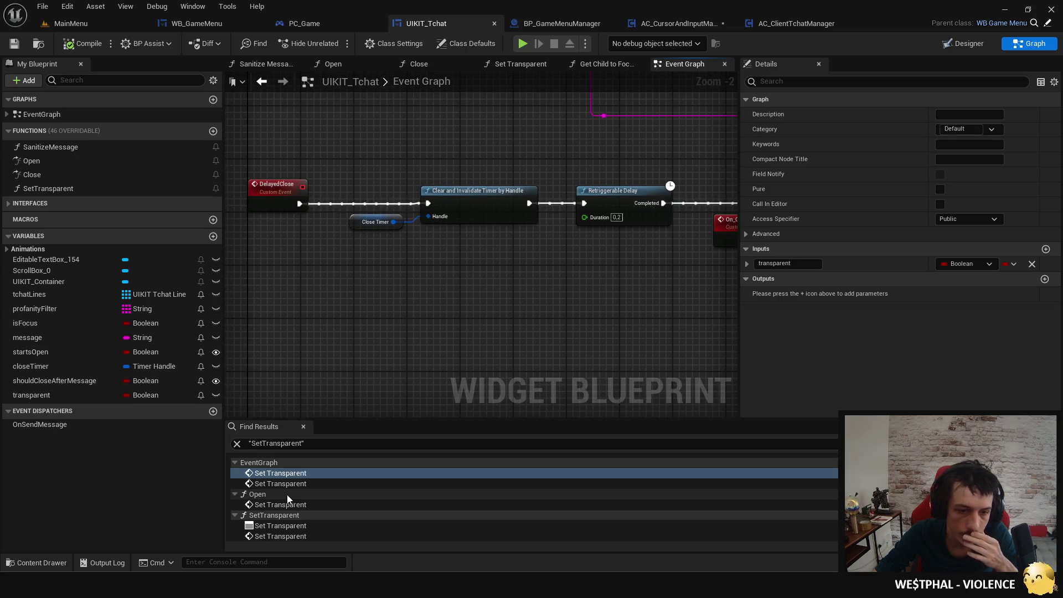
# Inspect the second SetTransparent call and the one in Open, then examine the DelayedClose event.
pyautogui.click(298, 484)
pyautogui.doubleClick(297, 485)
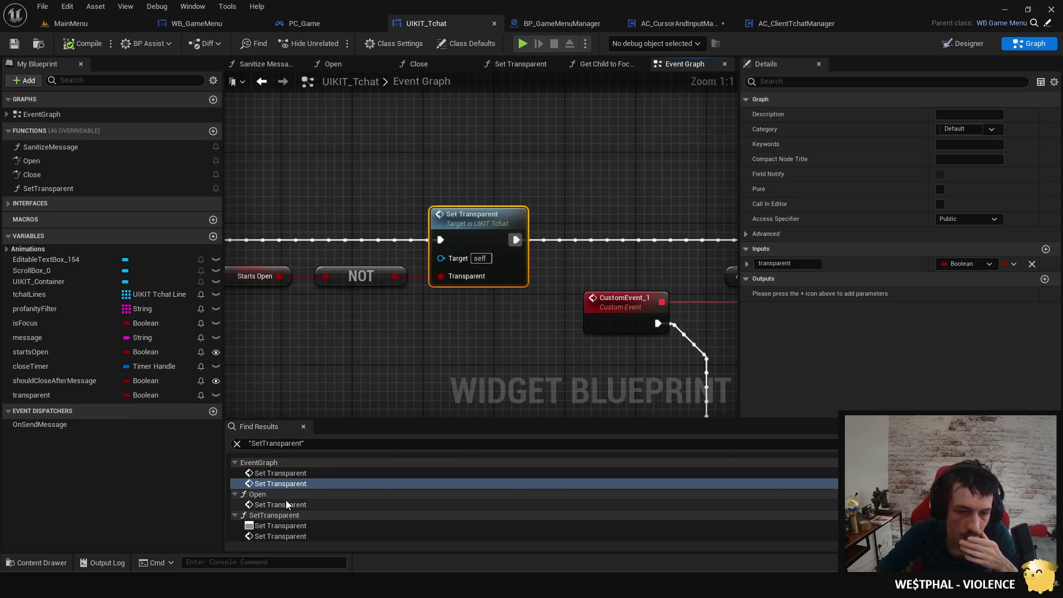
pyautogui.click(285, 504)
pyautogui.scroll(-1, 322, 509)
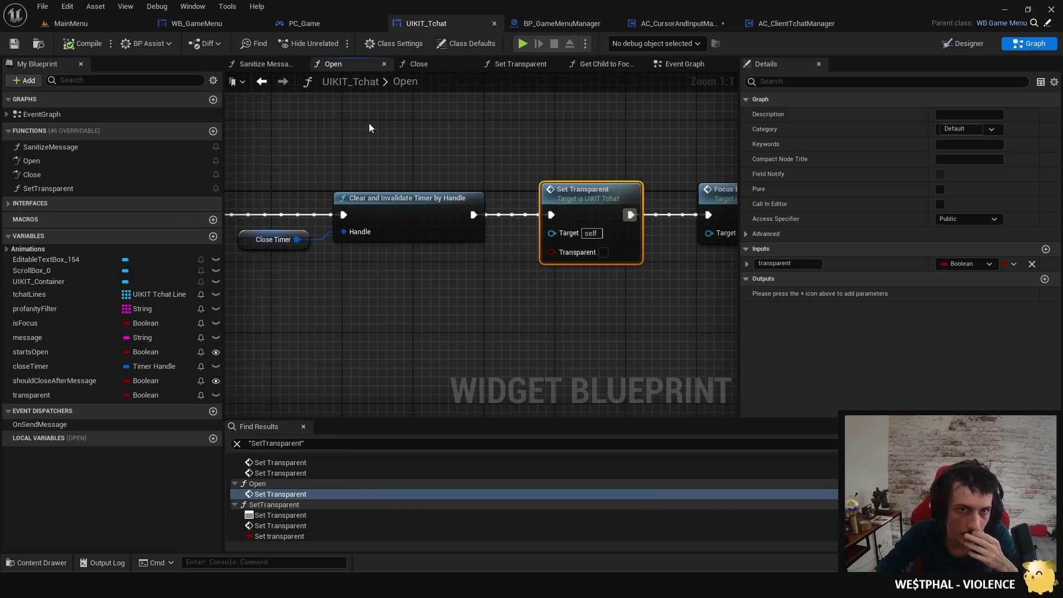
pyautogui.click(670, 64)
pyautogui.scroll(-3, 487, 152)
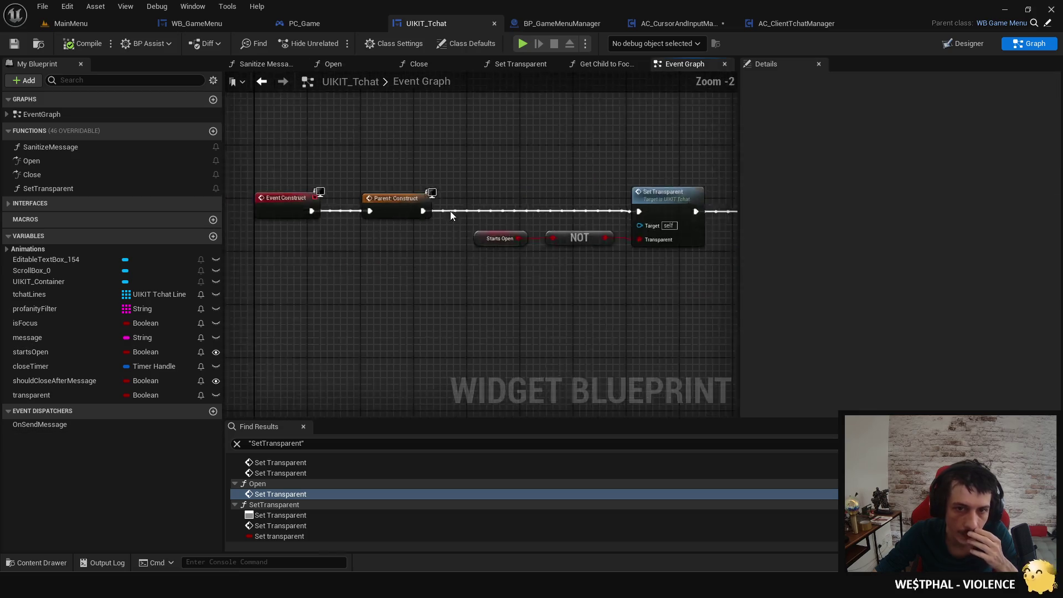
pyautogui.moveTo(430, 275)
pyautogui.mouseDown()
pyautogui.moveTo(538, 244)
pyautogui.moveTo(384, 161)
pyautogui.mouseUp()
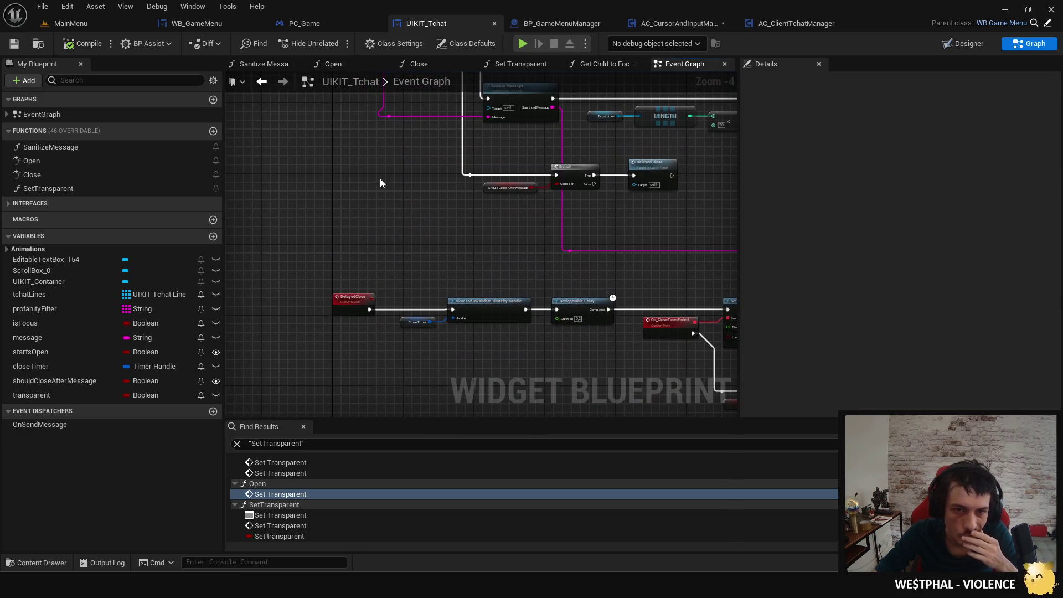
pyautogui.scroll(2, 358, 303)
pyautogui.rightClick(357, 303)
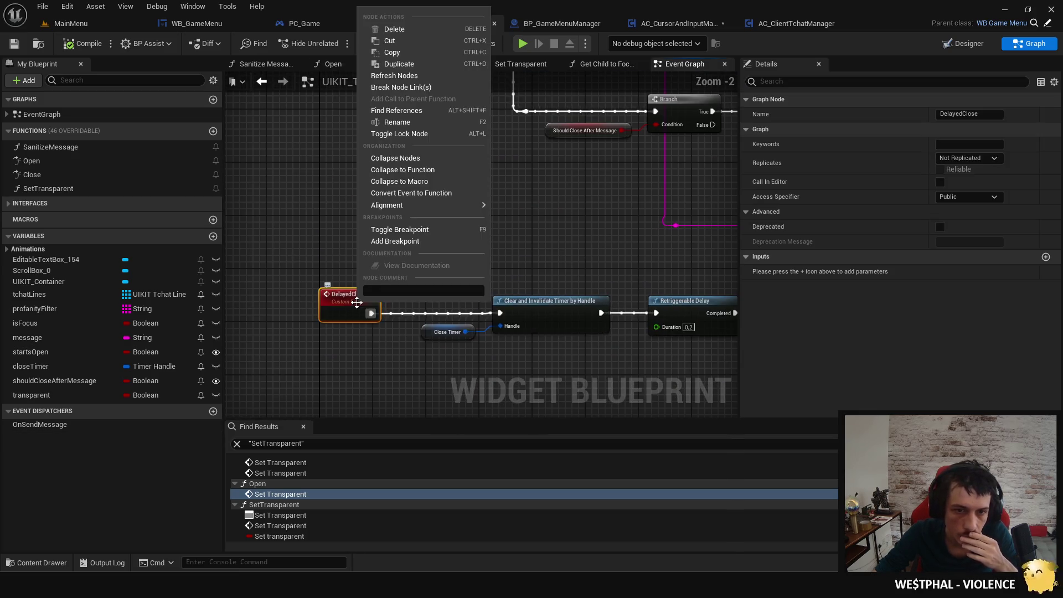
# Find all references to DelayedClose and inspect each of its three calls in the graph.
pyautogui.click(430, 112)
pyautogui.click(277, 473)
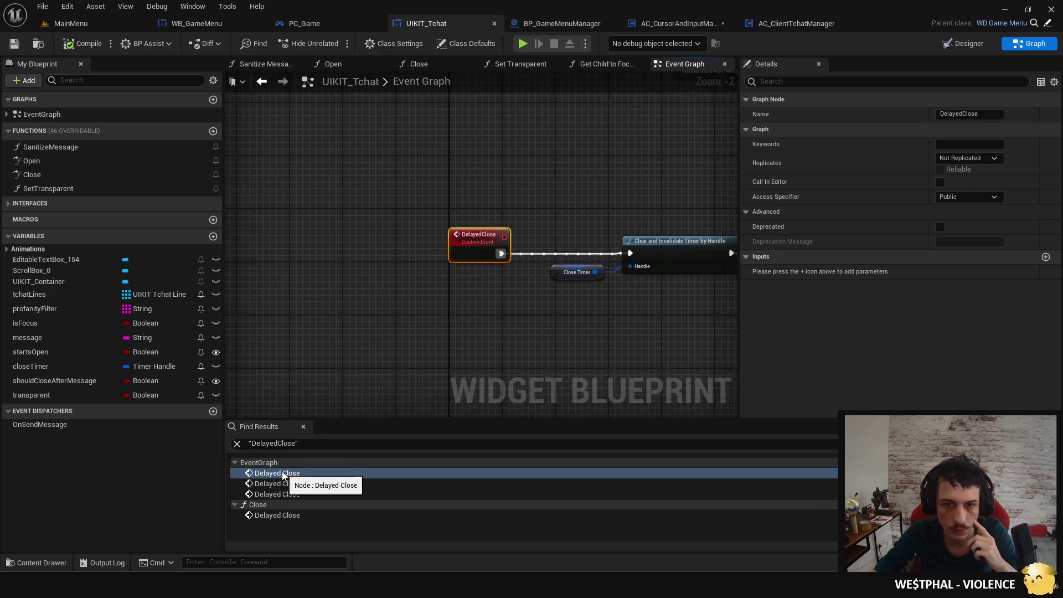
pyautogui.click(277, 484)
pyautogui.scroll(-4, 337, 402)
pyautogui.moveTo(431, 343)
pyautogui.mouseDown()
pyautogui.moveTo(641, 353)
pyautogui.moveTo(541, 334)
pyautogui.mouseUp()
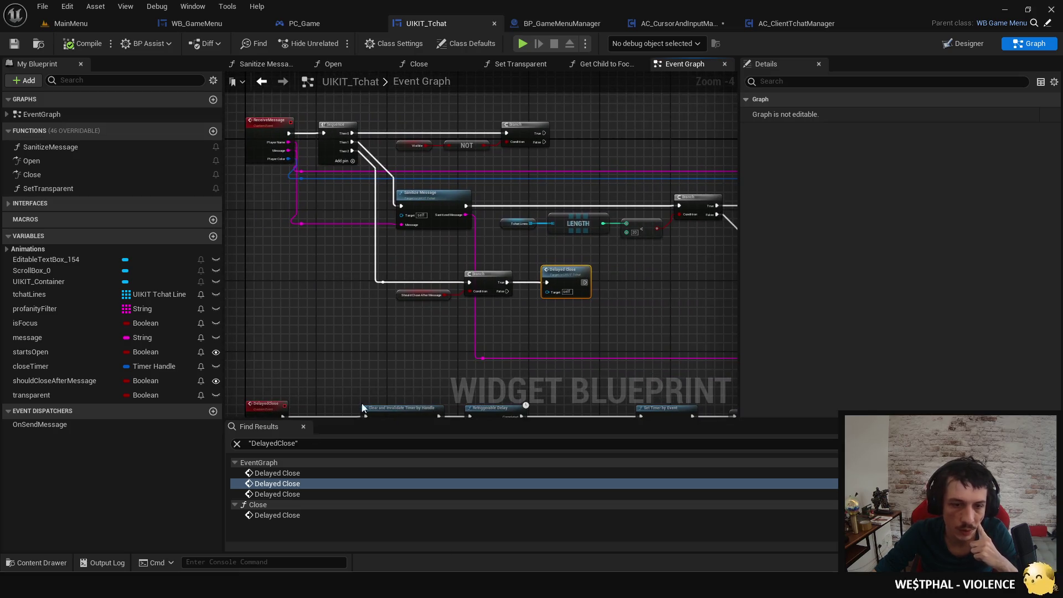
pyautogui.click(296, 494)
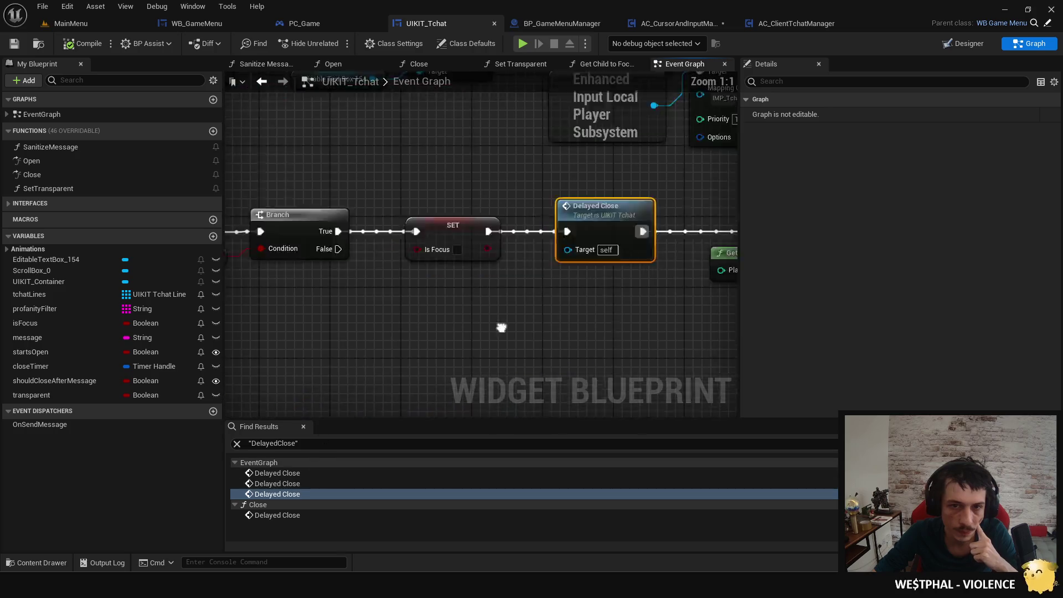
pyautogui.scroll(-2, 464, 331)
pyautogui.moveTo(465, 331); pyautogui.dragTo(450, 340)
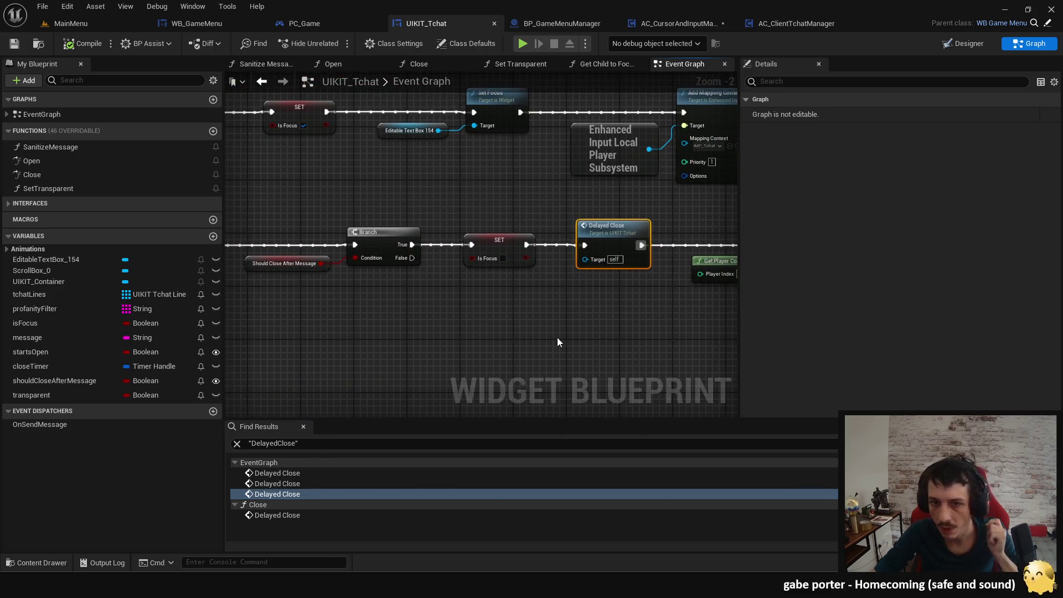
pyautogui.moveTo(557, 337); pyautogui.dragTo(476, 334)
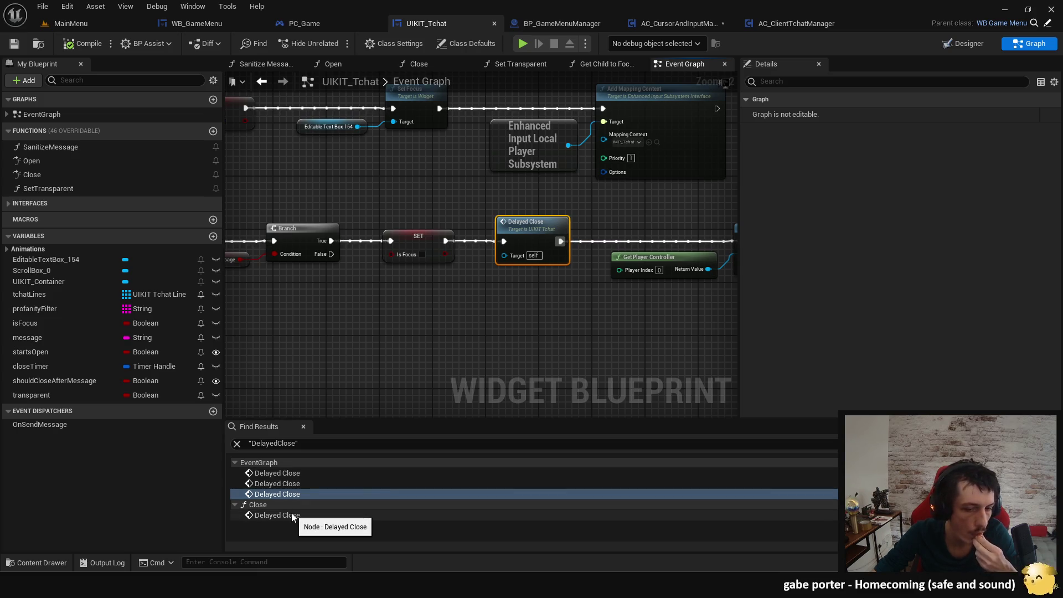
# Add a Print String reading 'focus lost' after On_LostFocus, then launch Play-in-editor to test.
pyautogui.moveTo(344, 323)
pyautogui.mouseDown()
pyautogui.moveTo(433, 248)
pyautogui.moveTo(471, 238)
pyautogui.mouseUp()
pyautogui.write('print')
pyautogui.press('Return')
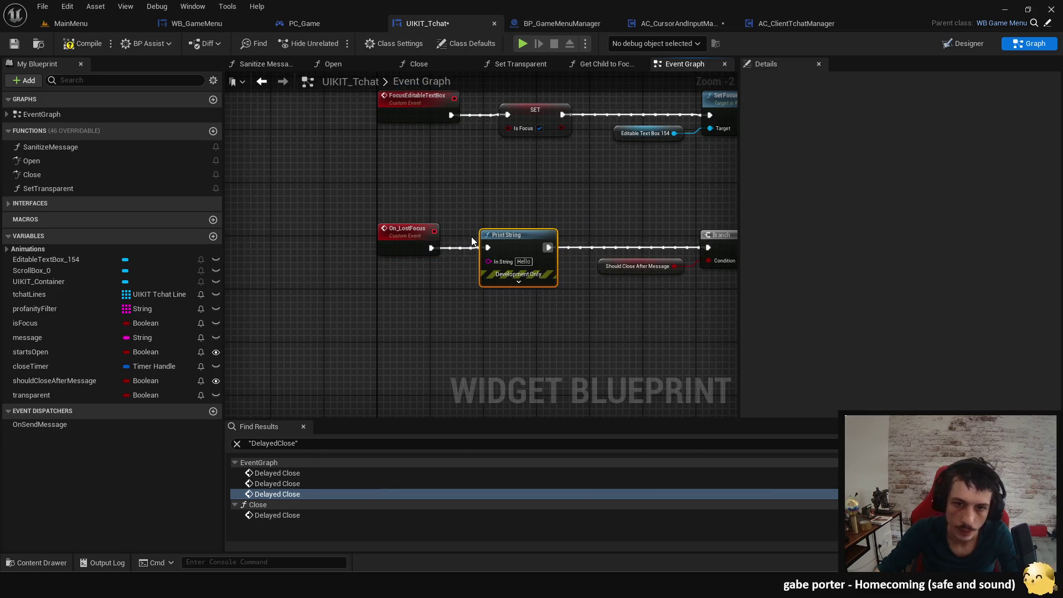
pyautogui.click(524, 262)
pyautogui.write('focus lost')
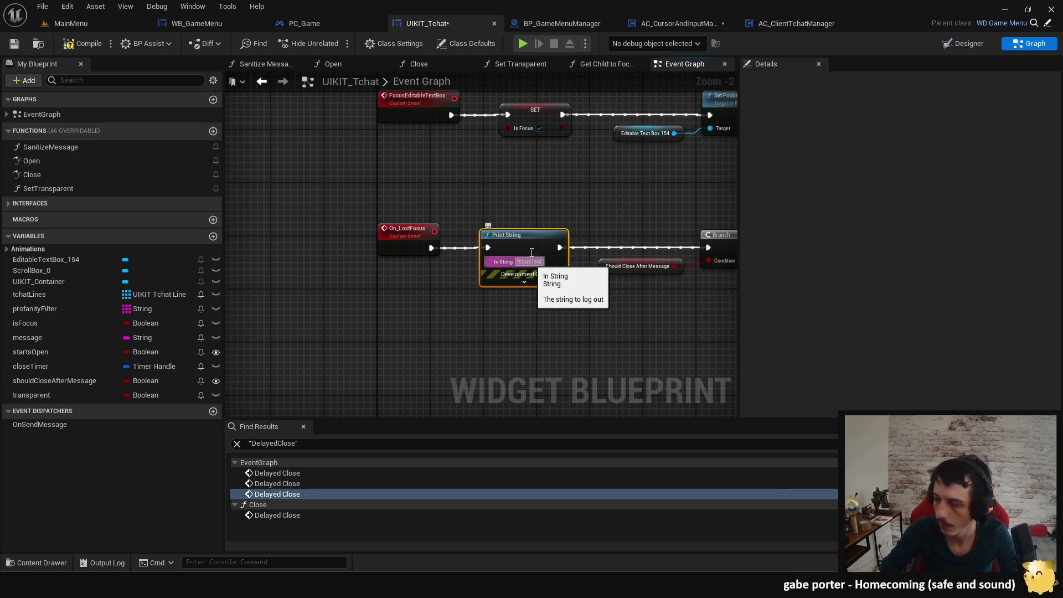
pyautogui.press('Return')
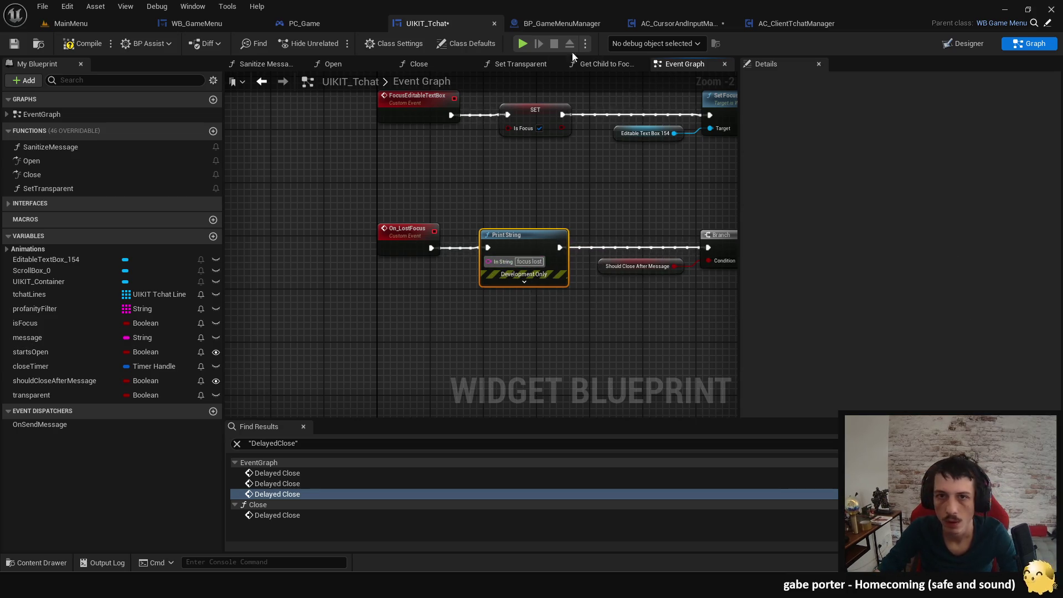
pyautogui.click(523, 44)
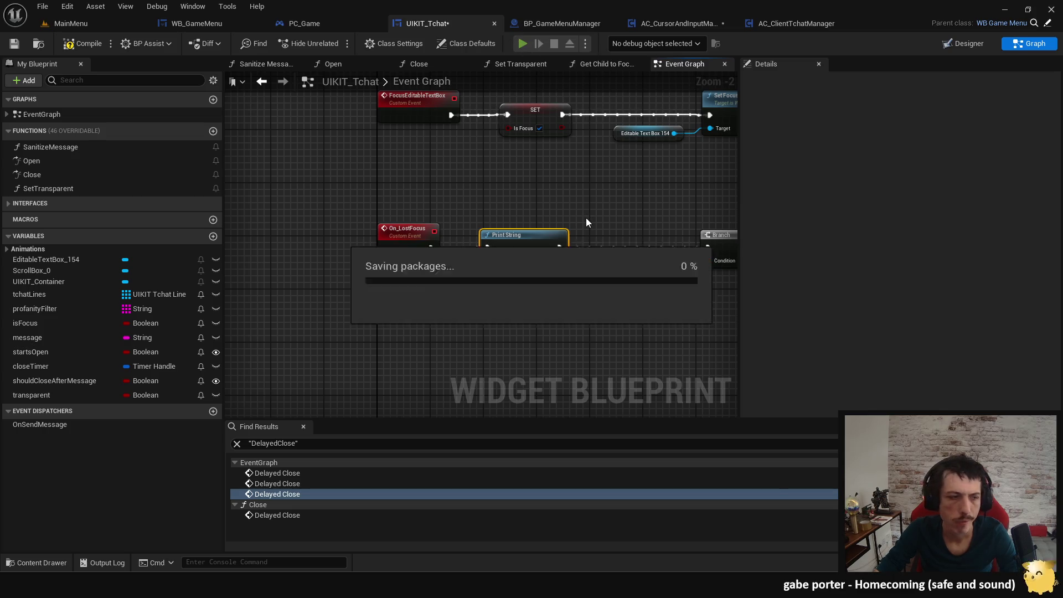
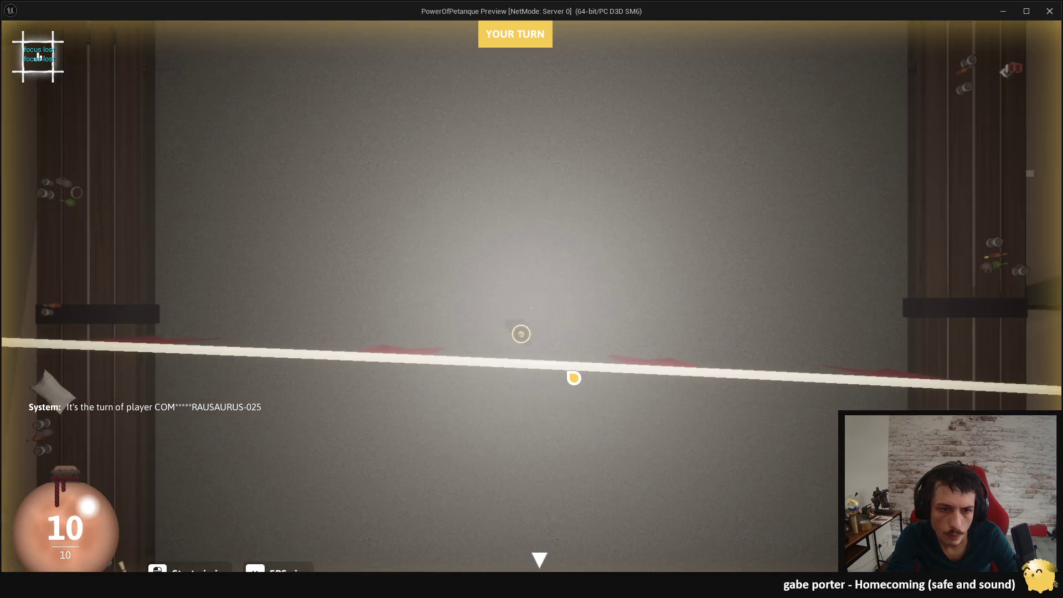
# Reopen the in-game chat box in the running preview, then end the play session.
pyautogui.press('Return')
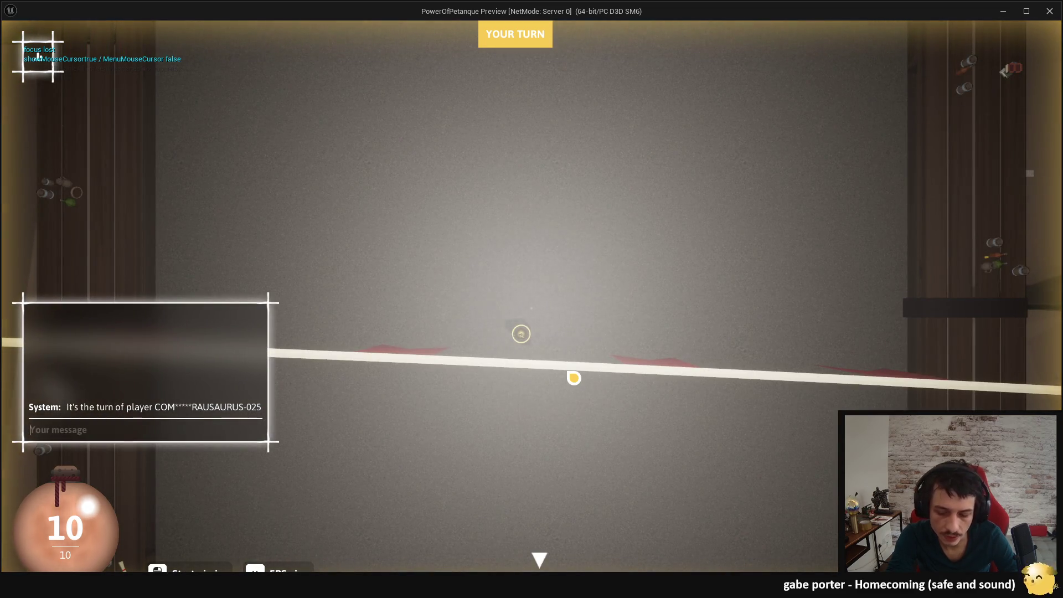
pyautogui.press('Escape')
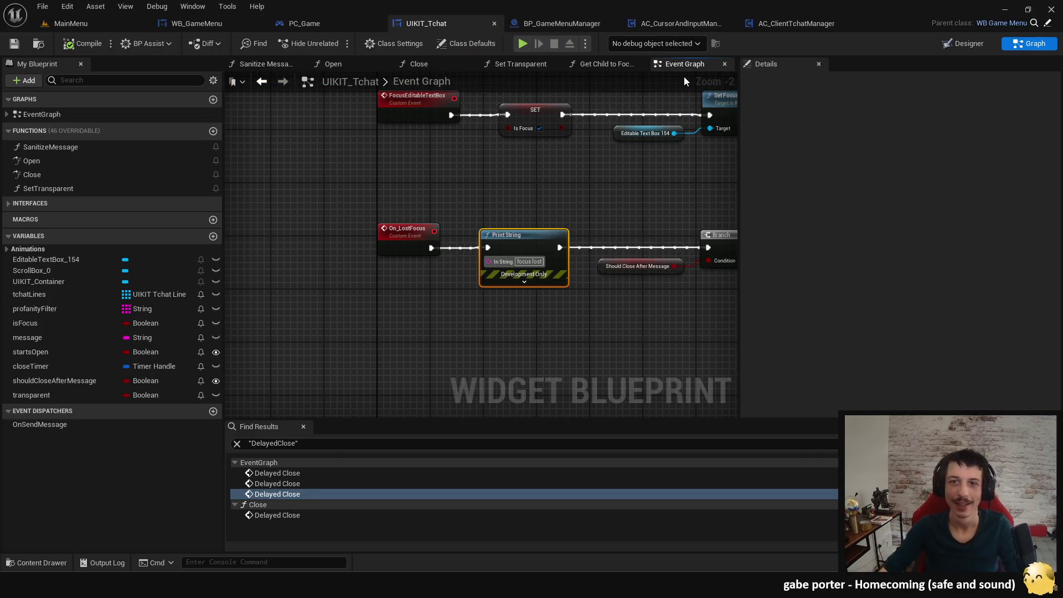
# In AC_CursorAndInputManager, examine the Format Text string's showMouseCursor and MenuMouseCursor parts.
pyautogui.click(560, 23)
pyautogui.click(681, 24)
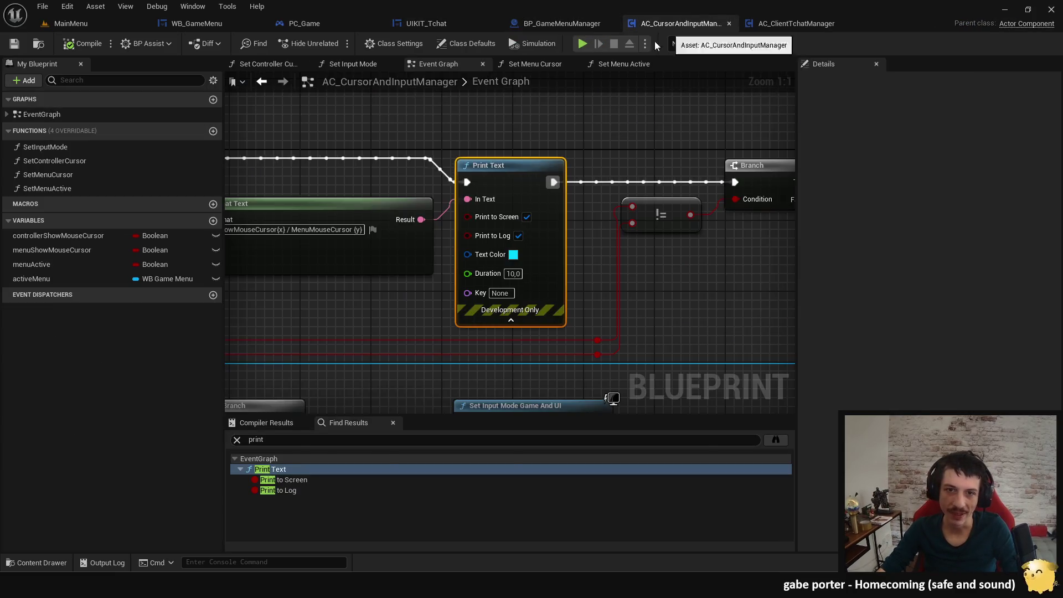
pyautogui.scroll(-2, 510, 143)
pyautogui.scroll(2, 524, 268)
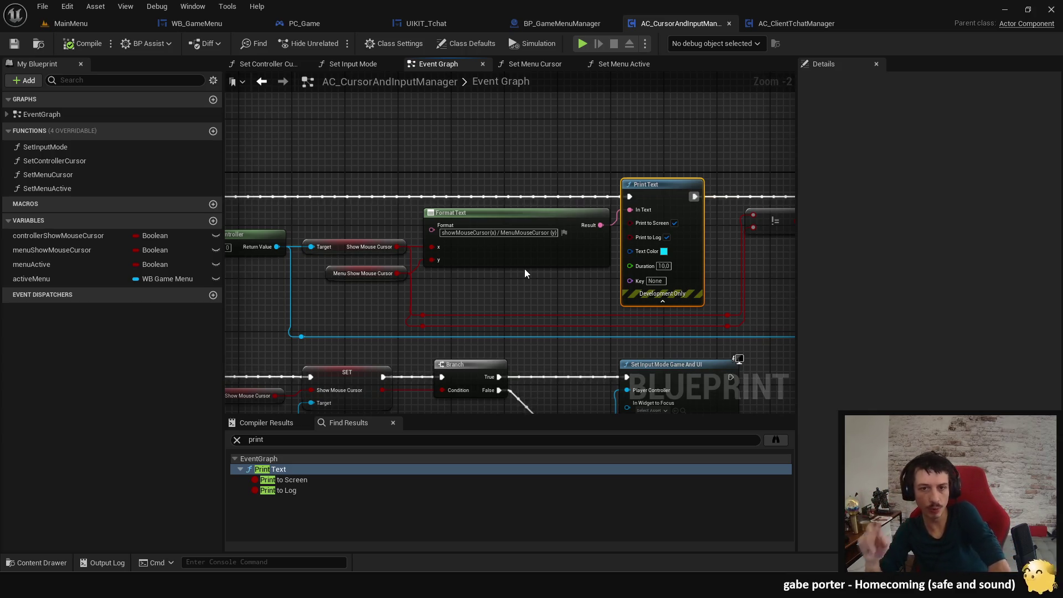
pyautogui.scroll(2, 484, 207)
pyautogui.doubleClick(460, 241)
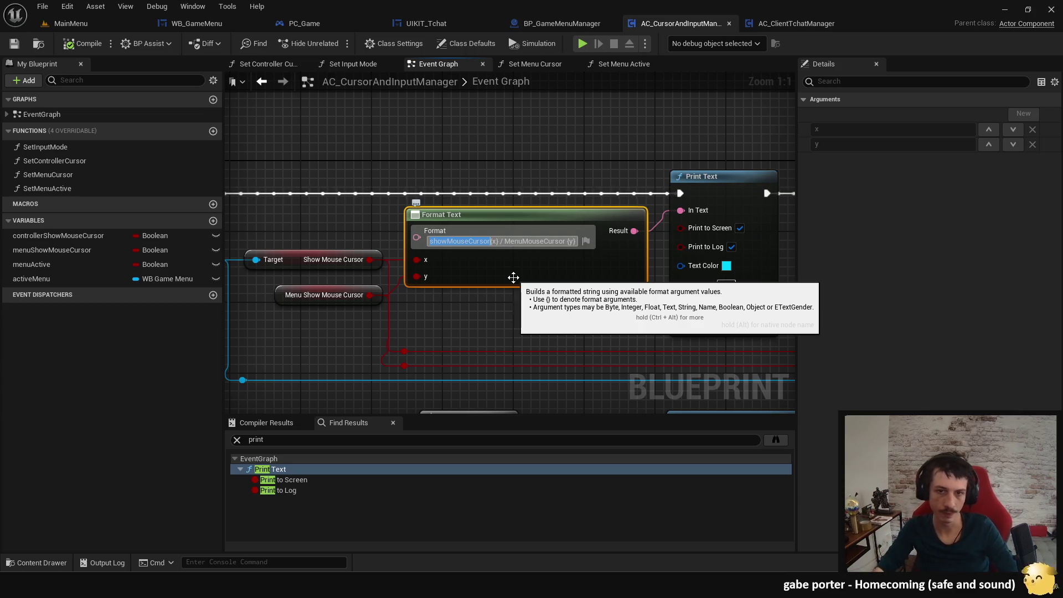
pyautogui.doubleClick(534, 241)
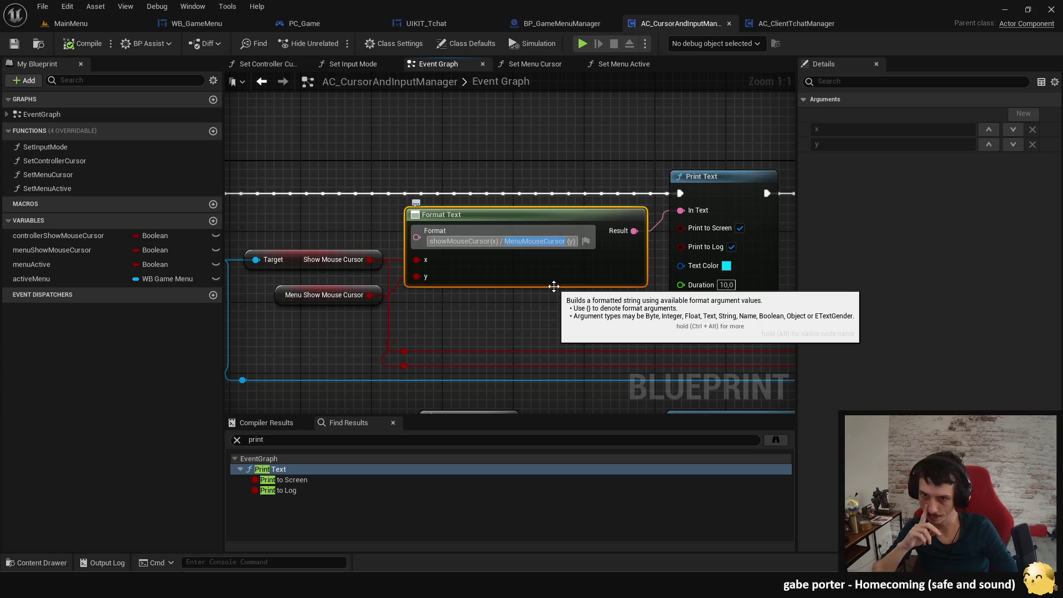
pyautogui.scroll(-2, 554, 286)
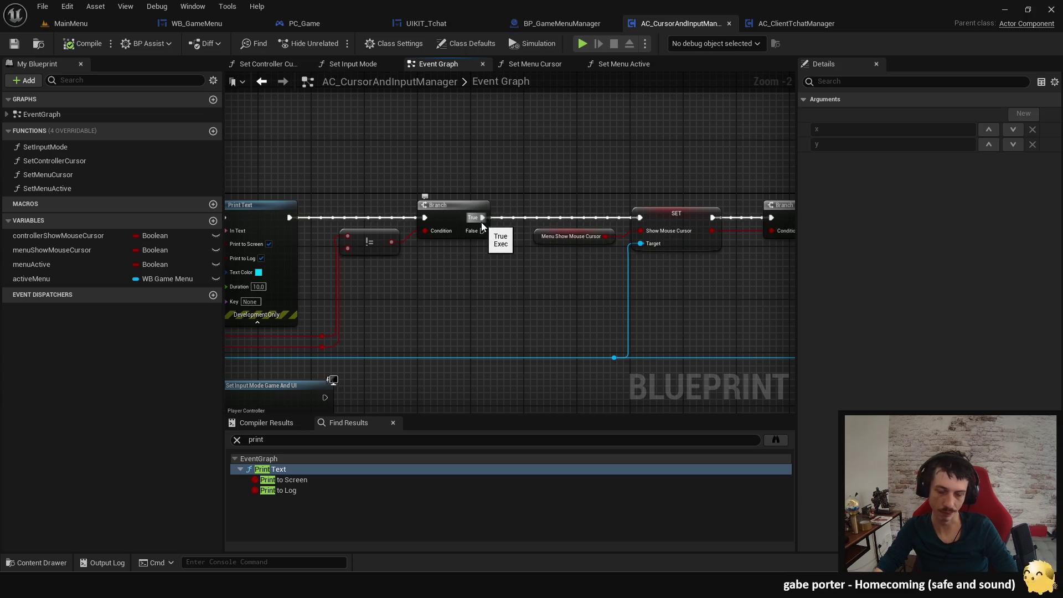
# Trace the chain past Print Text through both Branches to the Menu Show Mouse Cursor getter and SET Show Mouse Cursor node.
pyautogui.moveTo(501, 230); pyautogui.dragTo(478, 242)
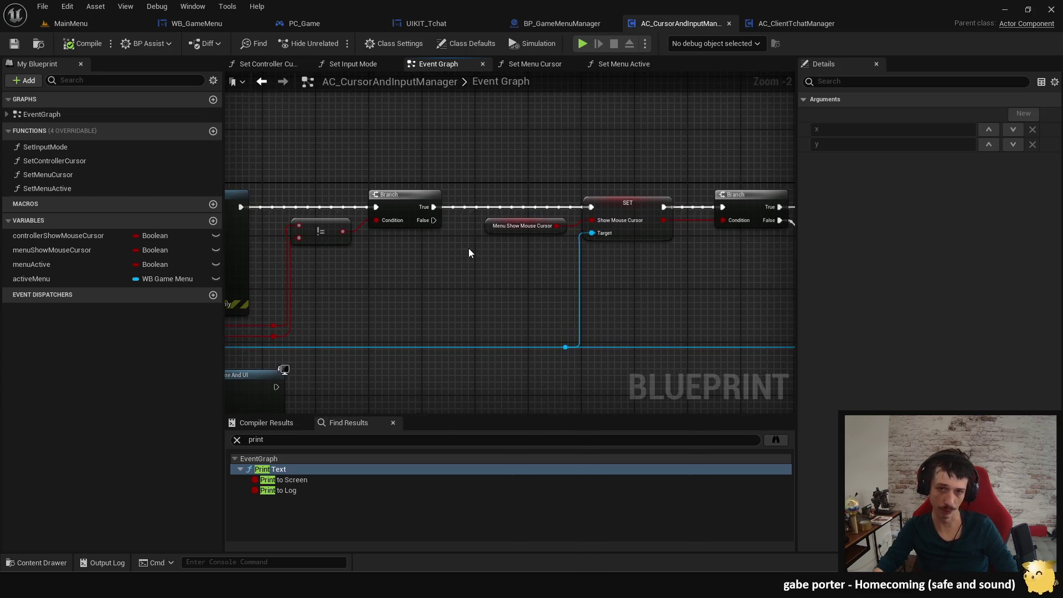
pyautogui.moveTo(435, 213)
pyautogui.mouseDown()
pyautogui.moveTo(396, 210)
pyautogui.moveTo(341, 244)
pyautogui.mouseUp()
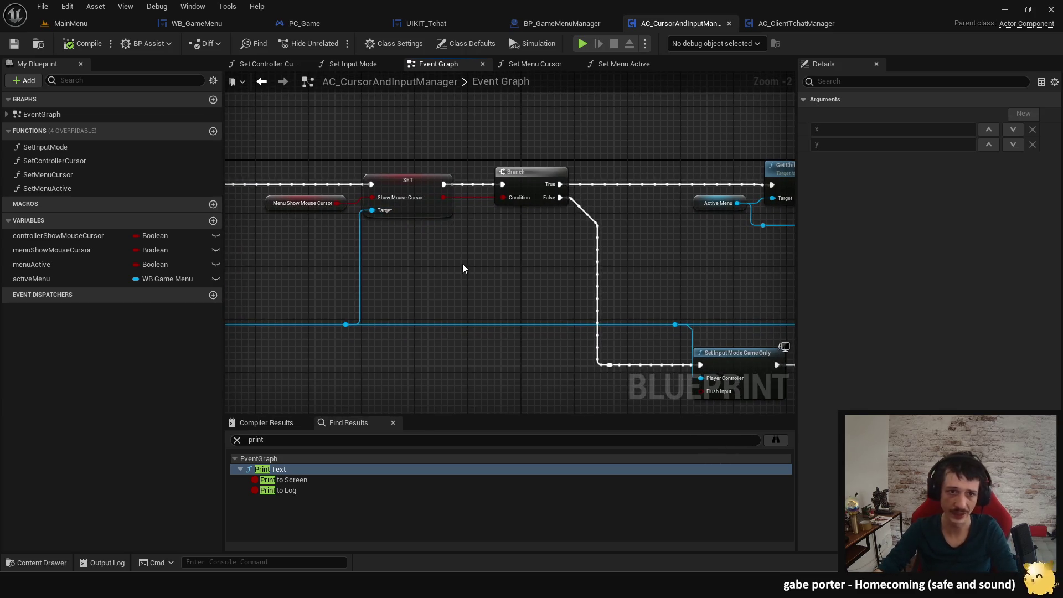
pyautogui.moveTo(414, 243); pyautogui.dragTo(498, 286)
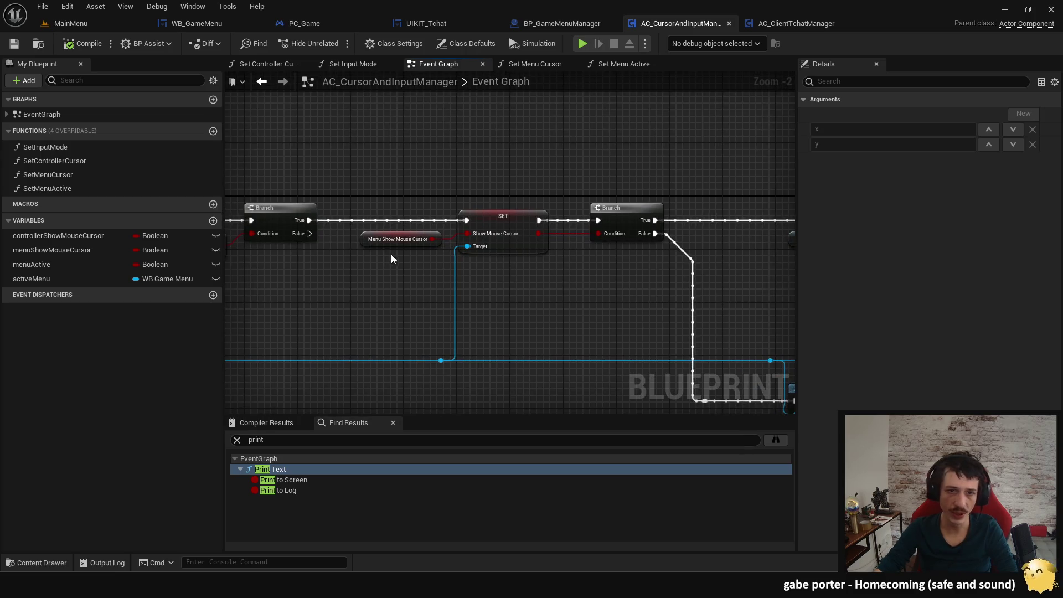
pyautogui.scroll(1, 391, 255)
pyautogui.moveTo(396, 265); pyautogui.dragTo(413, 188)
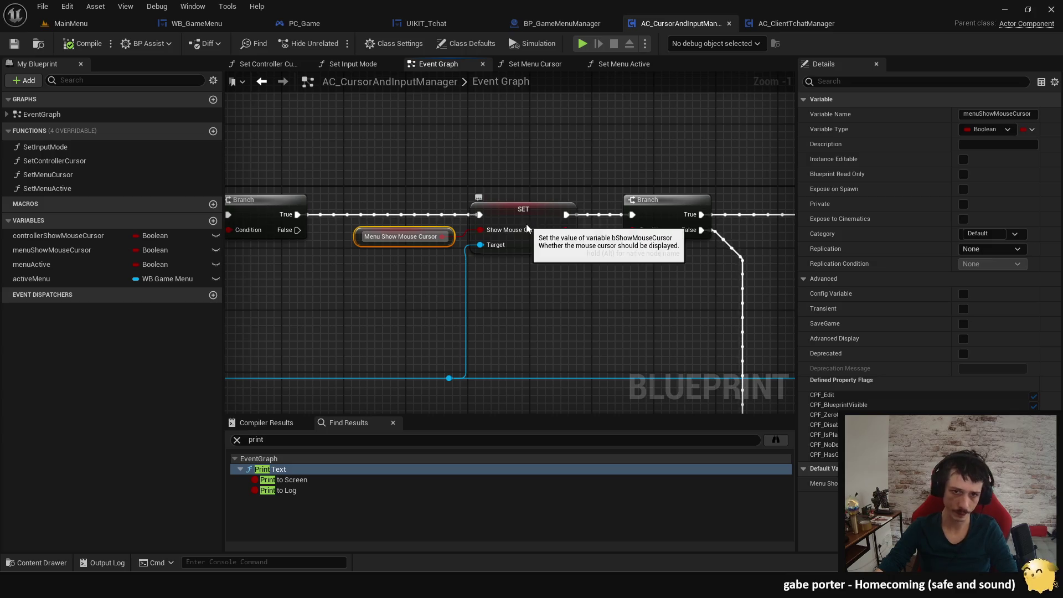
pyautogui.click(533, 243)
# Inspect the Focus and Get Child to Focus nodes, ending on the BP_GameMenuManager graph.
pyautogui.scroll(-2, 644, 333)
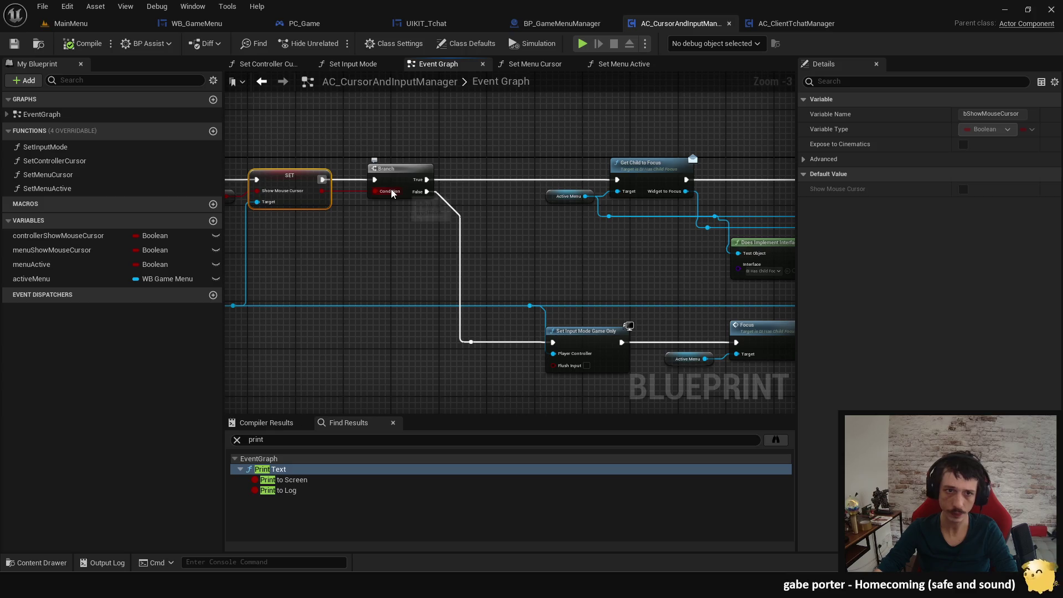
pyautogui.moveTo(499, 260)
pyautogui.mouseDown()
pyautogui.moveTo(510, 296)
pyautogui.moveTo(396, 231)
pyautogui.mouseUp()
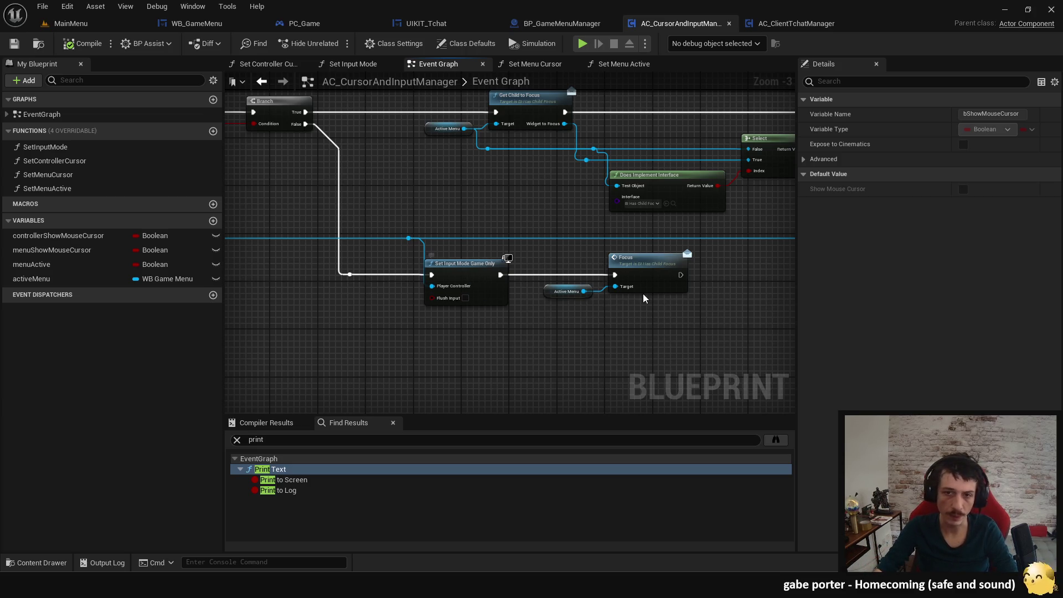
pyautogui.click(664, 280)
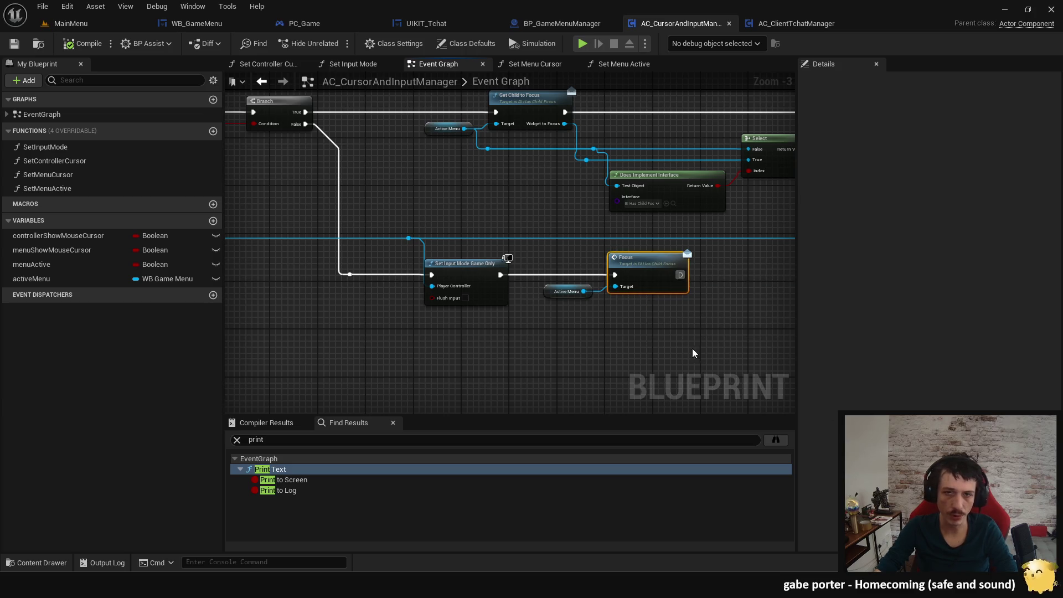
pyautogui.click(562, 24)
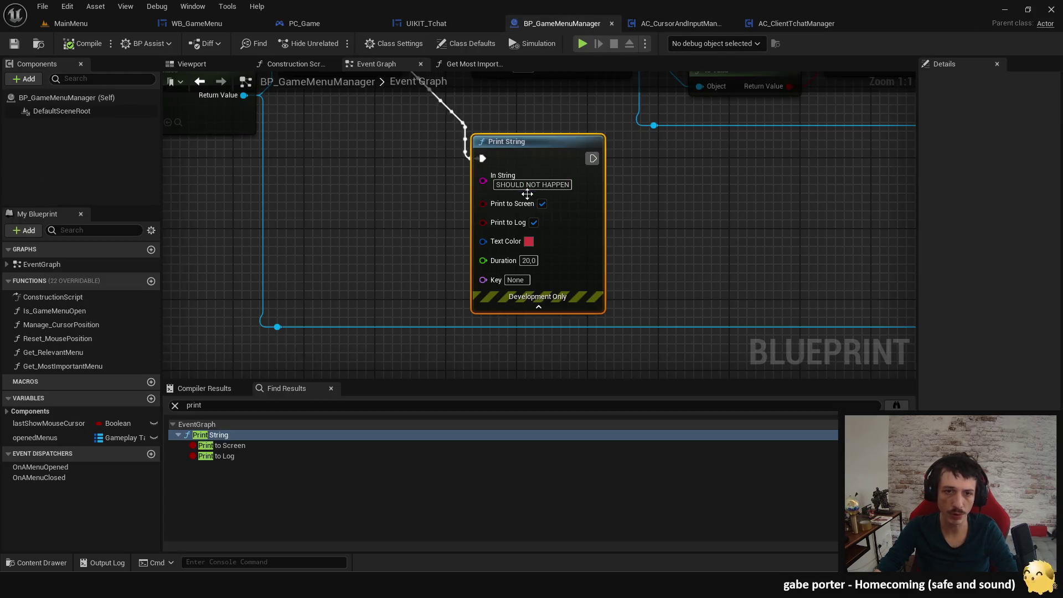
# Return to UIKIT_Tchat's Event Graph showing the focus and lost-focus event chains.
pyautogui.scroll(-5, 514, 166)
pyautogui.click(434, 23)
pyautogui.scroll(-2, 455, 244)
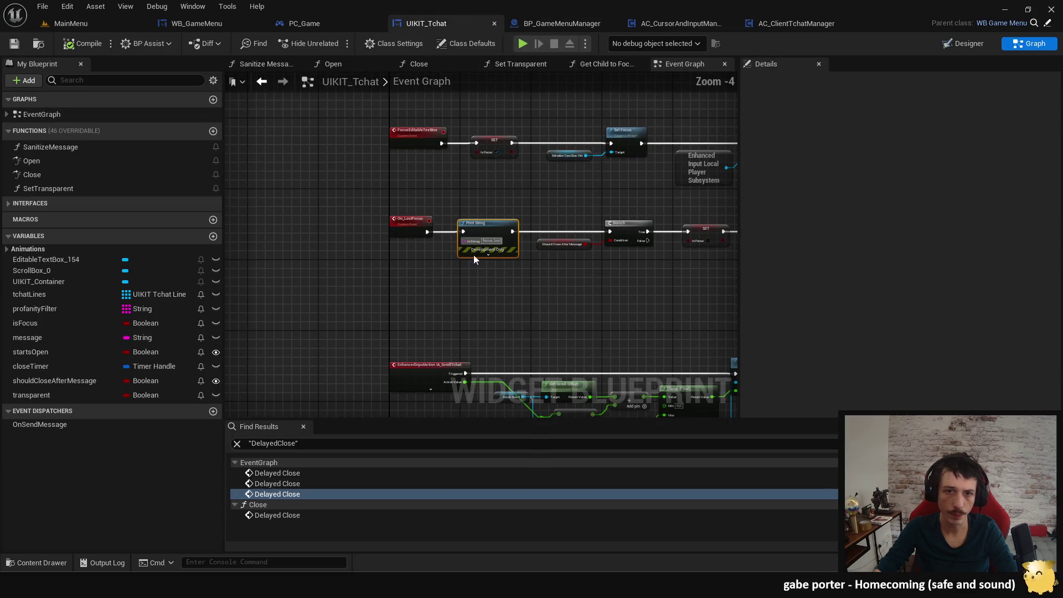
pyautogui.scroll(5, 510, 207)
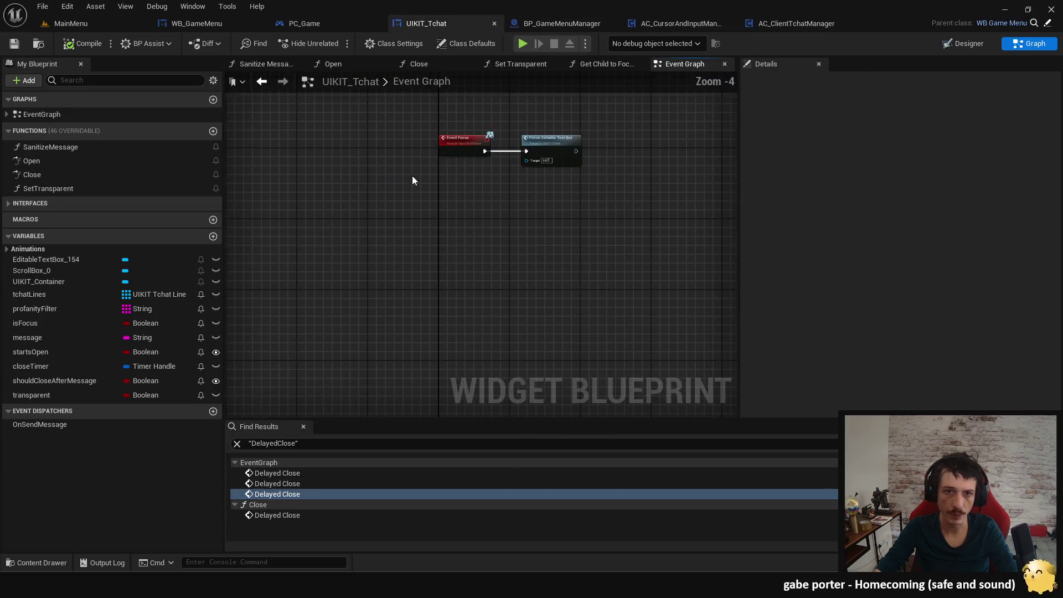
pyautogui.scroll(-2, 557, 225)
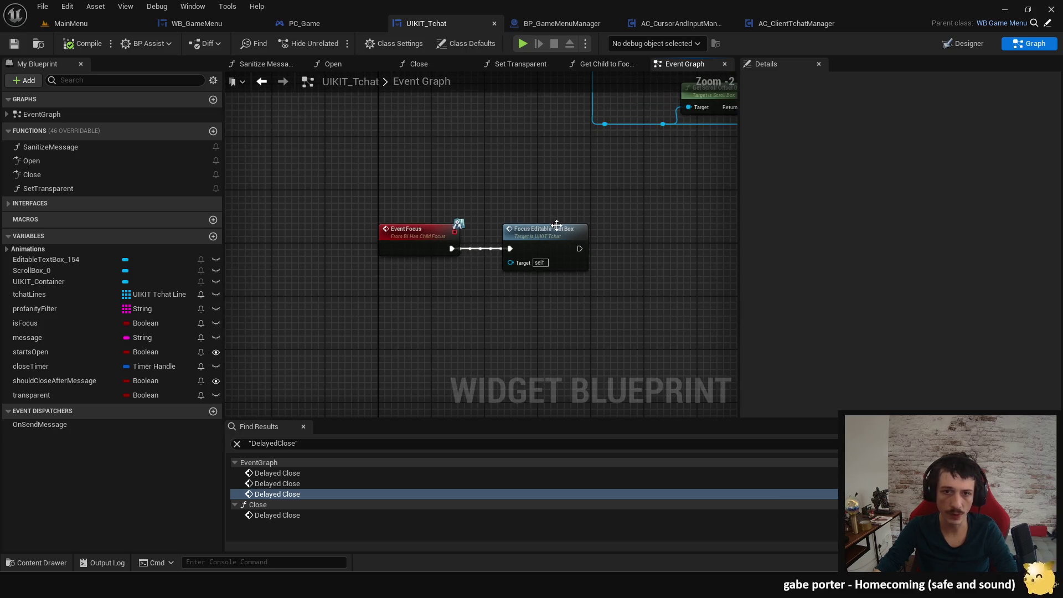
pyautogui.moveTo(549, 290)
pyautogui.mouseDown()
pyautogui.moveTo(546, 231)
pyautogui.moveTo(485, 288)
pyautogui.moveTo(466, 218)
pyautogui.moveTo(450, 323)
pyautogui.moveTo(398, 240)
pyautogui.moveTo(435, 260)
pyautogui.moveTo(618, 272)
pyautogui.moveTo(227, 270)
pyautogui.moveTo(522, 278)
pyautogui.mouseUp()
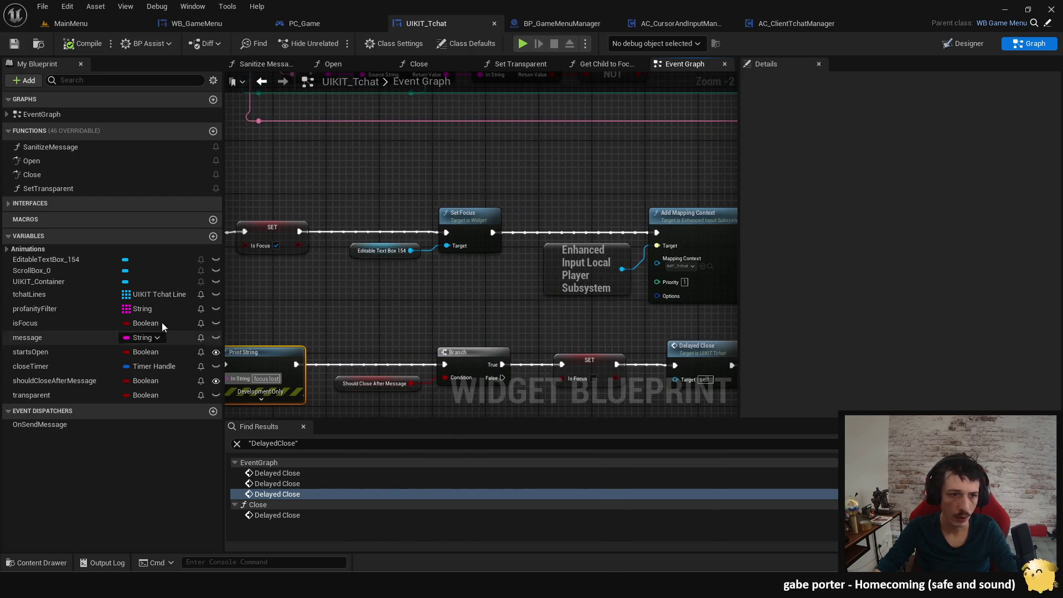
# Wire a Set Transparent call between SET isFocus and Set Focus, then launch a test play.
pyautogui.moveTo(48, 188)
pyautogui.mouseDown()
pyautogui.moveTo(388, 255)
pyautogui.moveTo(444, 277)
pyautogui.mouseUp()
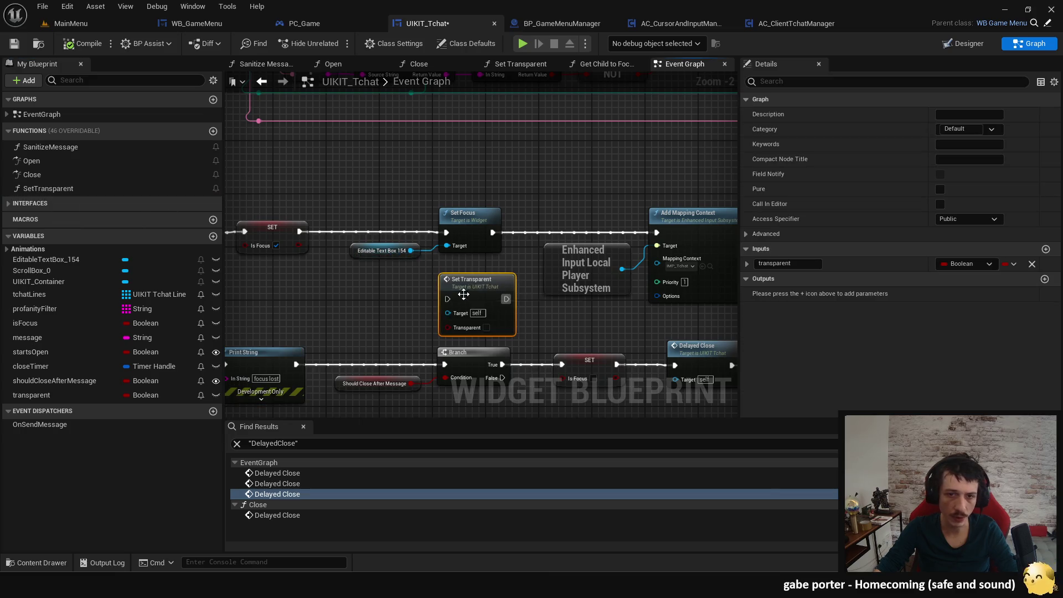
pyautogui.moveTo(355, 275); pyautogui.dragTo(449, 282)
pyautogui.moveTo(565, 284)
pyautogui.mouseDown()
pyautogui.moveTo(491, 248)
pyautogui.moveTo(445, 184)
pyautogui.mouseUp()
pyautogui.moveTo(397, 239)
pyautogui.mouseDown()
pyautogui.moveTo(422, 206)
pyautogui.moveTo(549, 236)
pyautogui.moveTo(540, 240)
pyautogui.mouseUp()
pyautogui.click(569, 232)
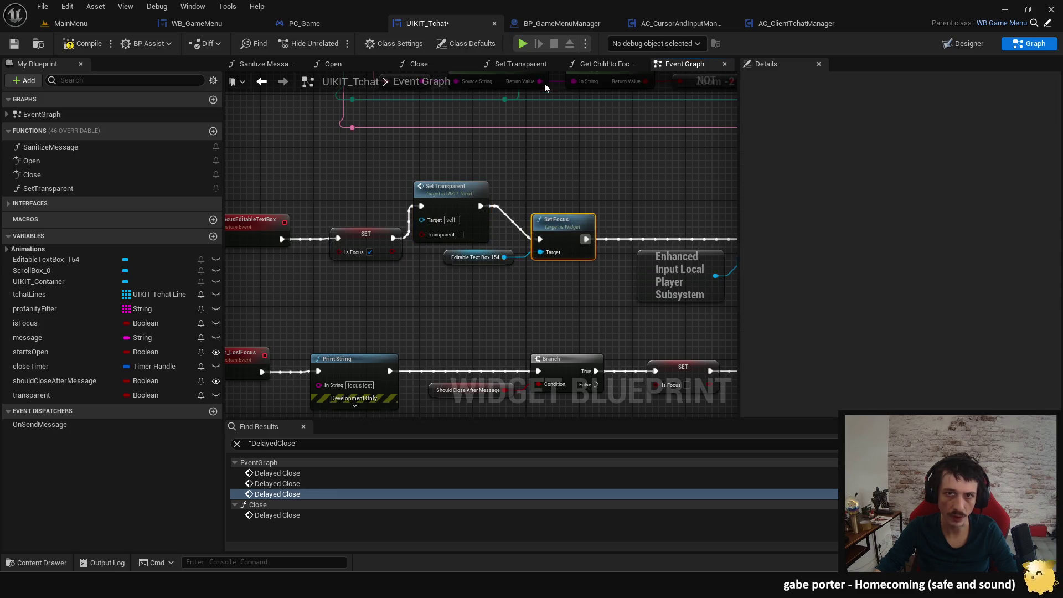
pyautogui.hotkey('alt', 'p')
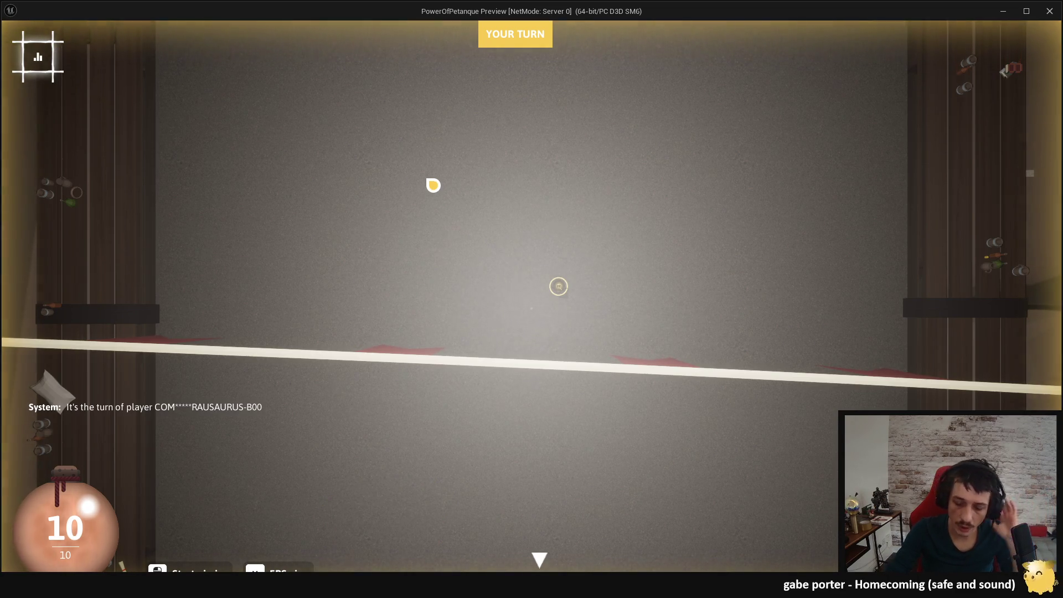
pyautogui.press('Escape')
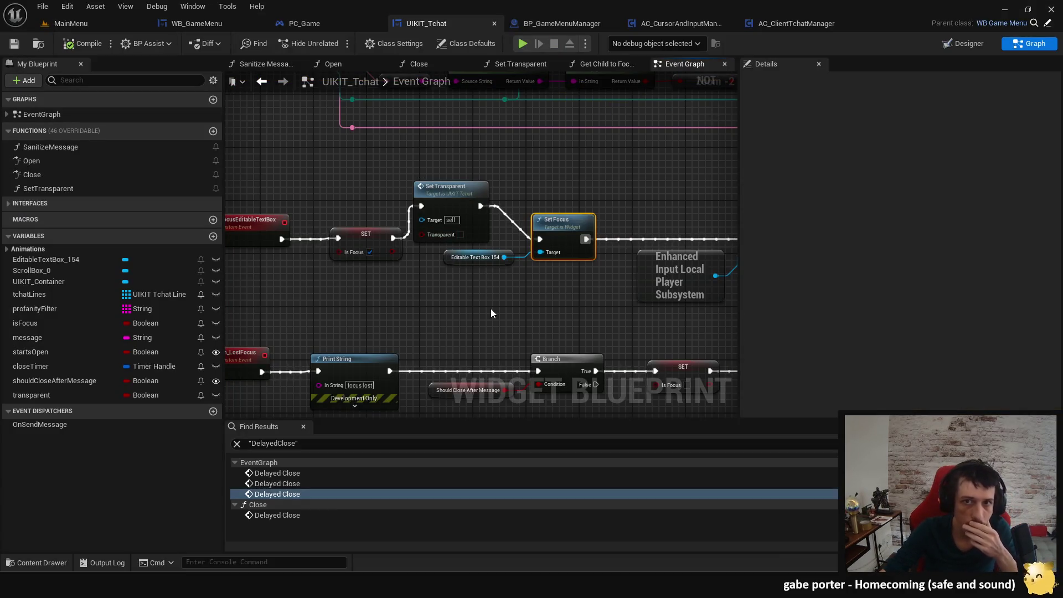
# In AC_CursorAndInputManager, add a Print String after the Focus call and edit its message.
pyautogui.click(684, 26)
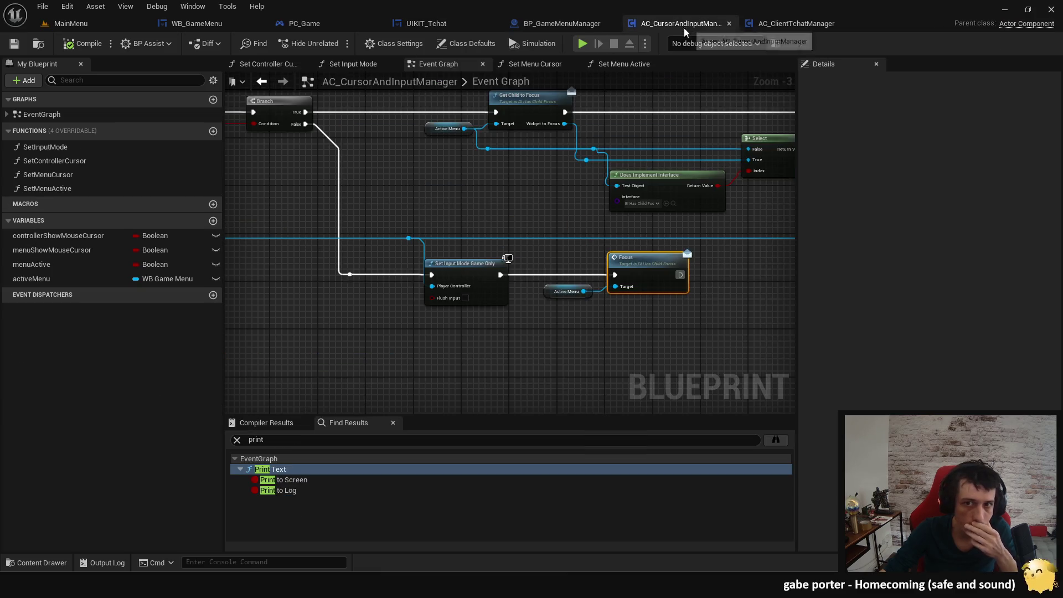
pyautogui.moveTo(448, 227); pyautogui.dragTo(280, 249)
pyautogui.moveTo(363, 254); pyautogui.dragTo(530, 248)
pyautogui.moveTo(667, 298)
pyautogui.mouseDown()
pyautogui.moveTo(758, 306)
pyautogui.moveTo(732, 308)
pyautogui.mouseUp()
pyautogui.write('print')
pyautogui.press('Return')
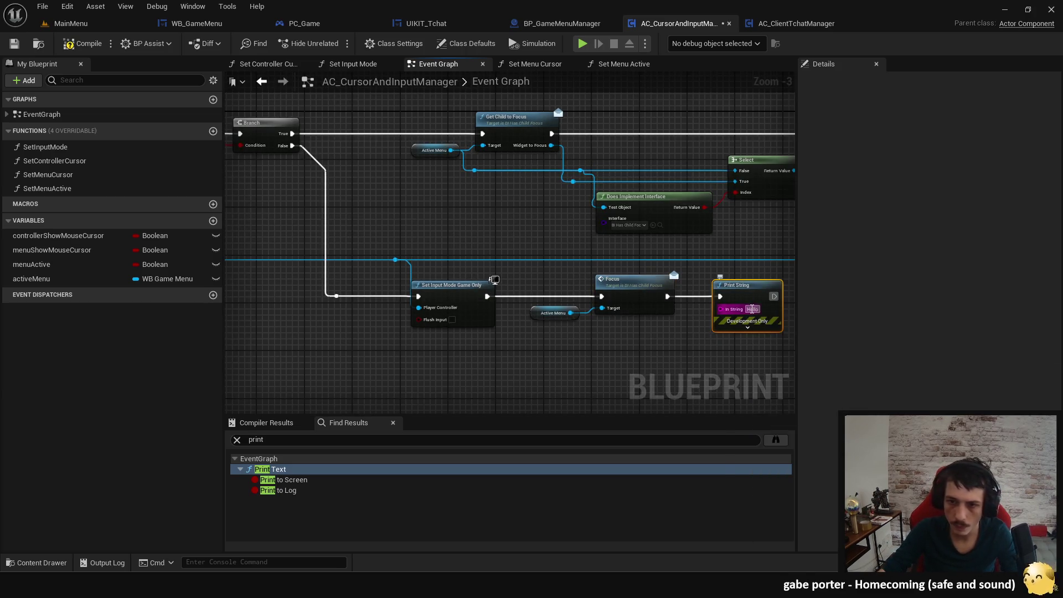
pyautogui.click(752, 309)
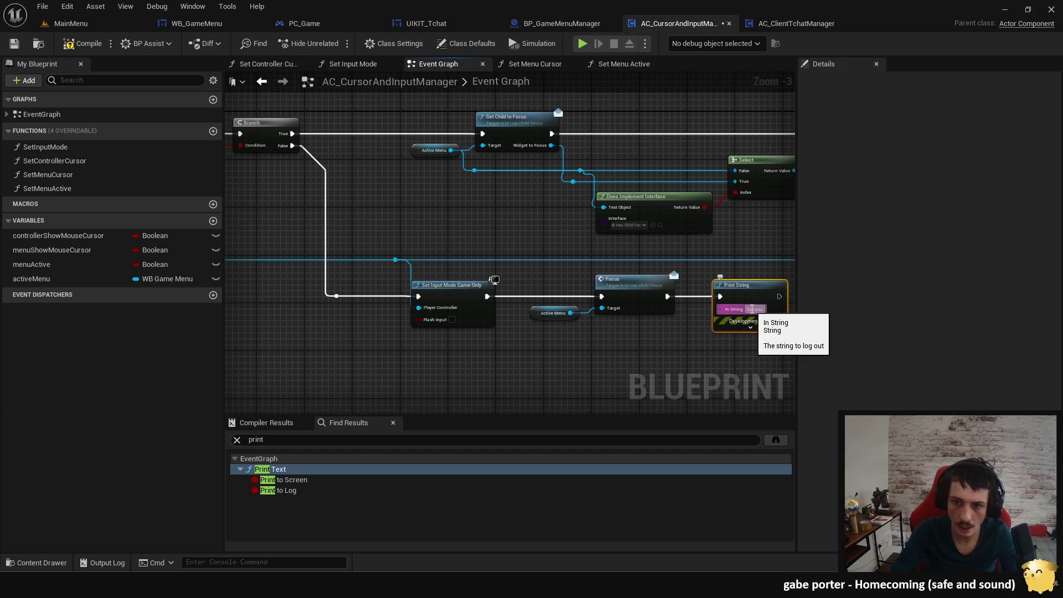
# Test-play the game, stop it, and review the Branch and SET Show Mouse Cursor chain.
pyautogui.click(581, 45)
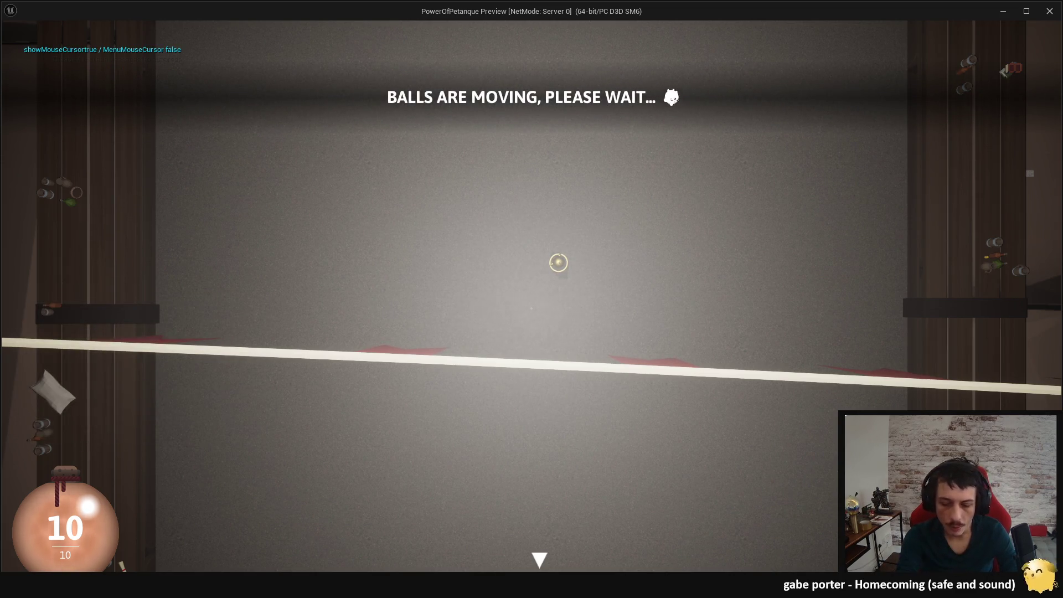
pyautogui.press('Escape')
pyautogui.moveTo(678, 315)
pyautogui.mouseDown()
pyautogui.moveTo(556, 356)
pyautogui.moveTo(655, 351)
pyautogui.moveTo(729, 372)
pyautogui.mouseUp()
pyautogui.moveTo(449, 240)
pyautogui.mouseDown()
pyautogui.moveTo(430, 255)
pyautogui.moveTo(513, 266)
pyautogui.moveTo(721, 251)
pyautogui.moveTo(270, 248)
pyautogui.mouseUp()
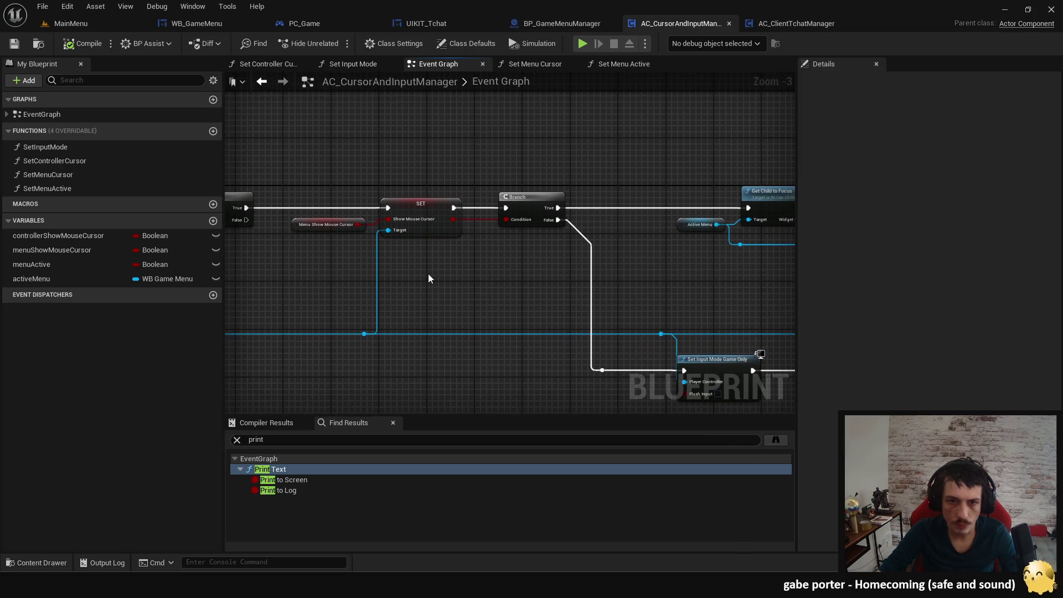
# Paste Get Player Controller and Show Mouse Cursor nodes into the post-Focus Print String.
pyautogui.moveTo(318, 259); pyautogui.dragTo(780, 265)
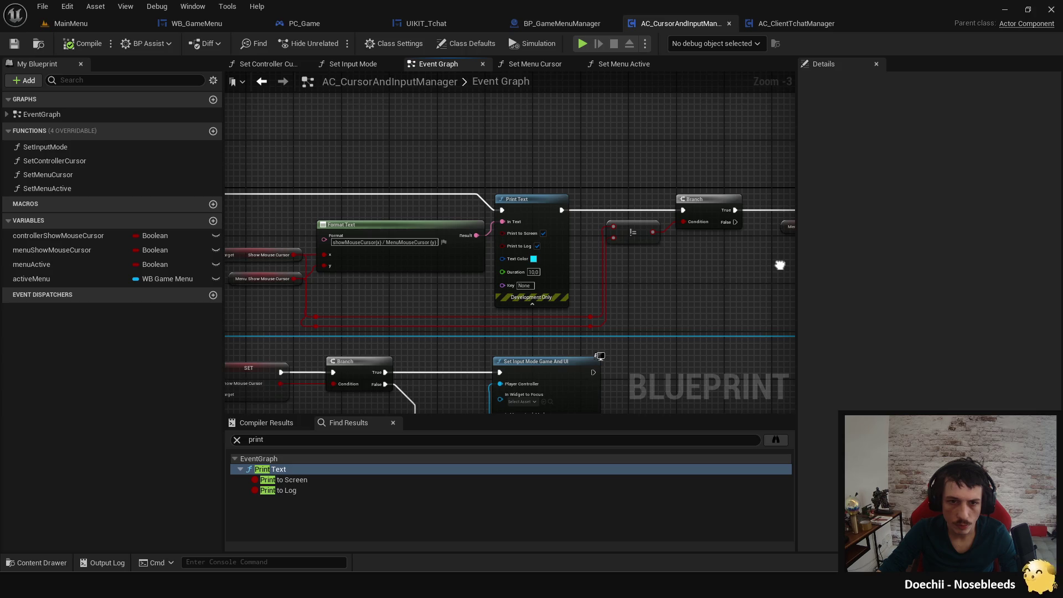
pyautogui.moveTo(419, 296)
pyautogui.mouseDown()
pyautogui.moveTo(588, 283)
pyautogui.moveTo(569, 274)
pyautogui.moveTo(579, 268)
pyautogui.moveTo(352, 243)
pyautogui.moveTo(387, 266)
pyautogui.moveTo(774, 230)
pyautogui.moveTo(327, 259)
pyautogui.mouseUp()
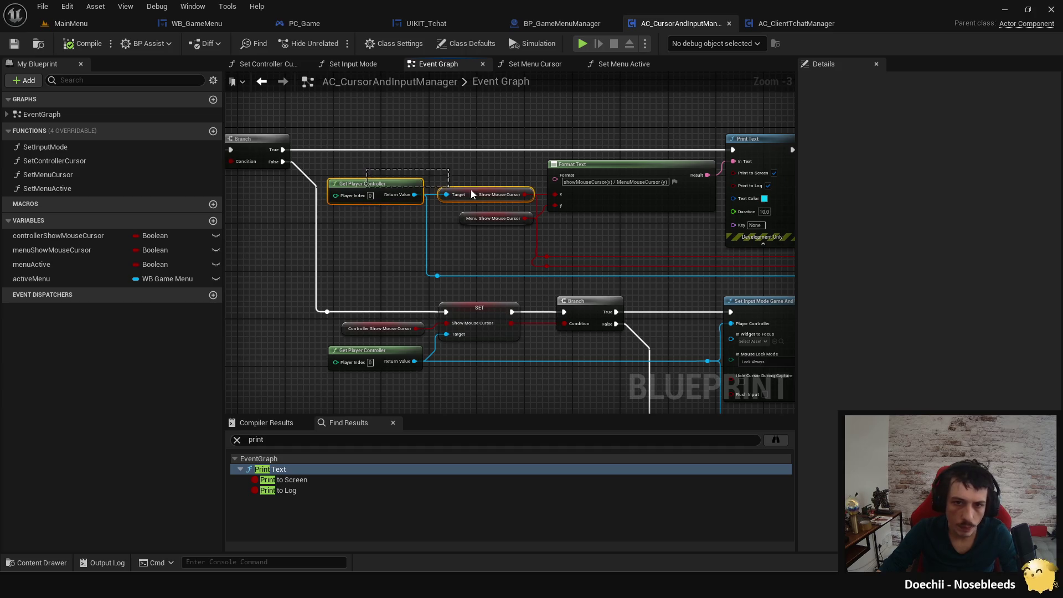
pyautogui.moveTo(529, 219)
pyautogui.mouseDown()
pyautogui.moveTo(355, 166)
pyautogui.moveTo(490, 333)
pyautogui.moveTo(707, 299)
pyautogui.moveTo(694, 290)
pyautogui.moveTo(598, 324)
pyautogui.mouseUp()
pyautogui.hotkey('ctrl', 'v')
# Test in the game preview by opening the chat box, then close the preview.
pyautogui.click(583, 43)
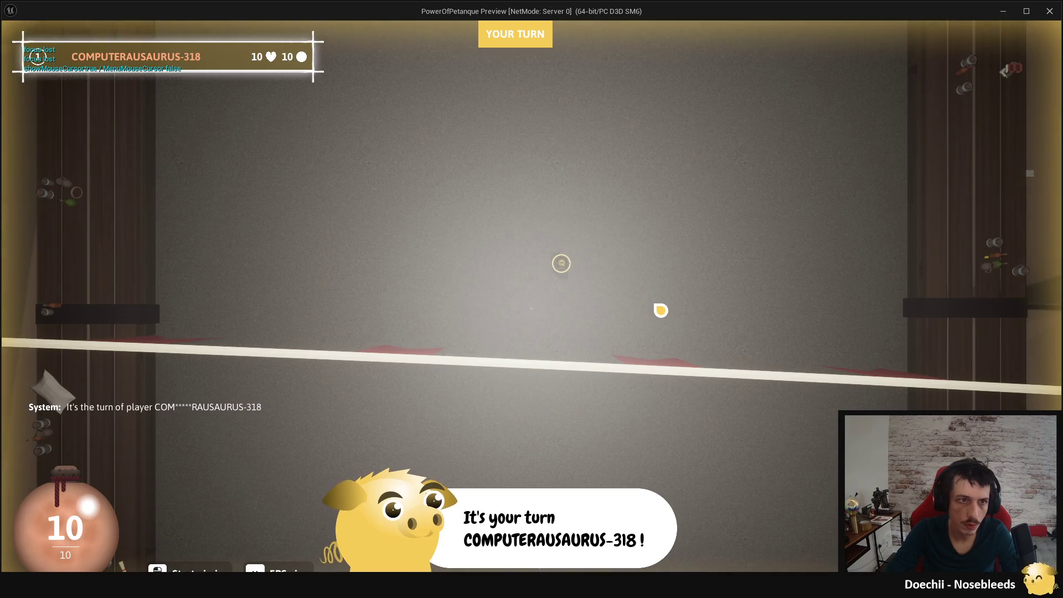
pyautogui.press('Return')
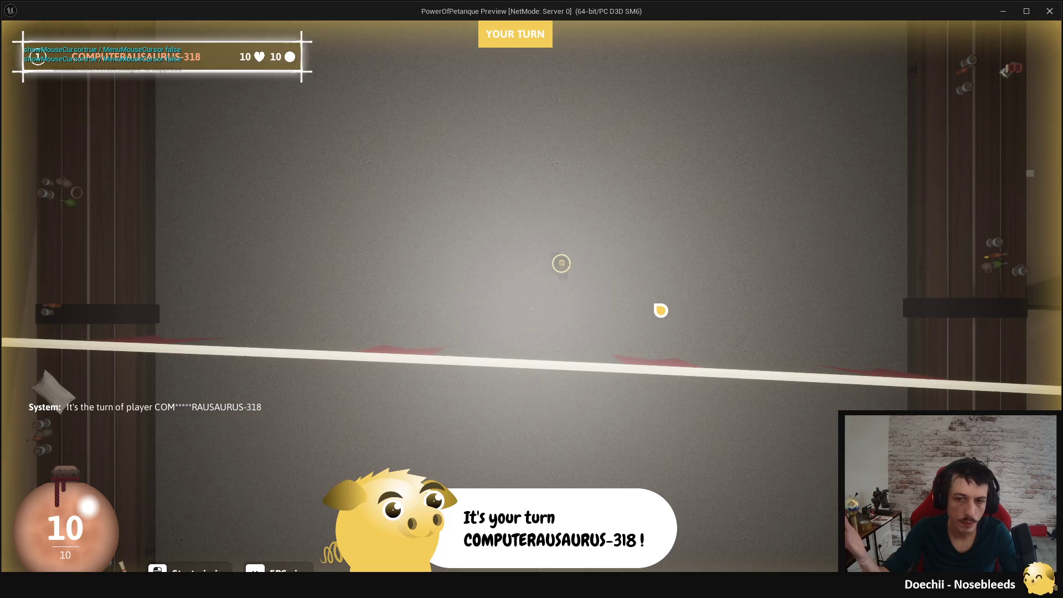
pyautogui.press('Escape')
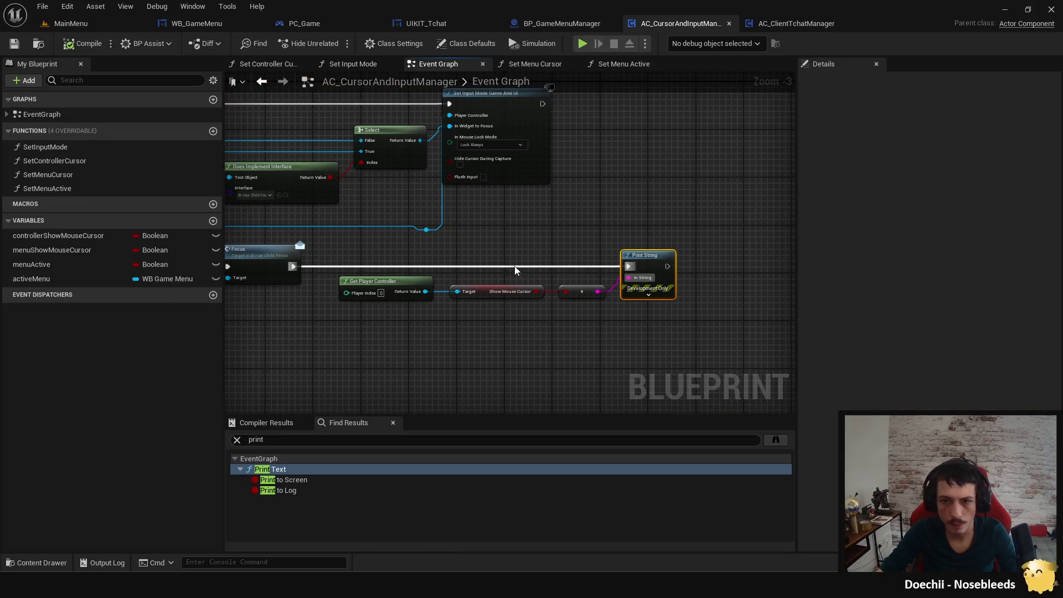
# Disconnect Focus from the Set Input Mode Game Only exec wire and launch the preview.
pyautogui.moveTo(497, 340); pyautogui.dragTo(633, 340)
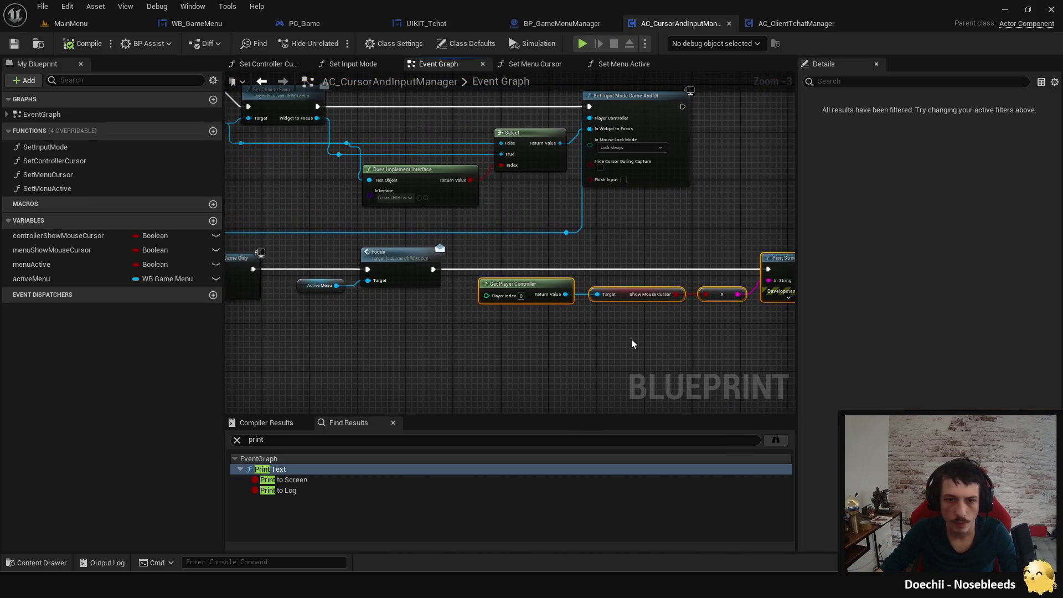
pyautogui.keyDown('alt'); pyautogui.click(284, 270); pyautogui.keyUp('alt')
pyautogui.hotkey('alt', 'p')
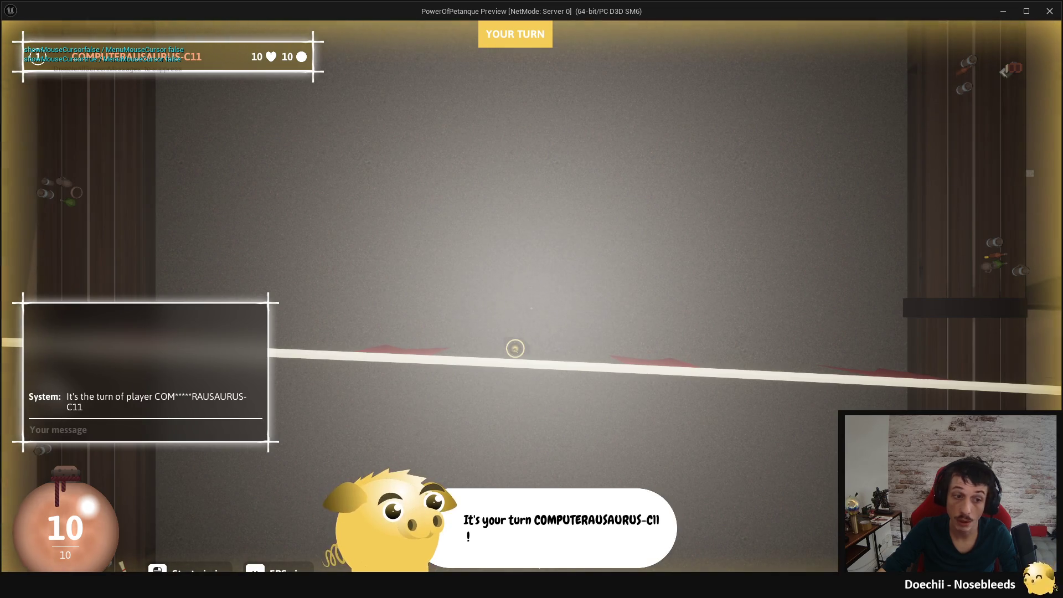
# Check whether the chat field keeps focus, stop the preview, and relaunch it to the main menu.
pyautogui.click(431, 246)
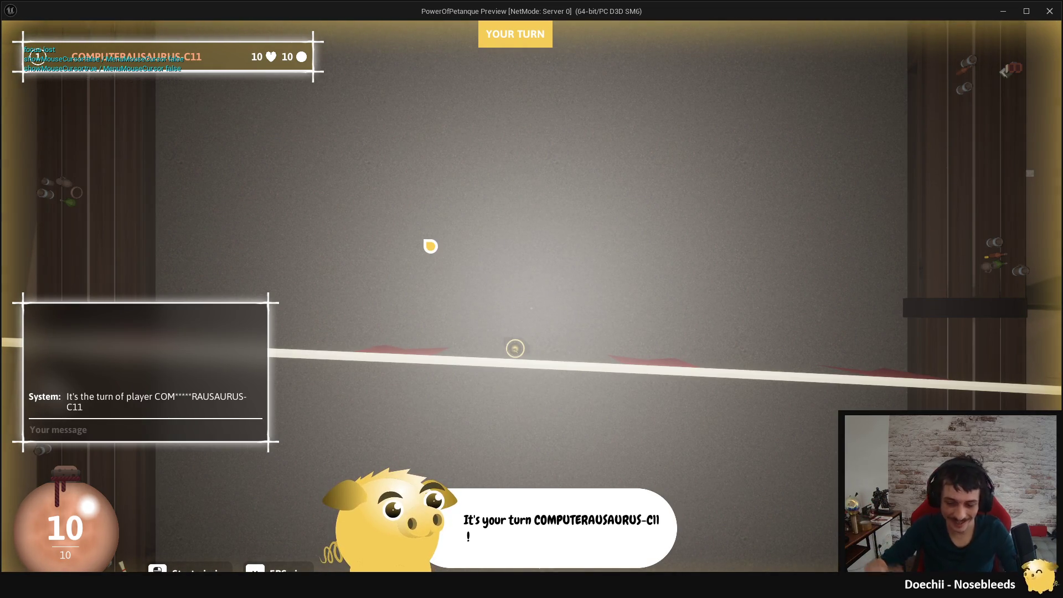
pyautogui.press('Escape')
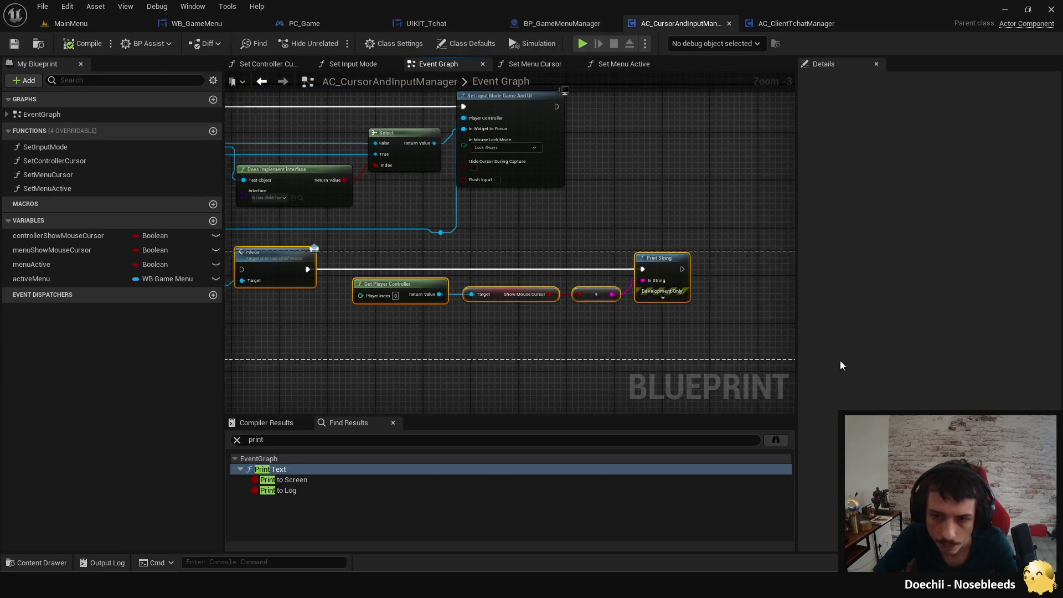
pyautogui.moveTo(336, 259)
pyautogui.mouseDown()
pyautogui.moveTo(553, 280)
pyautogui.moveTo(661, 253)
pyautogui.mouseUp()
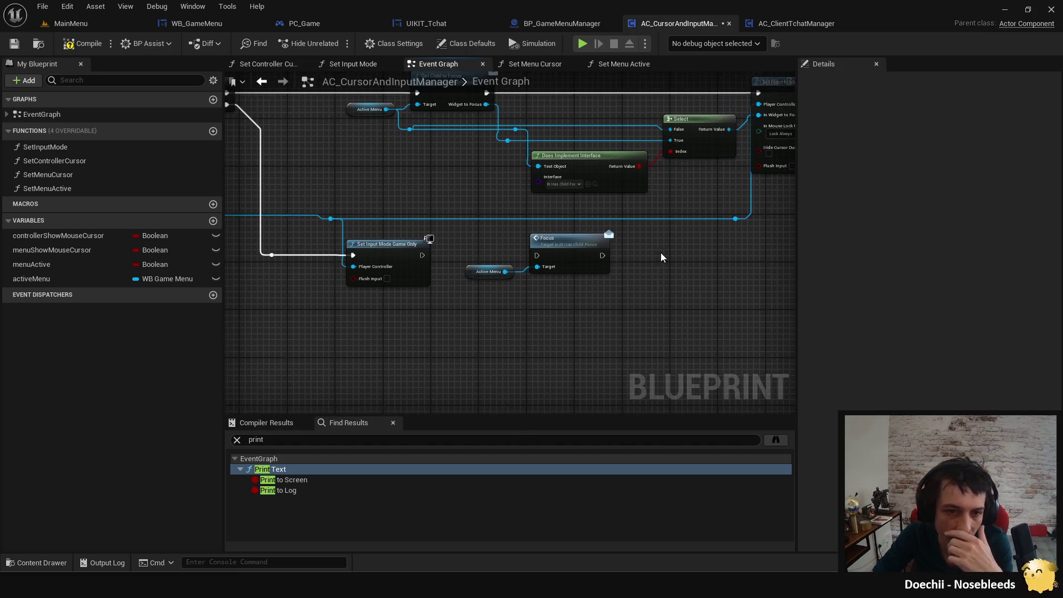
pyautogui.click(583, 44)
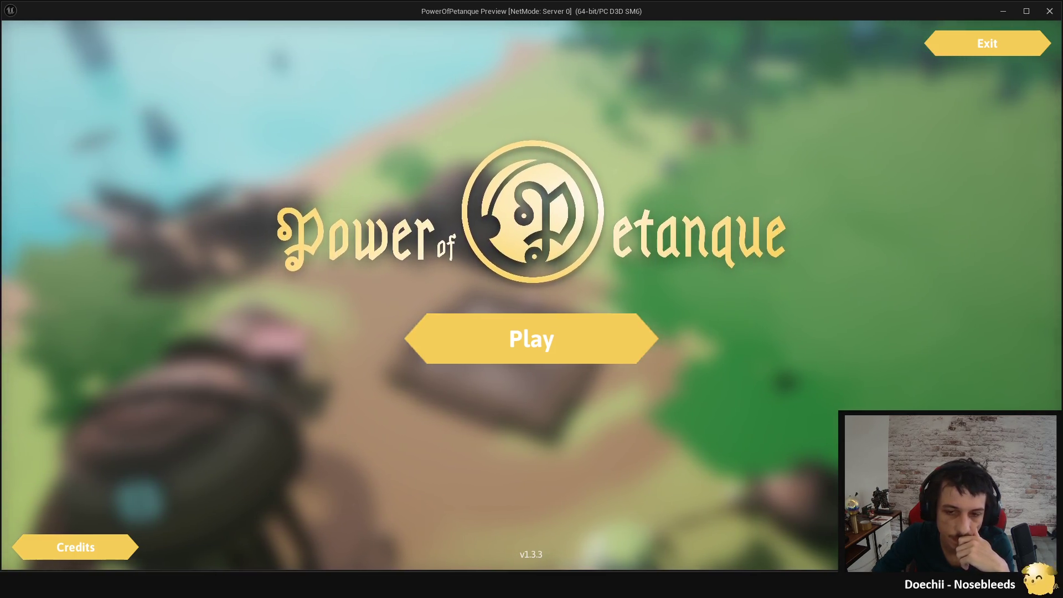
# Enter the match and send the first test chat message 'djkfdskjfdsk'.
pyautogui.press('Return')
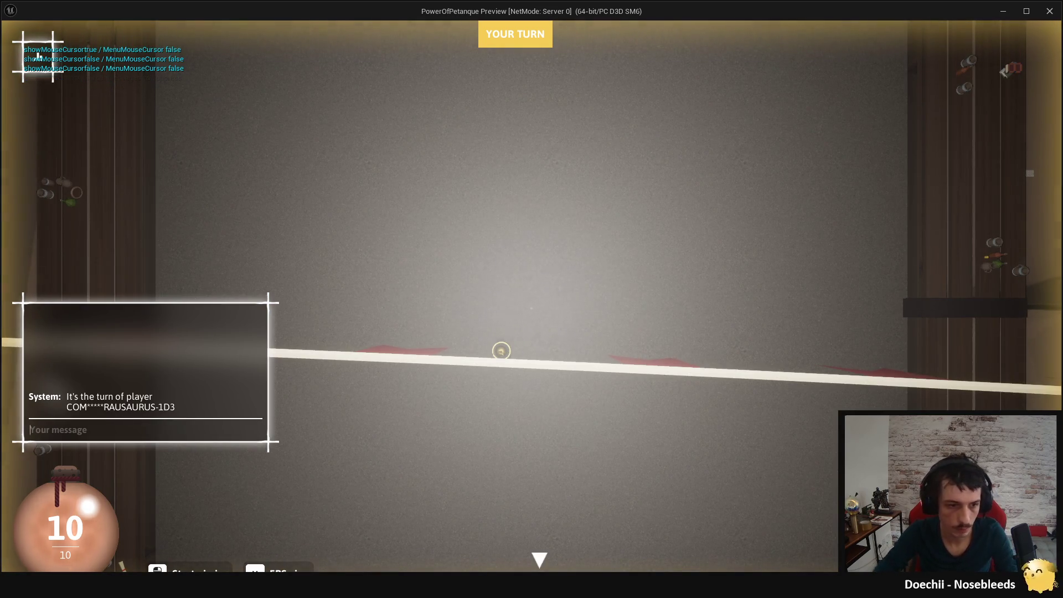
pyautogui.write('djkfdskjfdsk')
pyautogui.press('Return')
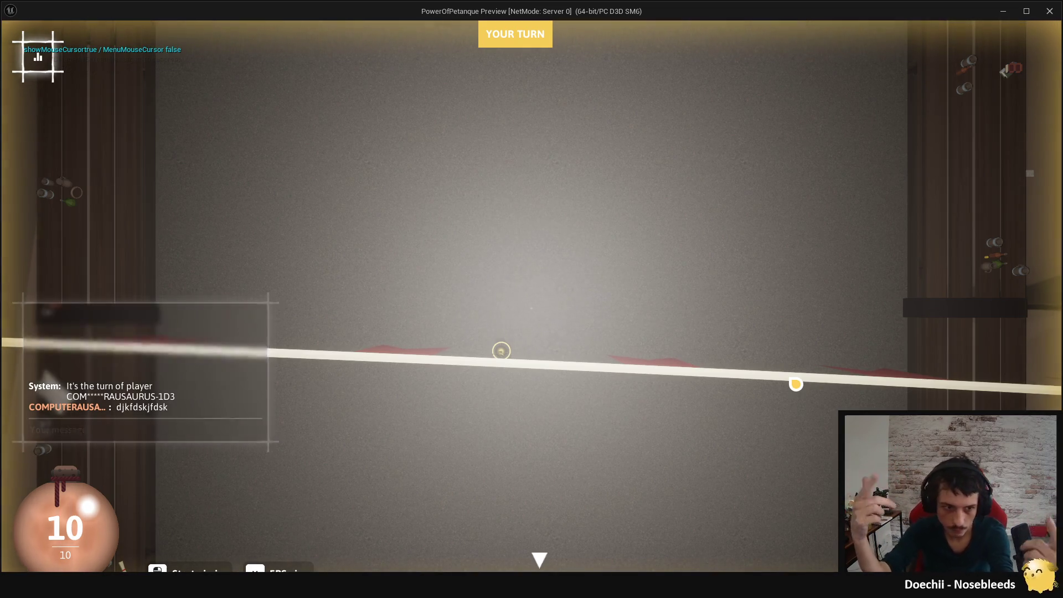
# While aiming, send a second chat message, toggle chat, open the pause menu, and switch to first-person view.
pyautogui.click(807, 387)
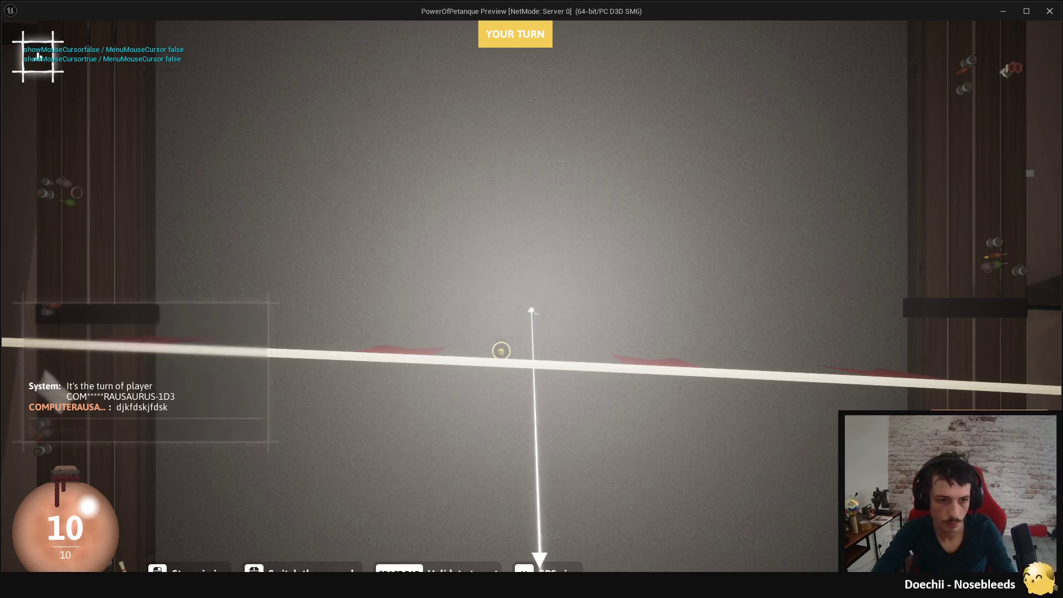
pyautogui.press('Return')
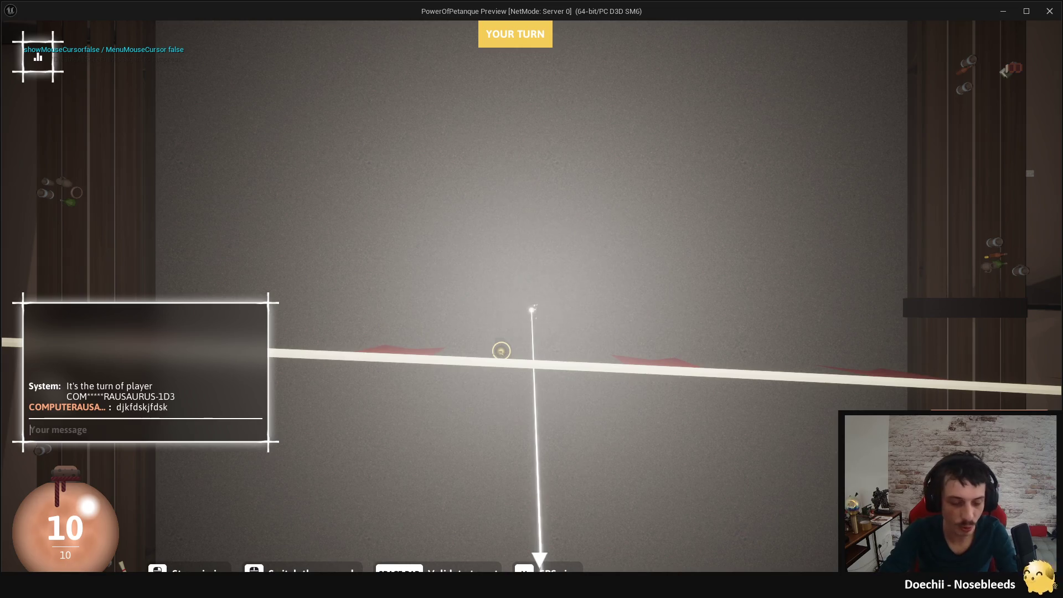
pyautogui.write('pazoepazoepaz')
pyautogui.press('Return')
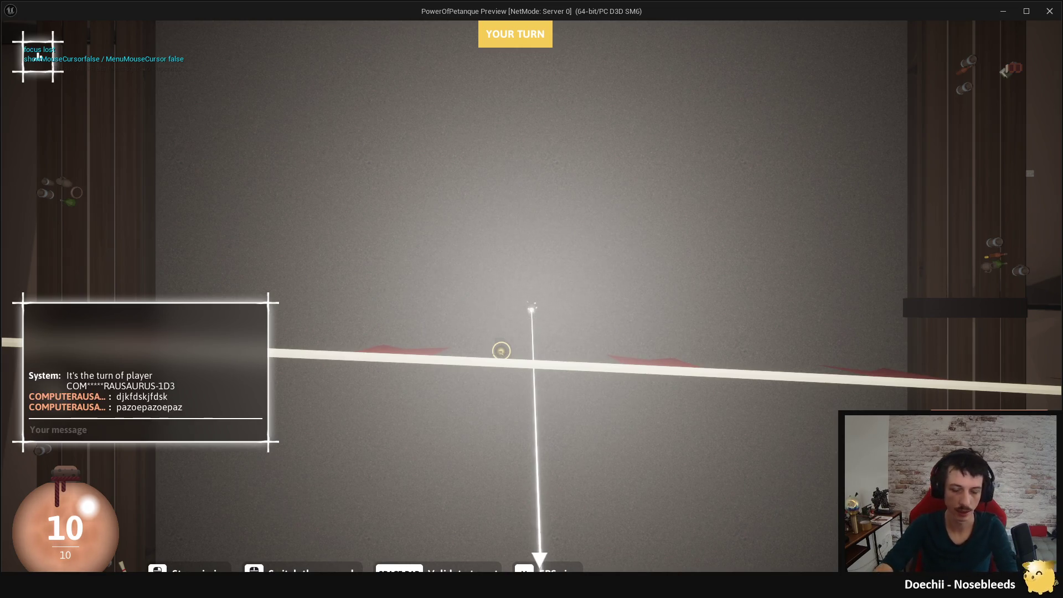
pyautogui.press('Escape')
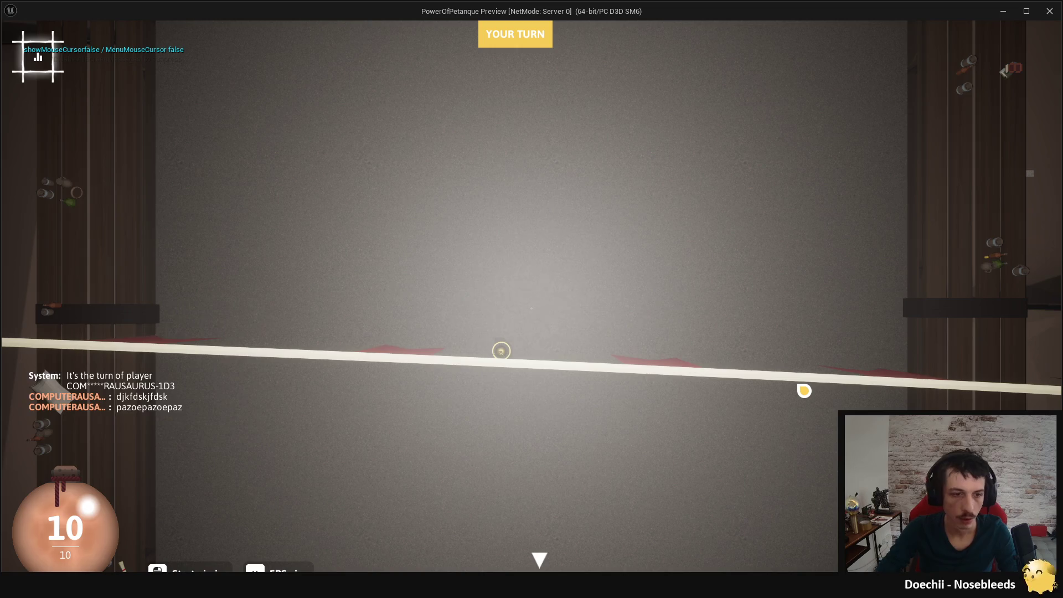
pyautogui.press('Return')
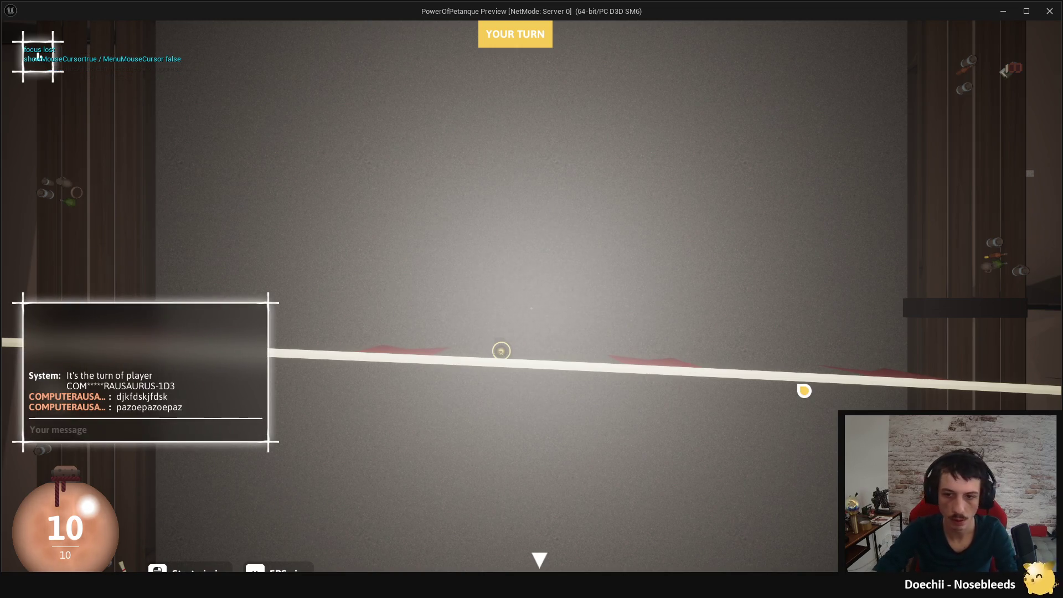
pyautogui.press('Escape')
pyautogui.press('Escape')
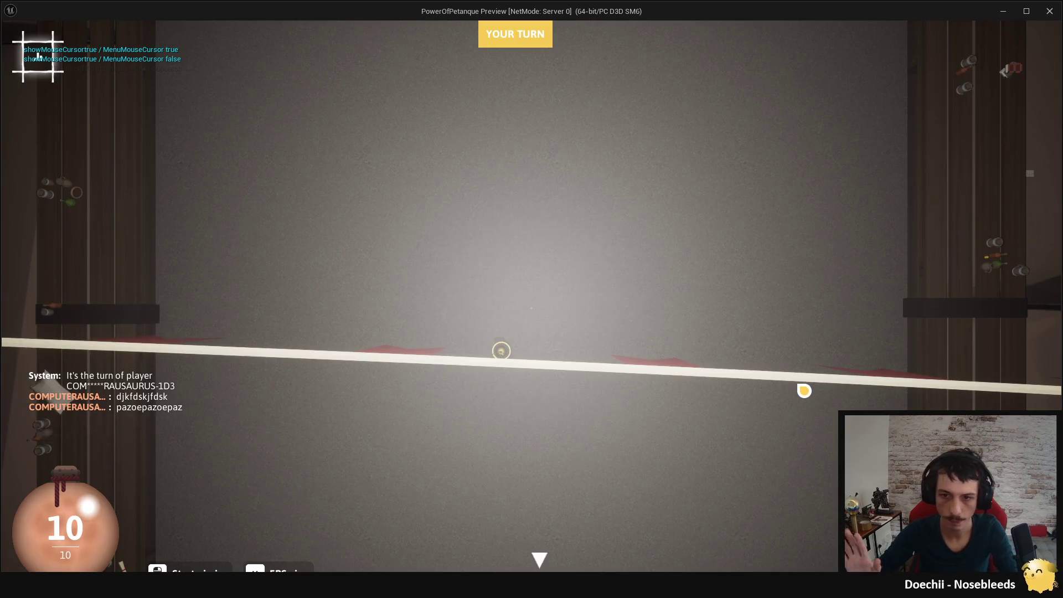
pyautogui.press('m')
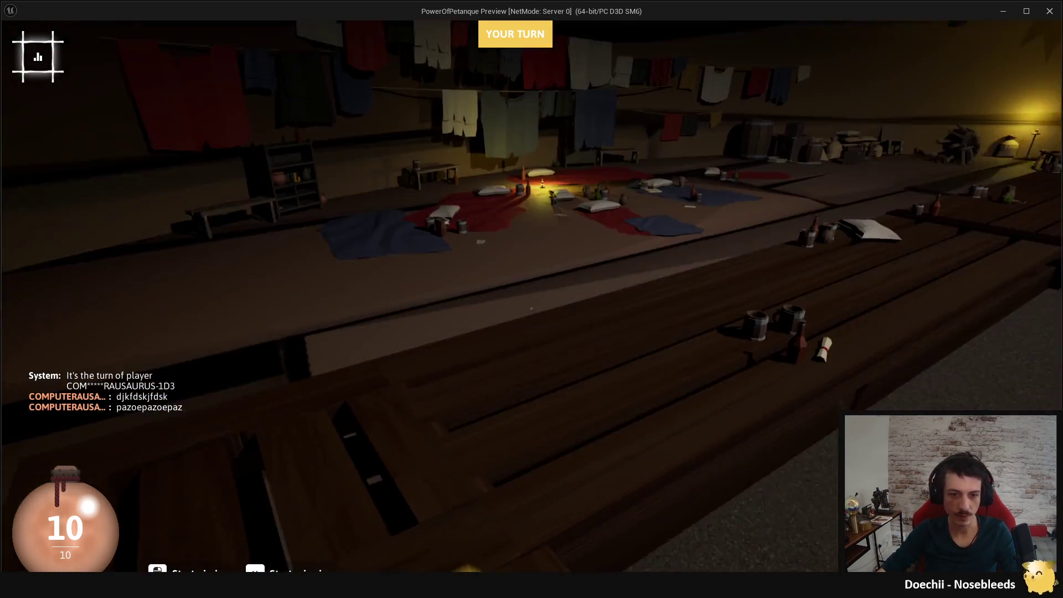
# Post the third test message 'odsifsodfi osdifo sdifo*****fs', throw the ball toward the jack, and reopen chat.
pyautogui.press('Return')
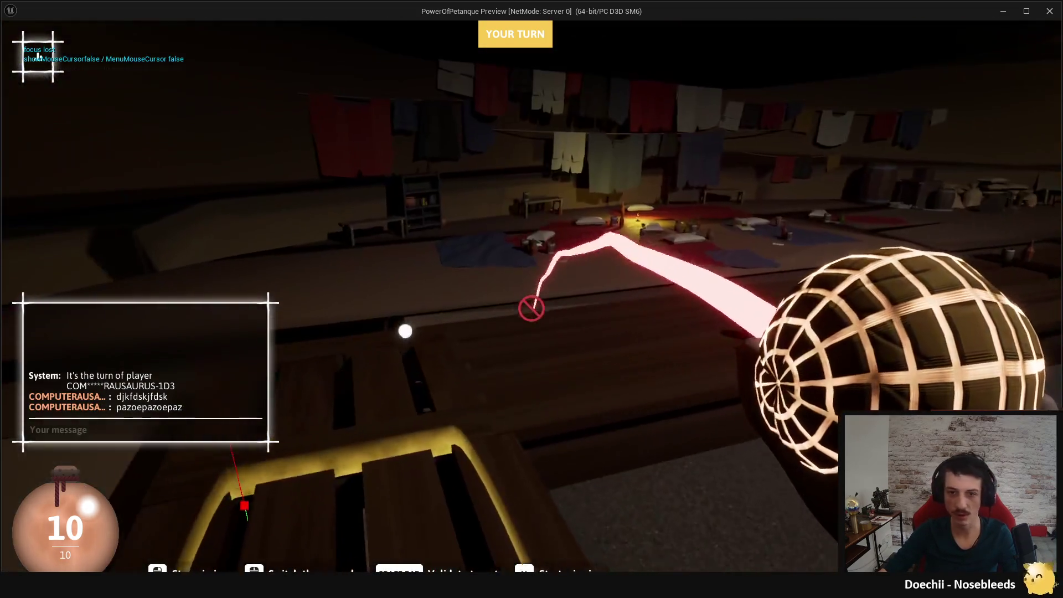
pyautogui.press('Escape')
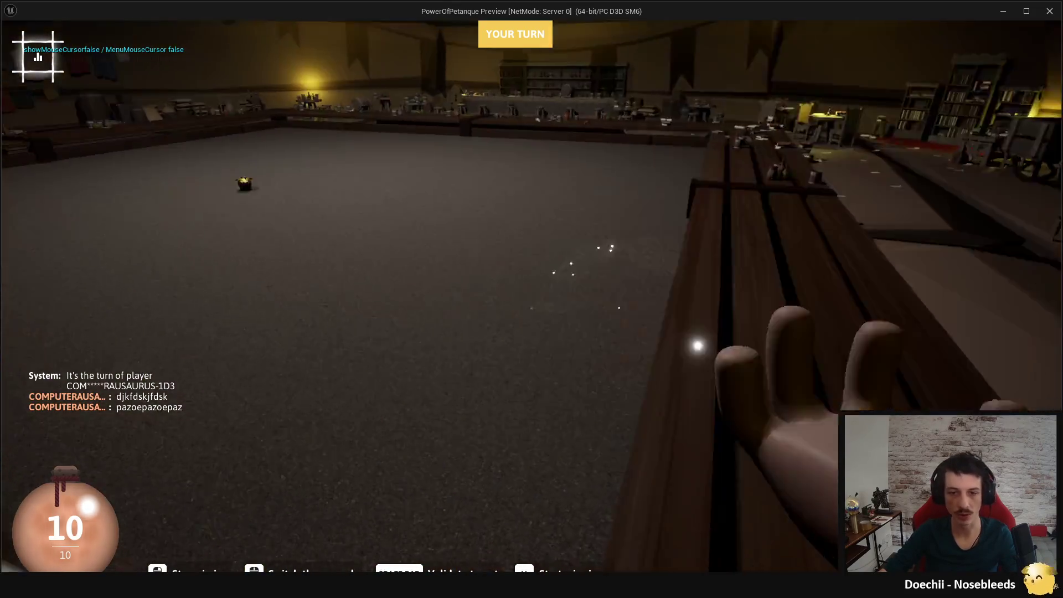
pyautogui.press('Return')
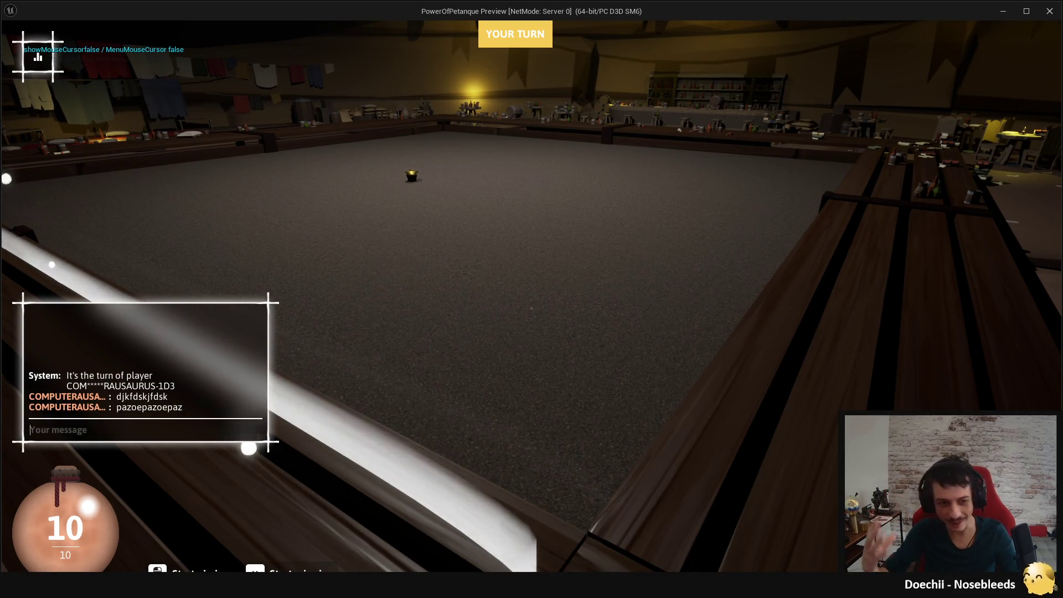
pyautogui.write('odsifsodfi osdifo sdifo*****fs')
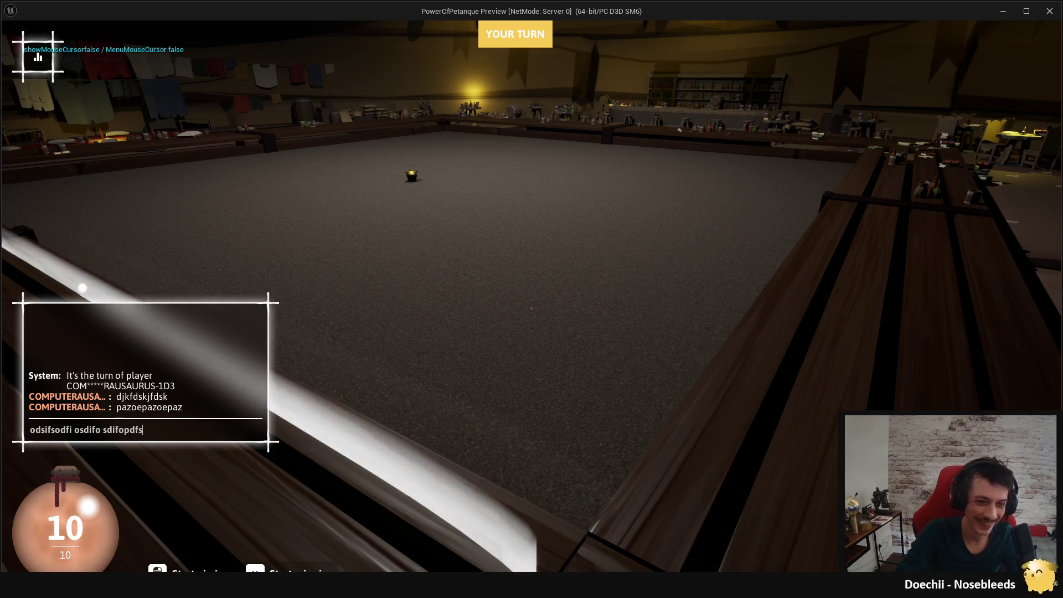
pyautogui.press('Return')
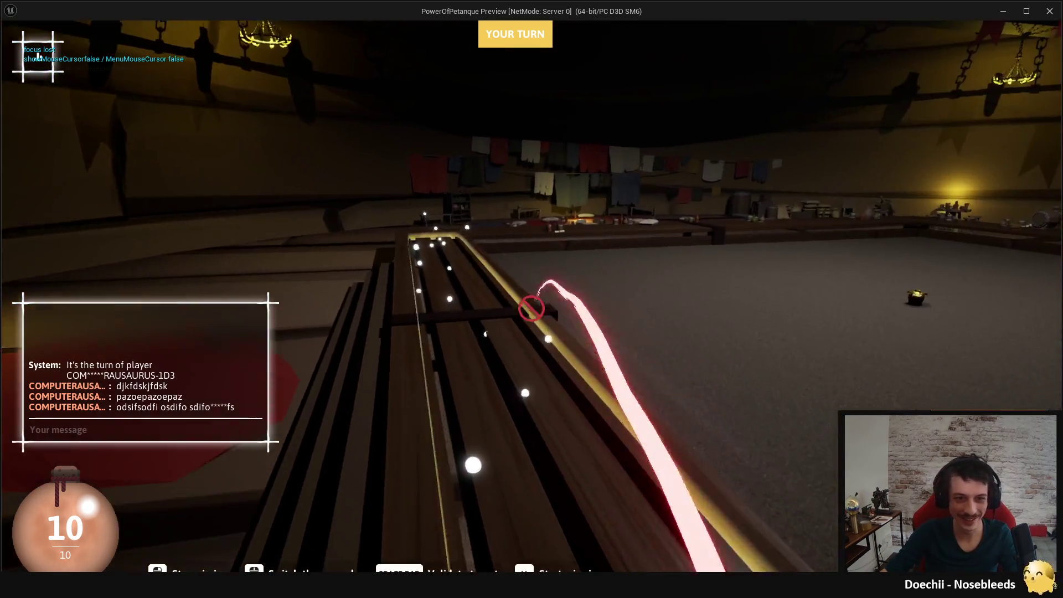
pyautogui.press('space')
pyautogui.press('space')
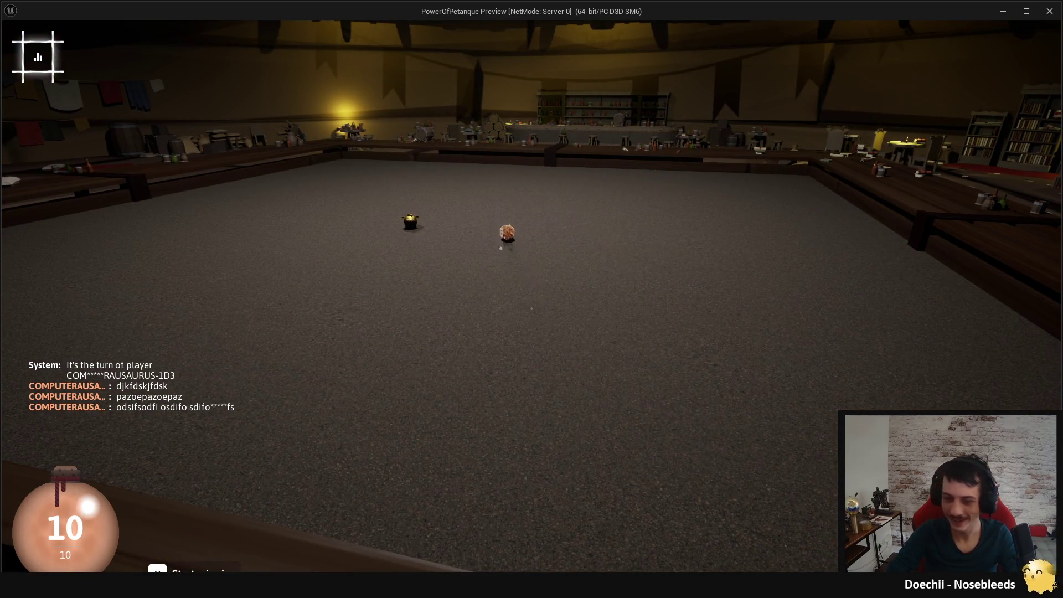
pyautogui.press('Return')
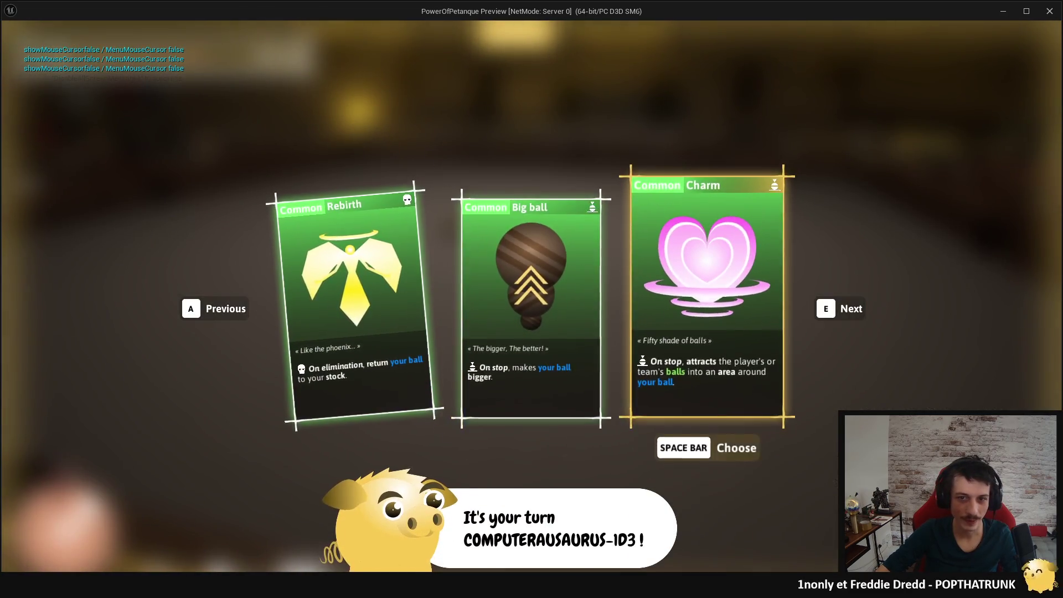
# Pick the Charm card, discard a stray 'zzz' chat input, and exit the game preview.
pyautogui.press('e')
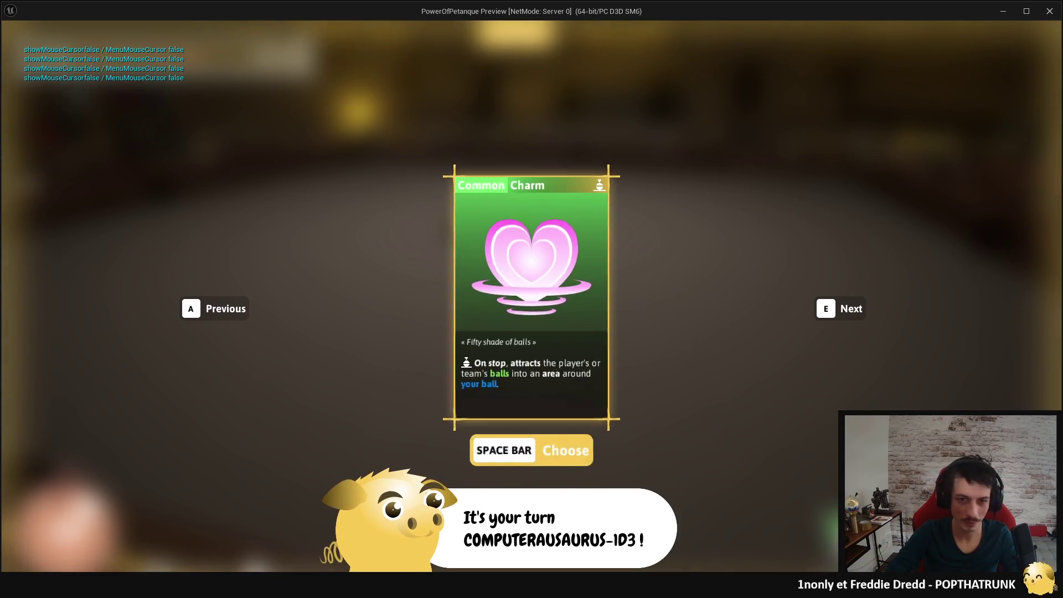
pyautogui.press('space')
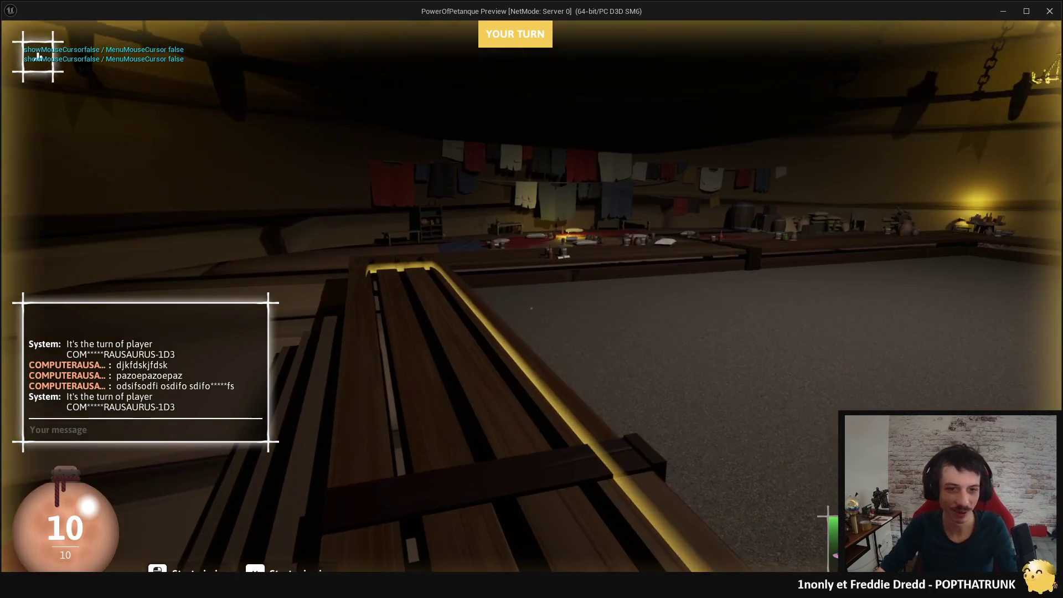
pyautogui.write('zzz')
pyautogui.press('BackSpace')
pyautogui.press('BackSpace')
pyautogui.press('BackSpace')
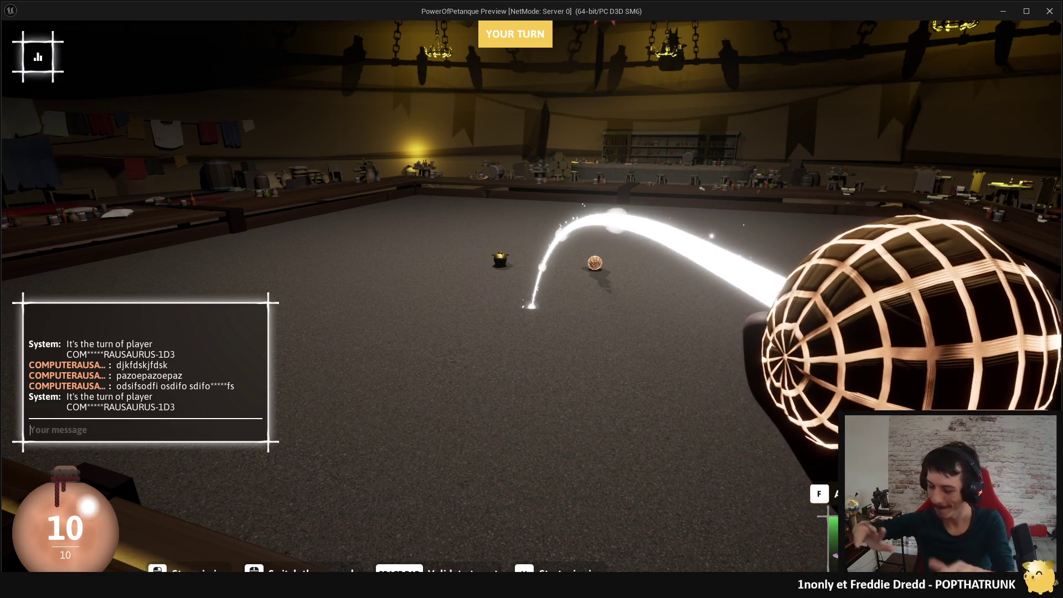
pyautogui.press('Escape')
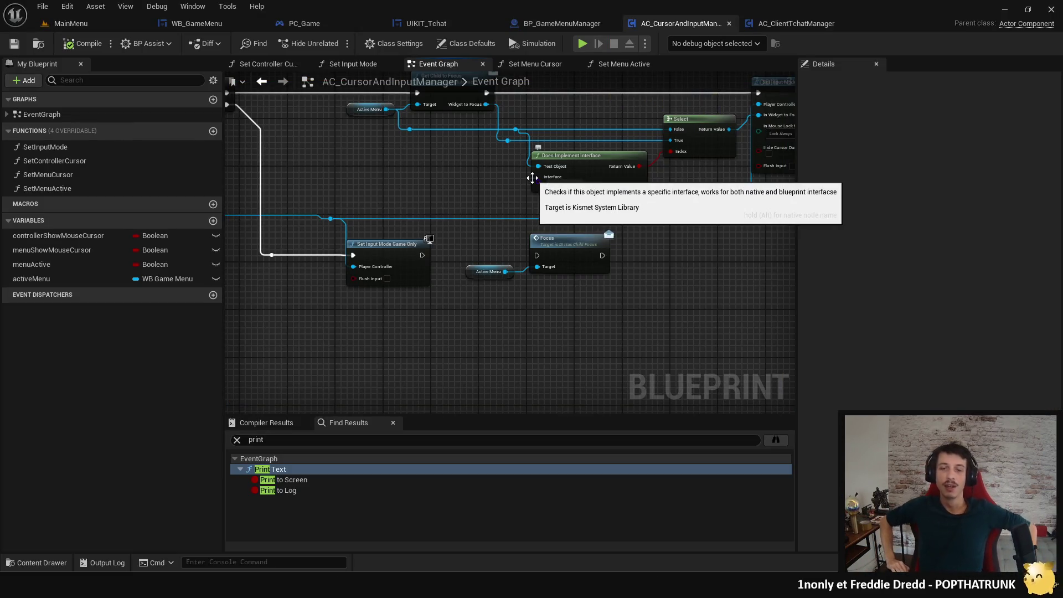
# Delete the debug Format Text and Print Text nodes, link Branch True to the next Branch, then compile and save.
pyautogui.moveTo(642, 325); pyautogui.dragTo(698, 413)
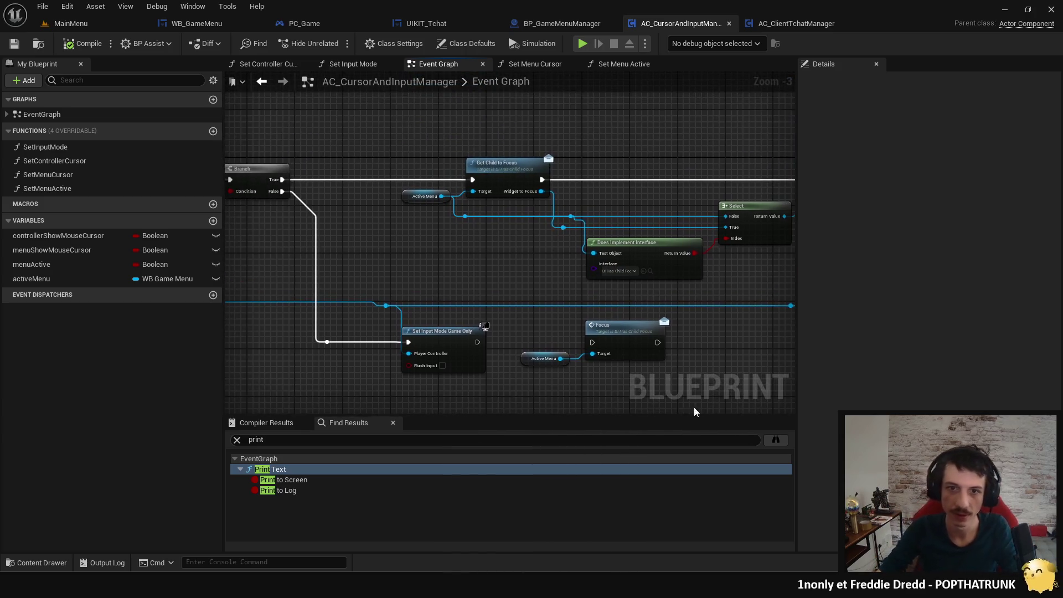
pyautogui.scroll(-4, 441, 208)
pyautogui.scroll(3, 521, 224)
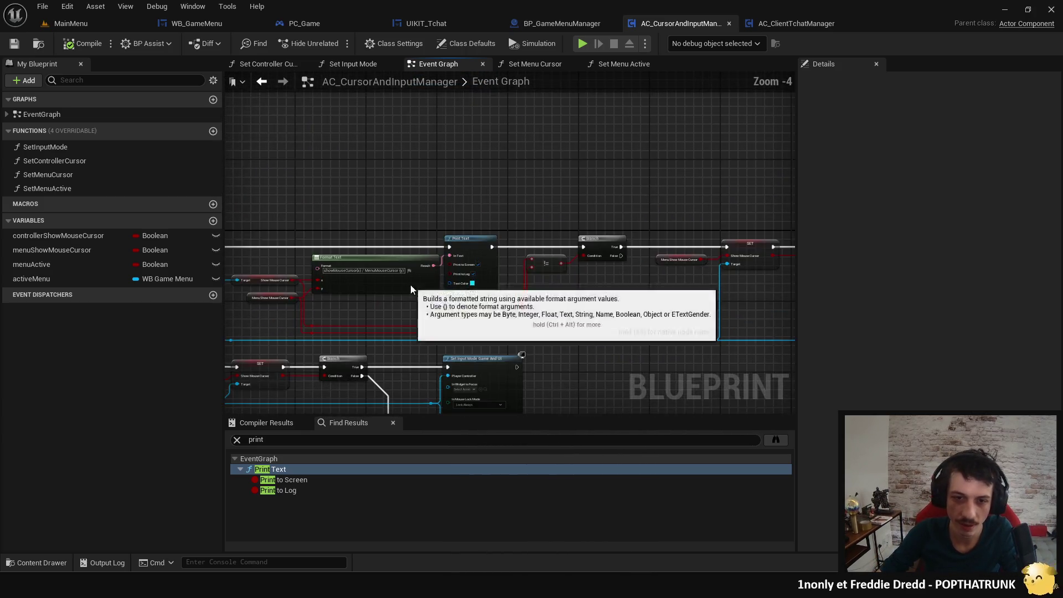
pyautogui.scroll(-1, 520, 224)
pyautogui.click(548, 261)
pyautogui.press('Delete')
pyautogui.moveTo(308, 223)
pyautogui.mouseDown()
pyautogui.moveTo(633, 238)
pyautogui.moveTo(655, 227)
pyautogui.mouseUp()
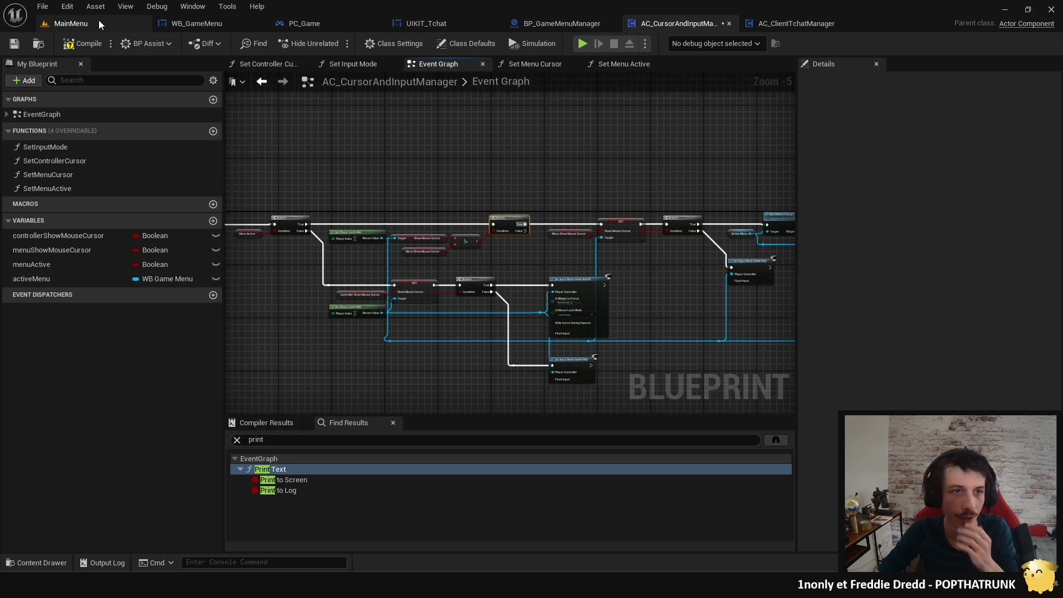
pyautogui.click(84, 49)
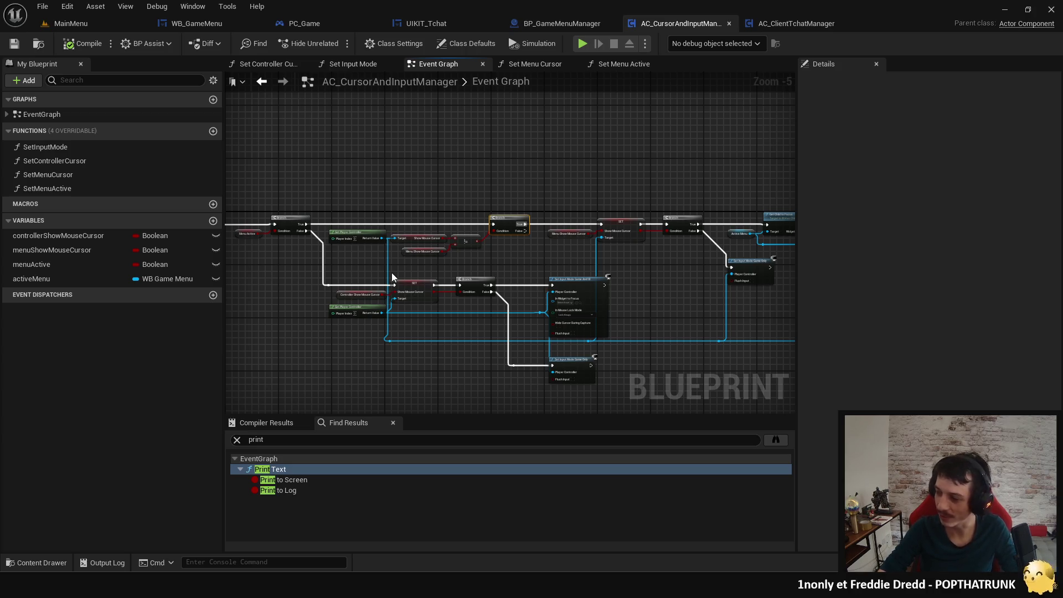
# Delete the Active Menu and Focus nodes, then compile and save AC_CursorAndInputManager.
pyautogui.click(443, 327)
pyautogui.moveTo(384, 421)
pyautogui.mouseDown()
pyautogui.moveTo(526, 325)
pyautogui.moveTo(623, 304)
pyautogui.moveTo(508, 328)
pyautogui.moveTo(444, 317)
pyautogui.mouseUp()
pyautogui.moveTo(635, 304); pyautogui.dragTo(693, 315)
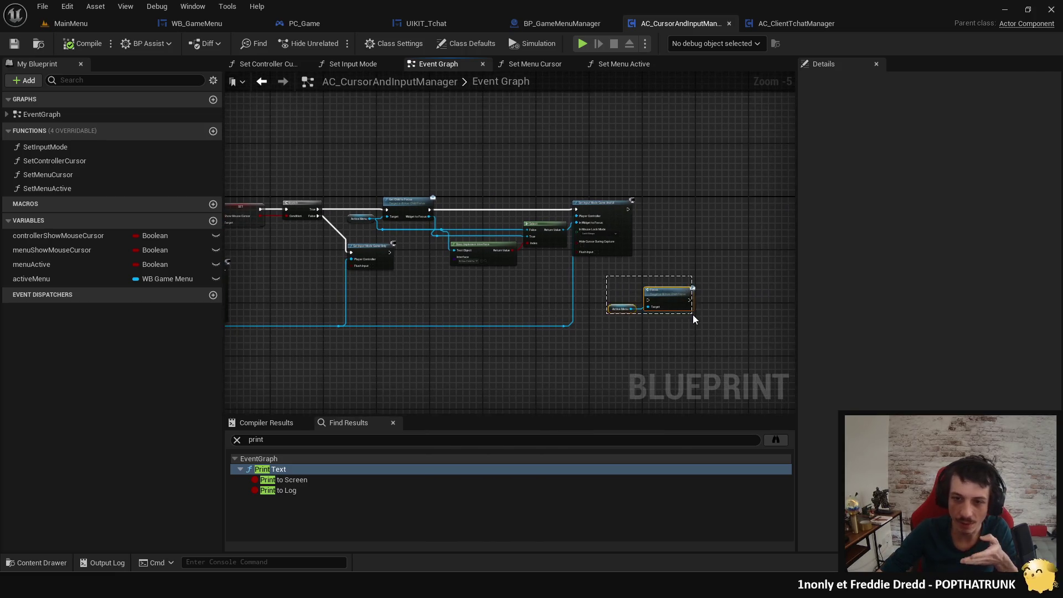
pyautogui.scroll(4, 693, 314)
pyautogui.press('Delete')
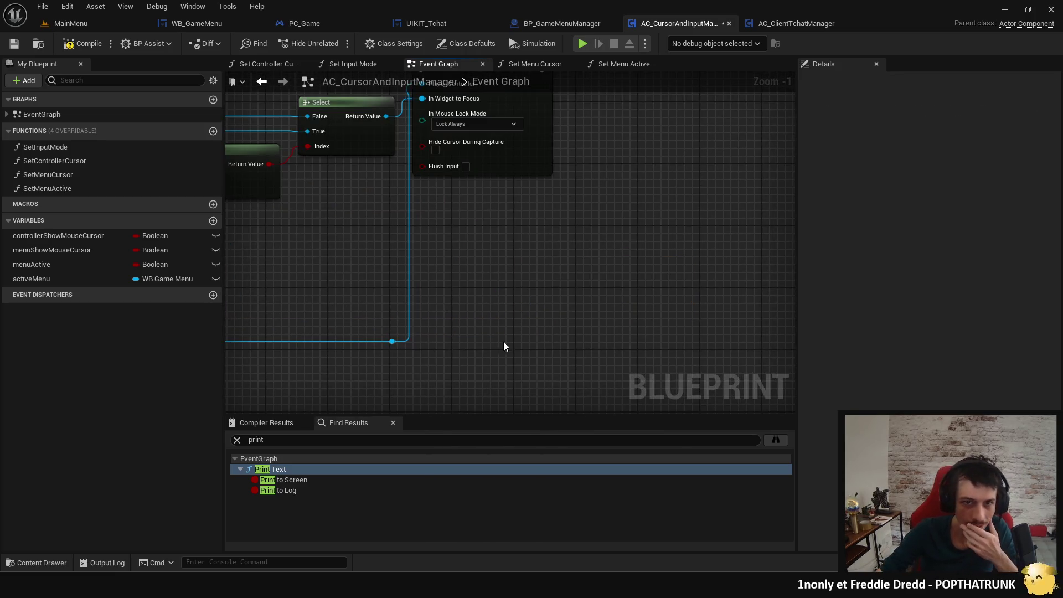
pyautogui.moveTo(552, 346); pyautogui.dragTo(802, 489)
pyautogui.click(82, 44)
# Review the Branch, SET and input mode nodes, then select the menu cursor check nodes.
pyautogui.moveTo(392, 148); pyautogui.dragTo(458, 132)
pyautogui.scroll(-2, 457, 132)
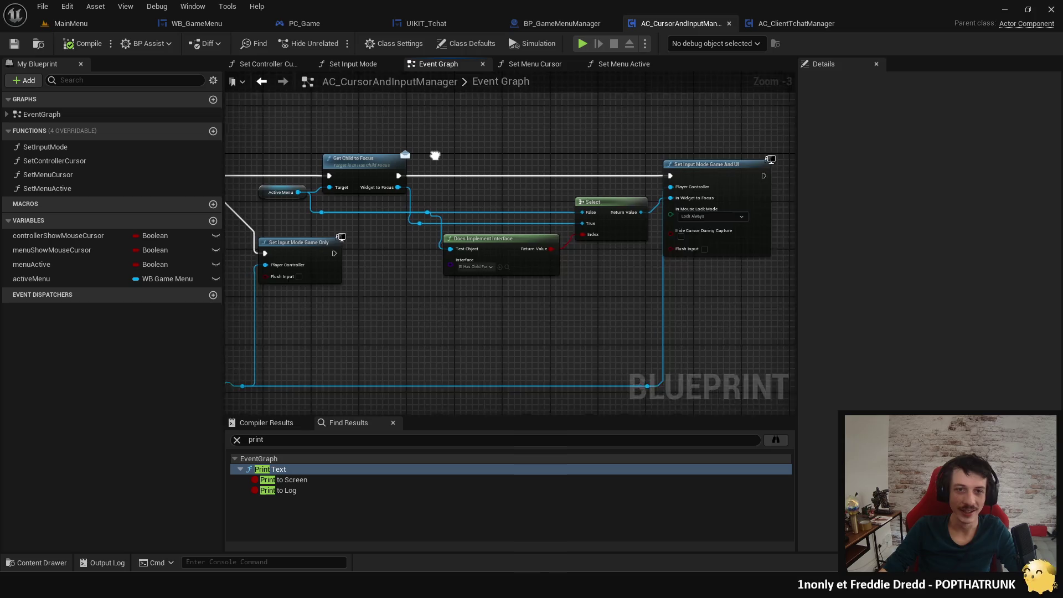
pyautogui.moveTo(404, 136); pyautogui.dragTo(556, 195)
pyautogui.moveTo(654, 151); pyautogui.dragTo(517, 152)
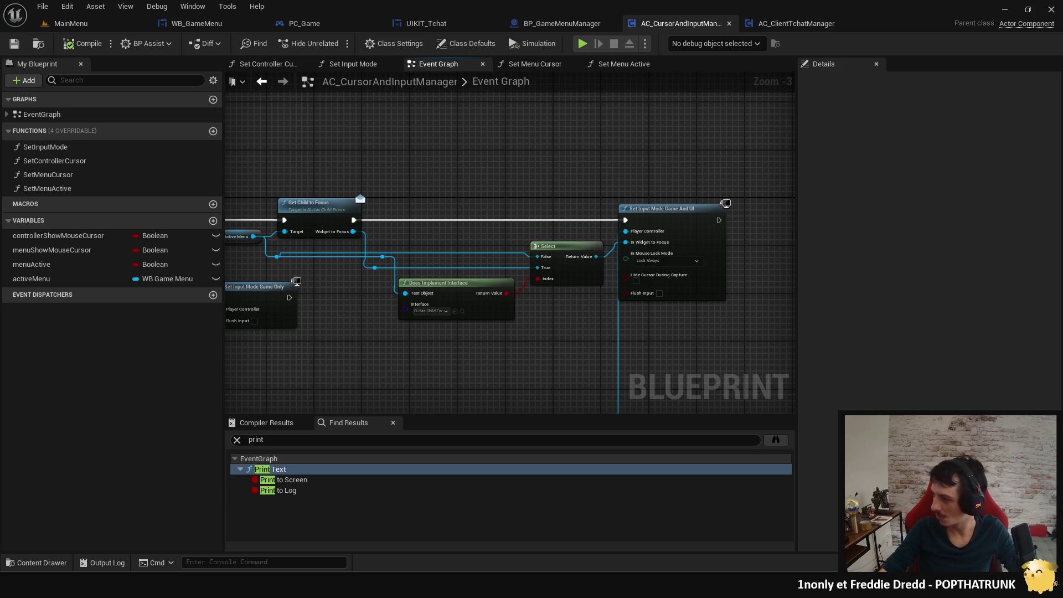
pyautogui.moveTo(513, 178); pyautogui.dragTo(523, 148)
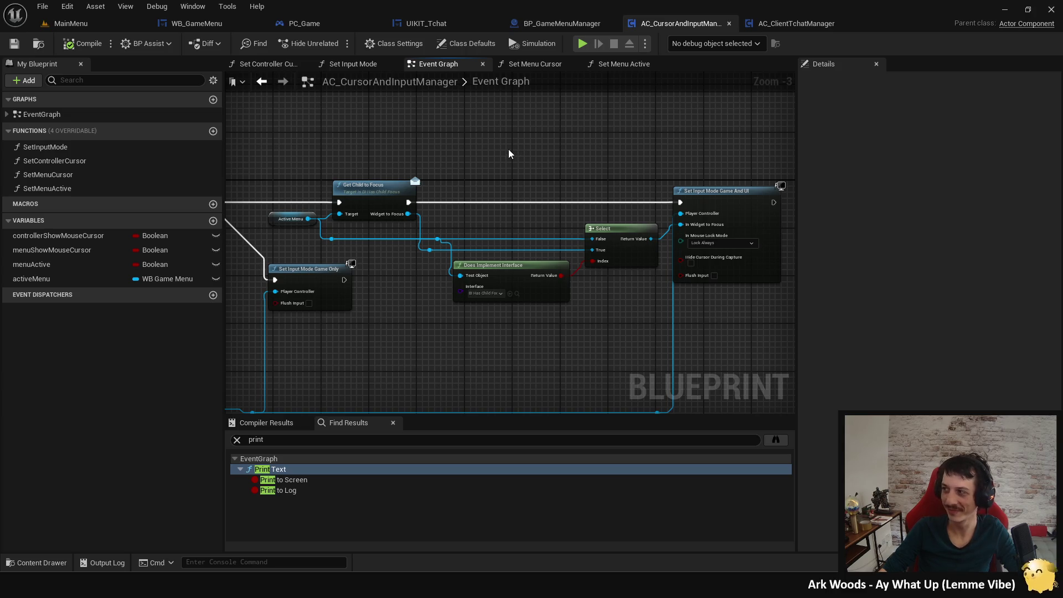
pyautogui.moveTo(507, 155)
pyautogui.mouseDown()
pyautogui.moveTo(574, 161)
pyautogui.moveTo(530, 301)
pyautogui.moveTo(460, 258)
pyautogui.moveTo(643, 230)
pyautogui.moveTo(706, 194)
pyautogui.mouseUp()
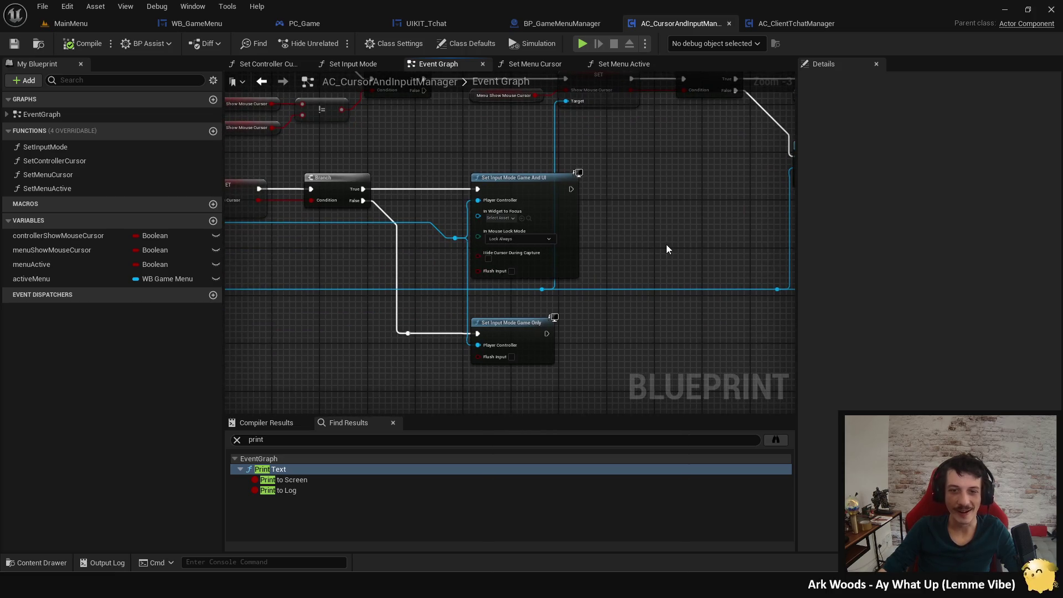
pyautogui.moveTo(397, 157)
pyautogui.mouseDown()
pyautogui.moveTo(510, 207)
pyautogui.moveTo(636, 209)
pyautogui.mouseUp()
pyautogui.scroll(-1, 509, 204)
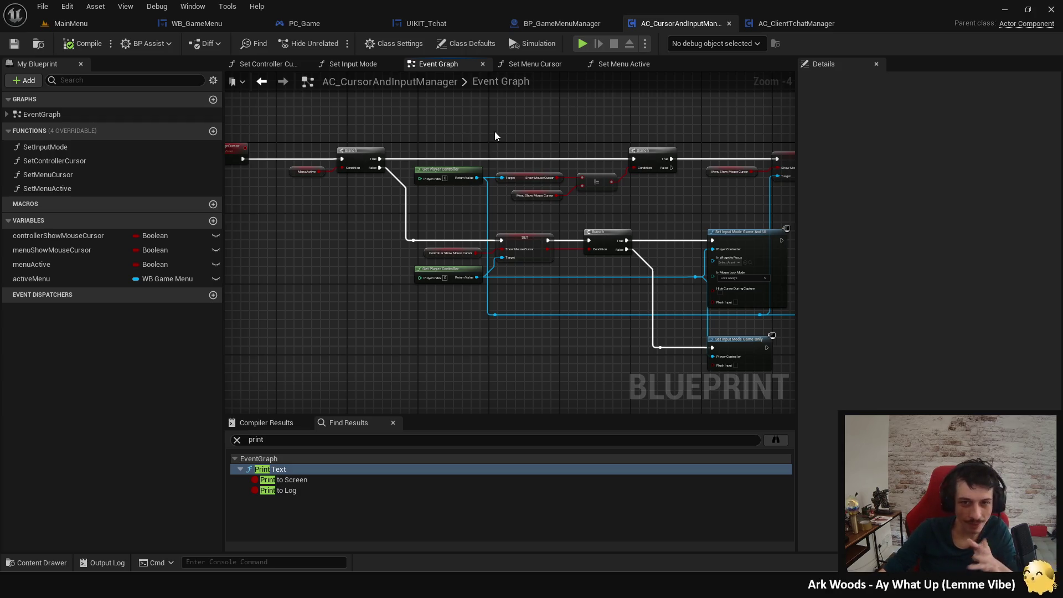
pyautogui.moveTo(491, 131); pyautogui.dragTo(640, 207)
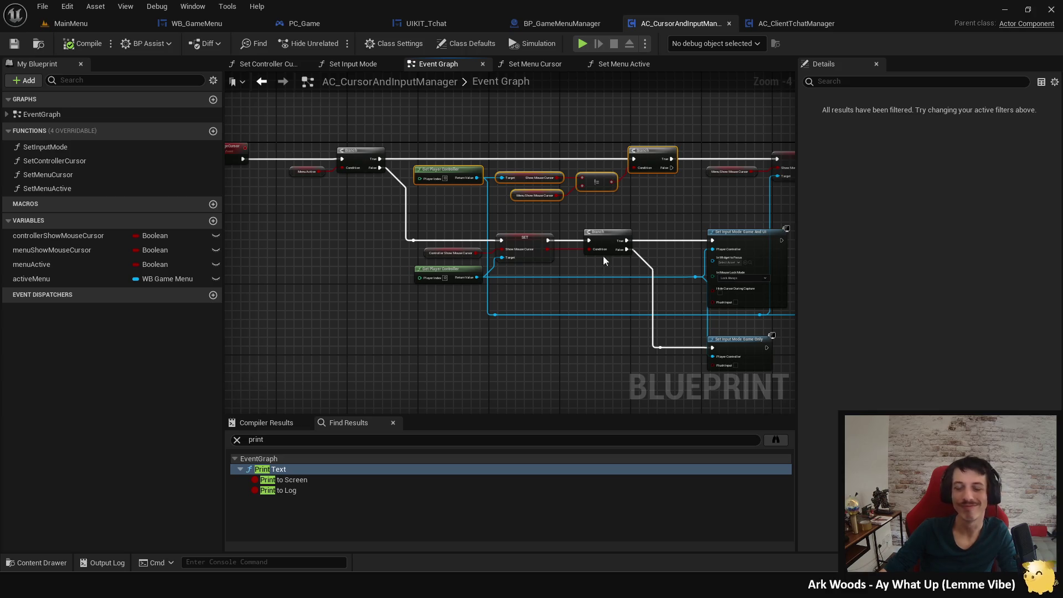
# Paste a copy of the cursor check nodes and a Controller Show Mouse Cursor variable.
pyautogui.click(479, 319)
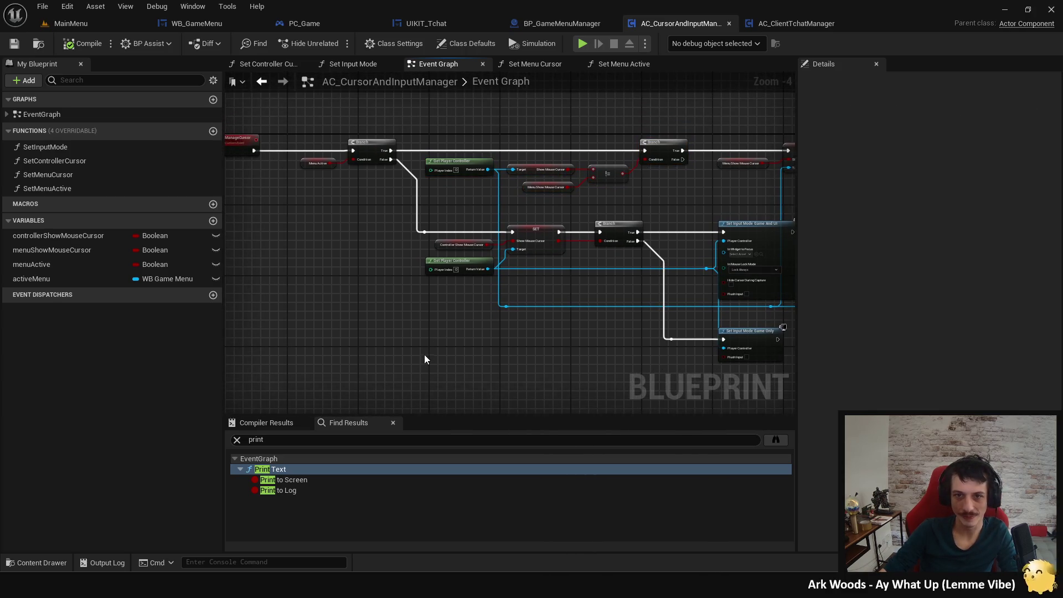
pyautogui.hotkey('ctrl', 'v')
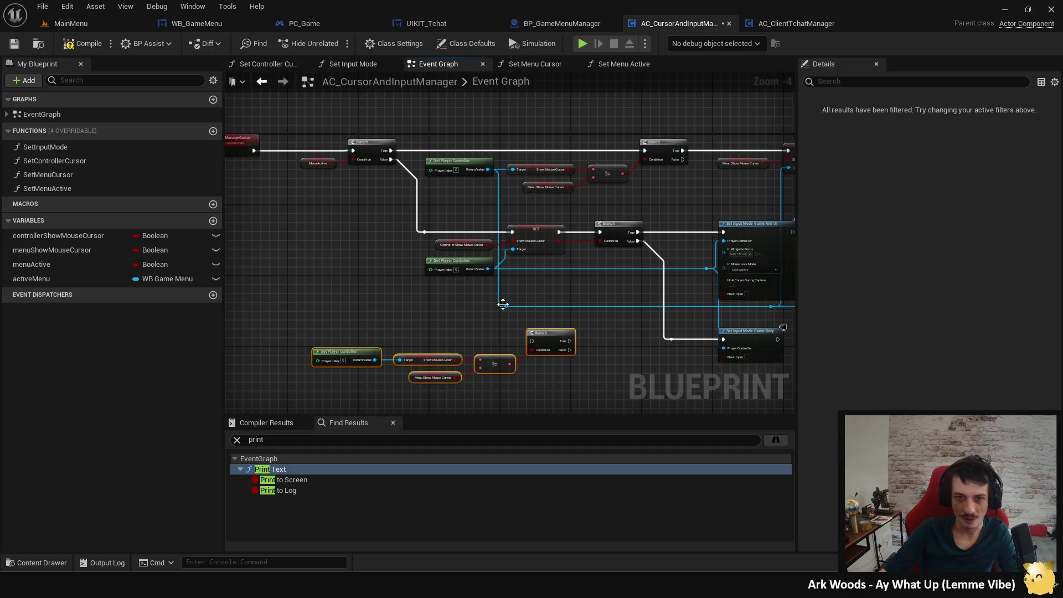
pyautogui.scroll(2, 507, 308)
pyautogui.click(394, 216)
pyautogui.moveTo(394, 231); pyautogui.dragTo(444, 173)
pyautogui.hotkey('ctrl', 'c')
pyautogui.hotkey('ctrl', 'v')
# Wire Controller Show Mouse Cursor into the != comparison, undo the extra Branch wiring, and compile.
pyautogui.moveTo(440, 394); pyautogui.dragTo(507, 343)
pyautogui.click(464, 246)
pyautogui.moveTo(420, 182)
pyautogui.mouseDown()
pyautogui.moveTo(584, 350)
pyautogui.moveTo(551, 182)
pyautogui.mouseUp()
pyautogui.click(576, 177)
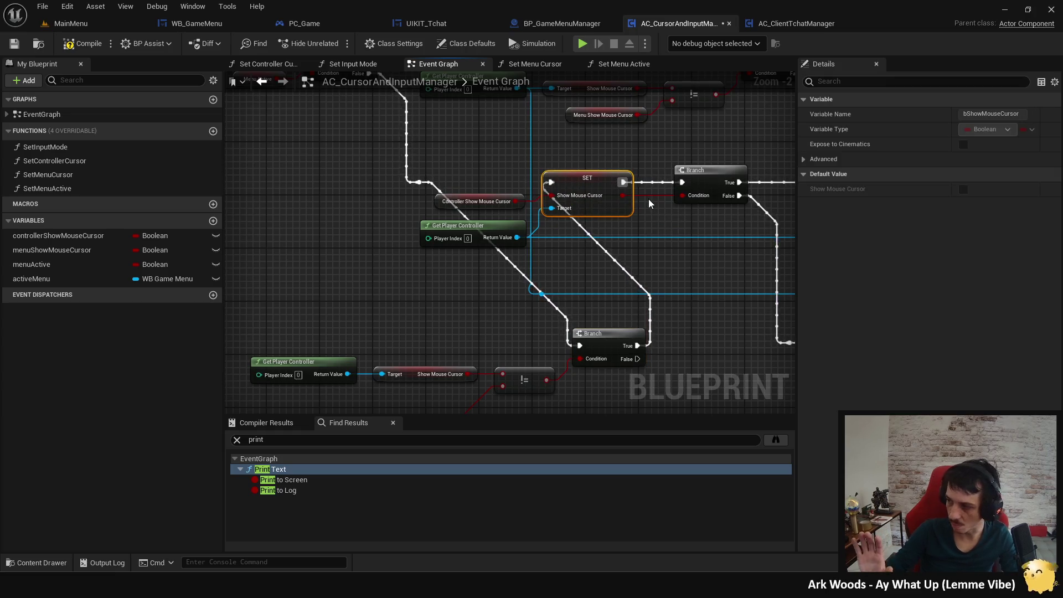
pyautogui.hotkey('ctrl', 'z')
pyautogui.scroll(-3, 649, 198)
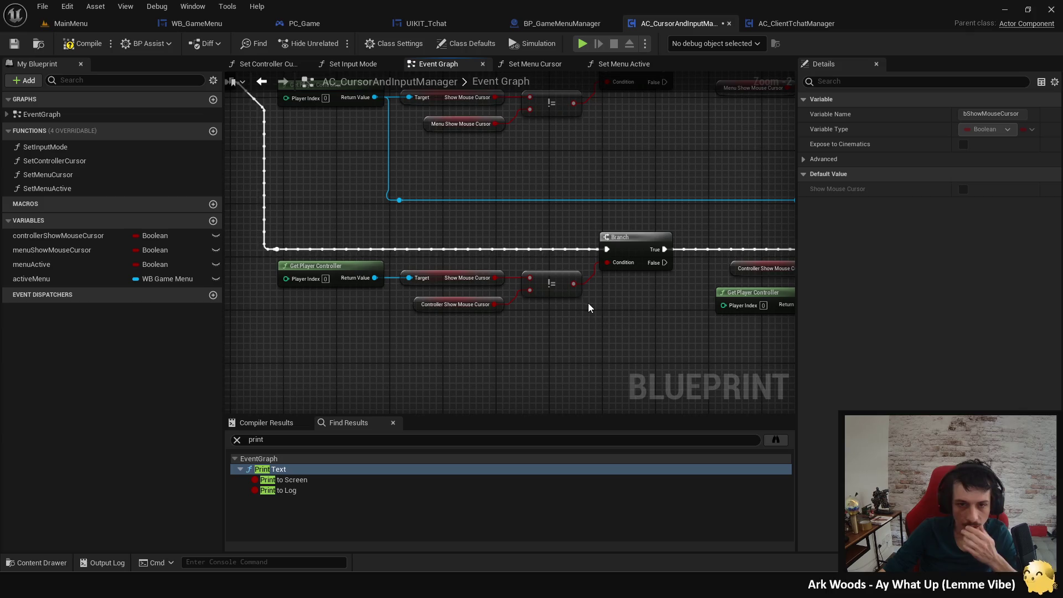
pyautogui.click(96, 45)
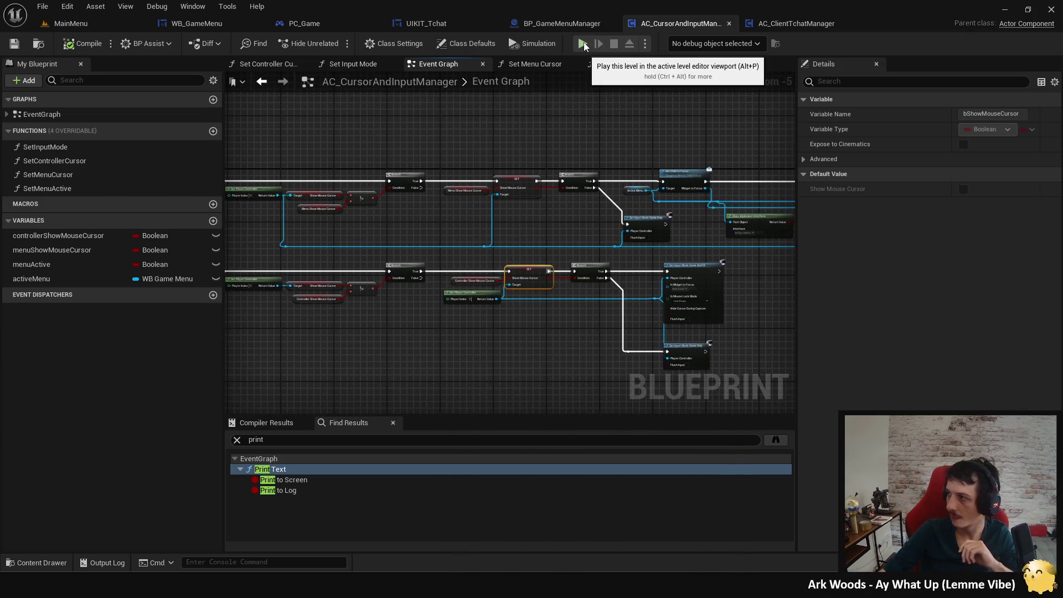
pyautogui.click(583, 43)
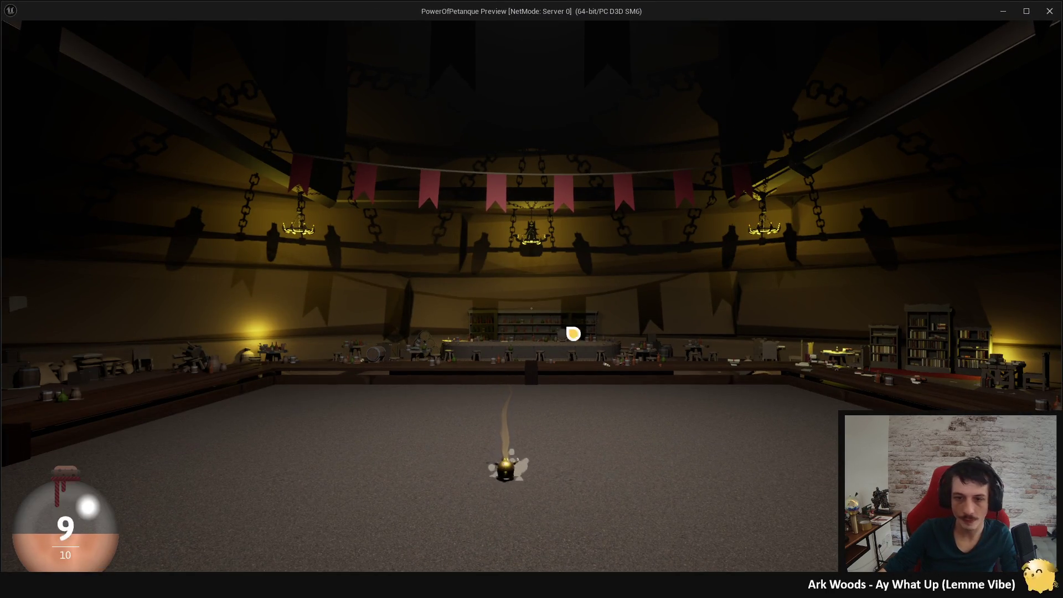
pyautogui.click(569, 280)
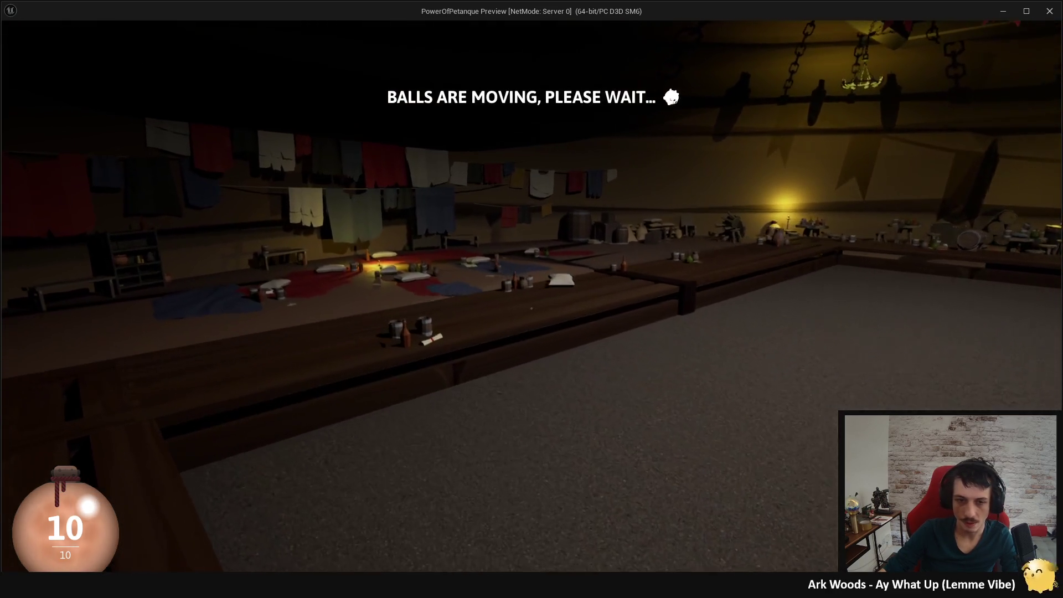
pyautogui.press('Escape')
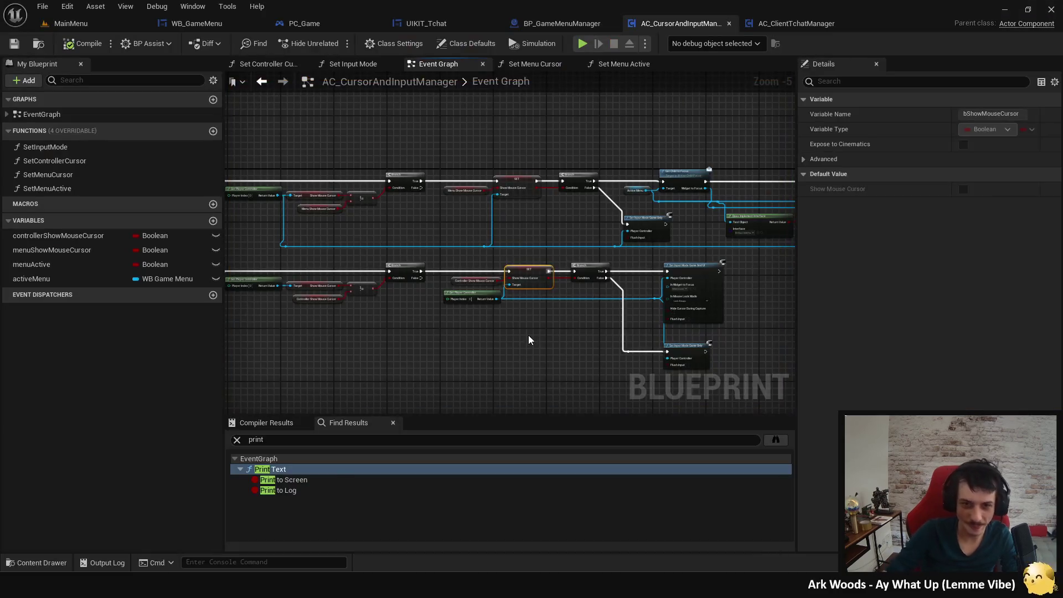
# Remove the leftover pasted nodes and compile and save AC_CursorAndInputManager.
pyautogui.hotkey('ctrl', 'z')
pyautogui.hotkey('ctrl', 'z')
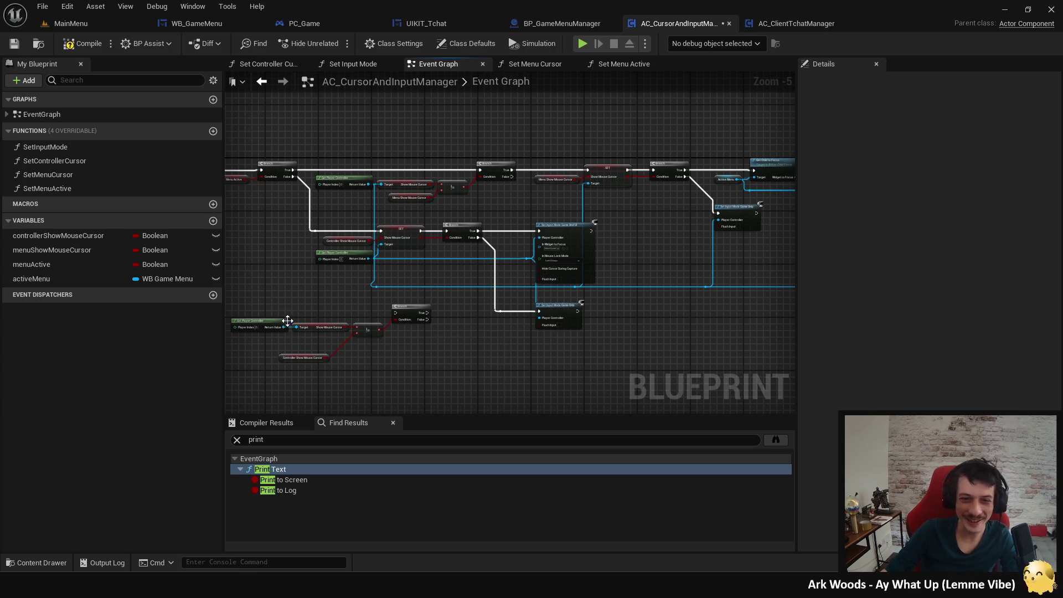
pyautogui.moveTo(302, 303); pyautogui.dragTo(494, 361)
pyautogui.press('Delete')
pyautogui.click(83, 43)
# In BP_GameMenuManager, change the Print String message to 'CursorAndInputManager not found - Should never happen'.
pyautogui.click(540, 26)
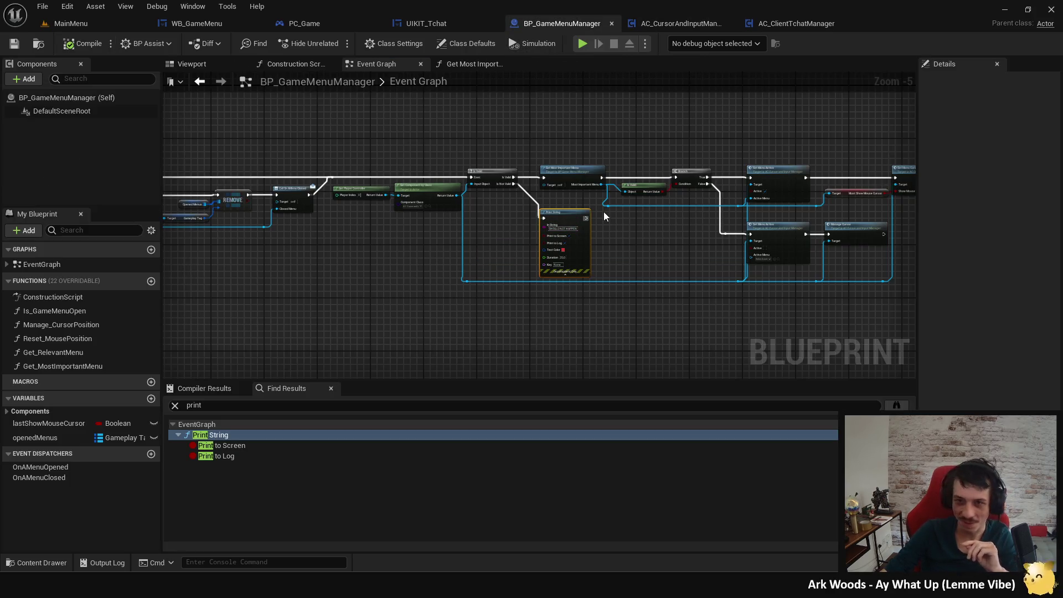
pyautogui.scroll(3, 607, 237)
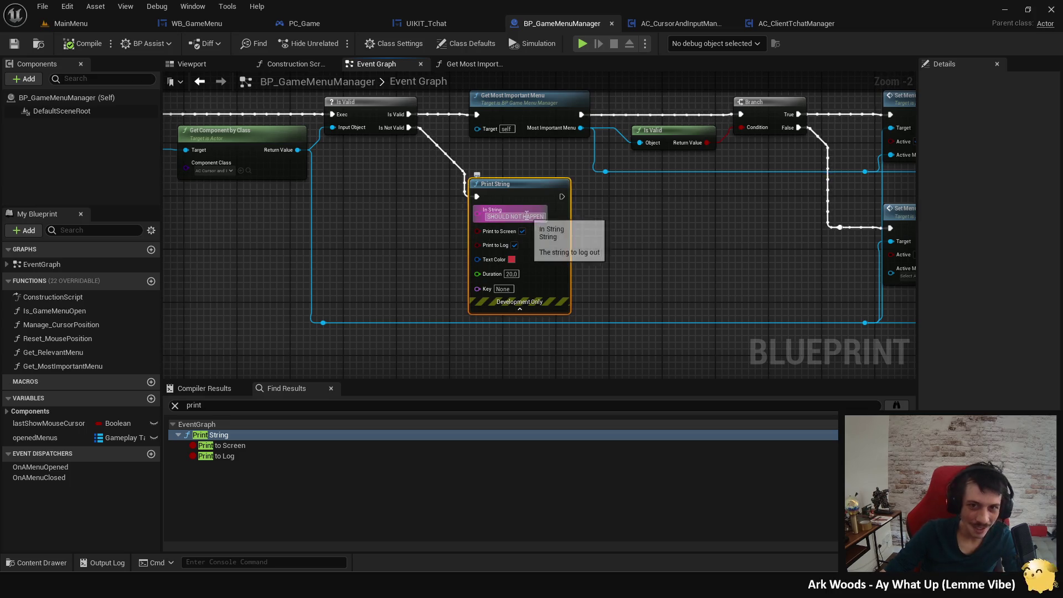
pyautogui.moveTo(379, 240)
pyautogui.mouseDown()
pyautogui.moveTo(525, 266)
pyautogui.moveTo(554, 297)
pyautogui.mouseUp()
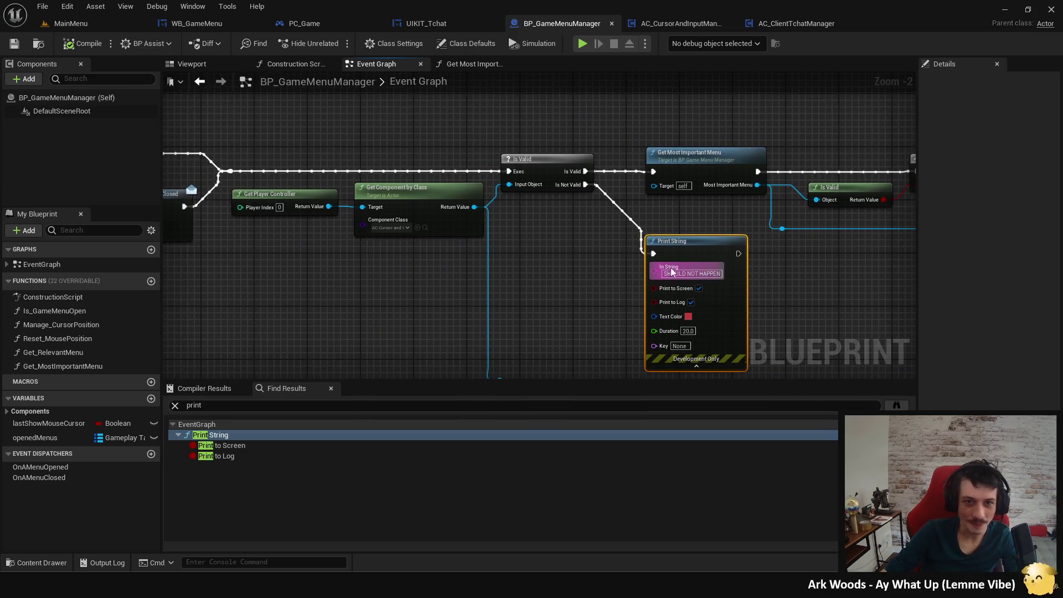
pyautogui.doubleClick(687, 273)
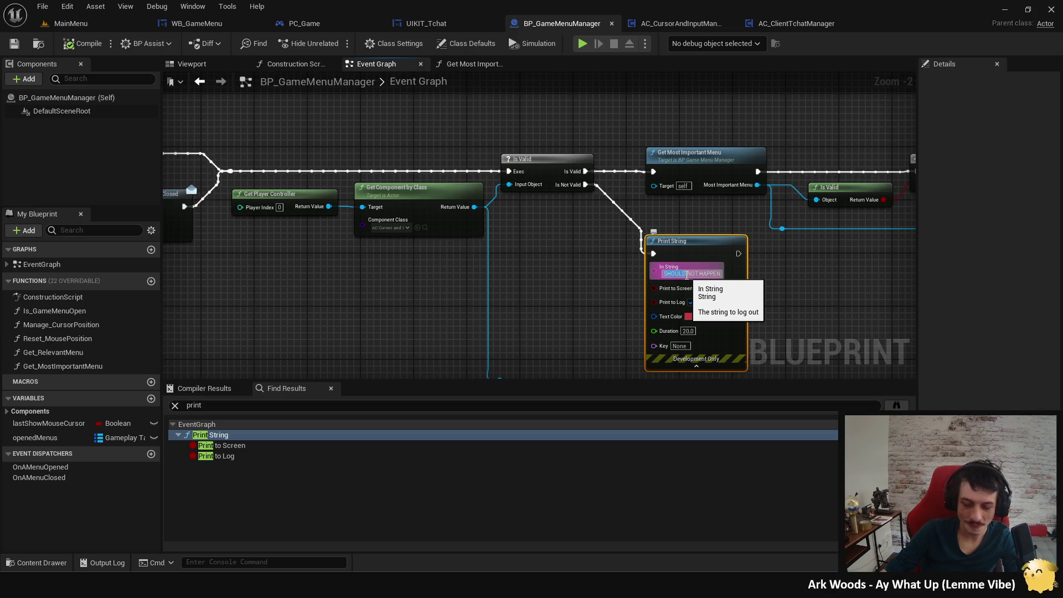
pyautogui.hotkey('ctrl', 'v')
pyautogui.press('Return')
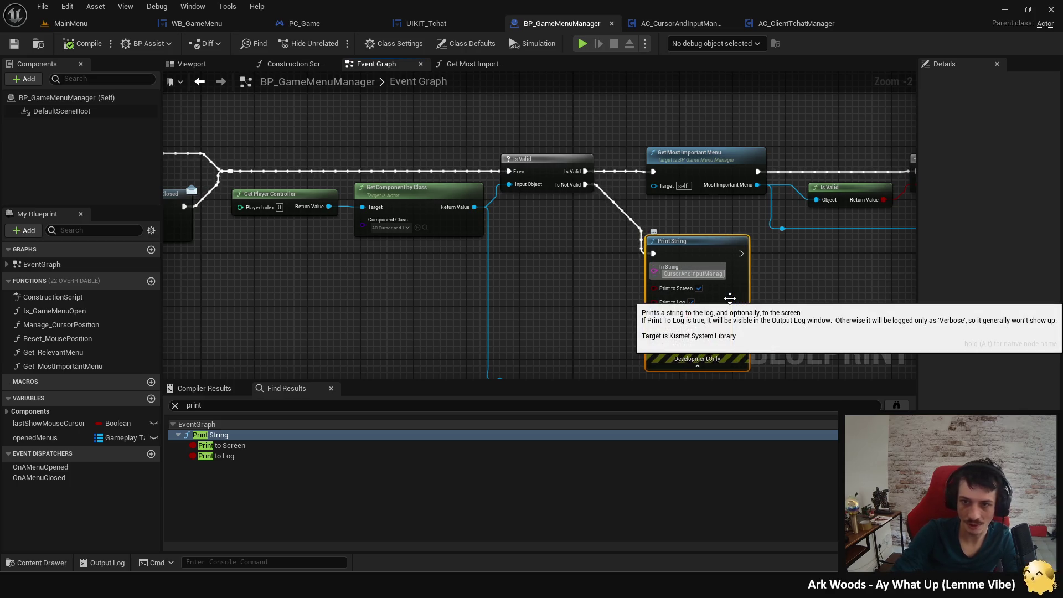
pyautogui.write('not found')
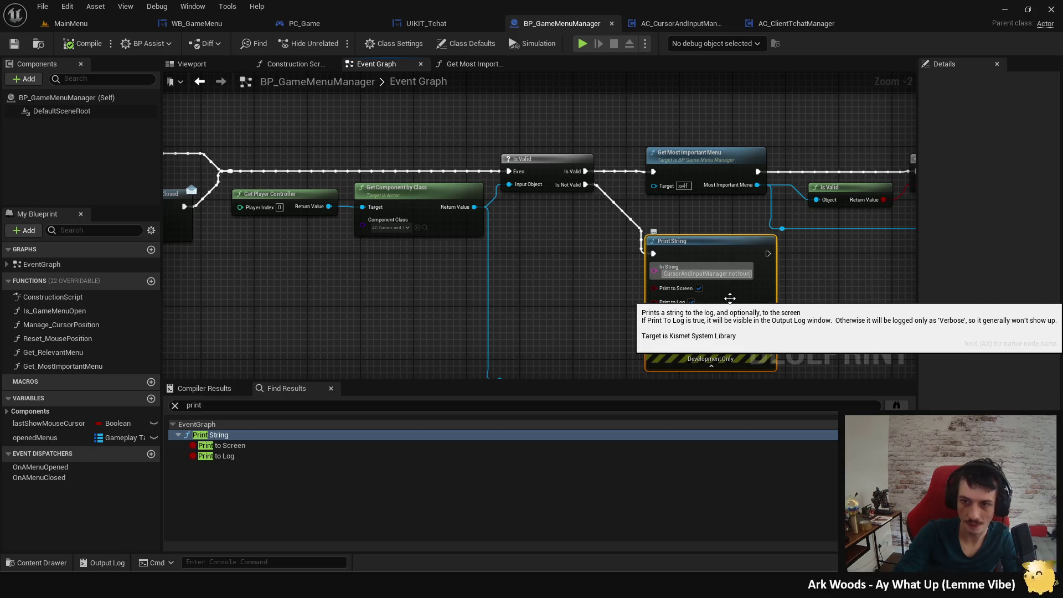
pyautogui.write(' : Shoul')
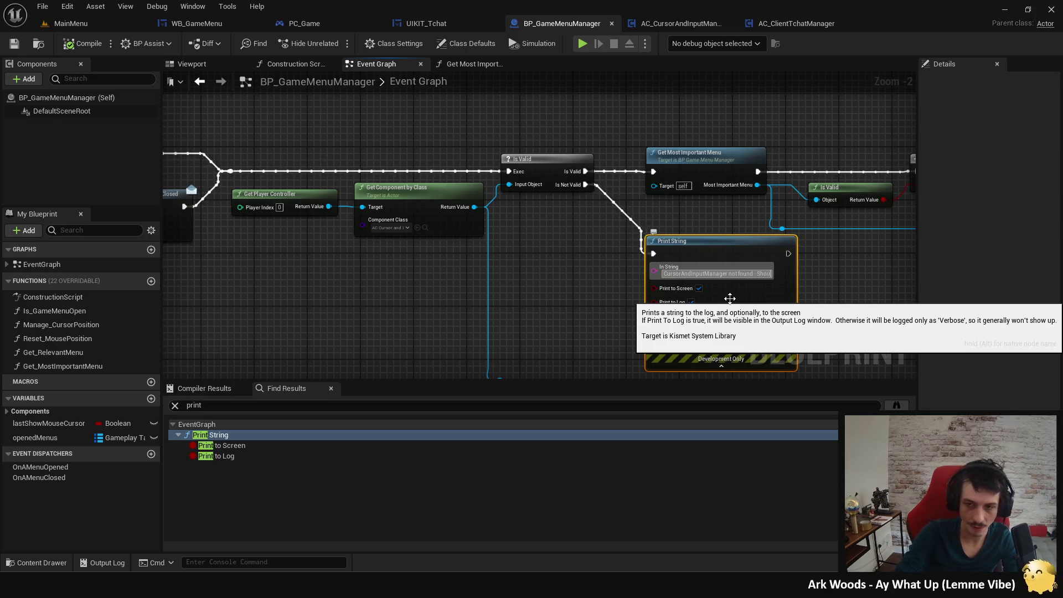
pyautogui.write('d nev')
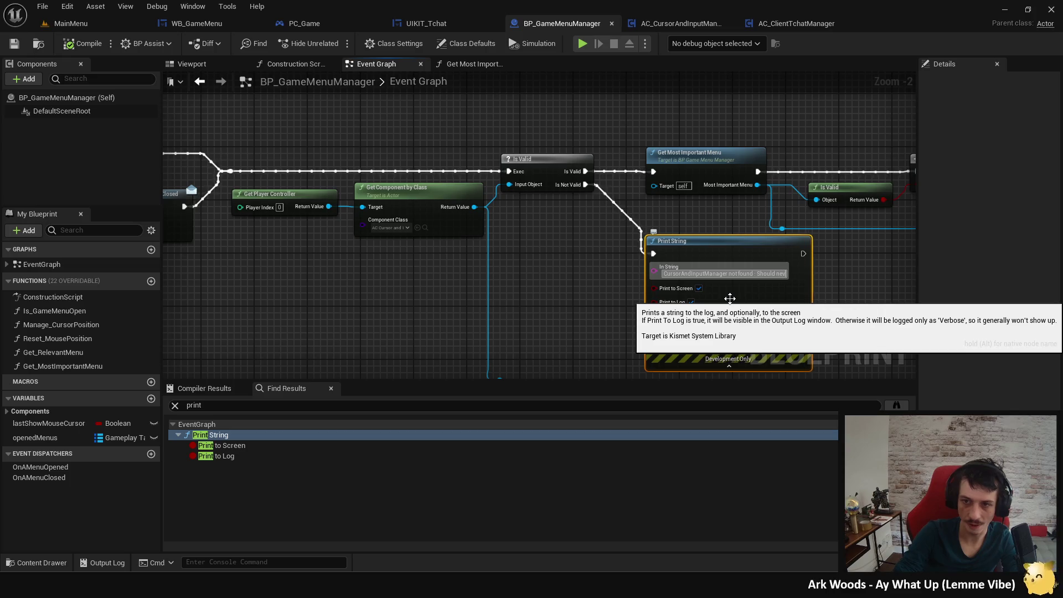
pyautogui.write('er happen')
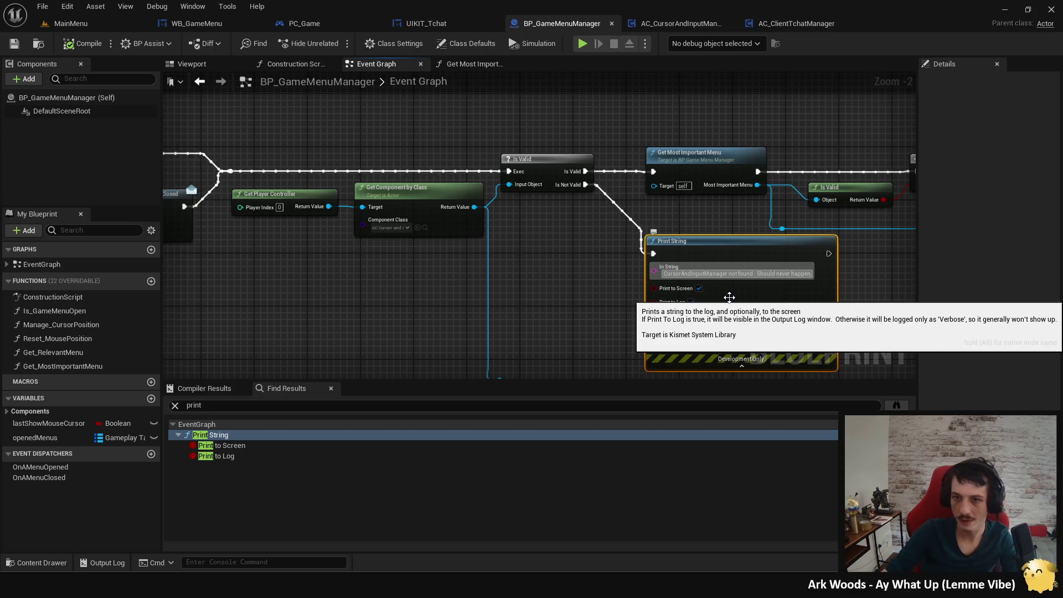
pyautogui.click(639, 294)
# Compile BP_GameMenuManager with the updated Print String warning.
pyautogui.click(736, 301)
pyautogui.moveTo(735, 302)
pyautogui.mouseDown()
pyautogui.moveTo(765, 249)
pyautogui.moveTo(225, 68)
pyautogui.mouseUp()
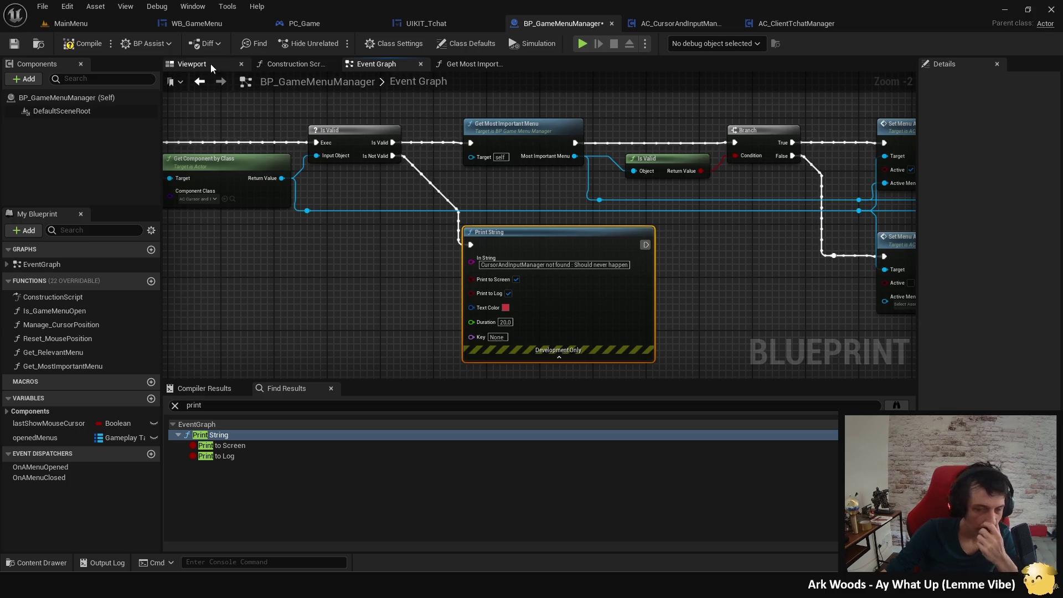
pyautogui.click(94, 42)
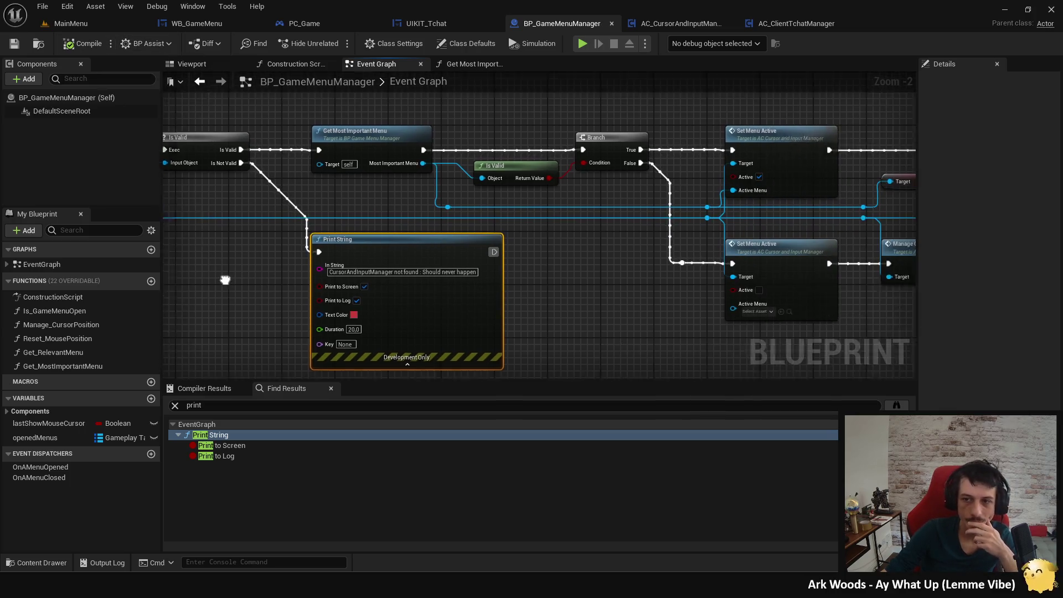
pyautogui.scroll(-2, 508, 265)
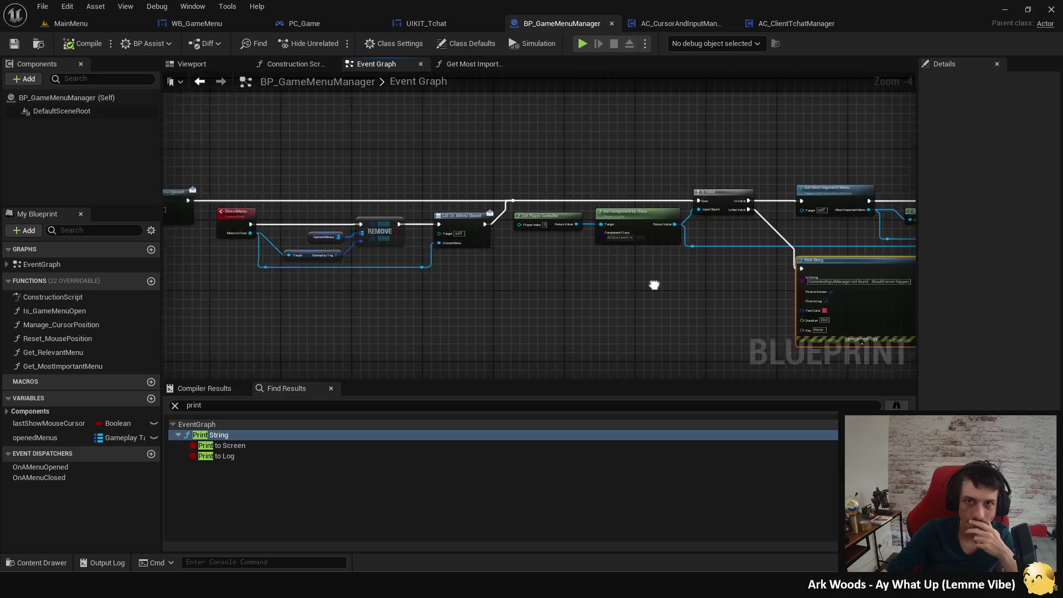
pyautogui.scroll(2, 422, 282)
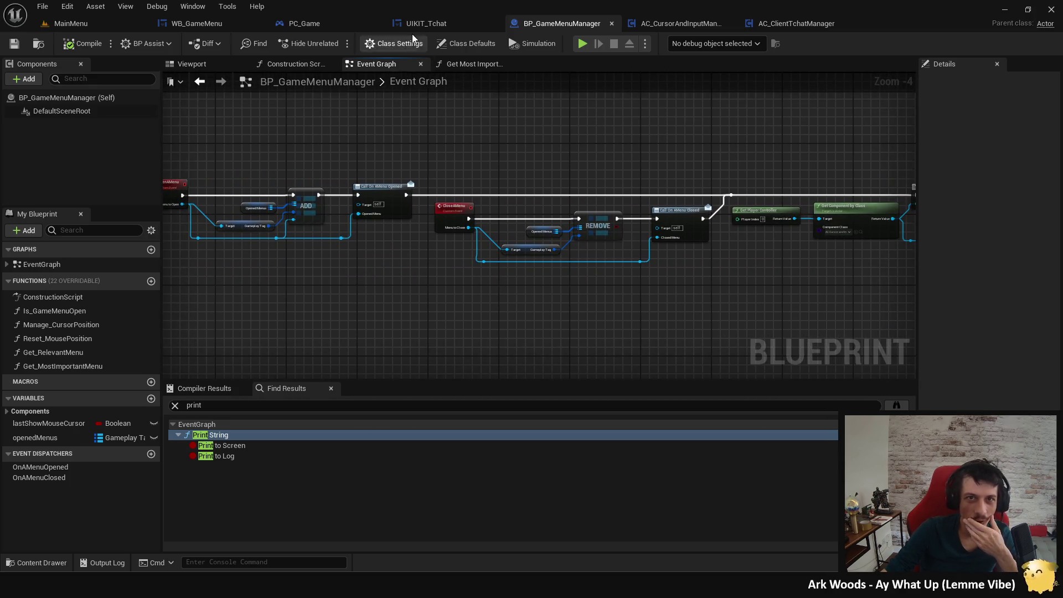
# In UIKIT_Tchat, find references to the Event Focus node.
pyautogui.click(427, 24)
pyautogui.click(465, 232)
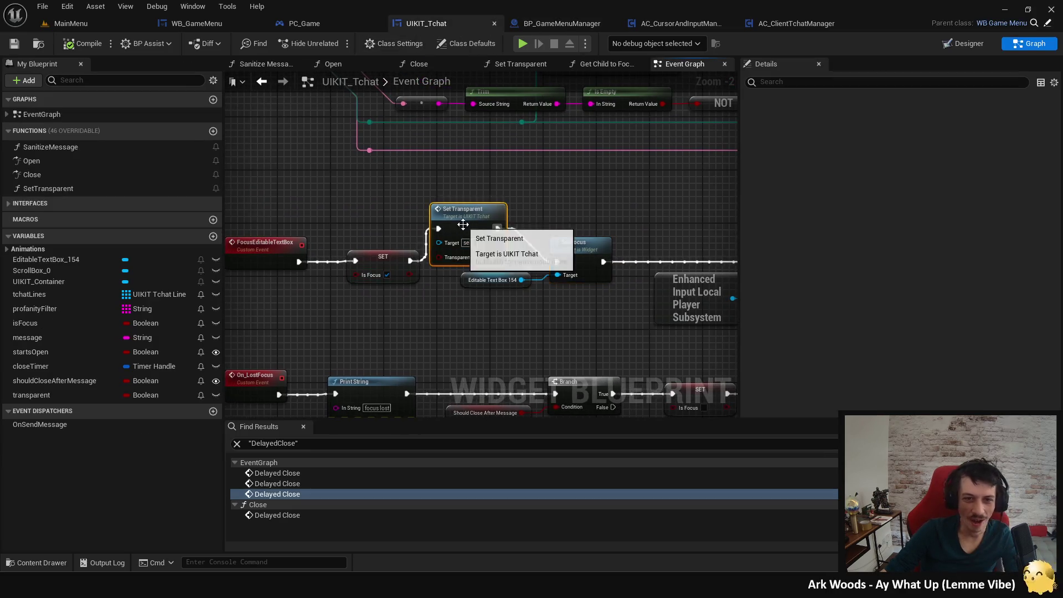
pyautogui.click(260, 264)
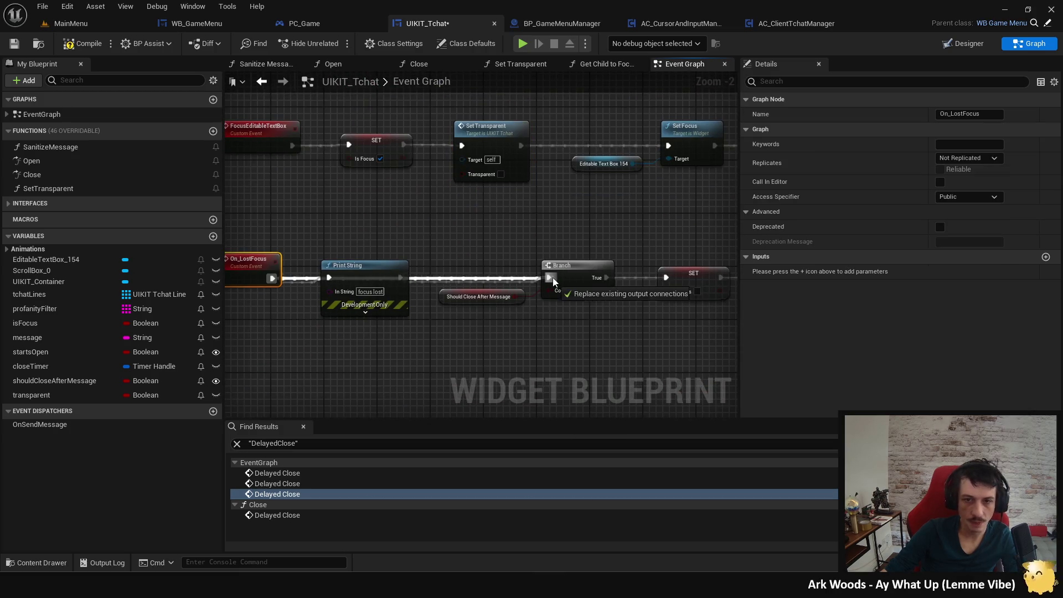
pyautogui.scroll(-4, 321, 302)
pyautogui.scroll(2, 351, 261)
pyautogui.moveTo(351, 261); pyautogui.dragTo(381, 141)
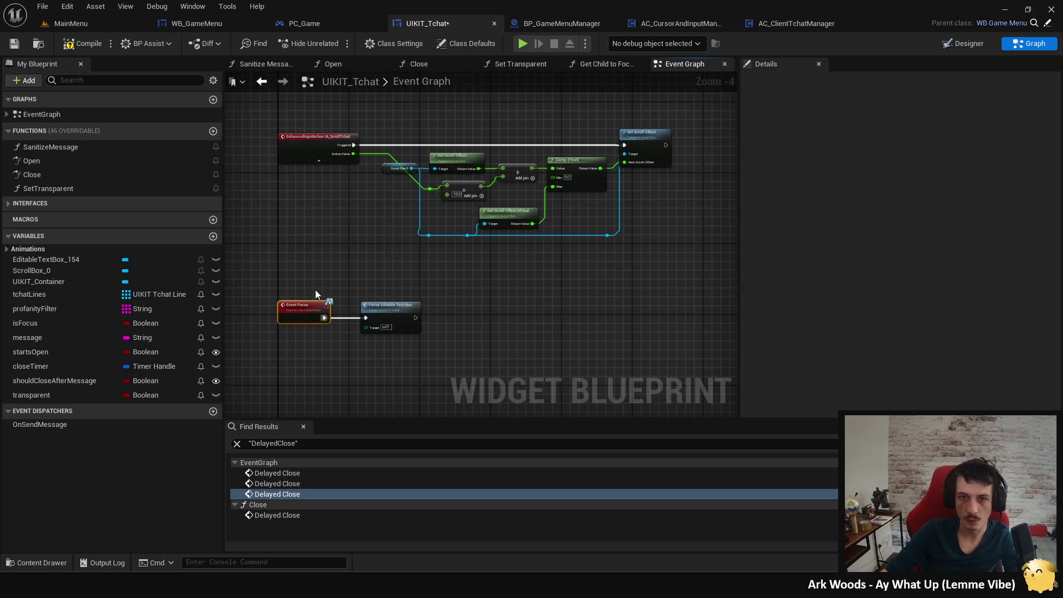
pyautogui.rightClick(306, 311)
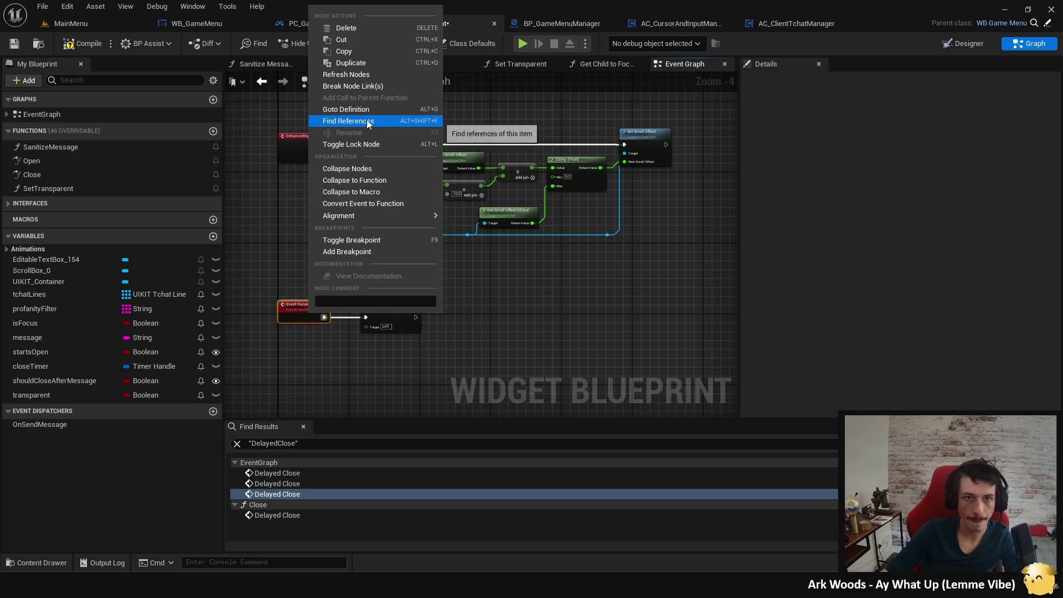
pyautogui.click(367, 120)
# Search all blueprints for "Focus" and inspect the BI_HasChildFocus Focus function definition.
pyautogui.hotkey('ctrl', 'shift', 'f')
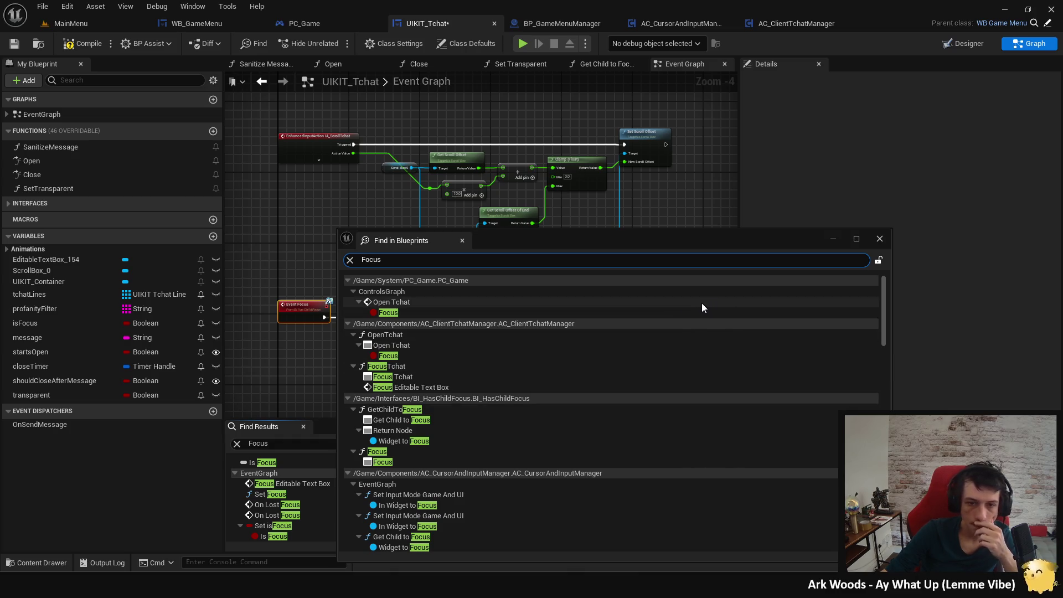
pyautogui.click(880, 239)
pyautogui.click(294, 444)
pyautogui.write('"Focus"')
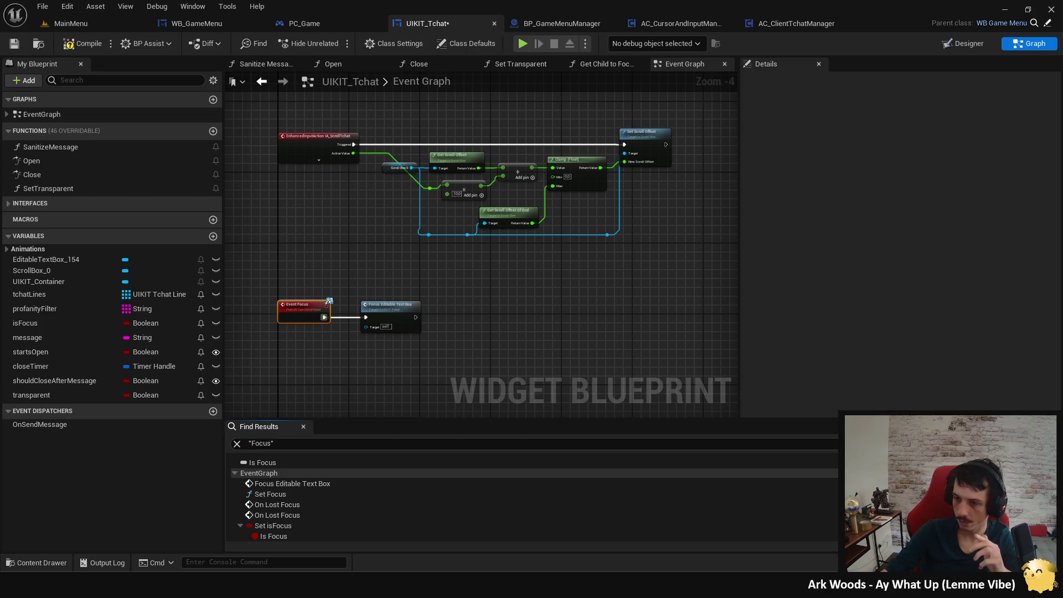
pyautogui.hotkey('ctrl', 'shift', 'f')
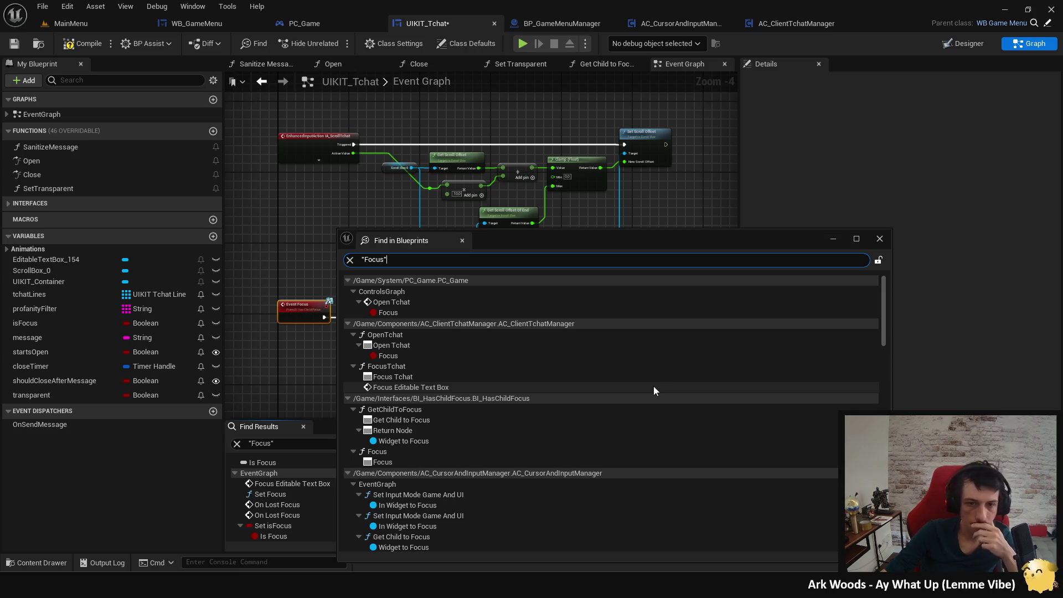
pyautogui.scroll(-2, 653, 387)
pyautogui.doubleClick(429, 409)
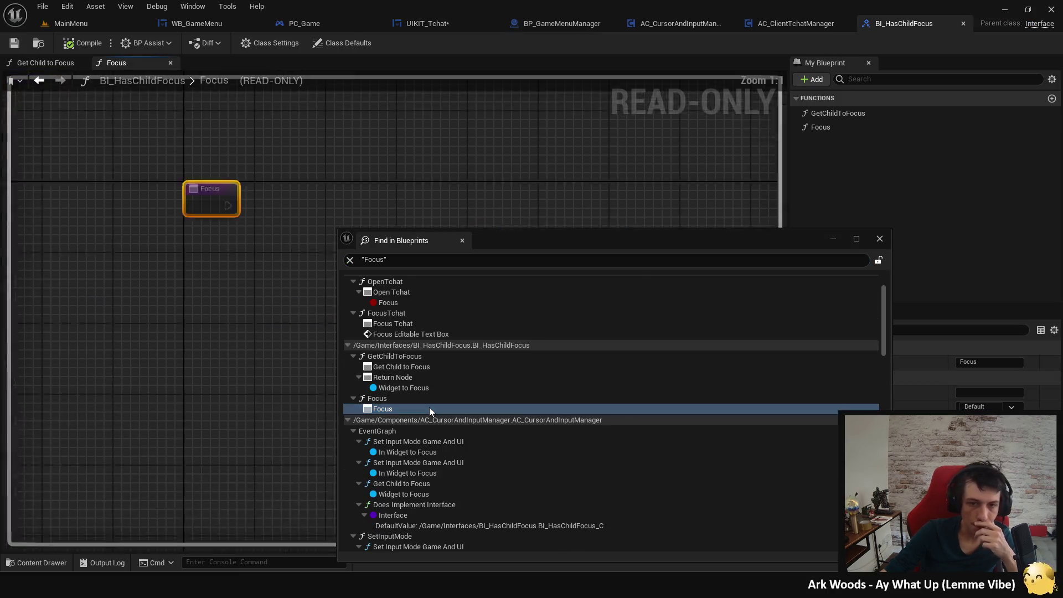
pyautogui.scroll(-10, 540, 354)
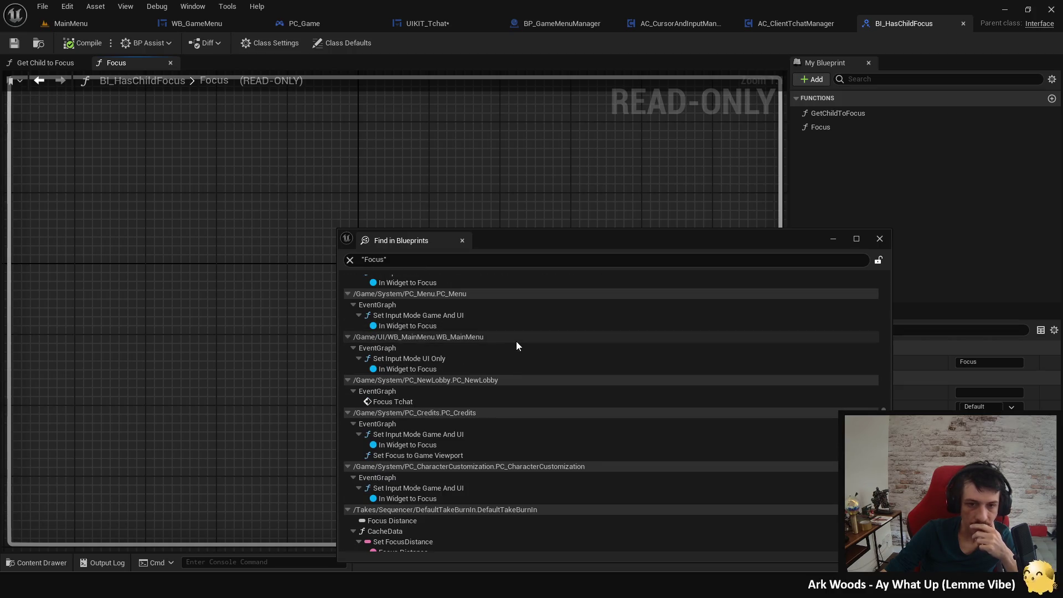
pyautogui.click(881, 239)
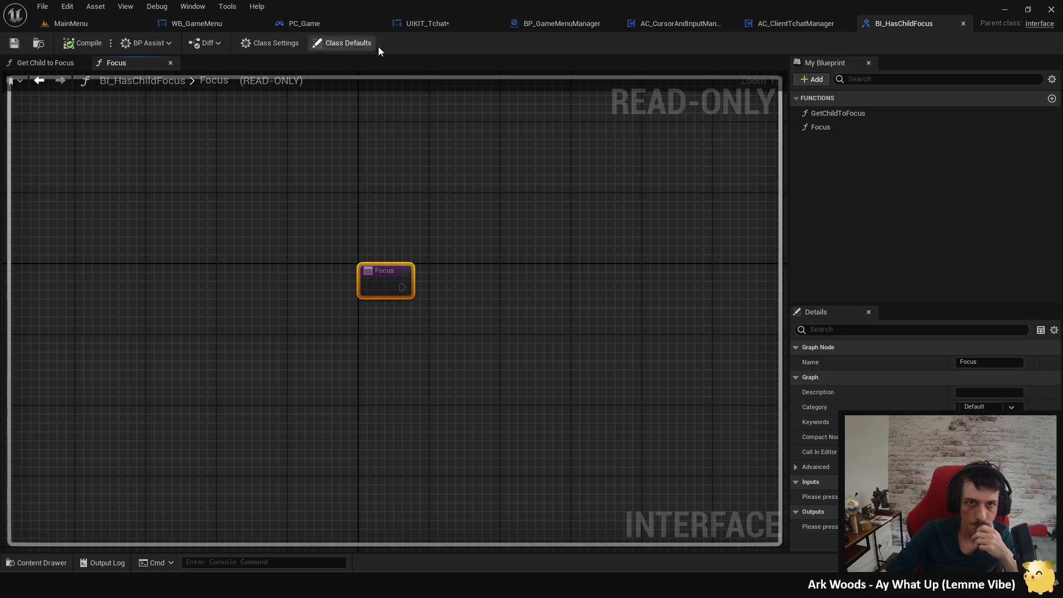
# Delete the Event Focus and Focus Editable Text Box nodes, check implemented interfaces, and play-test.
pyautogui.click(468, 21)
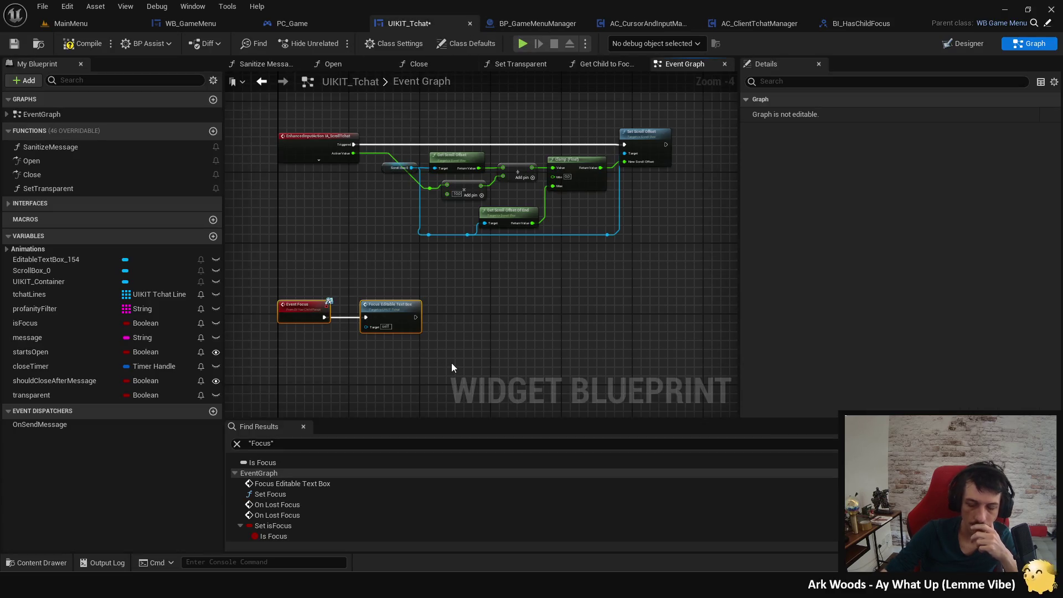
pyautogui.press('Delete')
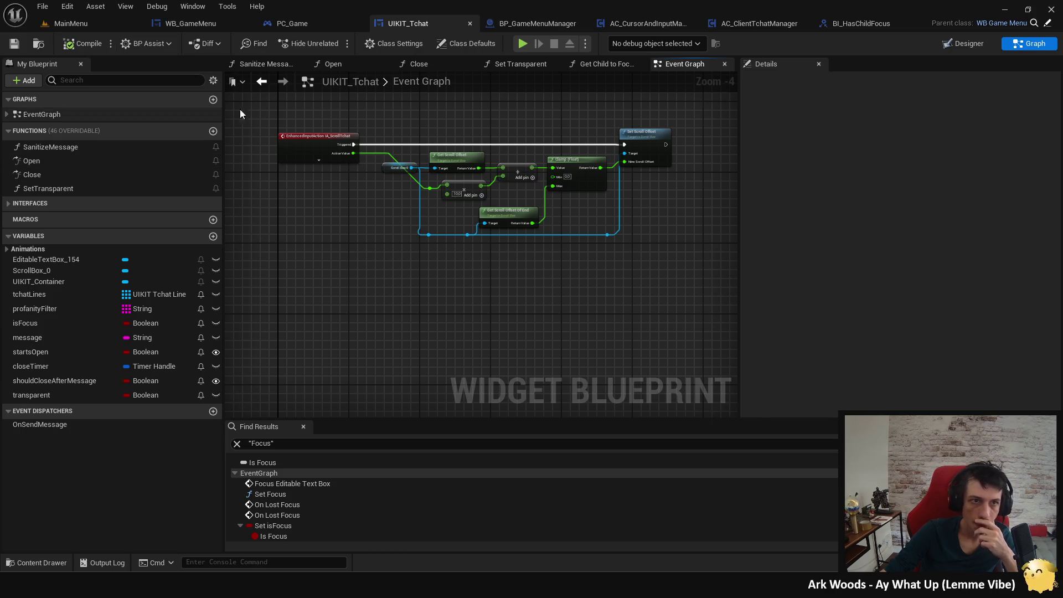
pyautogui.click(8, 203)
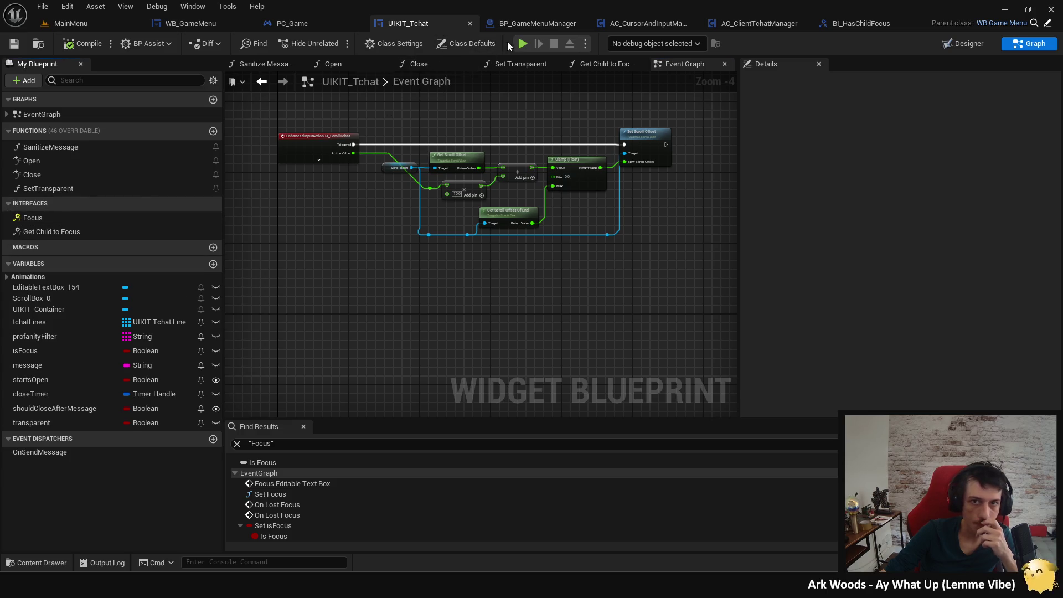
pyautogui.click(521, 43)
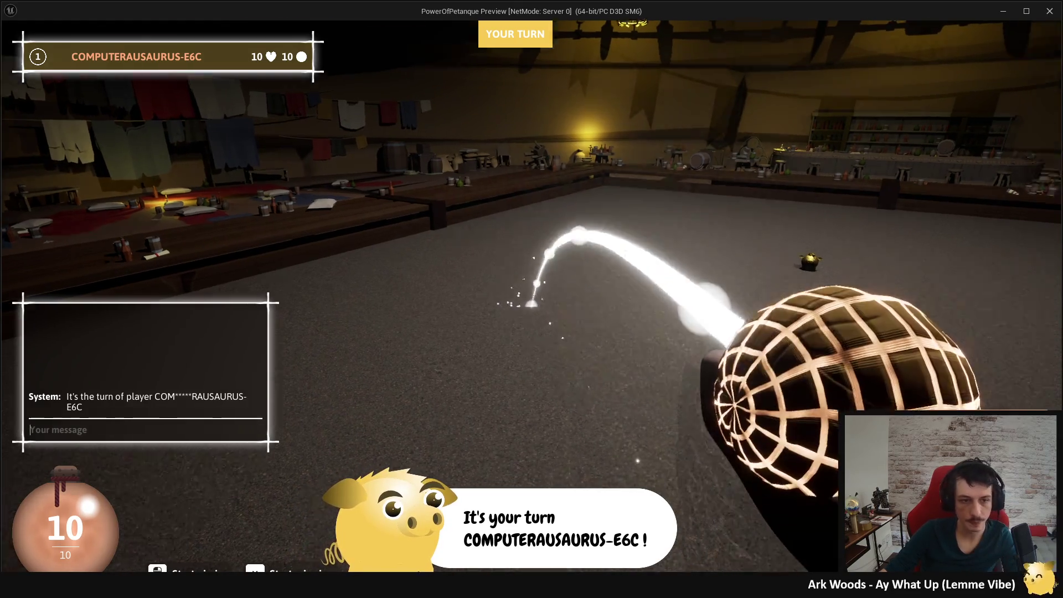
pyautogui.write('qz')
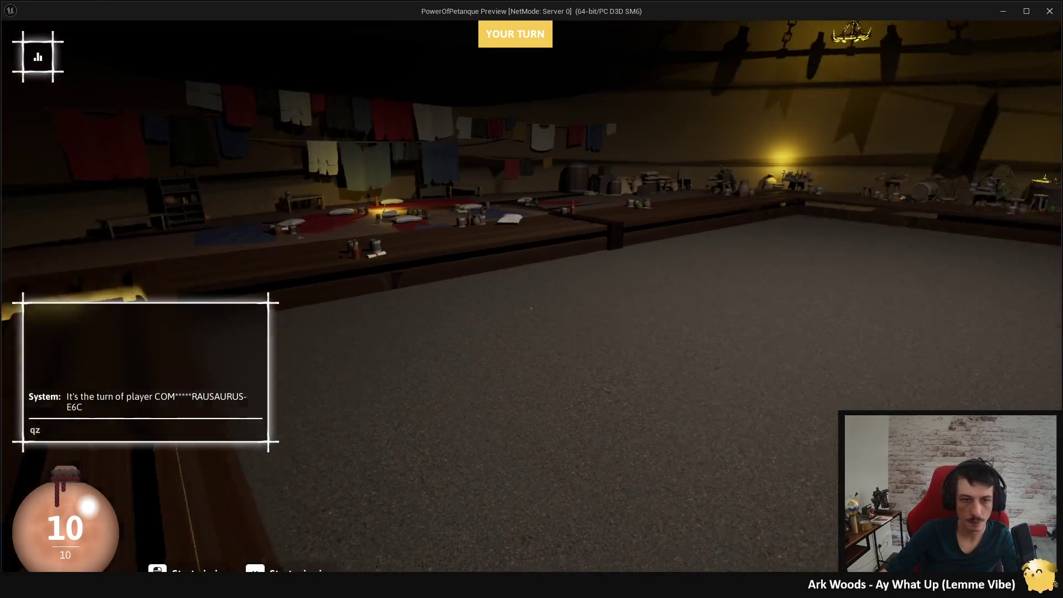
pyautogui.press('Escape')
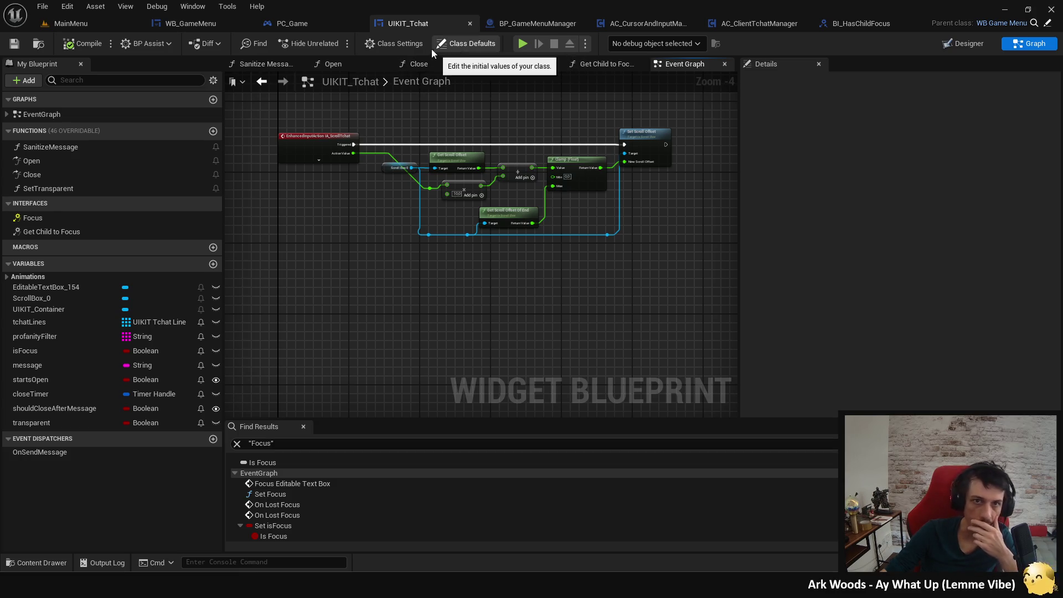
# Remove BI_HasChildFocus from UIKIT_Tchat's implemented interfaces without keeping functions, and save.
pyautogui.click(396, 44)
pyautogui.scroll(-3, 909, 314)
pyautogui.click(950, 318)
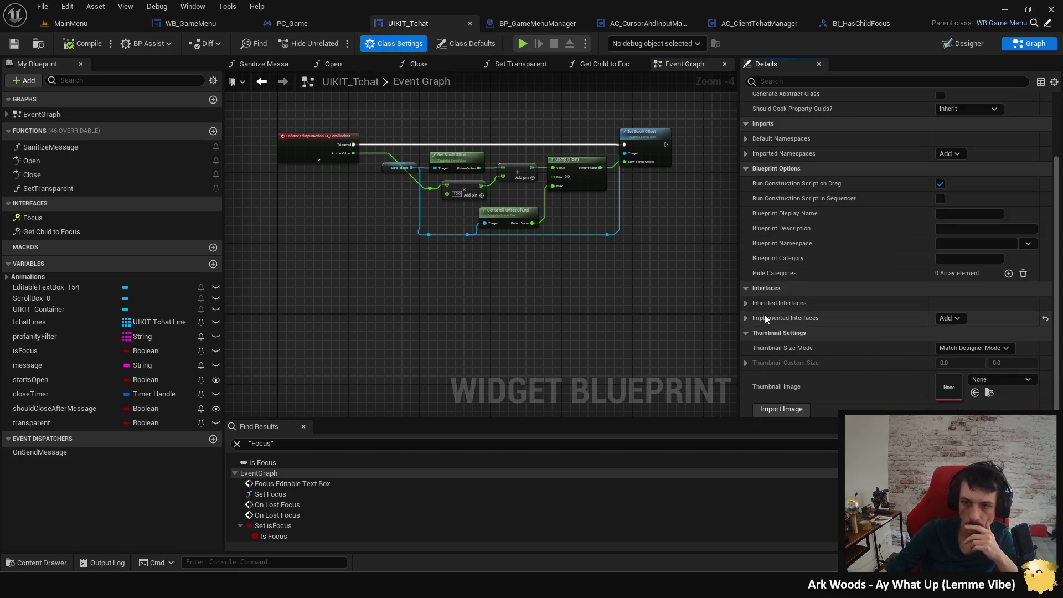
pyautogui.click(757, 313)
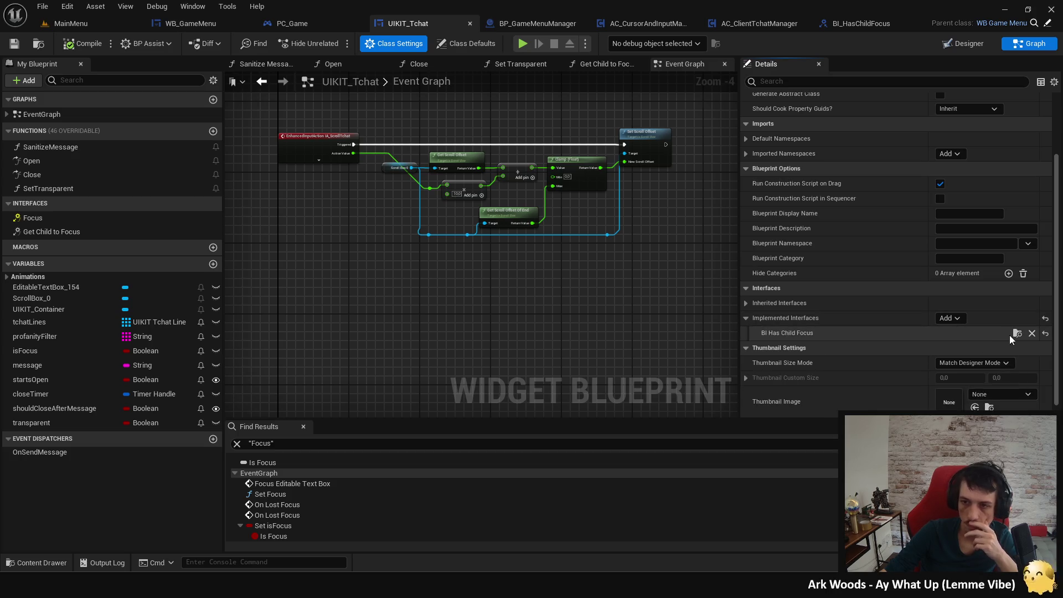
pyautogui.click(1033, 334)
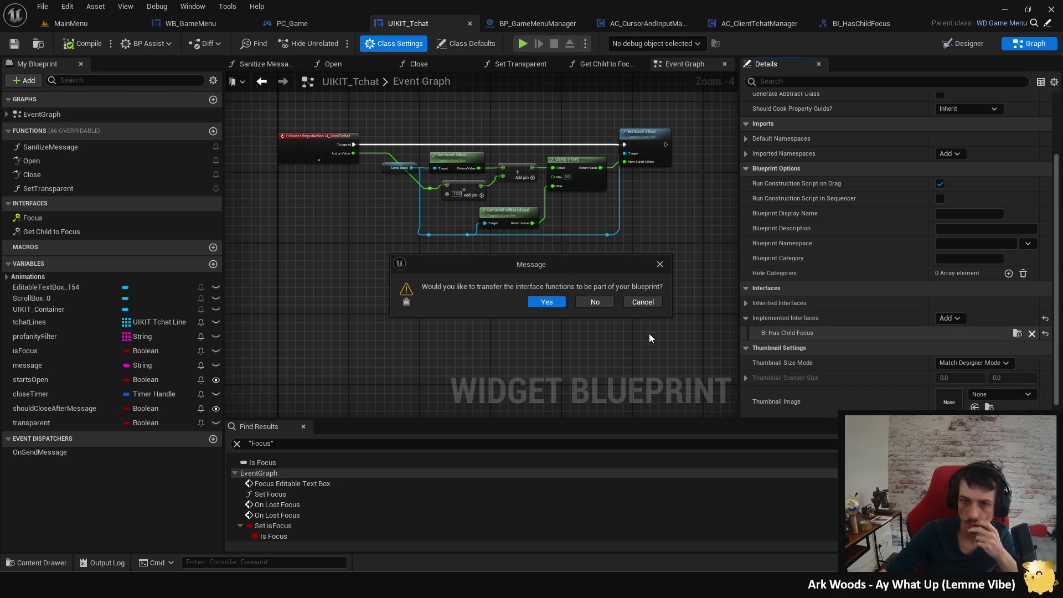
pyautogui.click(604, 302)
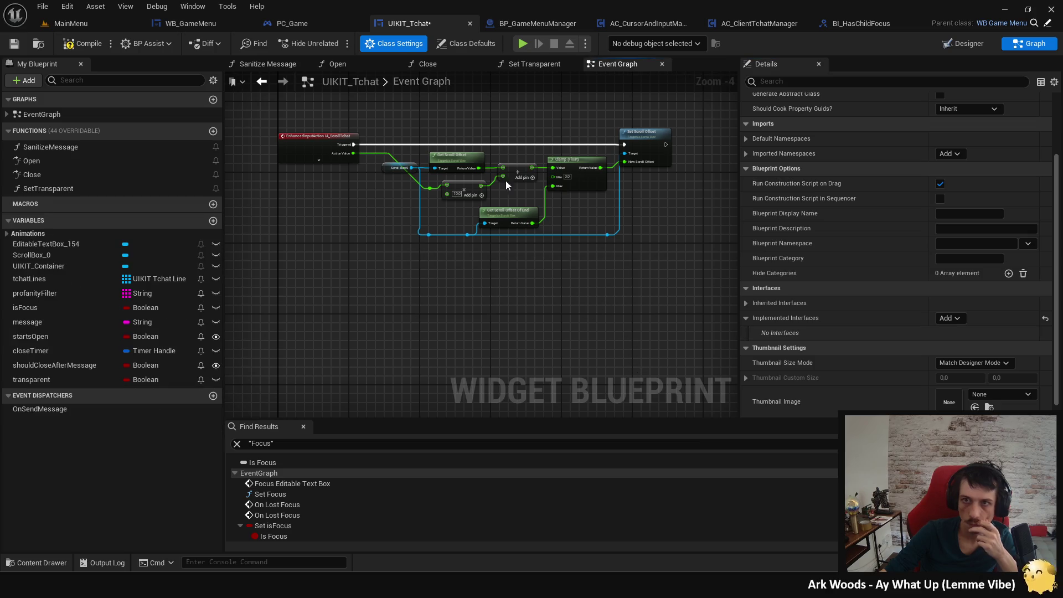
pyautogui.hotkey('ctrl', 's')
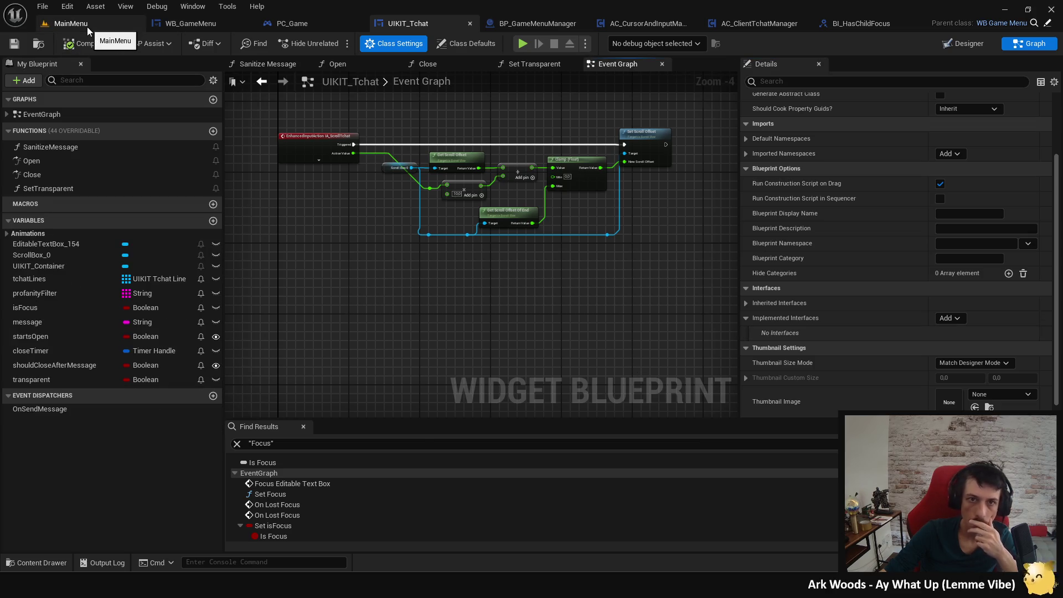
# Delete the BI_HasChildFocus asset from the Content Browser.
pyautogui.click(87, 27)
pyautogui.click(551, 334)
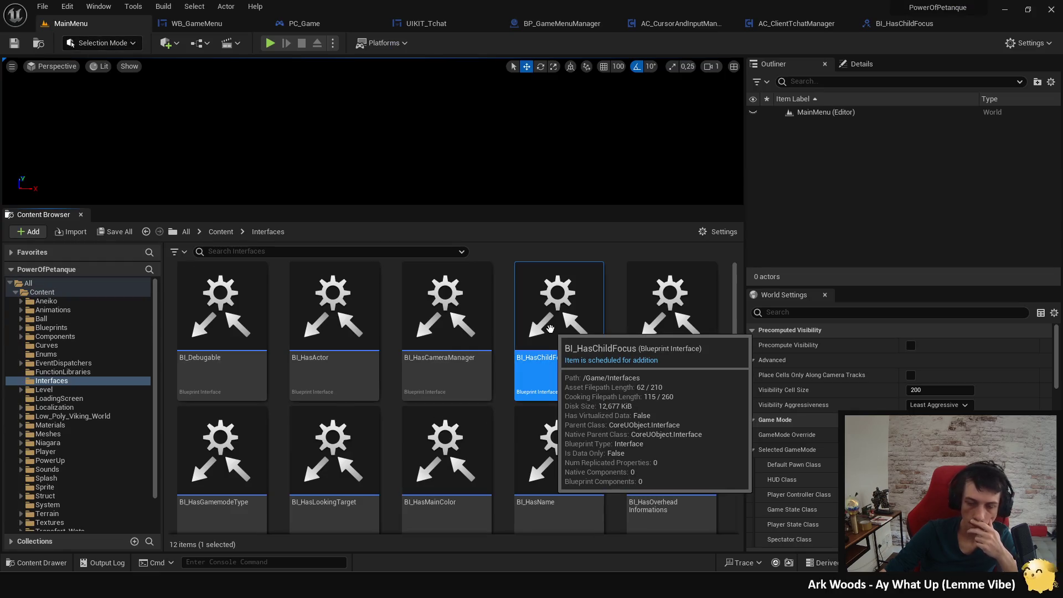
pyautogui.press('Delete')
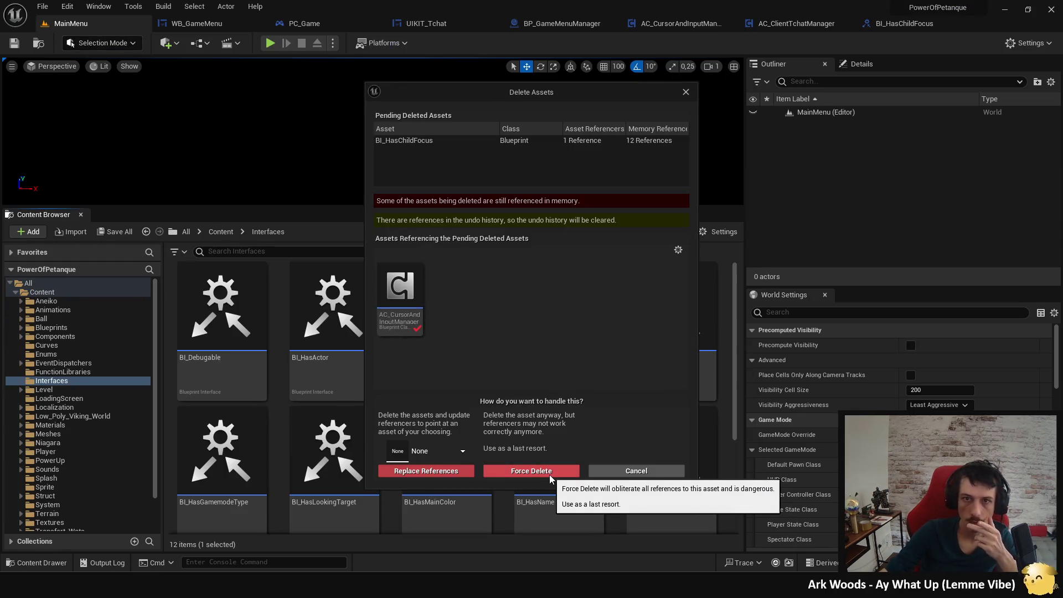